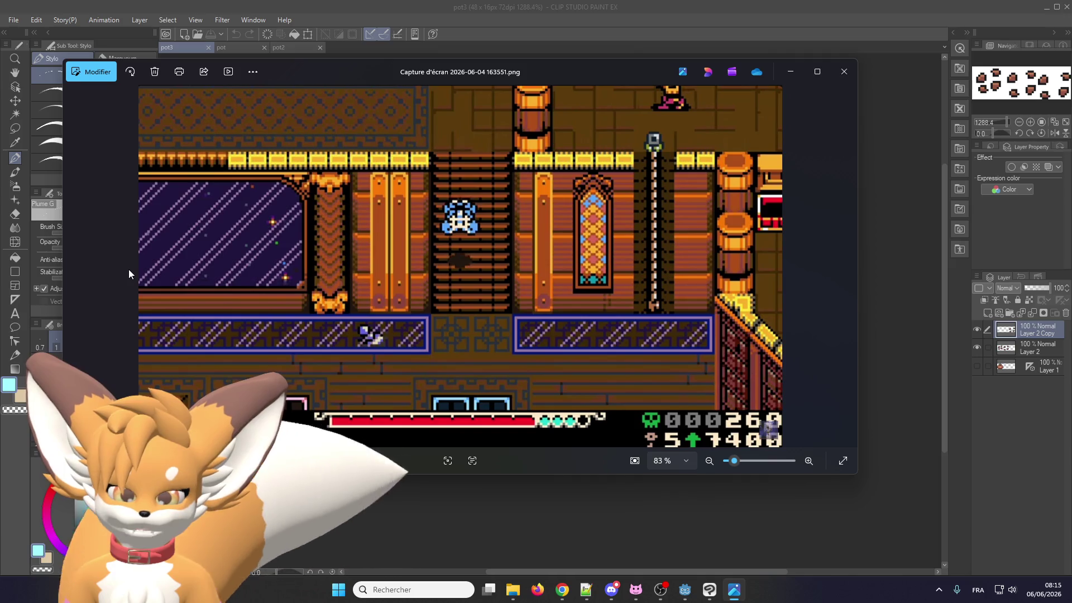
Step back through earlier screenshots, then return to Capture d'écran 2026-05-29 071617.png
key(Left)
key(Left)
key(Left)
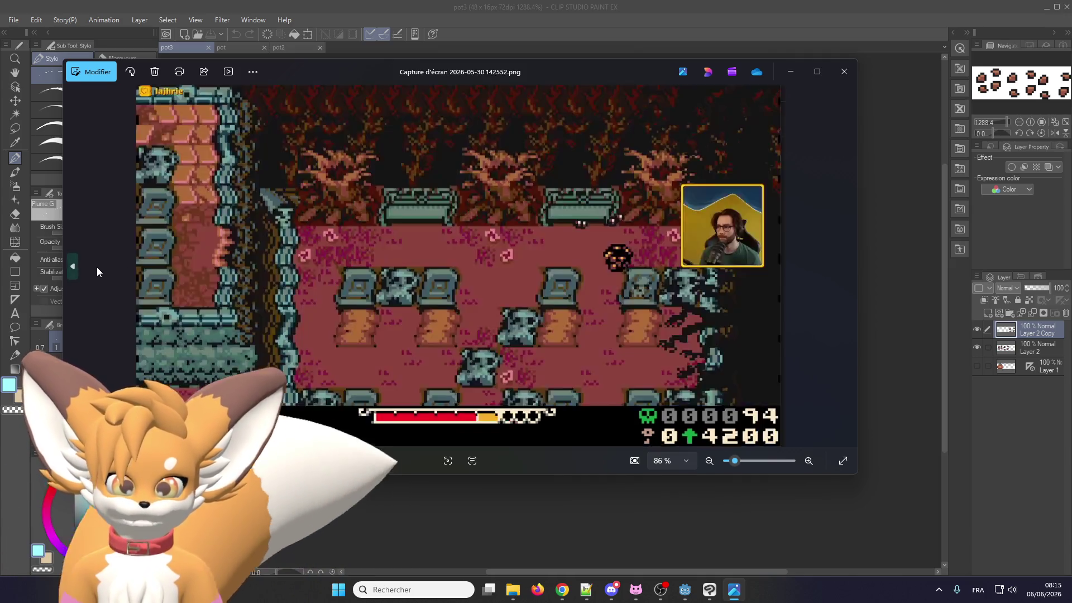
key(Left)
key(Left)
key(Left)
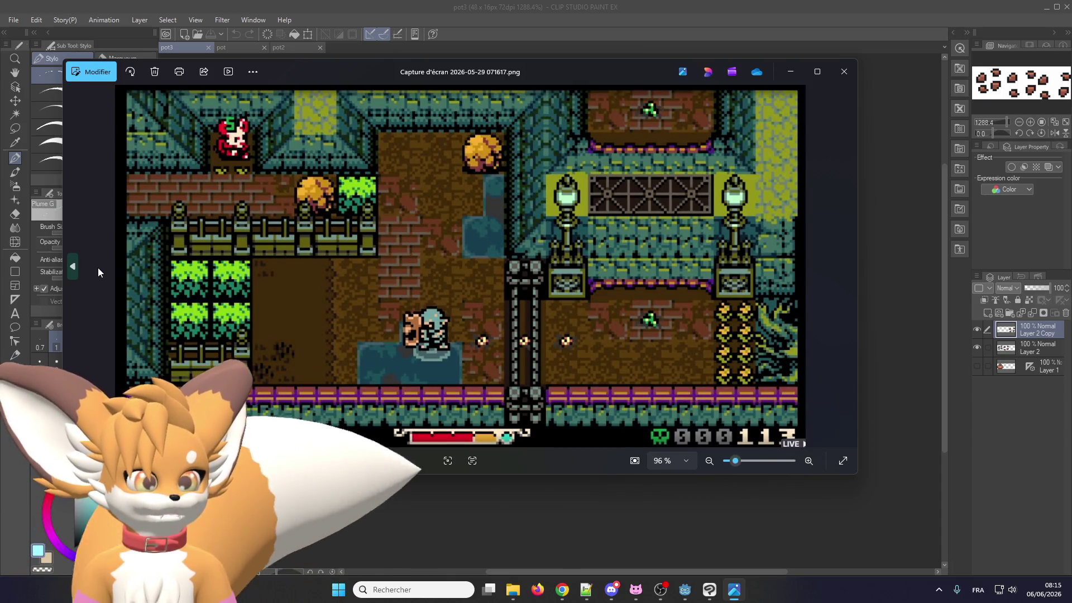
key(Left)
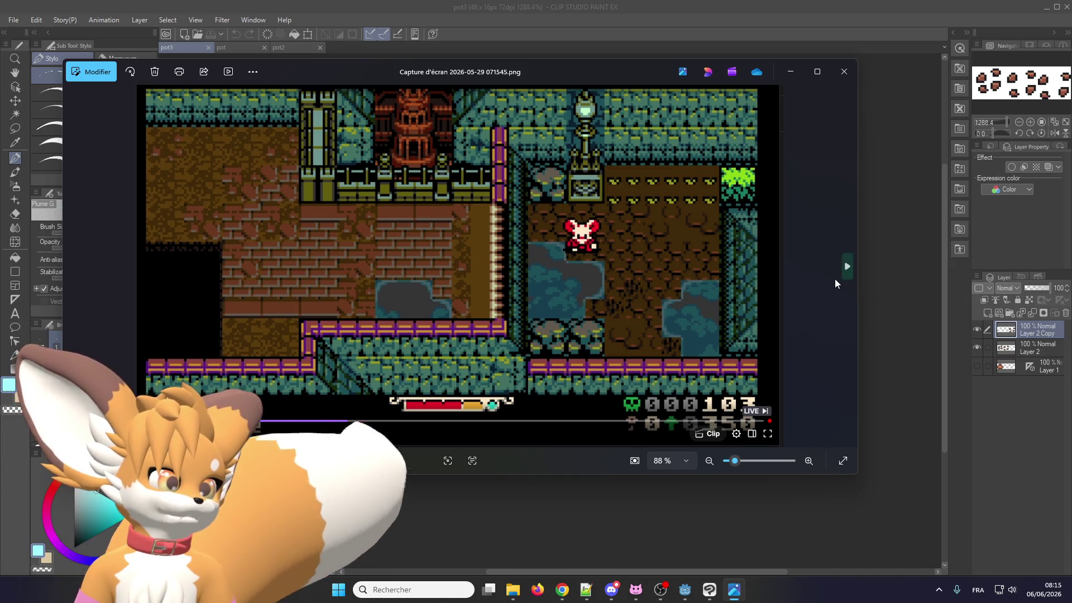
key(Right)
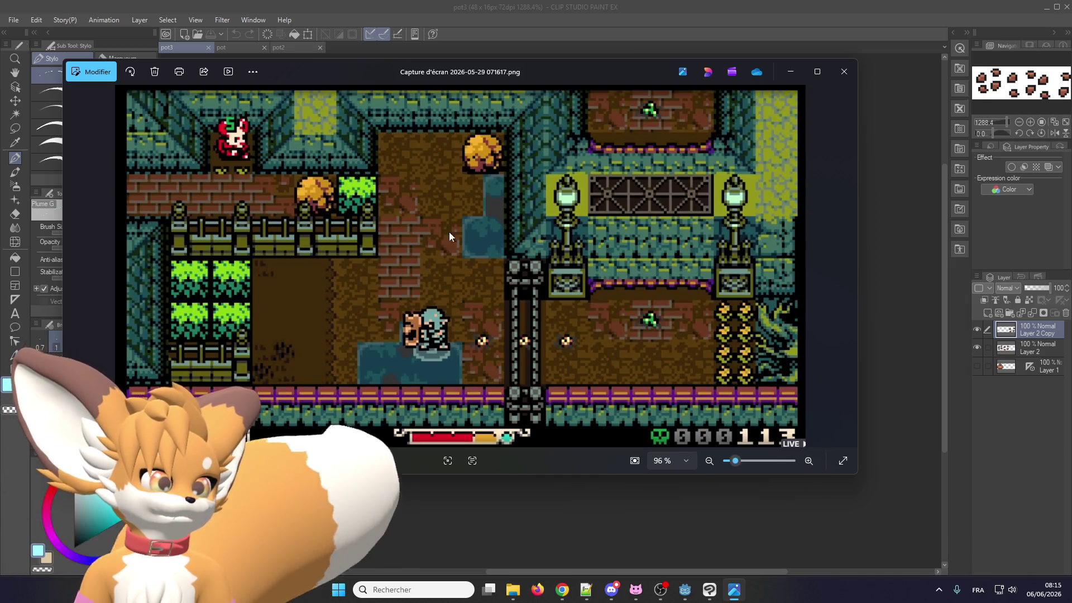
scroll(424, 268, up, 5)
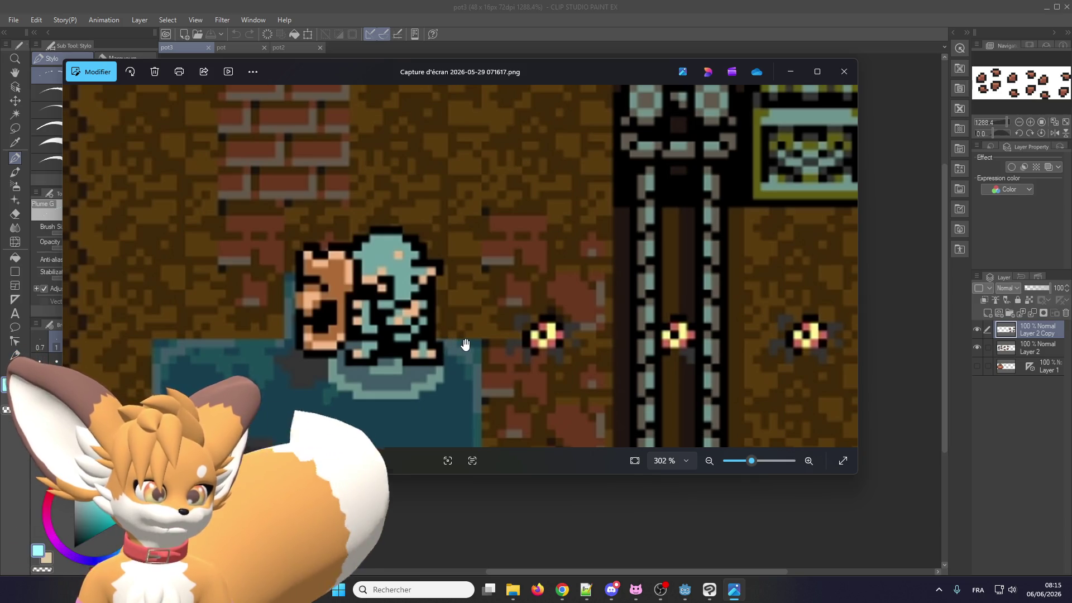
scroll(477, 347, up, 1)
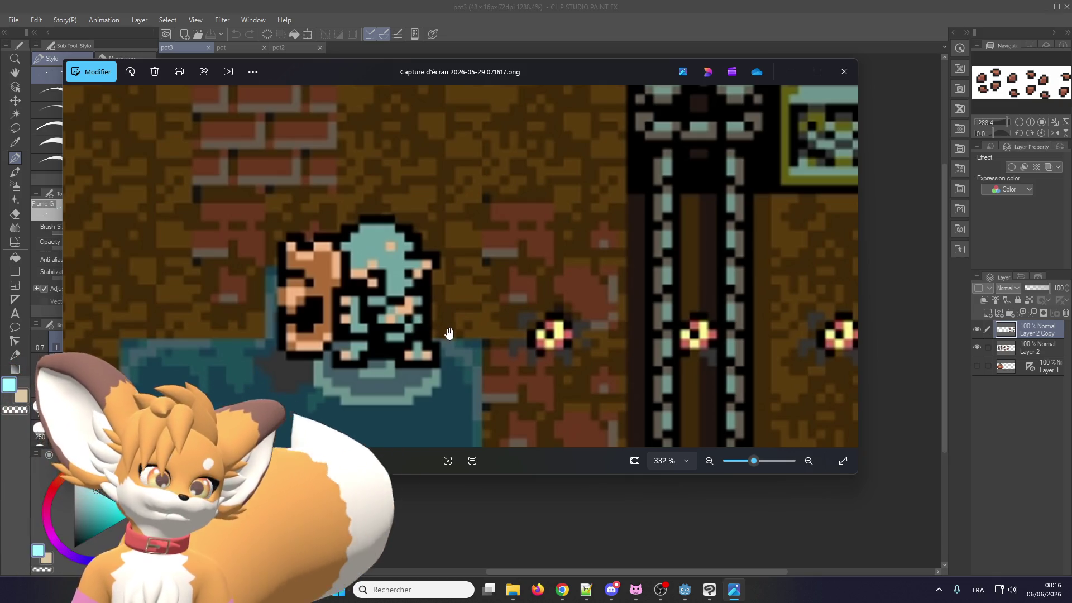
scroll(409, 322, down, 8)
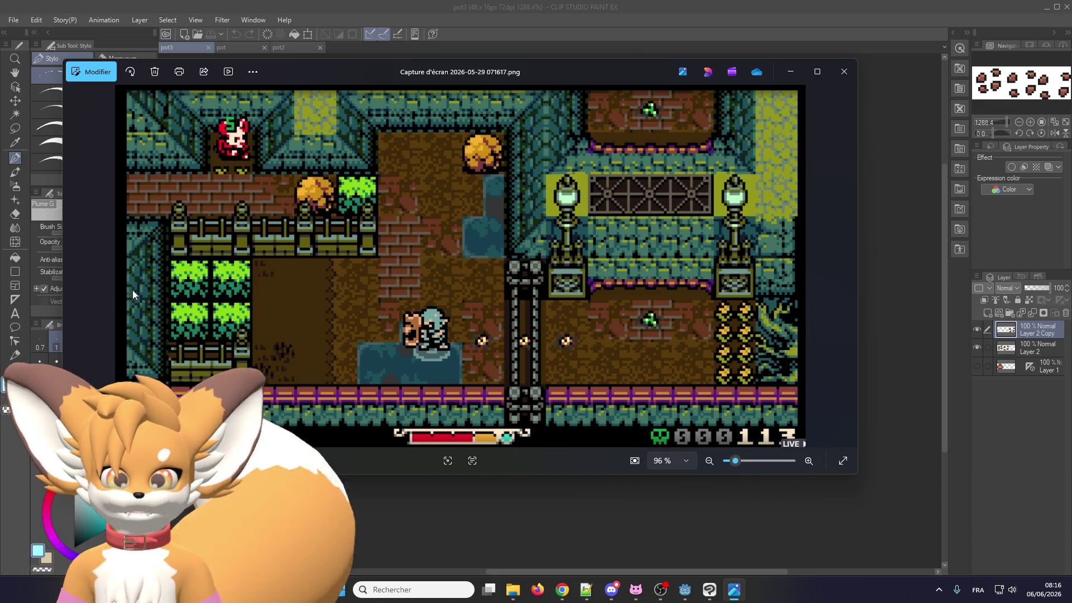
View screenshot 071545.png, then close Windows Photos to reveal the pot3 canvas
mouse_move(97, 258)
key(Left)
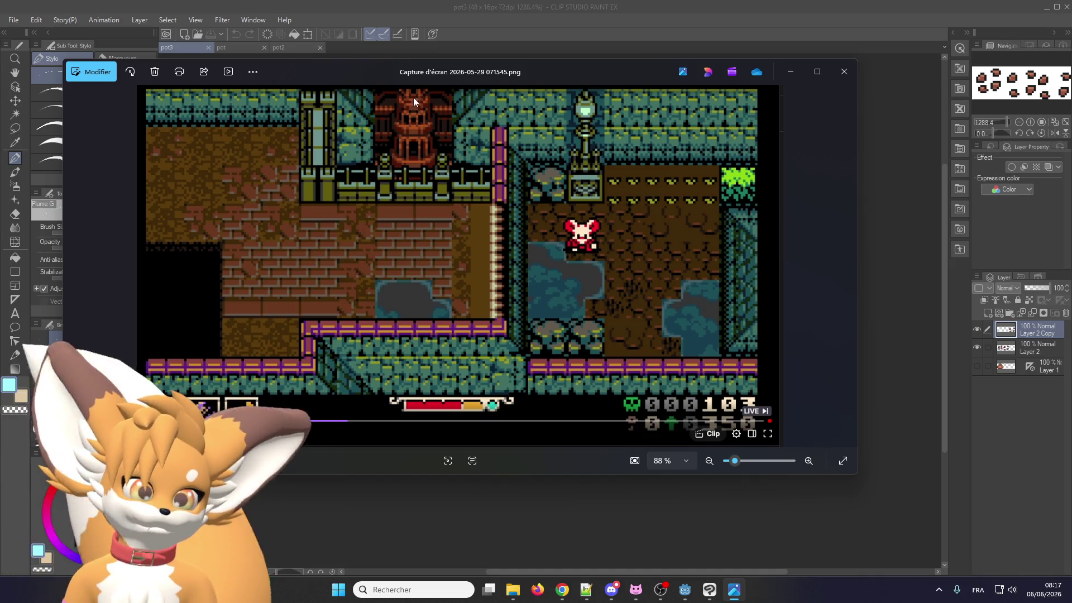
key(alt+F4)
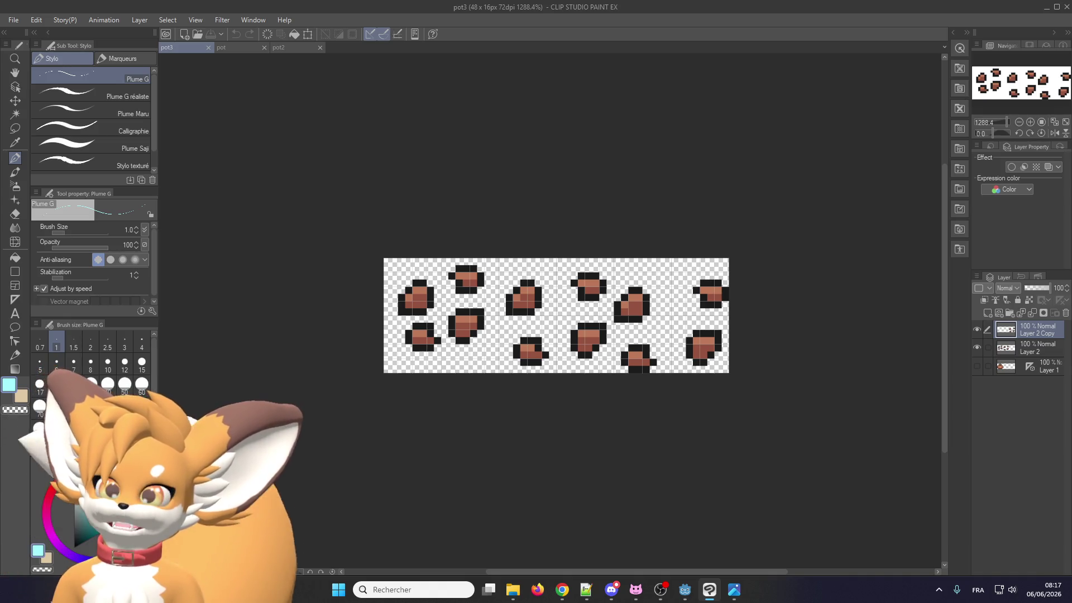
Switch from Clip Studio Paint to the Godot editor showing the FoxParadigm project
key(alt+Tab)
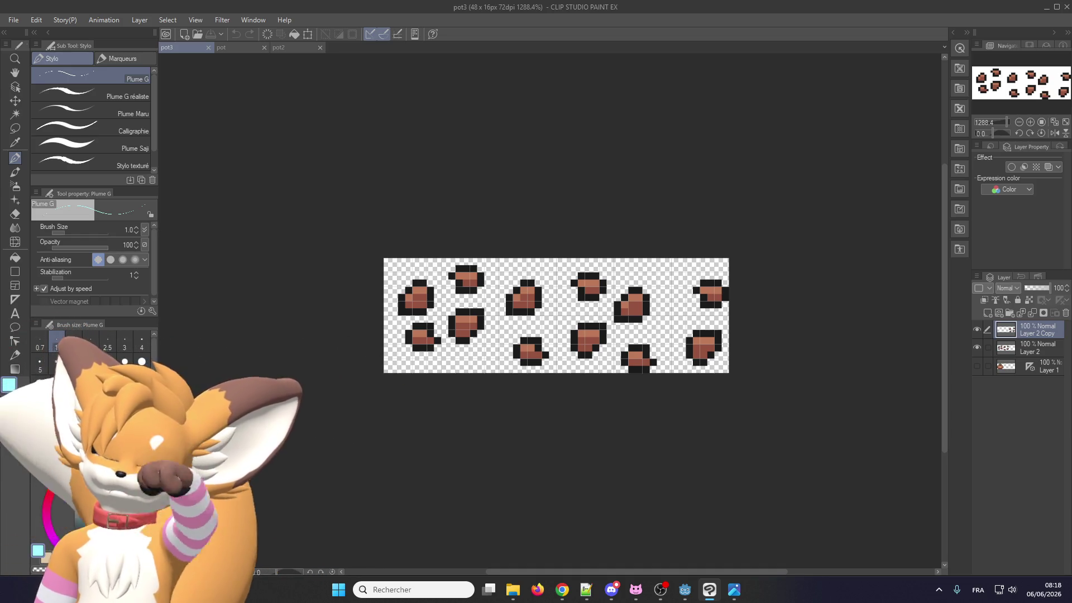
mouse_move(685, 590)
click(694, 541)
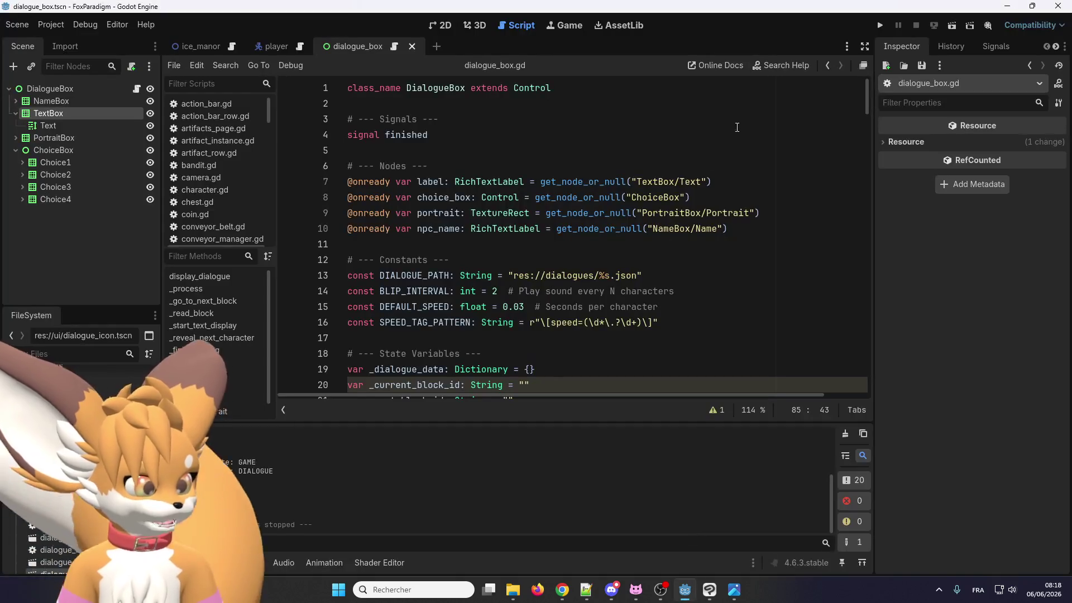
Launch FoxParadigm, start from the title screen, and walk the fox right into the walled yard
click(880, 25)
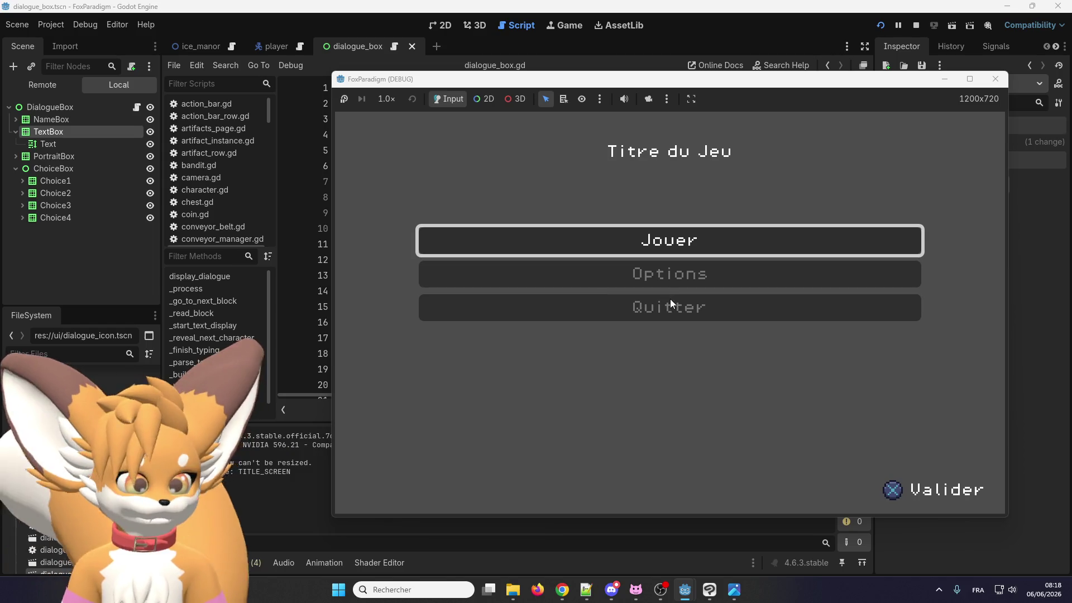
key(Return)
key(Return)
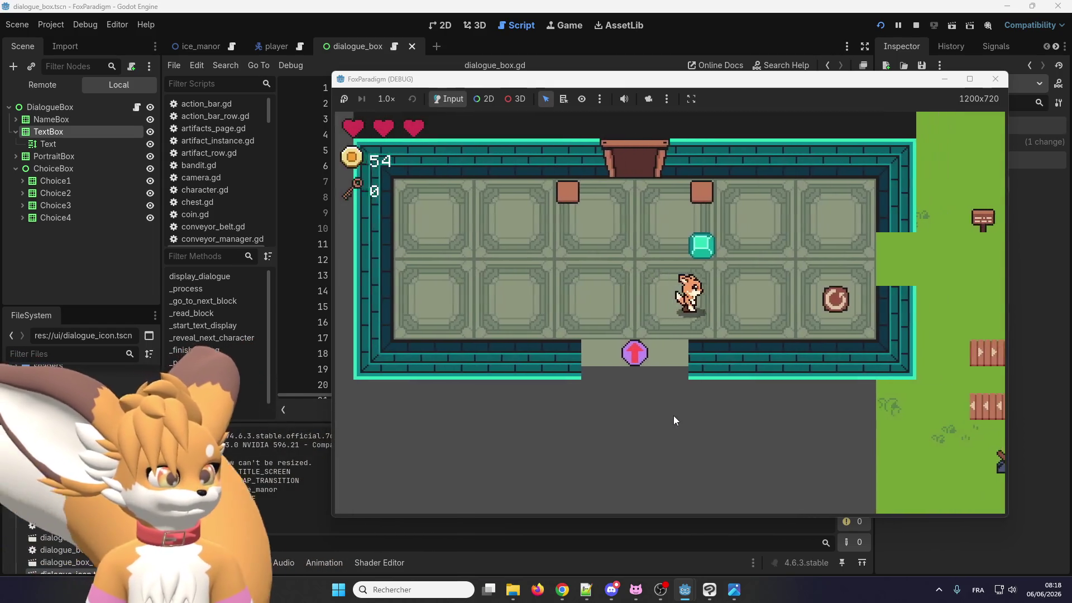
key(Right)
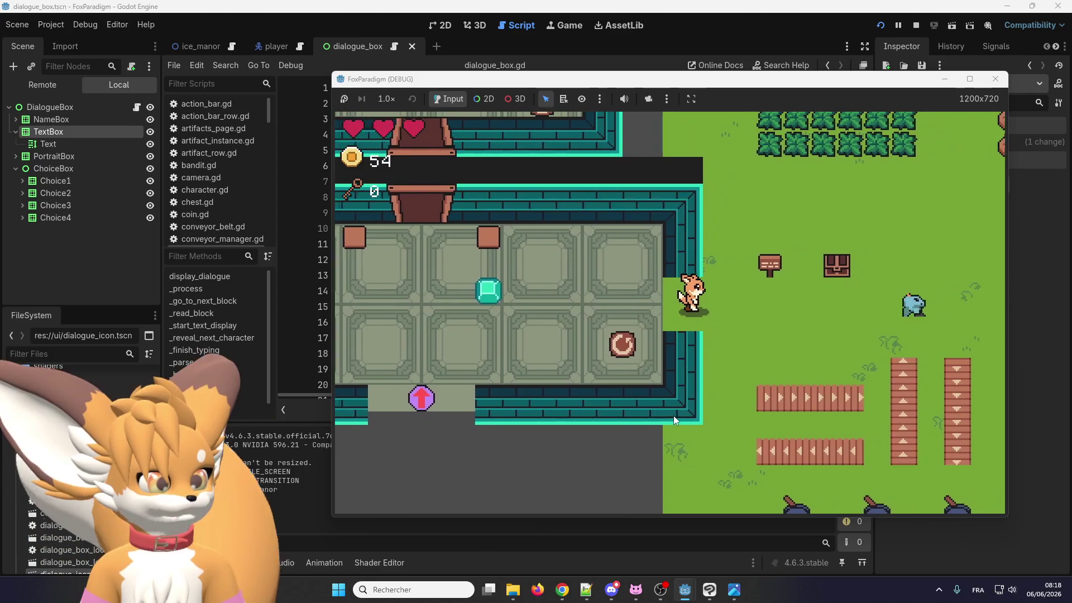
key(Right)
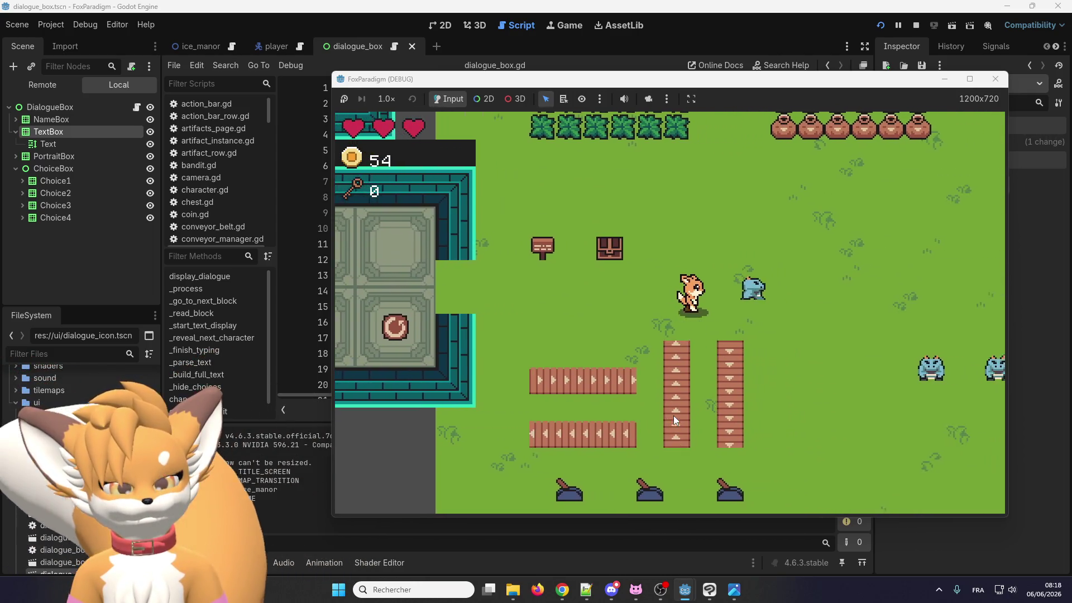
key(Right)
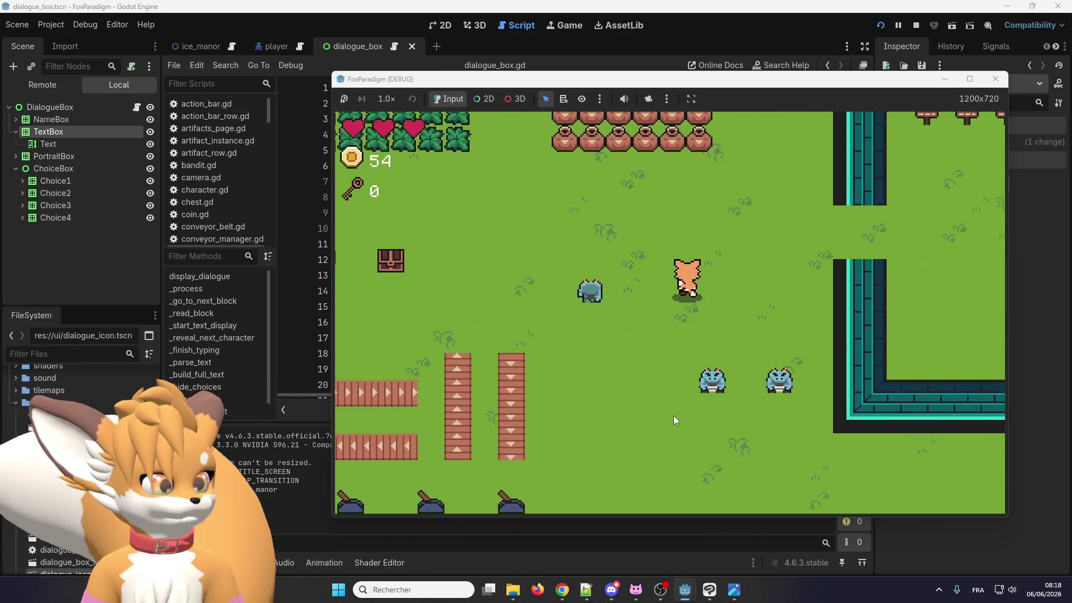
key(Right)
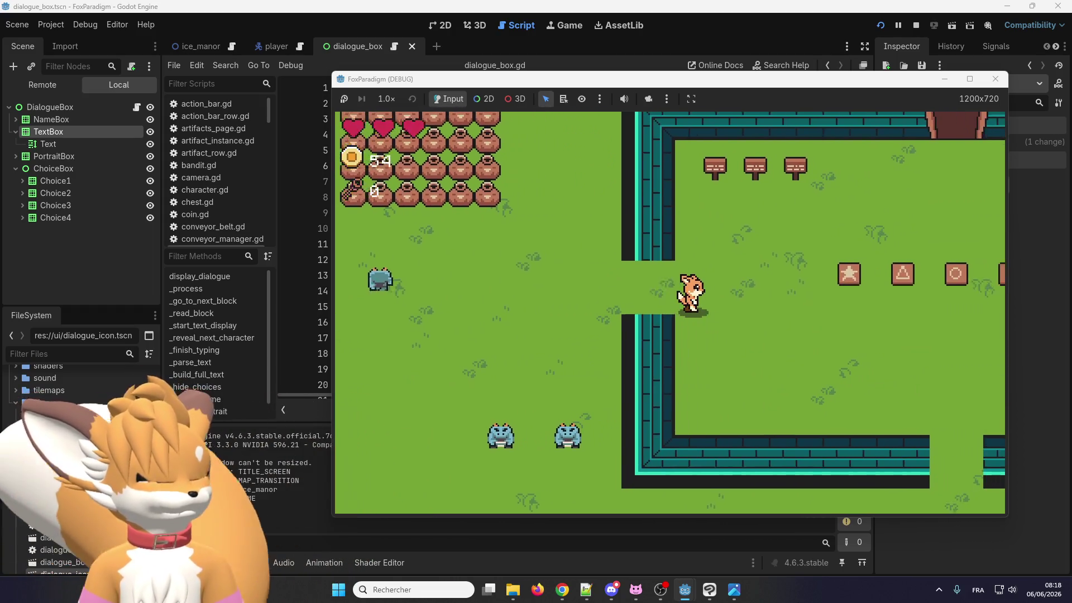
key(Right)
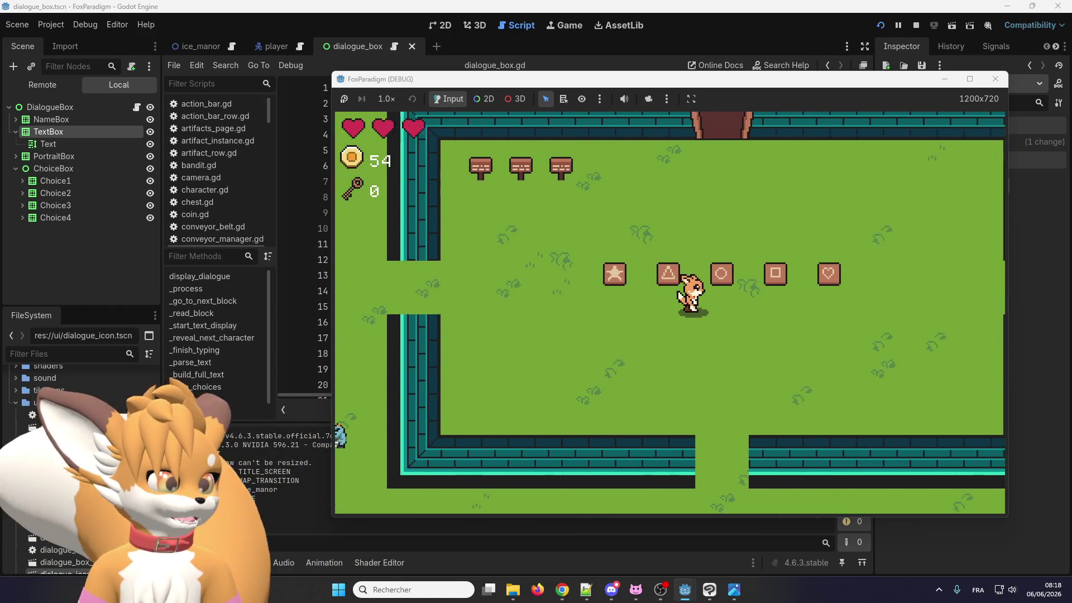
key(Up)
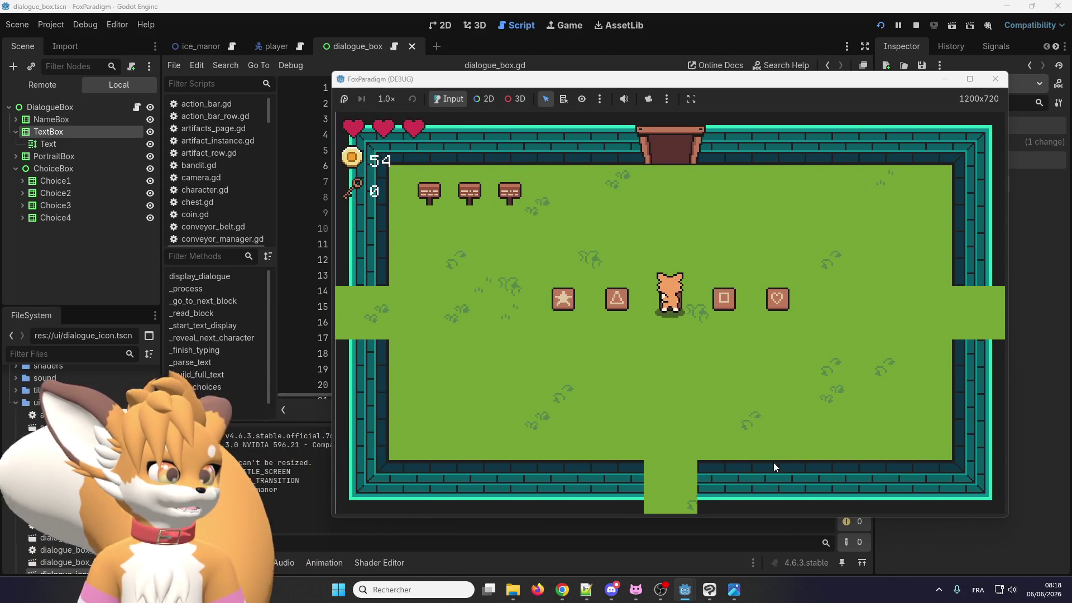
key(Up)
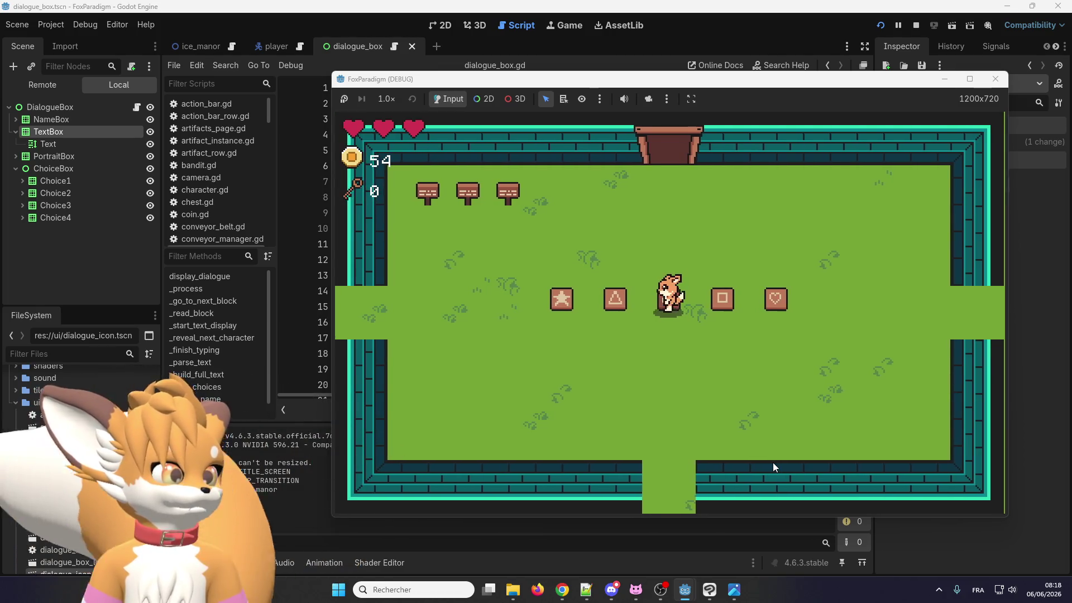
key(Down)
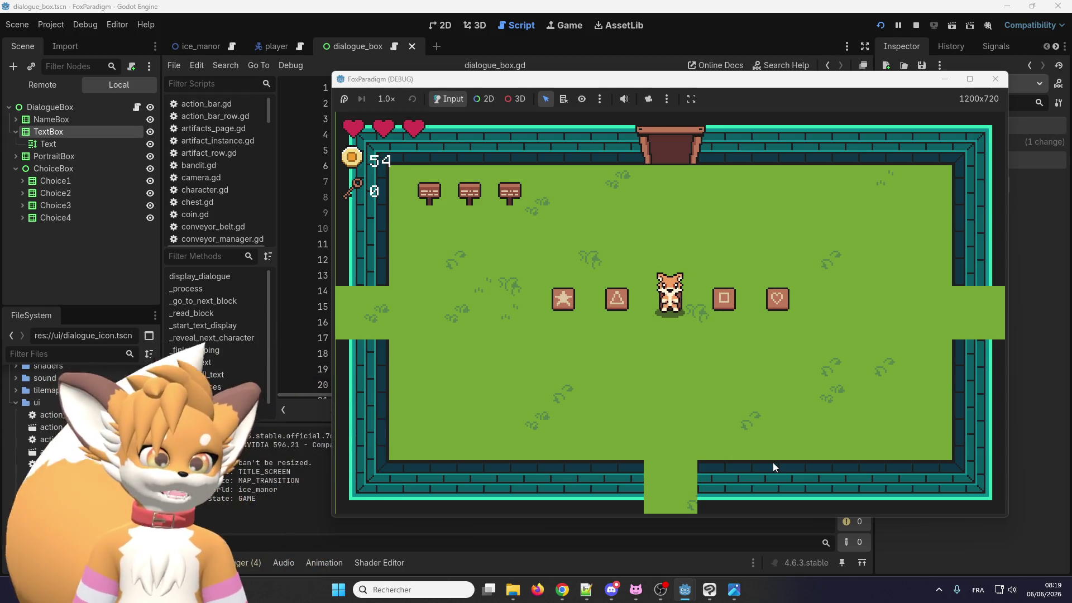
Walk the fox up toward the yard's top door and back down
key(Up)
key(Left)
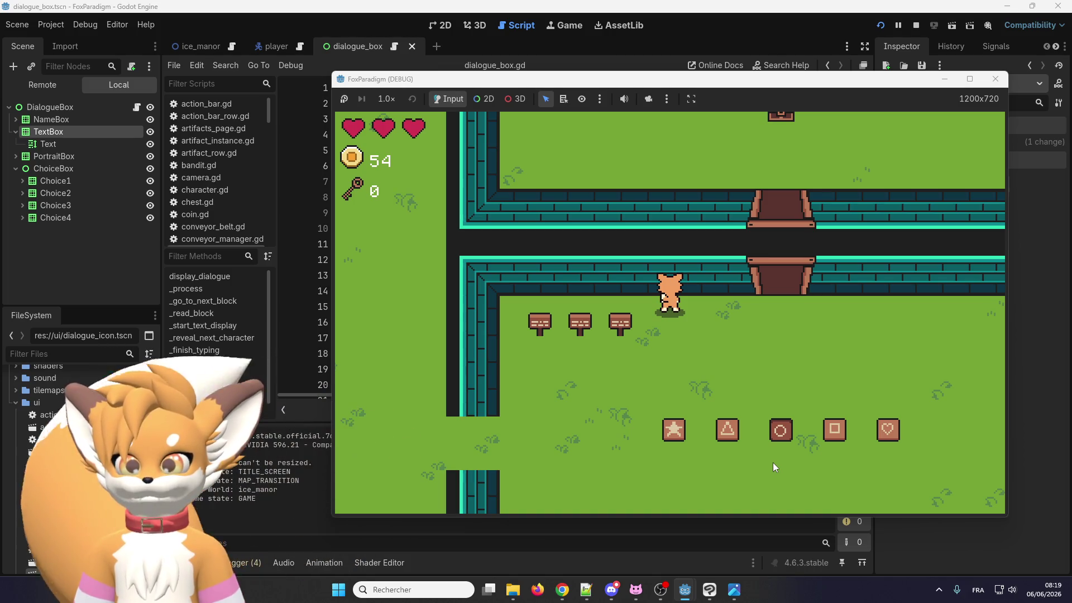
key(Down)
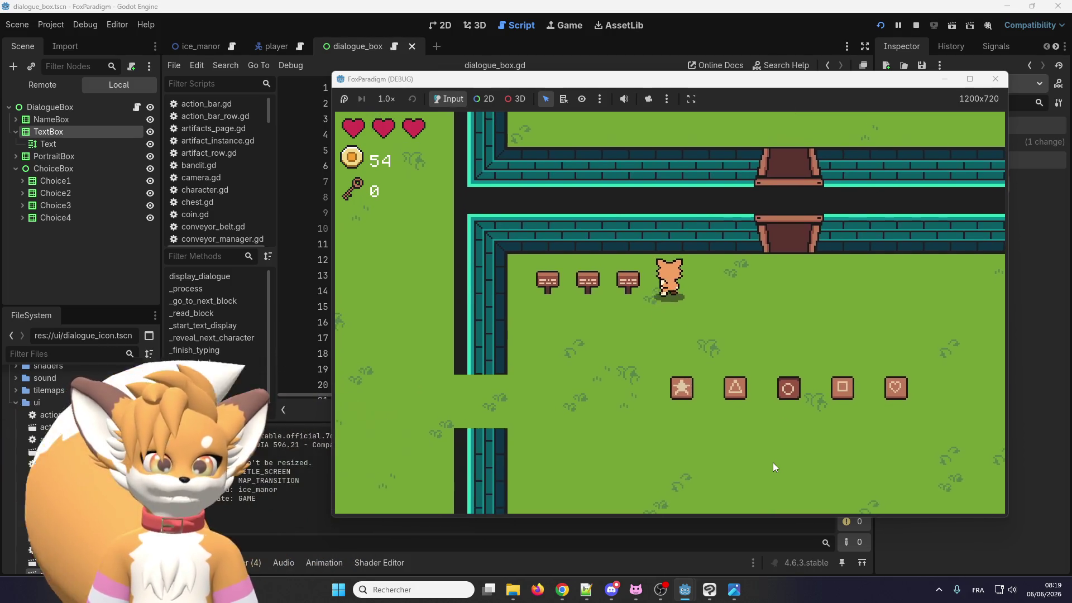
key(Down)
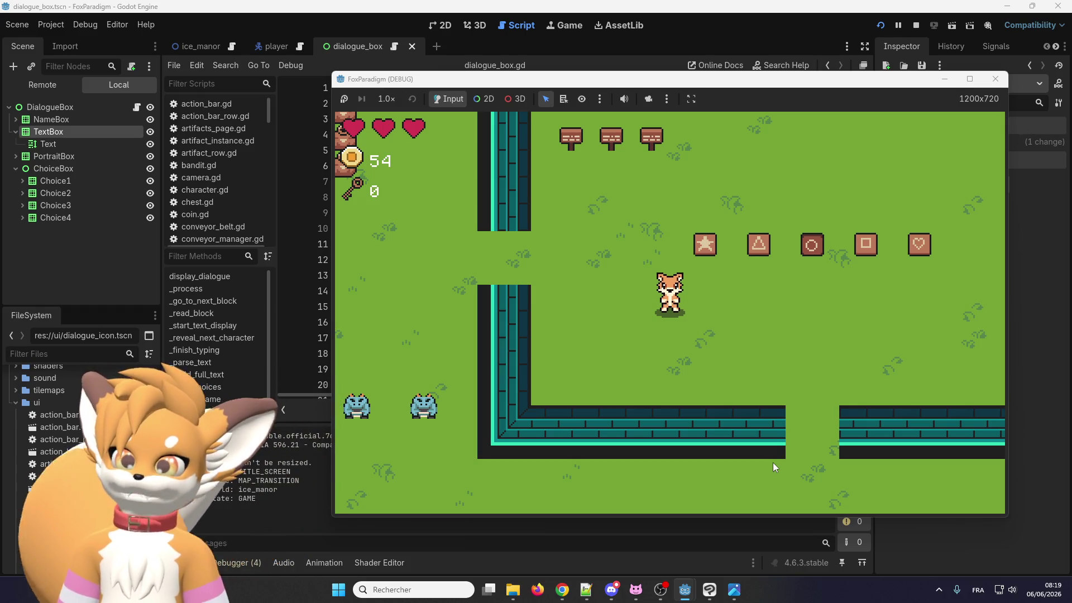
key(Up)
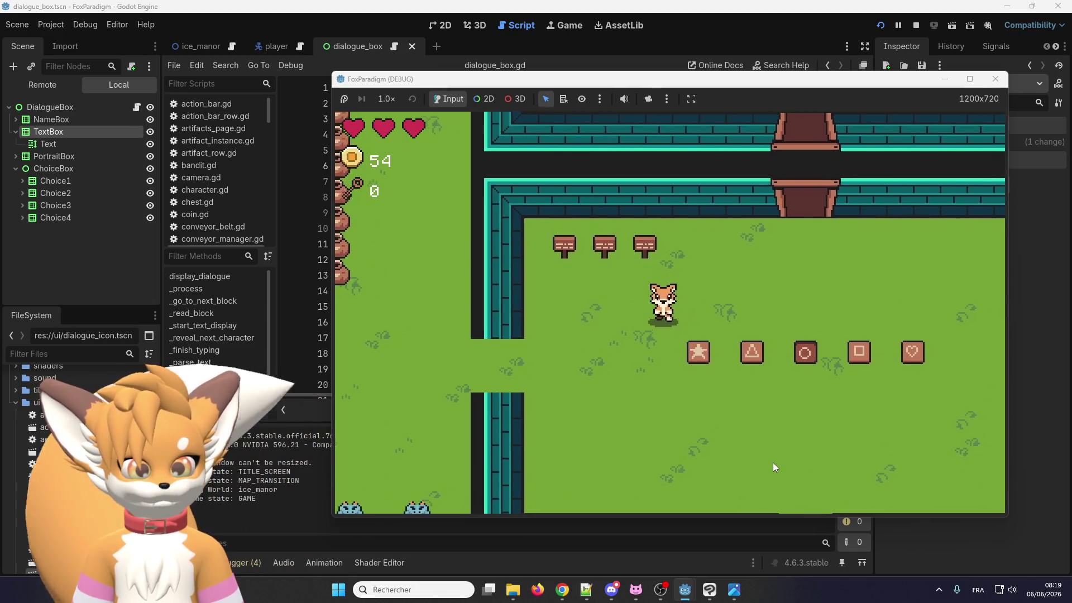
Walk the fox left out of the yard into the stone-floored room
key(Left)
key(Left)
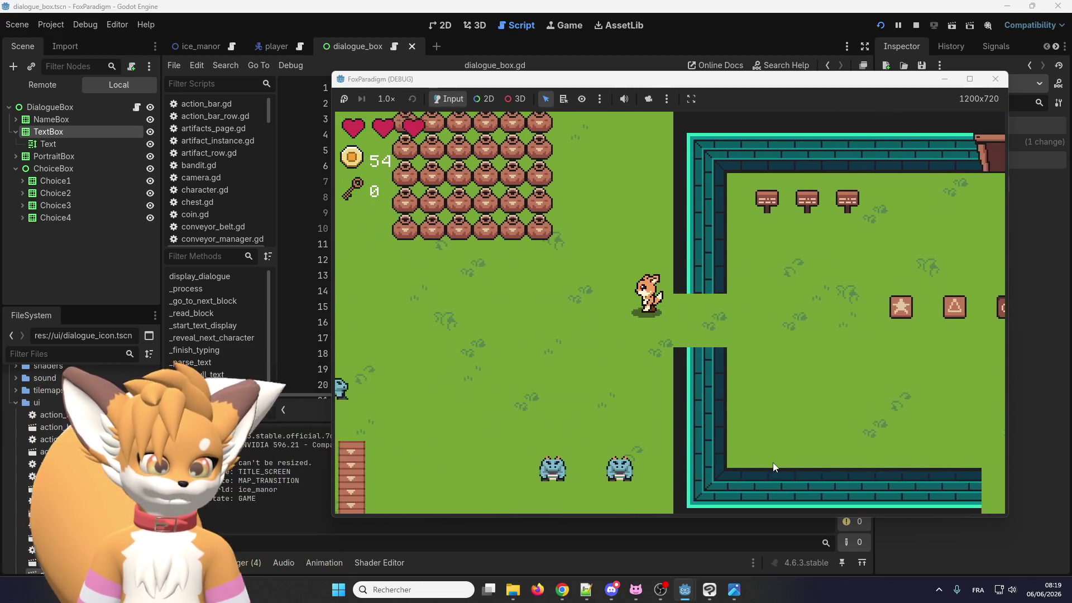
key(Left)
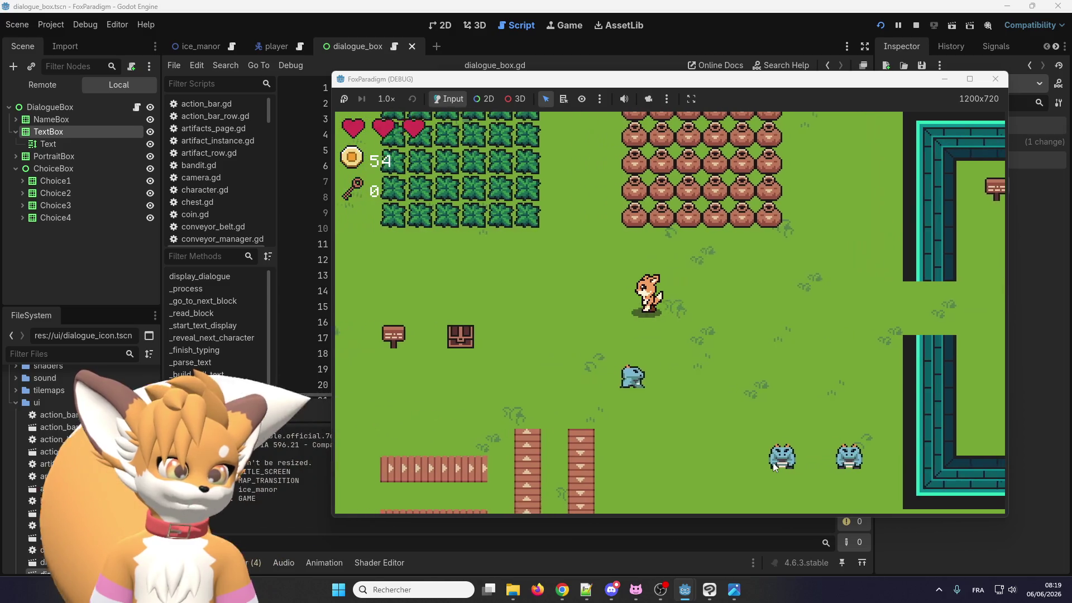
key(Left)
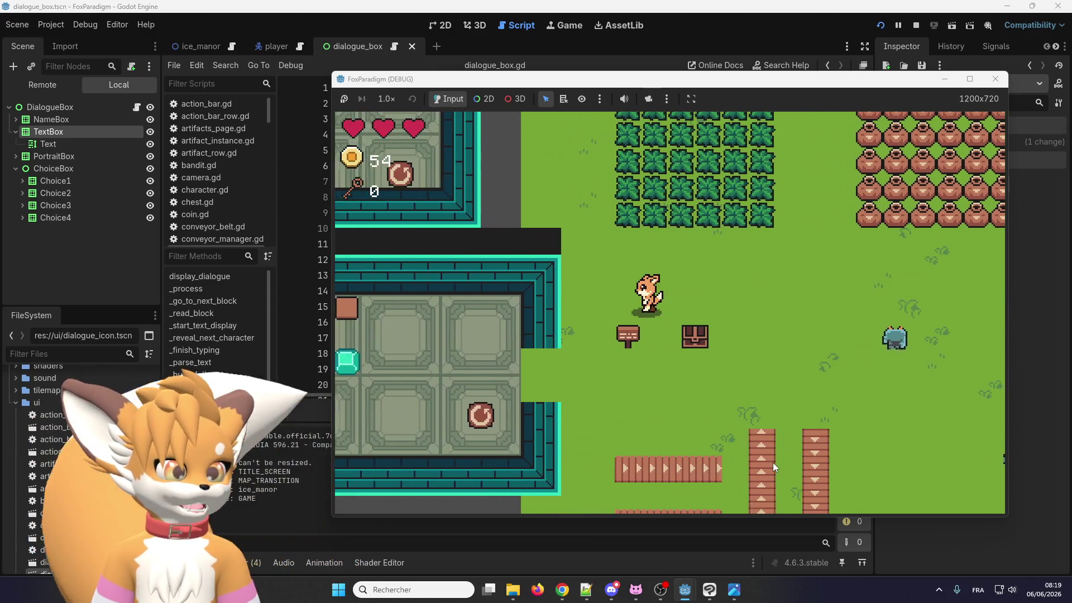
key(Left)
key(Down)
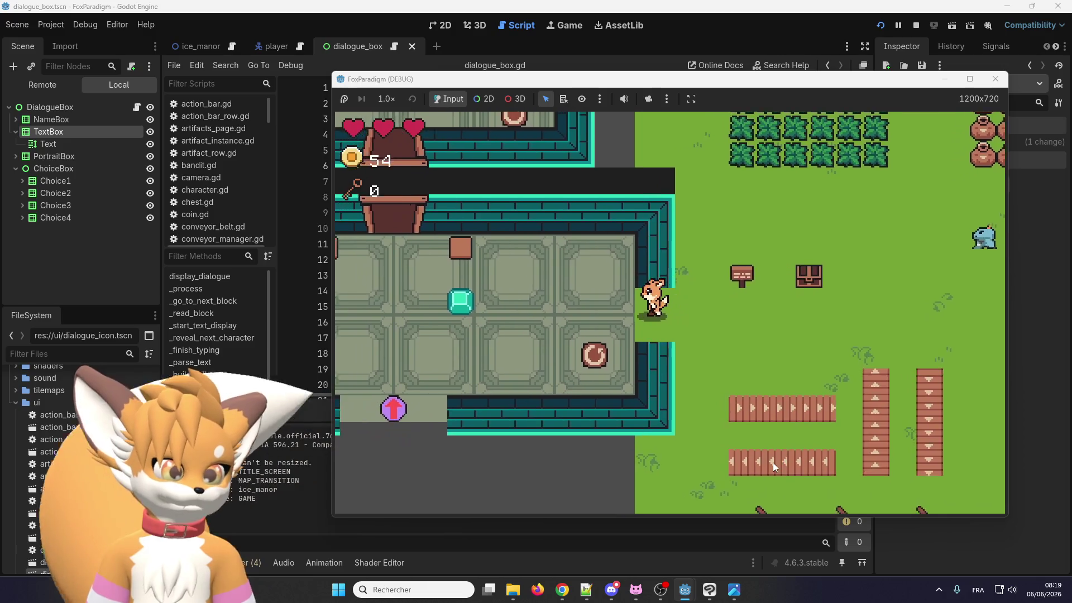
Move the fox up and down the stone room, ending facing left near the gem and crates
key(Up)
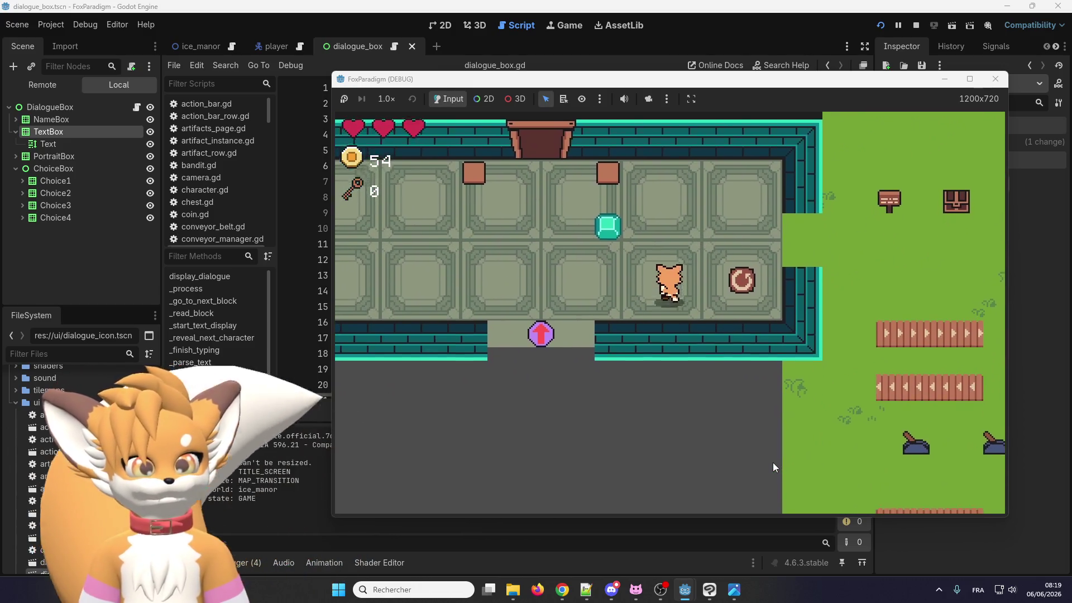
key(Down)
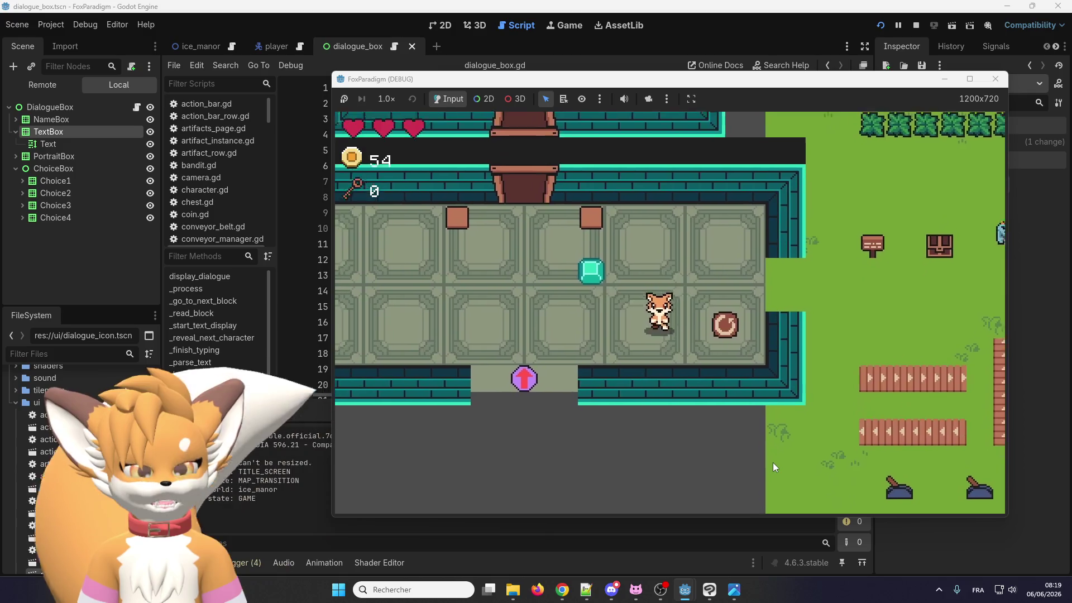
key(Up)
key(Down)
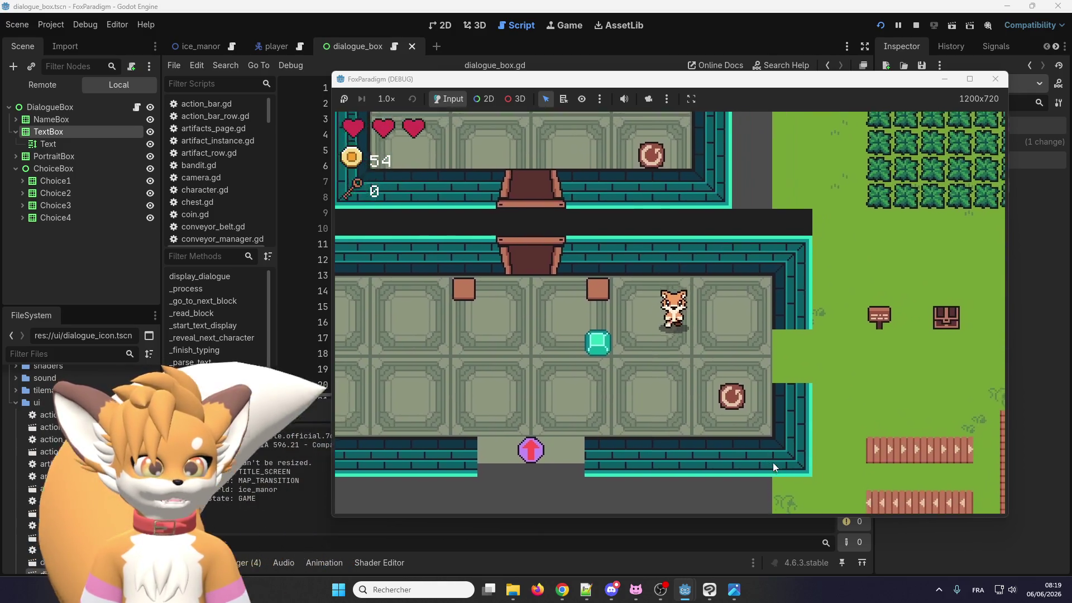
key(Left)
key(Right)
key(Up)
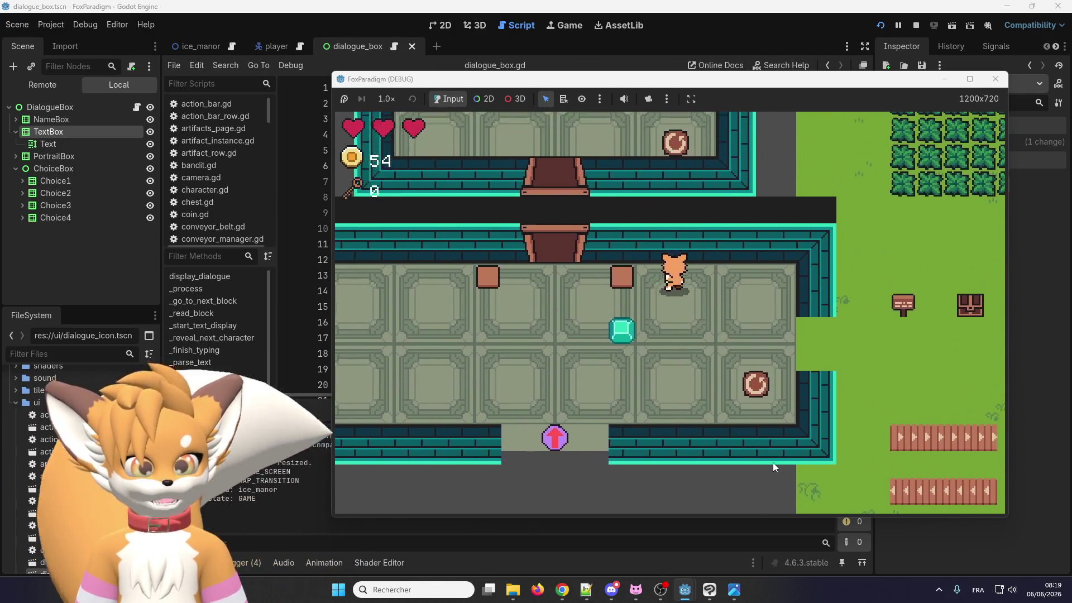
key(Up)
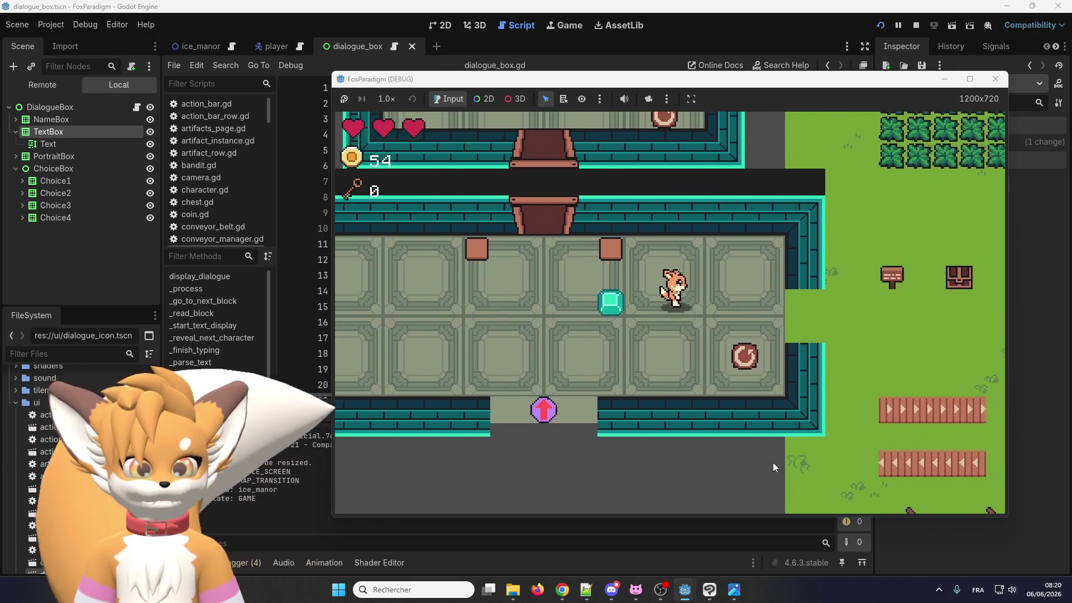
key(Left)
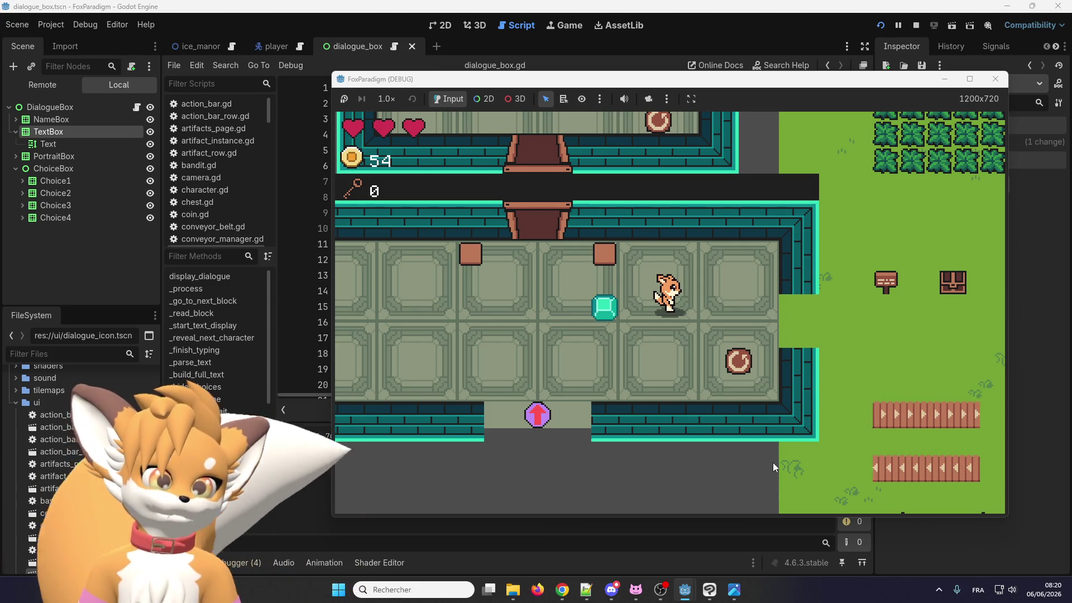
Walk the fox right out of the stone room, past the sign and chest, across the grass
key(Right)
key(Left)
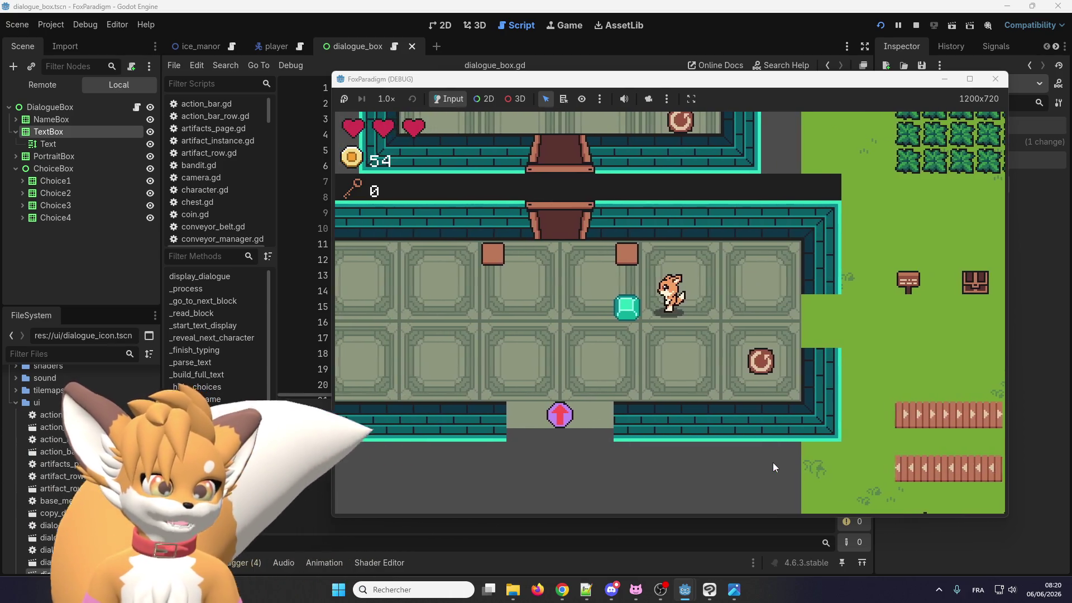
key(Right)
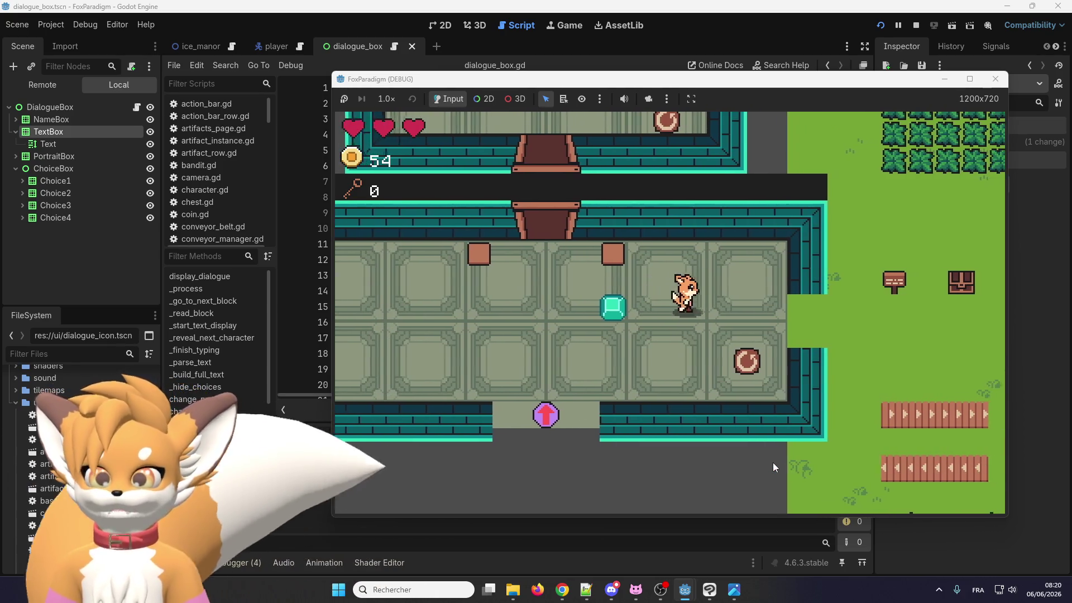
key(Left)
key(Right)
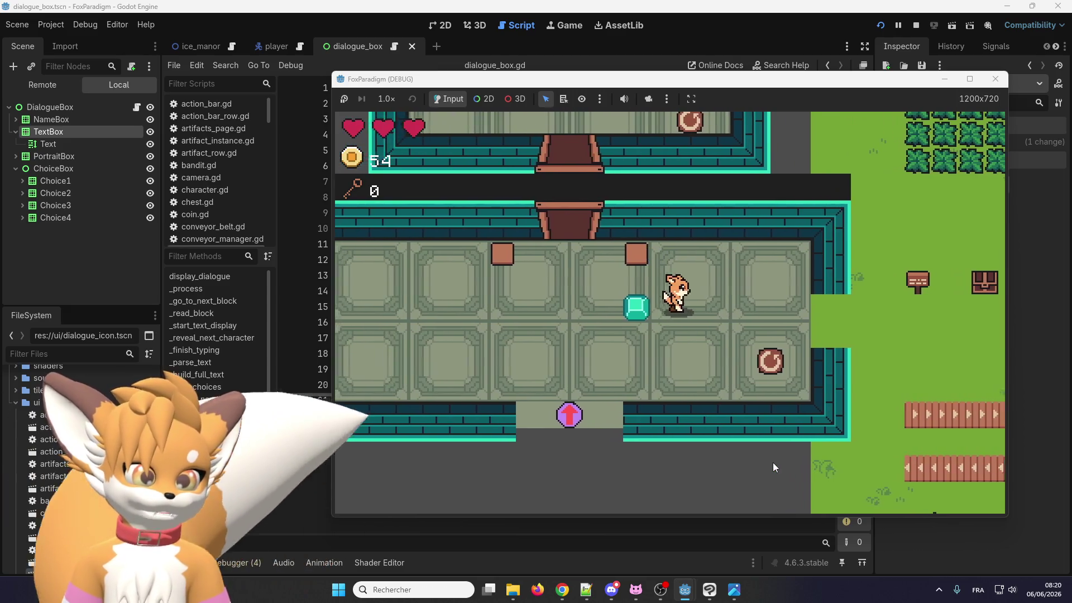
key(Right)
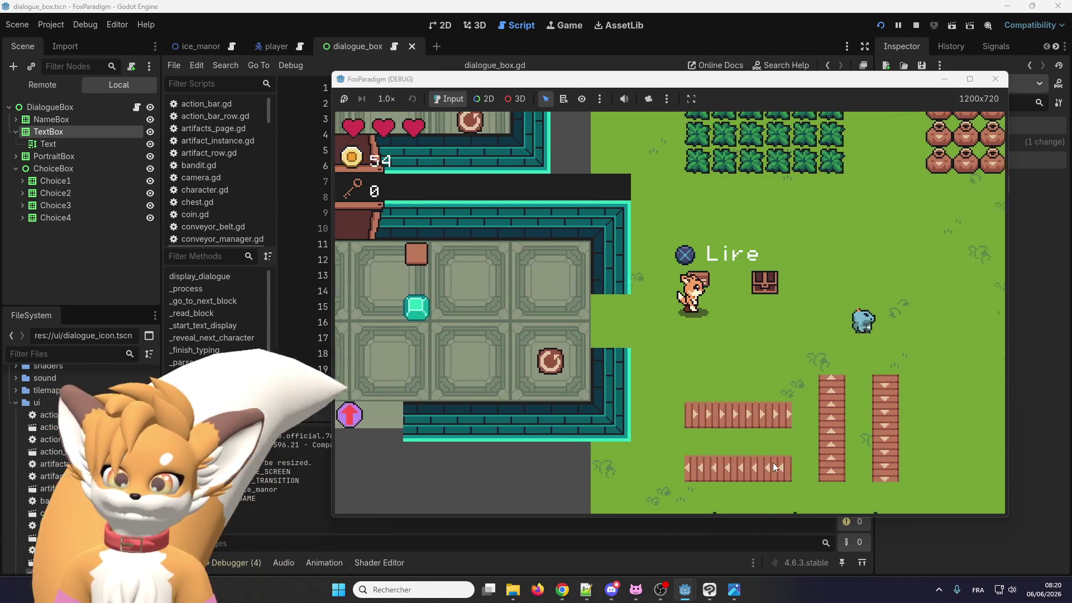
key(Right)
key(Down)
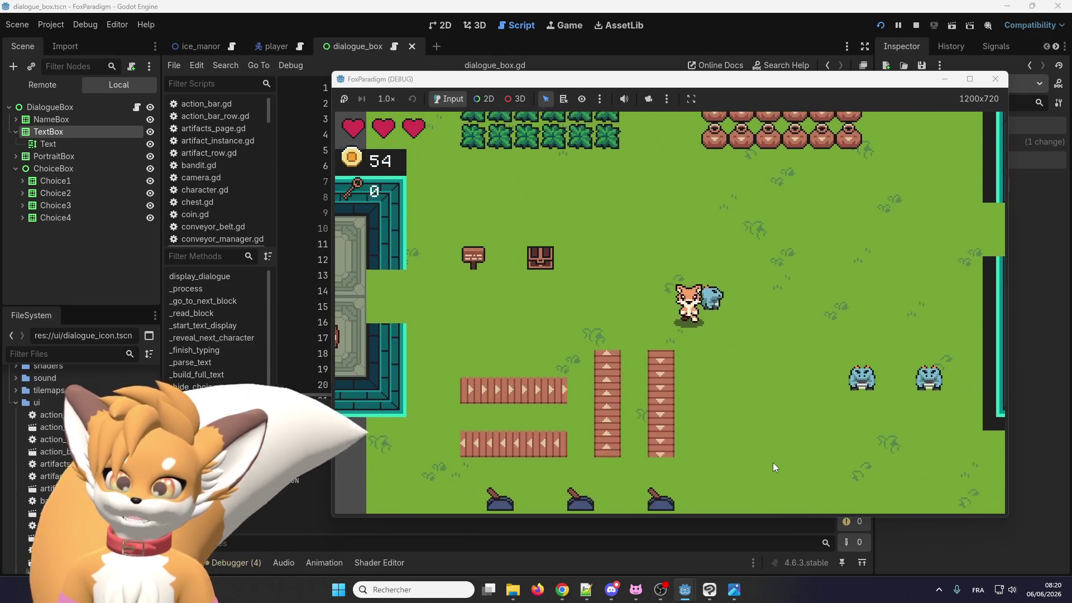
Take the fox through the wall gap to the star and circle blocks, then back toward the bottom wall
key(Up)
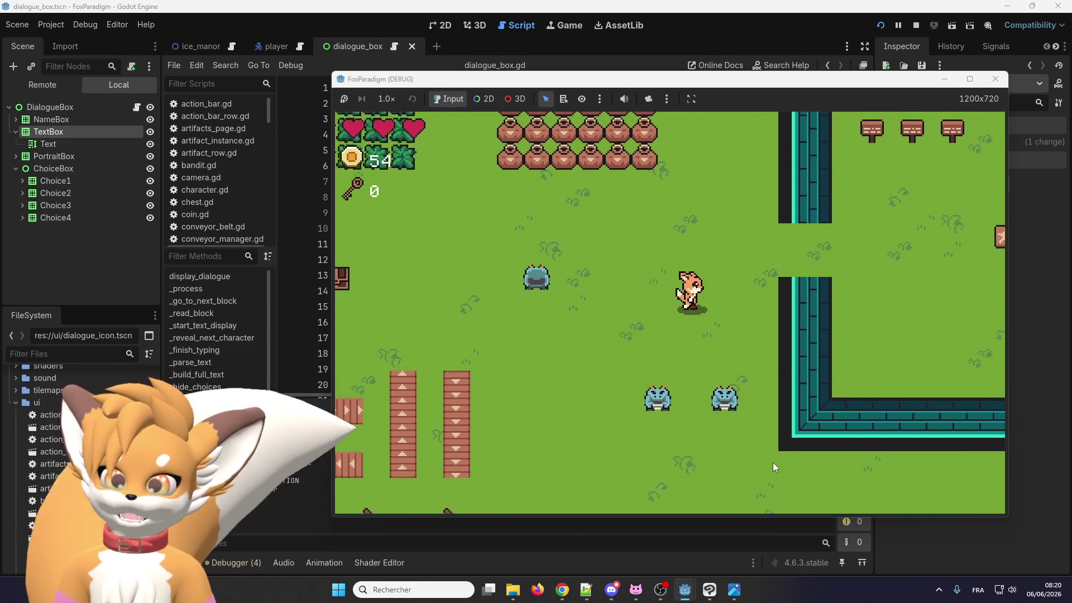
key(Right)
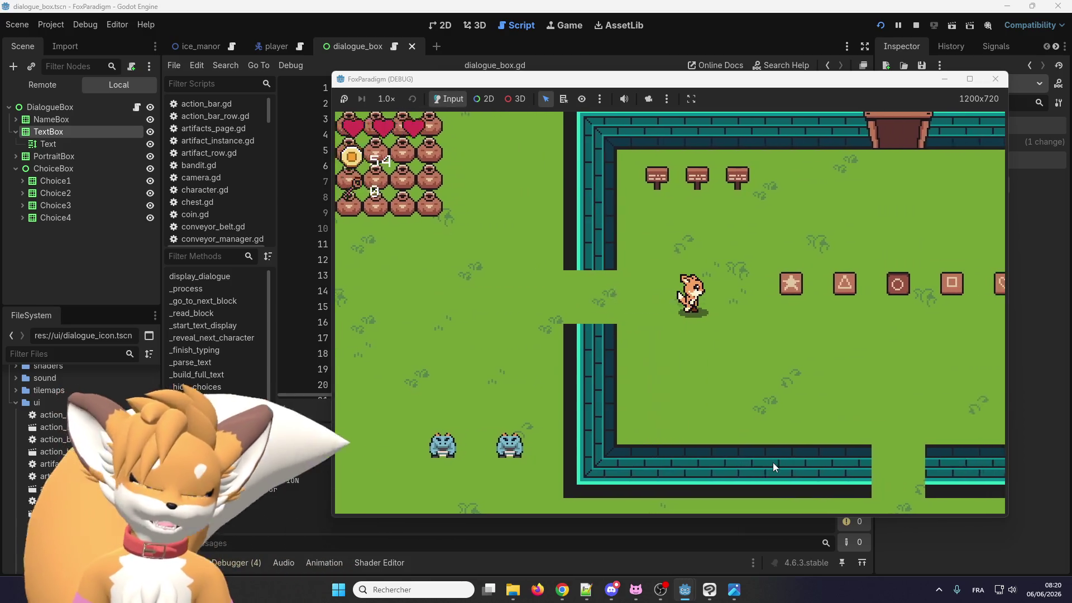
key(Right)
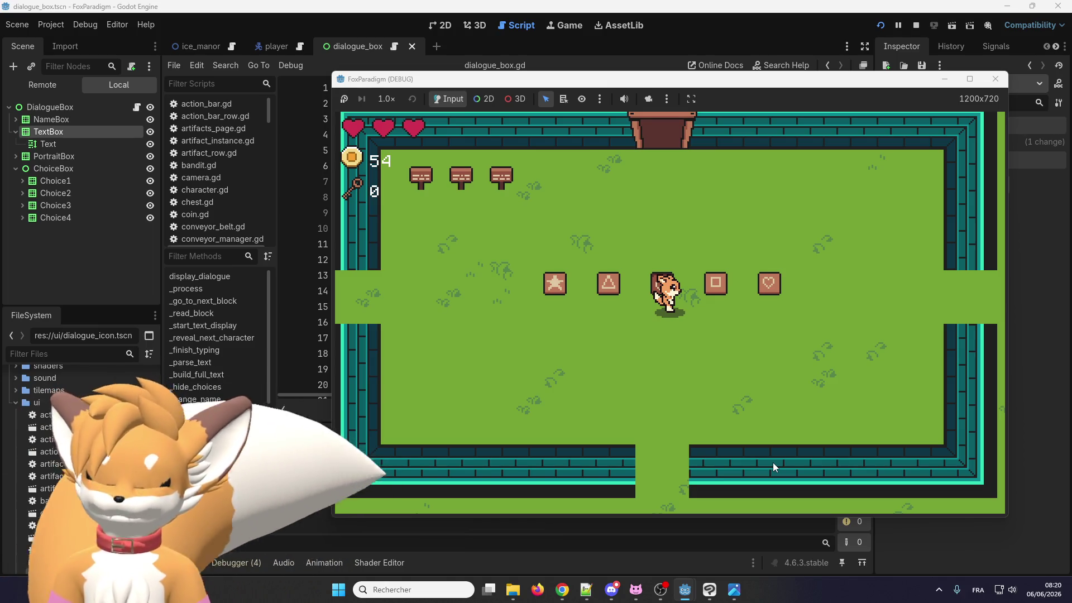
key(Left)
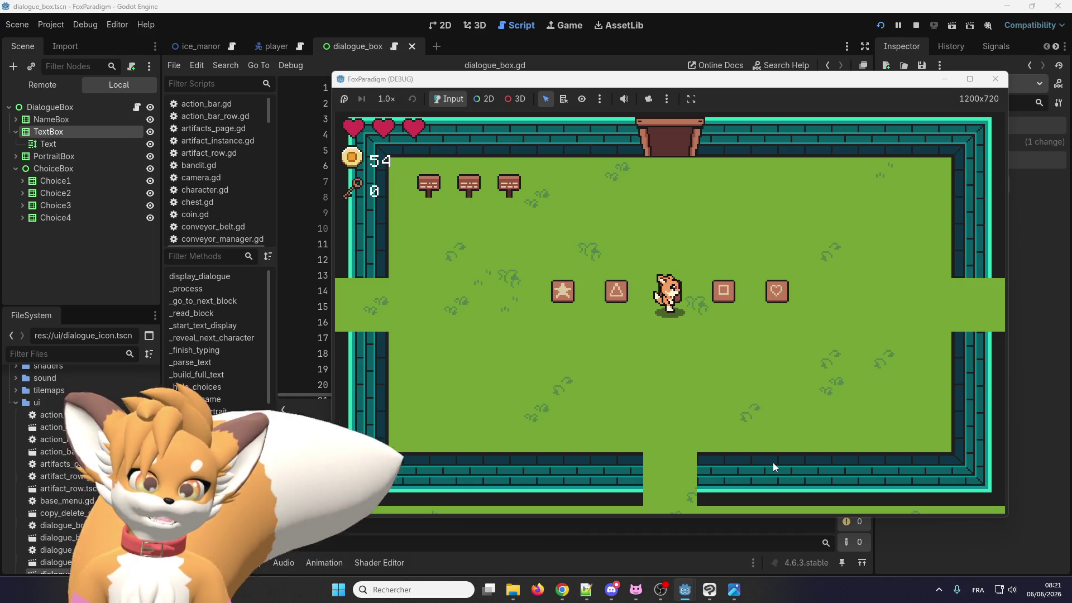
key(Left)
key(Down)
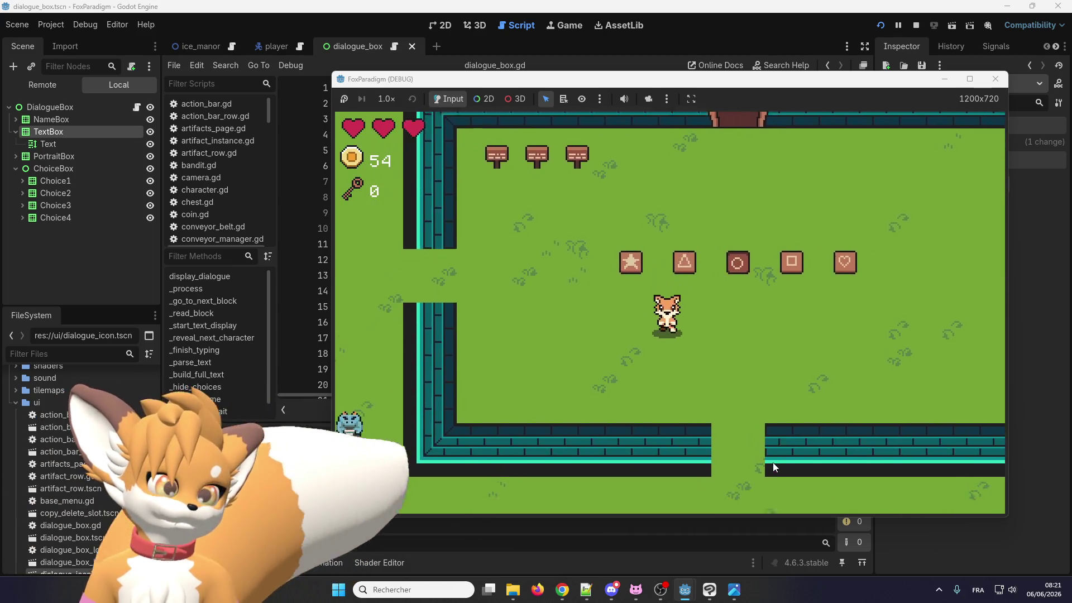
key(Down)
key(Right)
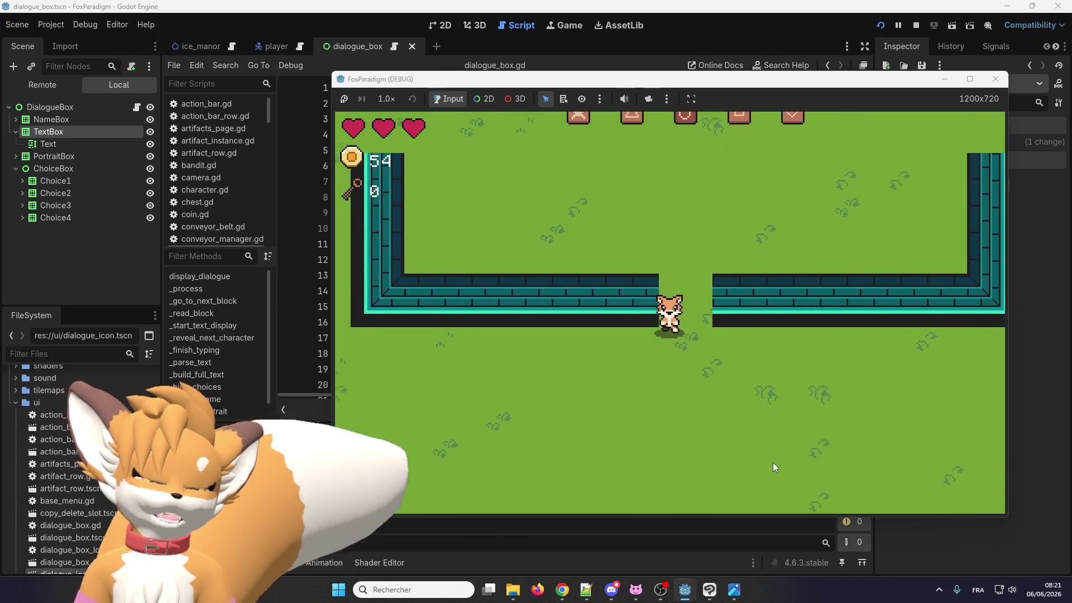
Walk the fox up through the wall gap to the symbol blocks, stopping at the star block
key(Up)
key(Right)
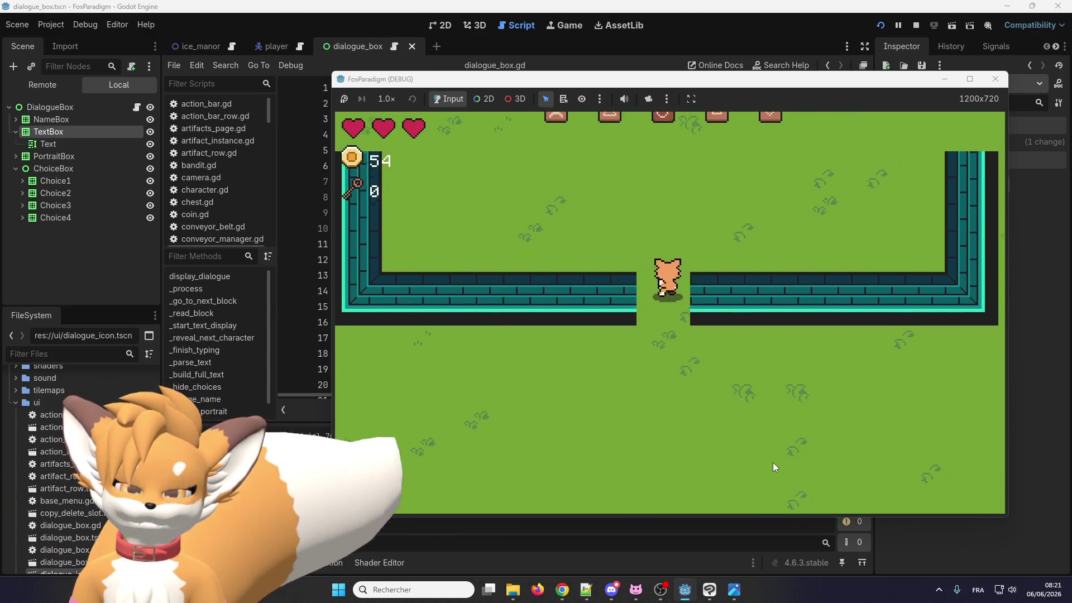
key(Down)
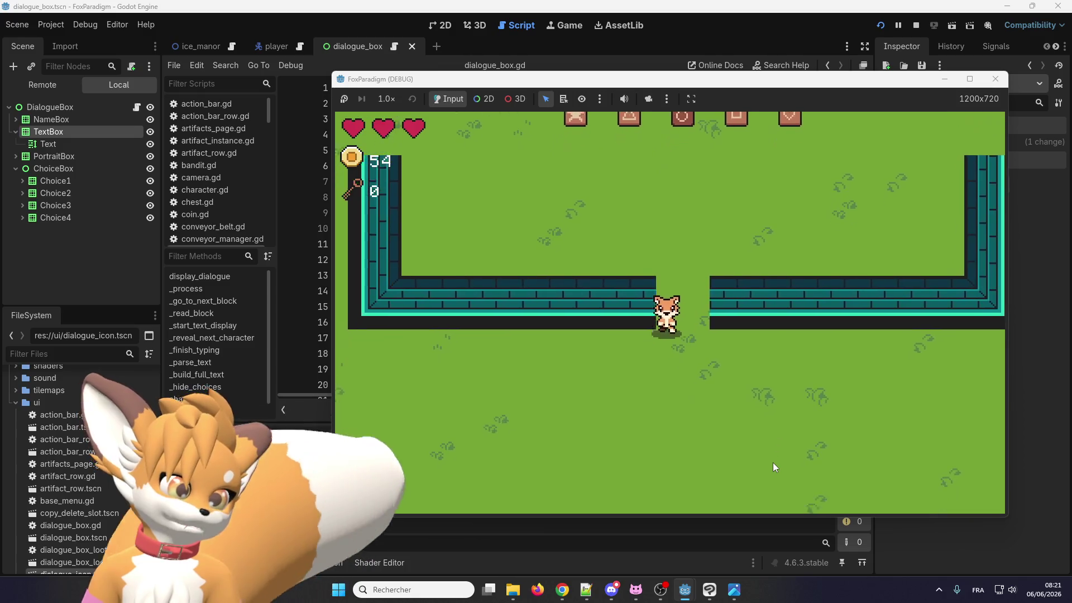
key(Up)
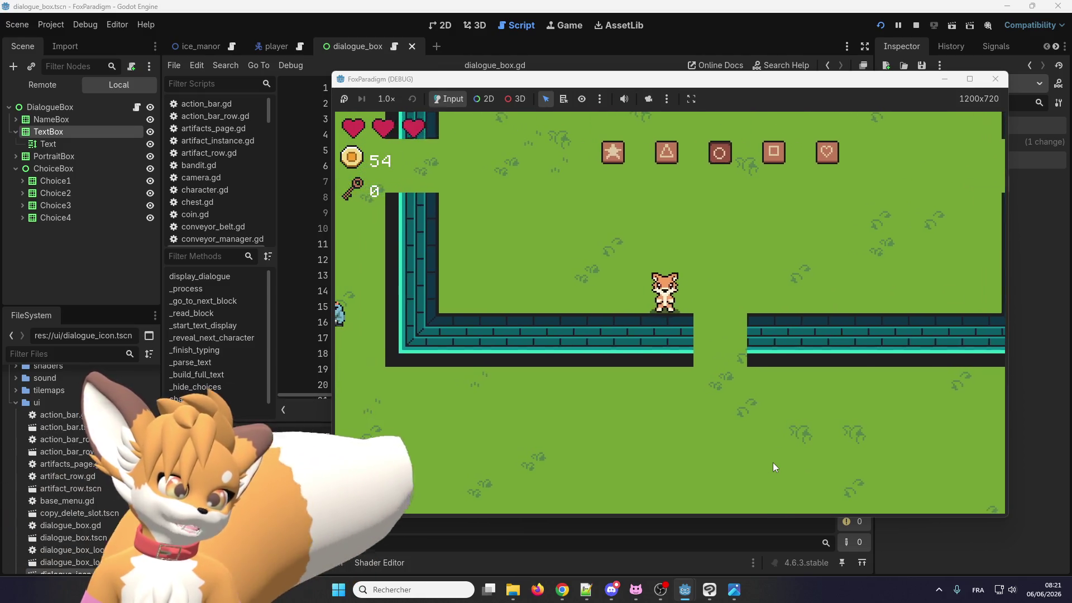
key(Up)
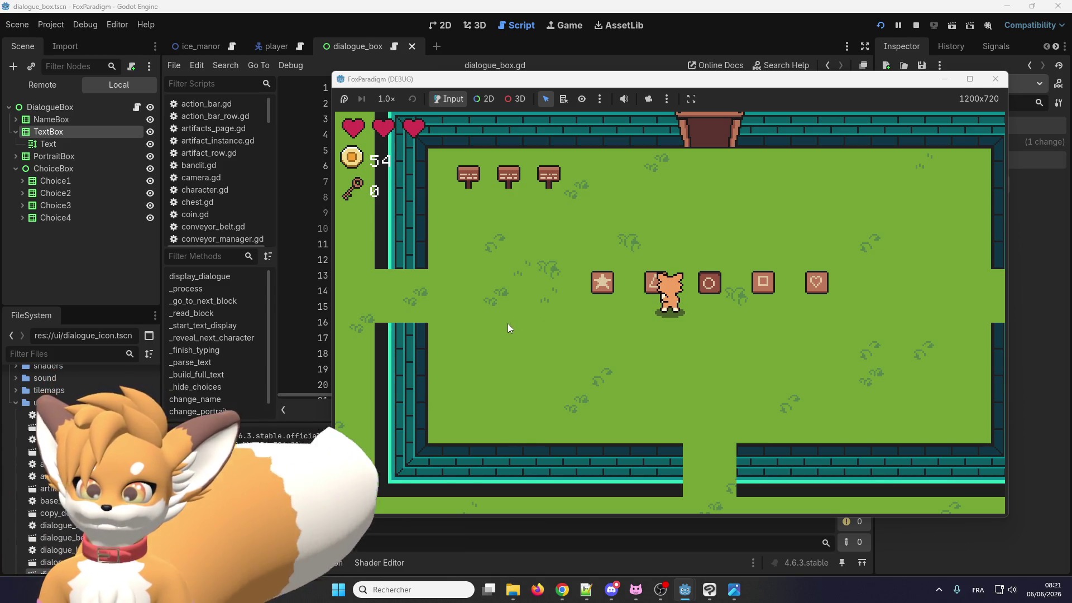
key(Left)
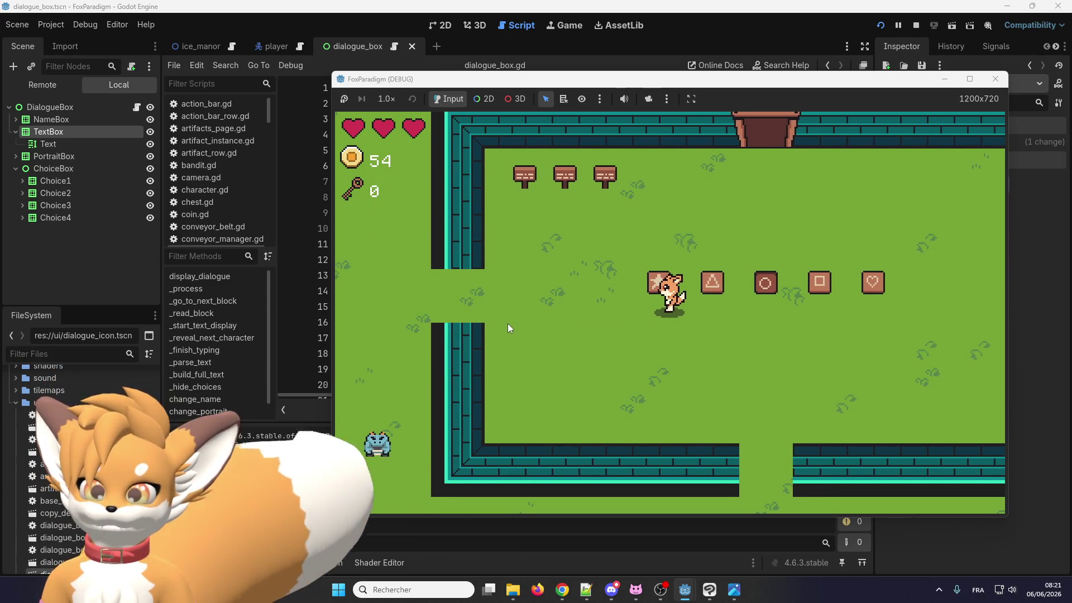
Walk the fox right between the triangle and circle blocks and refocus the game window
key(Right)
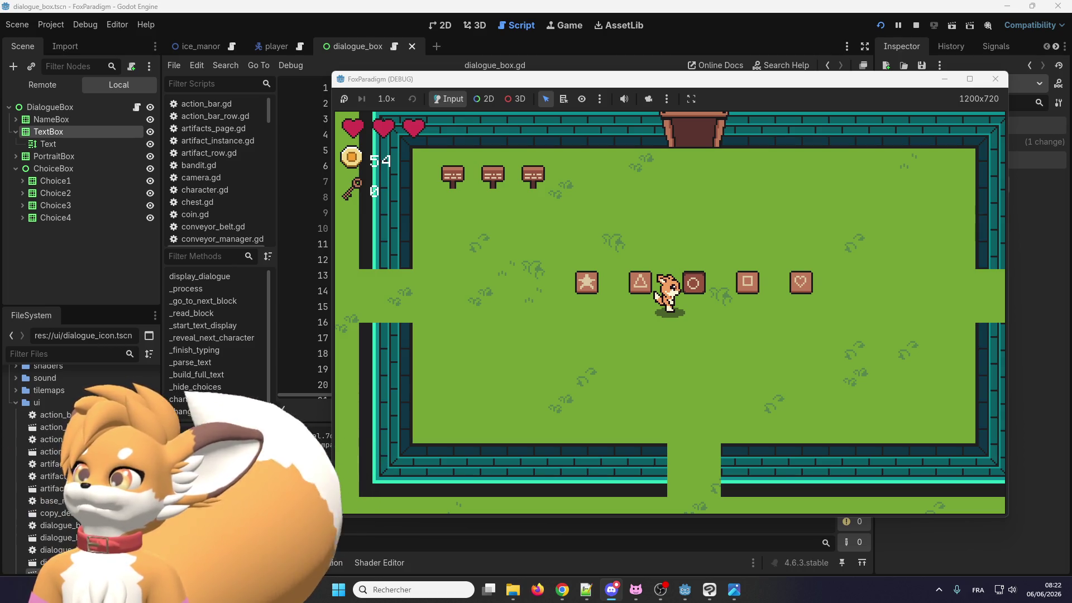
click(466, 234)
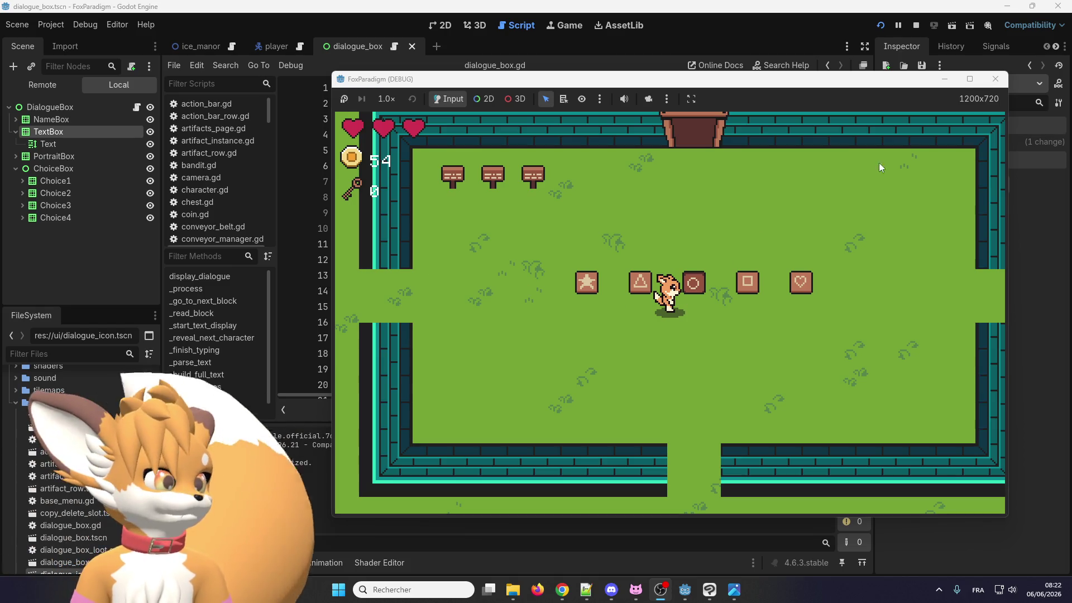
Close the debug game, switch to Clip Studio Paint, and briefly check the mina the hollower screenshots folder
click(996, 79)
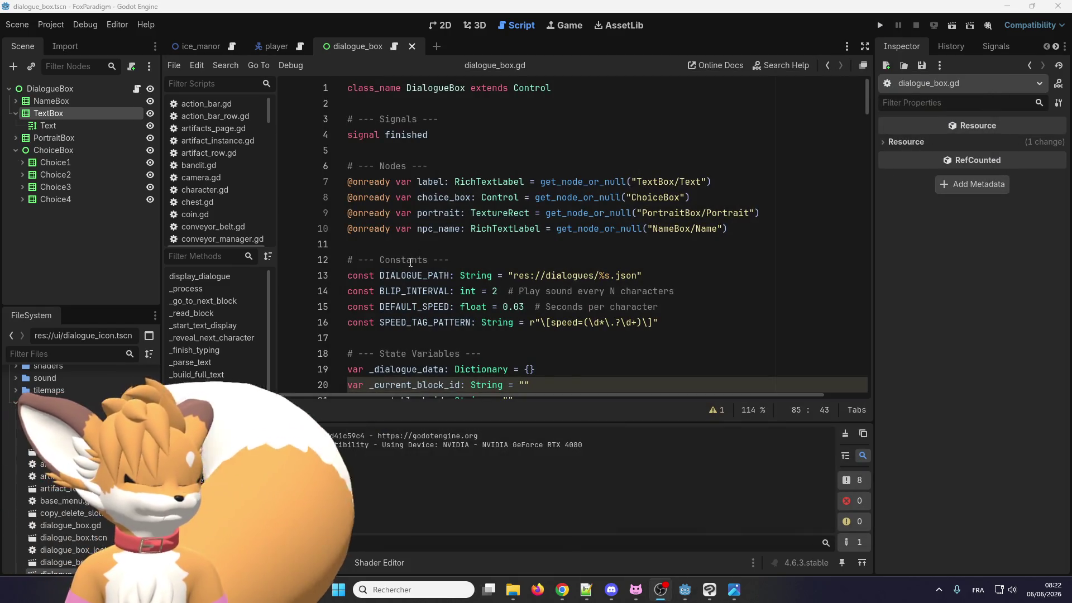
click(715, 593)
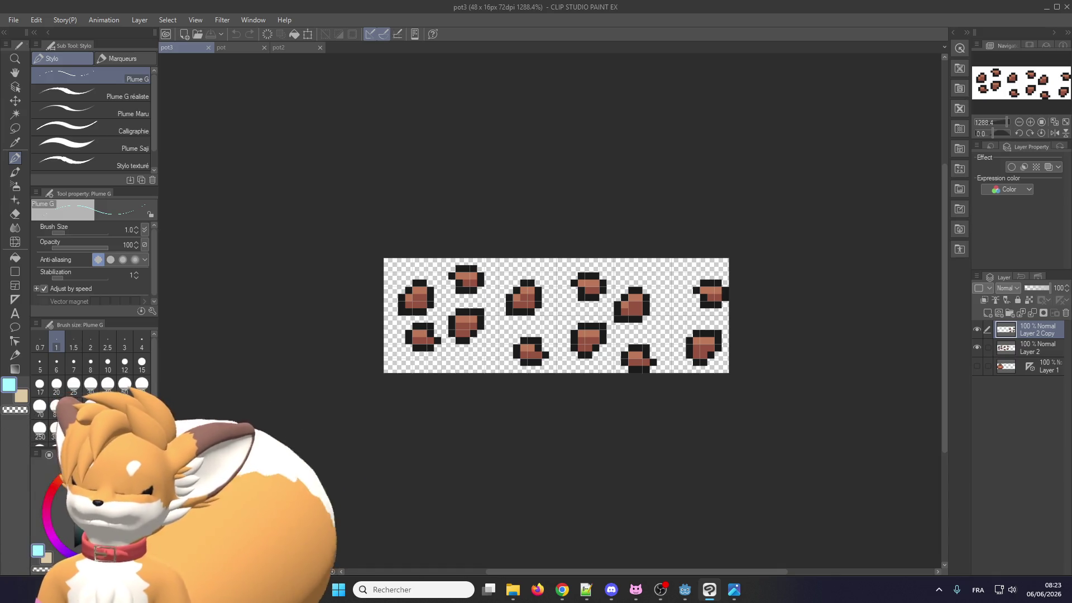
click(513, 589)
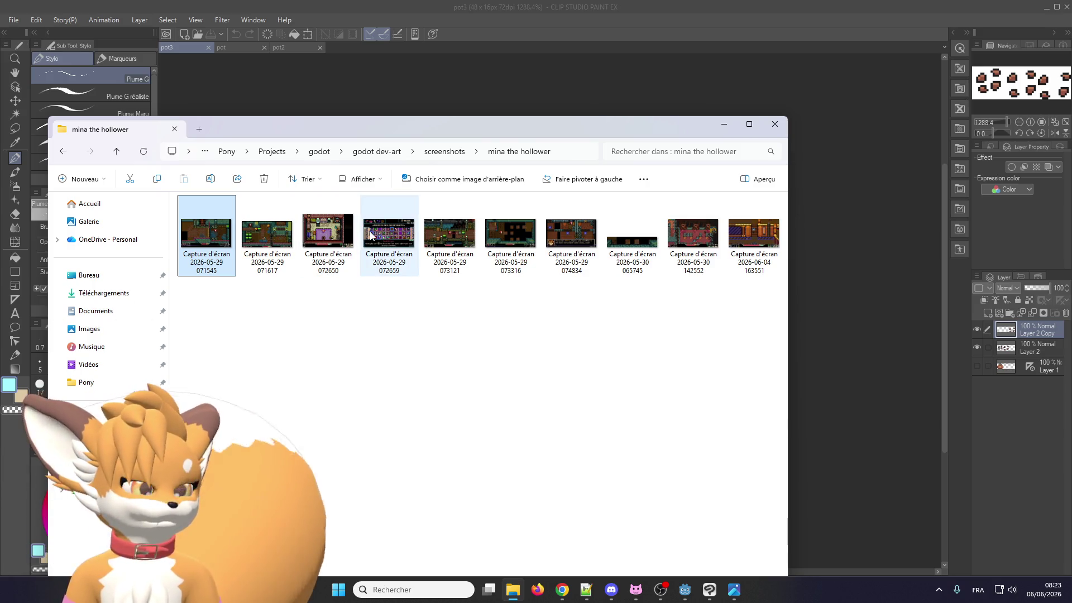
click(724, 125)
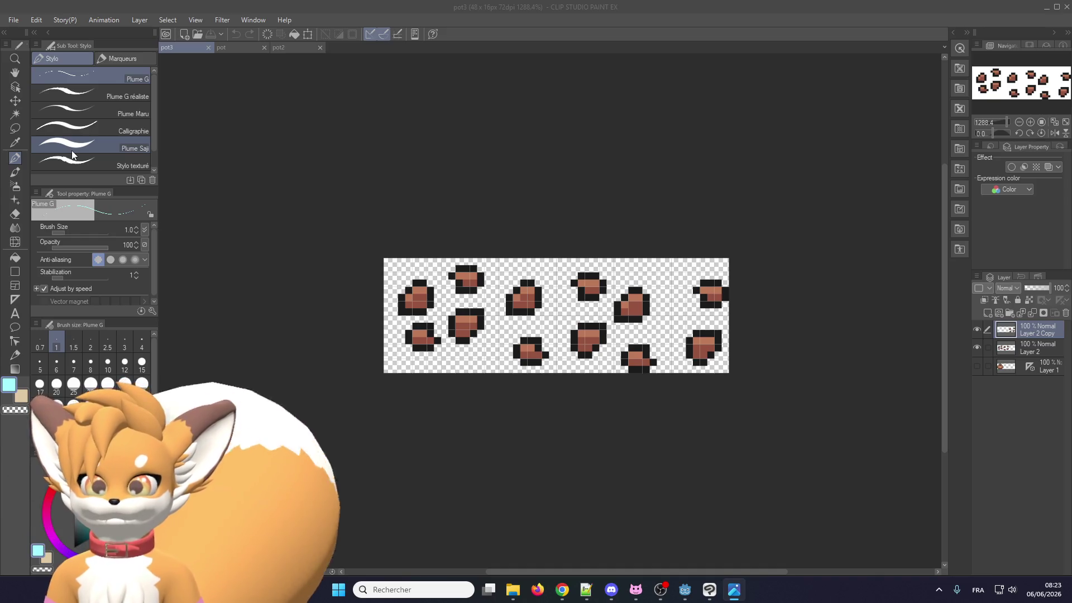
Select the leftmost 16x16 tile of pot3 and crop the canvas to it
scroll(426, 318, up, 2)
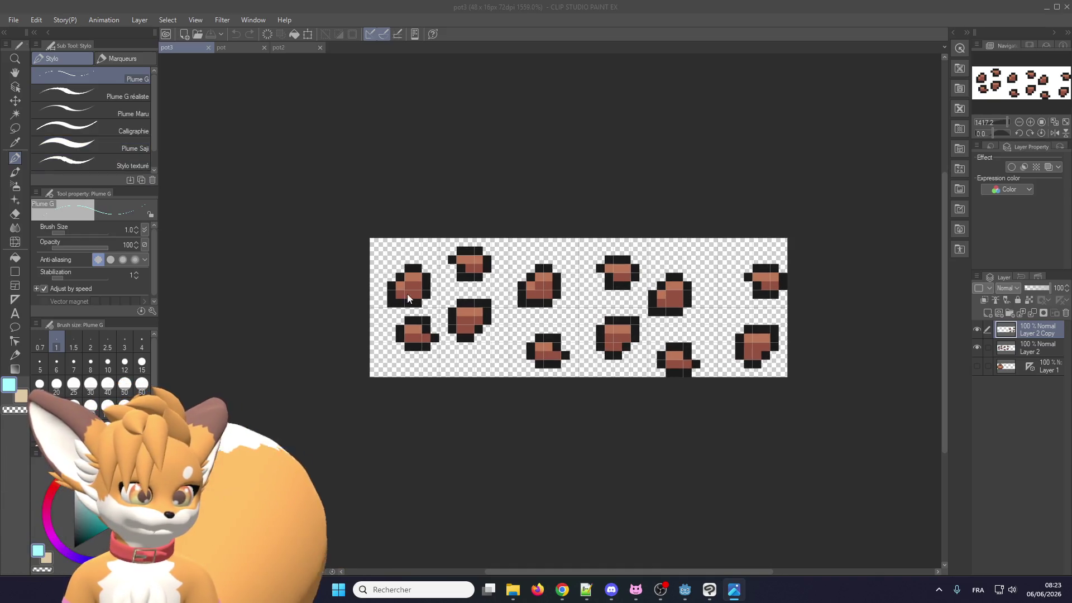
click(15, 129)
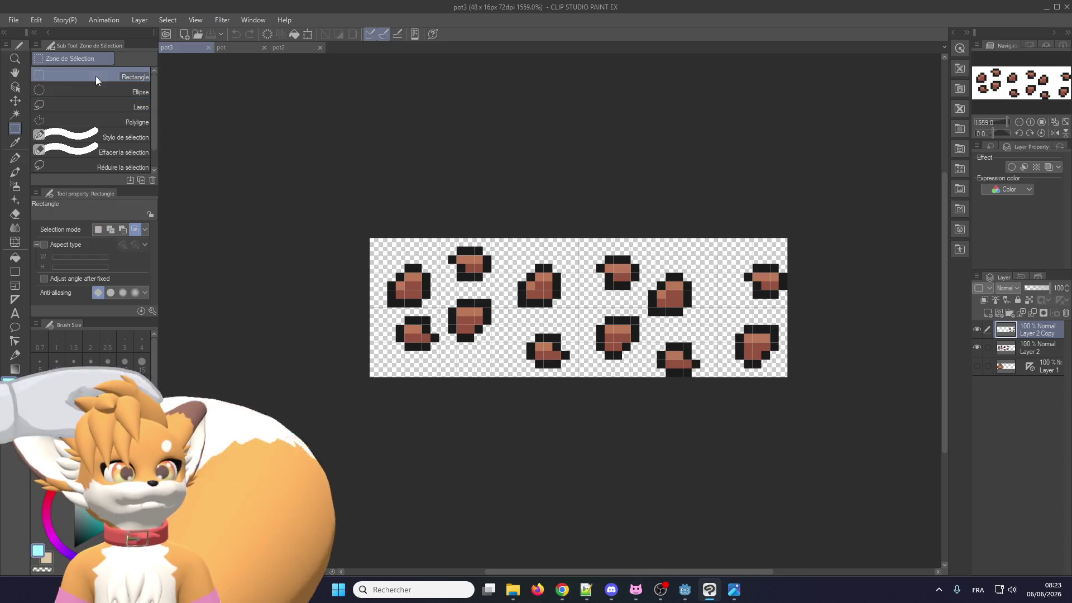
drag(335, 185, 509, 428)
scroll(525, 377, up, 2)
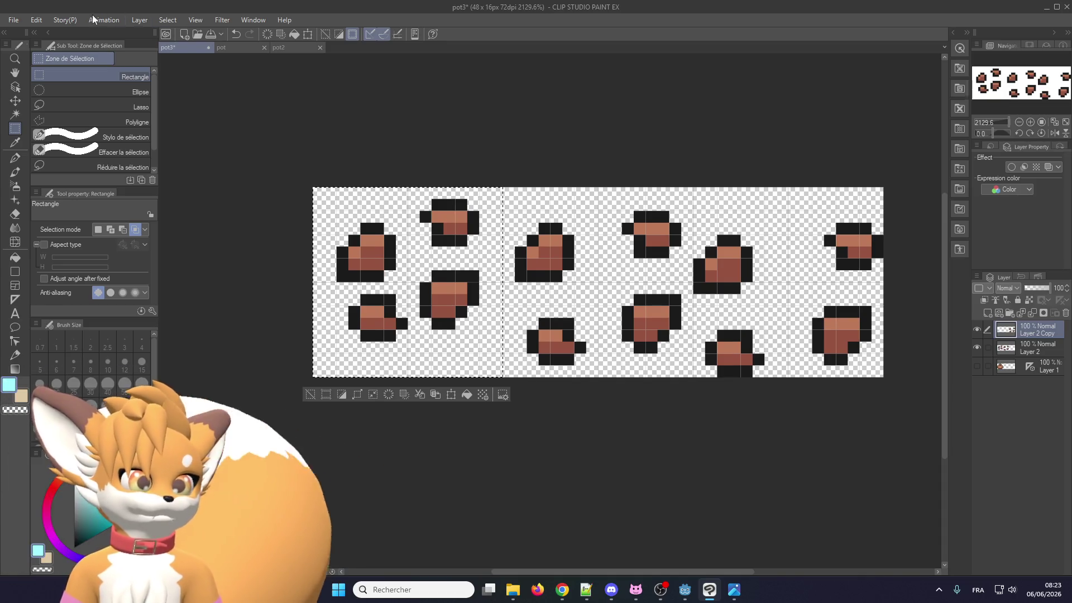
click(36, 19)
click(84, 347)
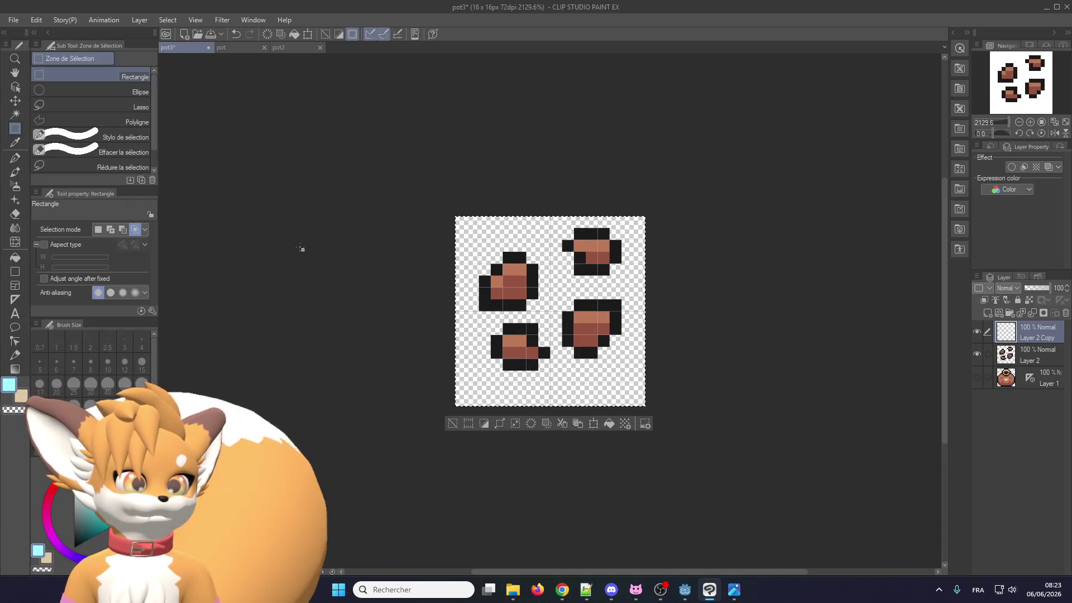
Eyedrop black from the sprite as the drawing colour
scroll(518, 283, up, 2)
alt+click(468, 377)
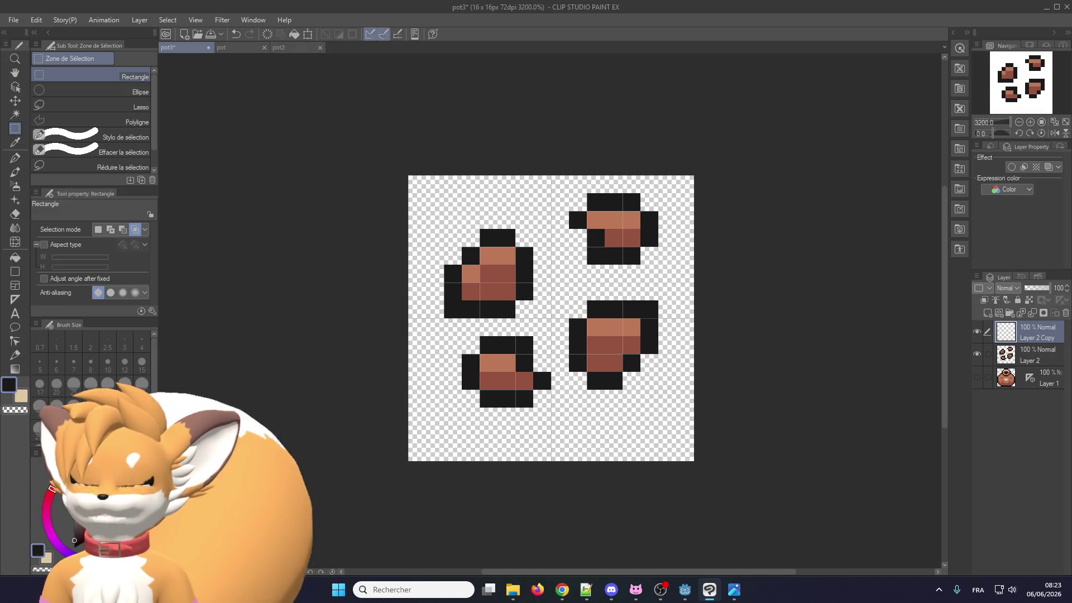
key(alt+Tab)
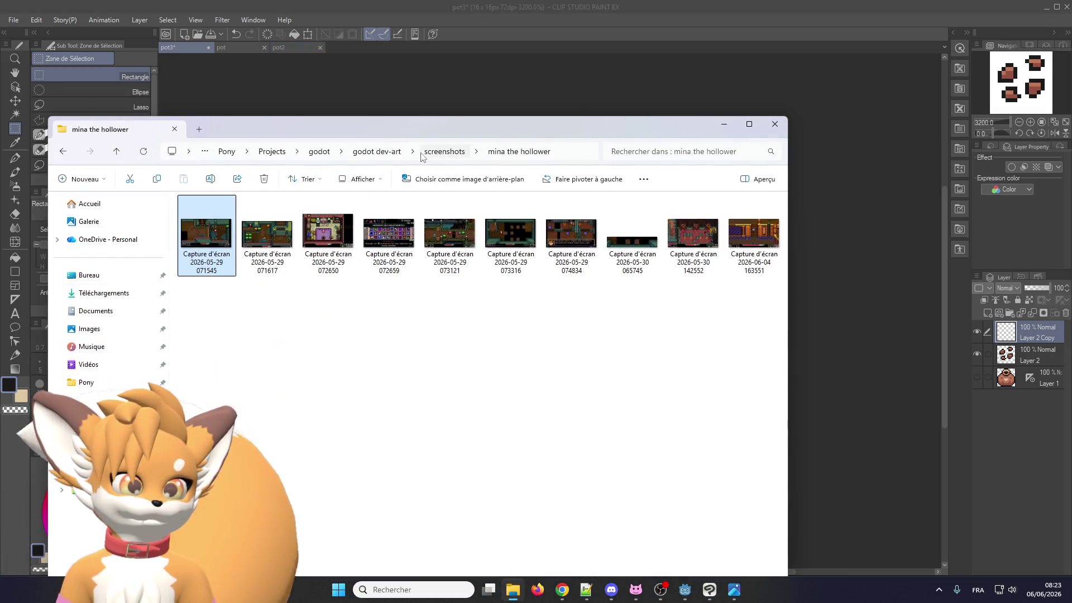
Open GO-palette-4 from godot dev-art > clip studio > palette in Clip Studio Paint
click(376, 151)
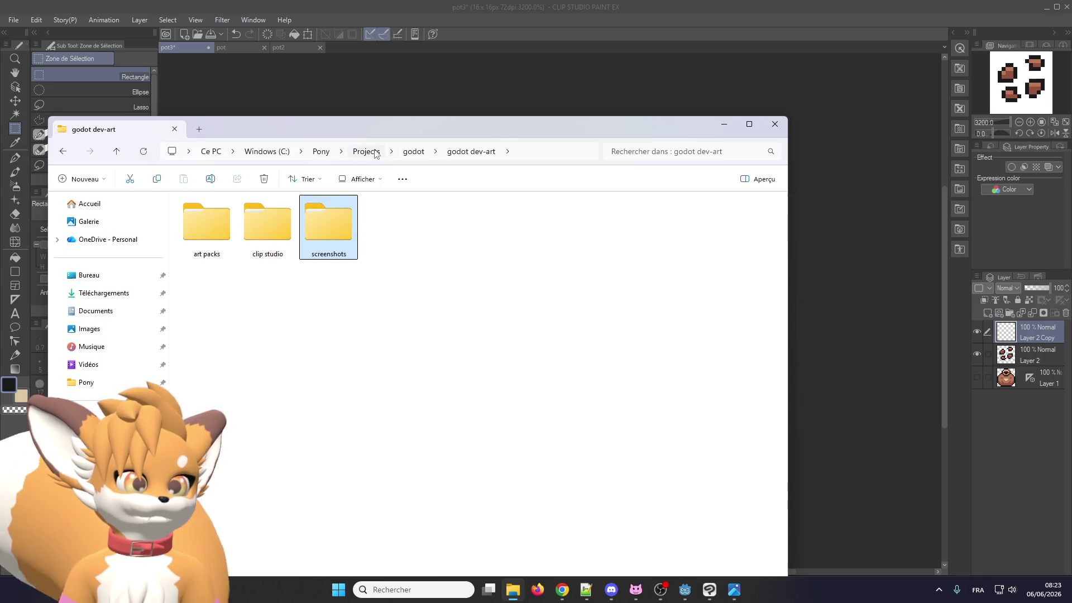
double_click(275, 243)
double_click(335, 226)
double_click(251, 262)
scroll(525, 285, up, 5)
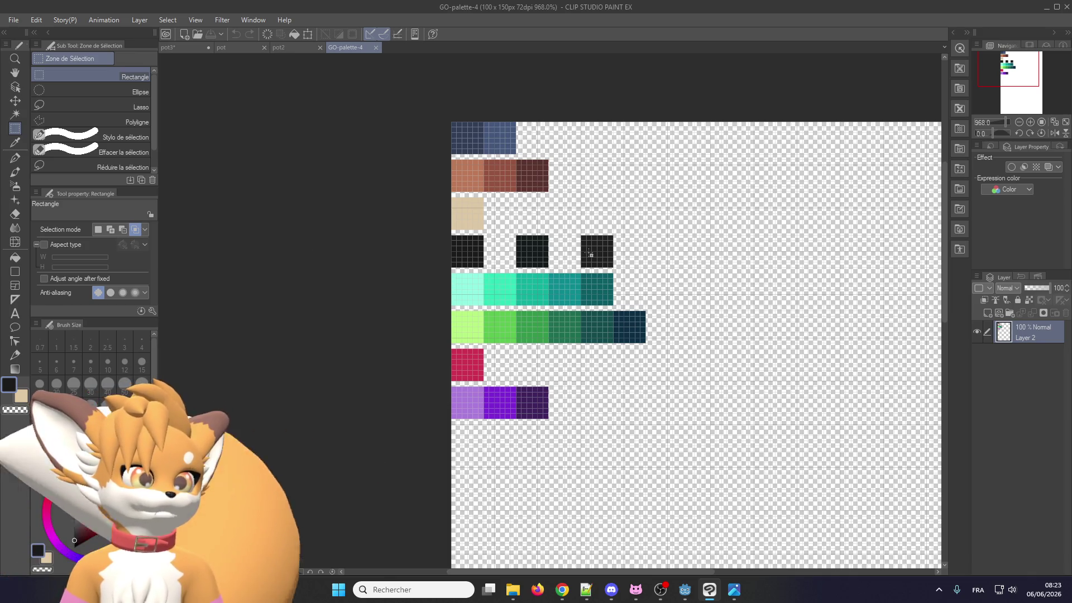
Close the pot and pot2 documents and bring pot3 back to the front
scroll(588, 254, up, 1)
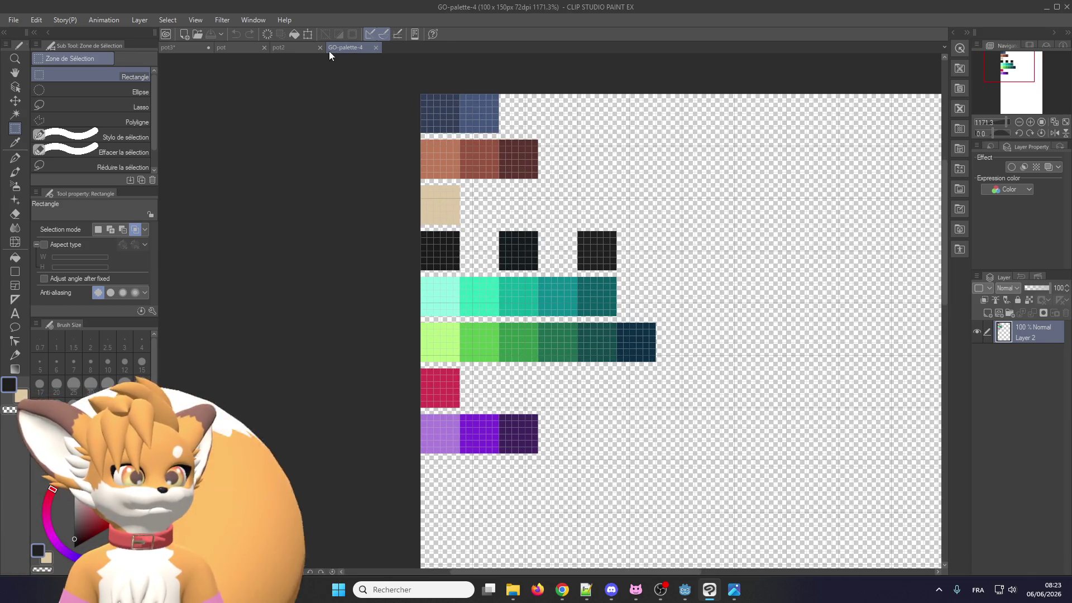
click(292, 49)
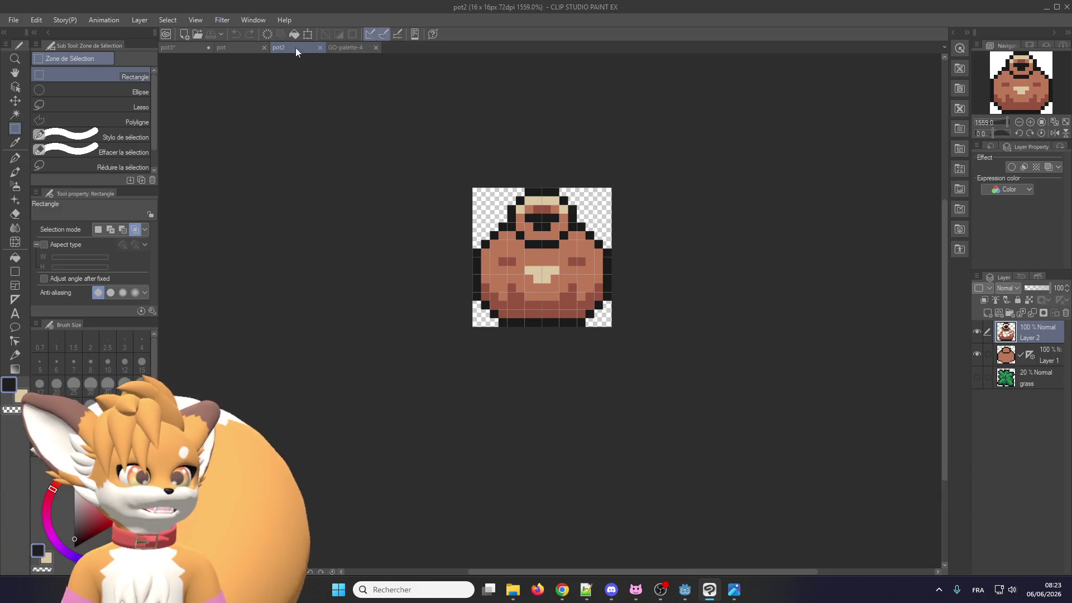
click(232, 49)
click(264, 49)
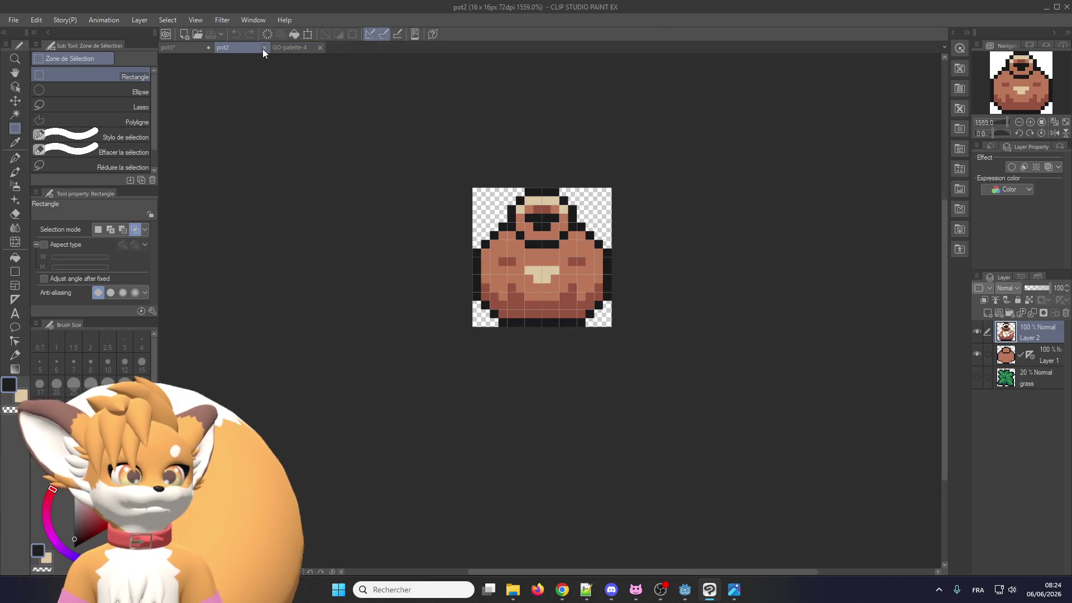
click(263, 49)
click(184, 47)
scroll(509, 319, down, 1)
scroll(510, 320, up, 1)
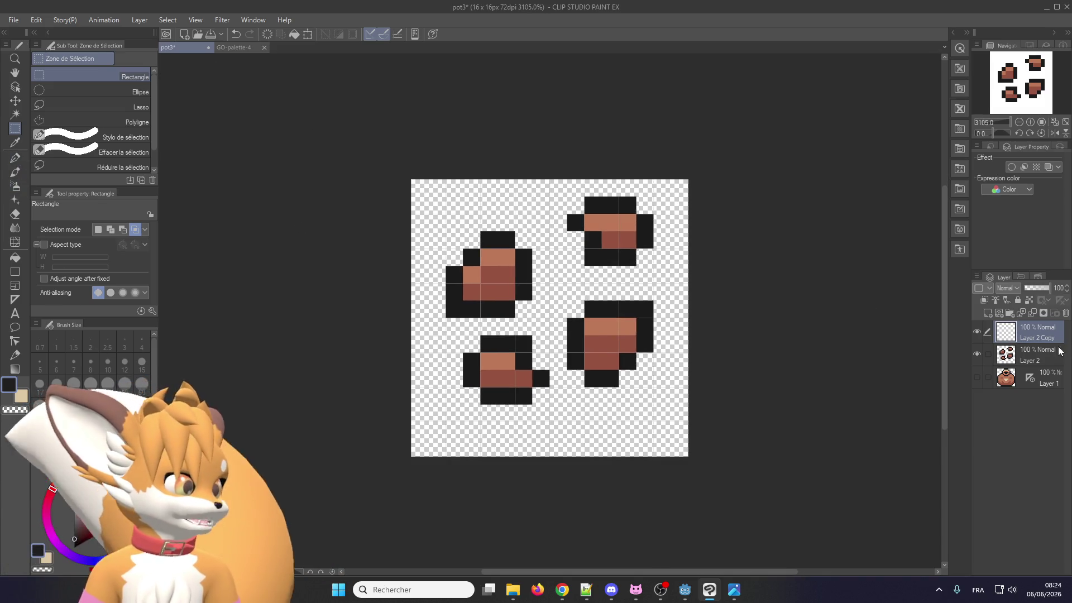
Delete Layer 2 and Layer 2 Copy with the pot shards, and add a new empty layer
click(1027, 355)
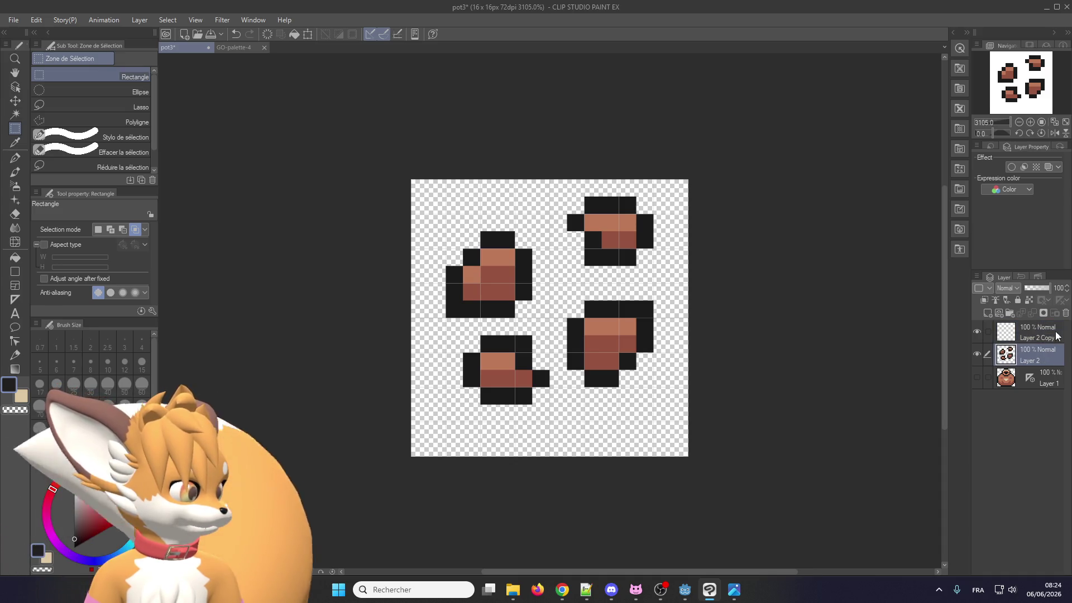
click(1063, 314)
click(1065, 313)
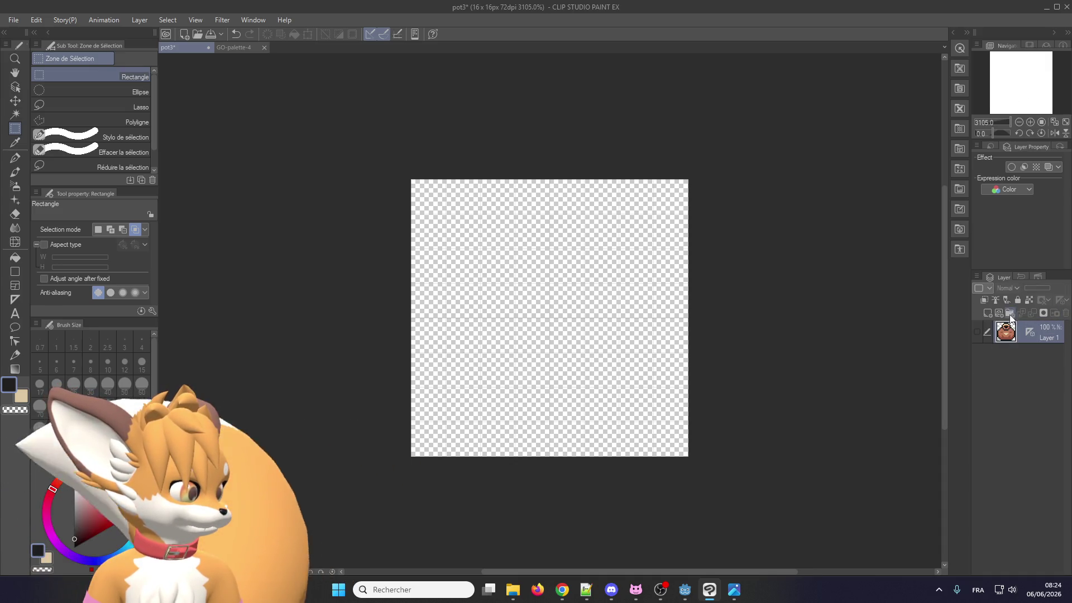
click(987, 313)
Show Layer 1 faded to 17% opacity as a reference, with the new empty Layer 2 active
click(1009, 357)
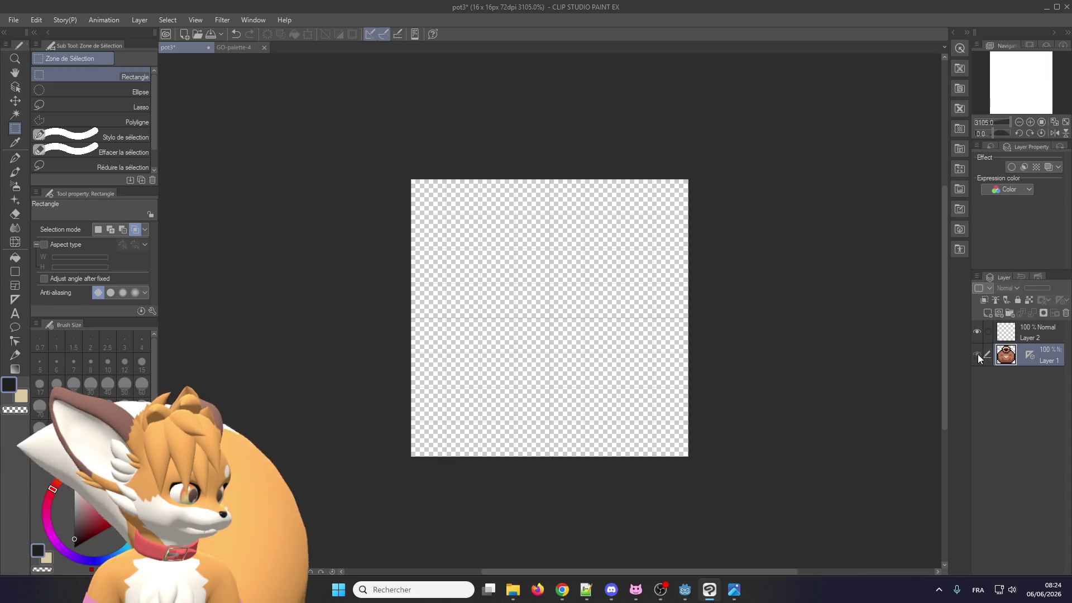
click(977, 354)
drag(1033, 286, 1030, 287)
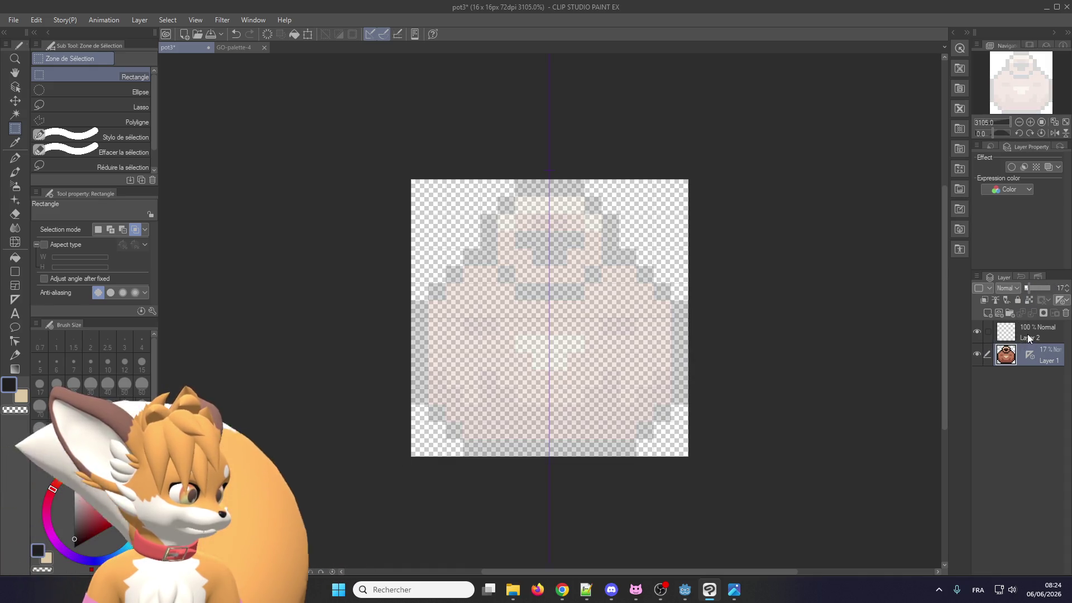
click(1029, 339)
scroll(484, 401, up, 1)
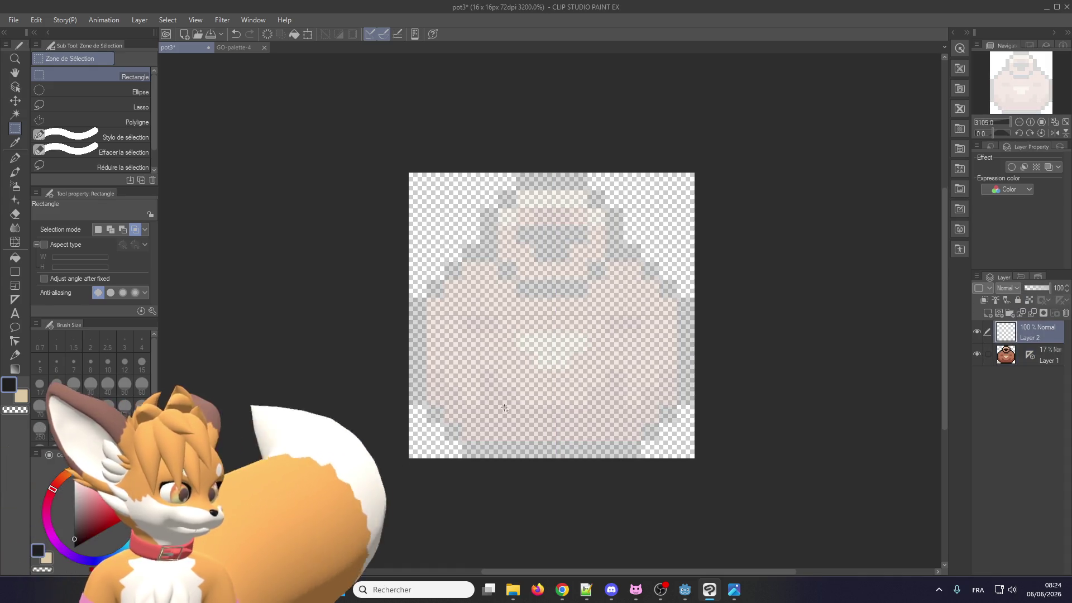
Try black pixel strokes over the faded pot with the pen, undoing each one
click(16, 161)
drag(544, 449, 469, 450)
click(506, 360)
drag(525, 371, 632, 407)
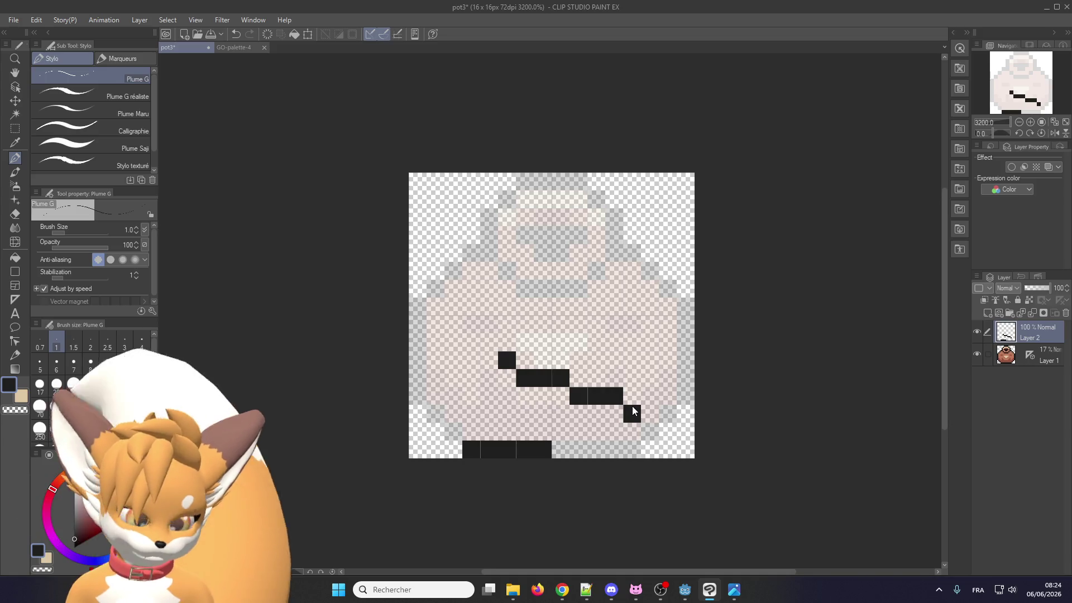
key(ctrl+z)
key(ctrl+z)
key(ctrl+z)
mouse_move(592, 377)
mouse_down()
mouse_move(651, 447)
mouse_move(576, 267)
mouse_up()
key(ctrl+z)
drag(470, 393, 561, 448)
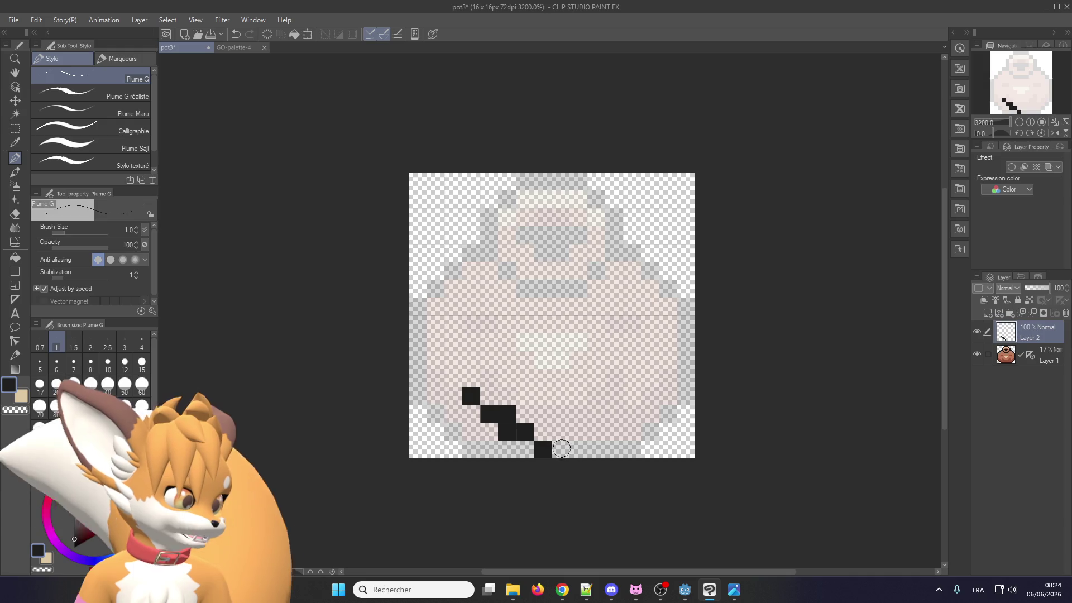
key(ctrl+z)
Undo the last change on Layer 1 and restore it to 100% opacity
key(alt+bracketleft)
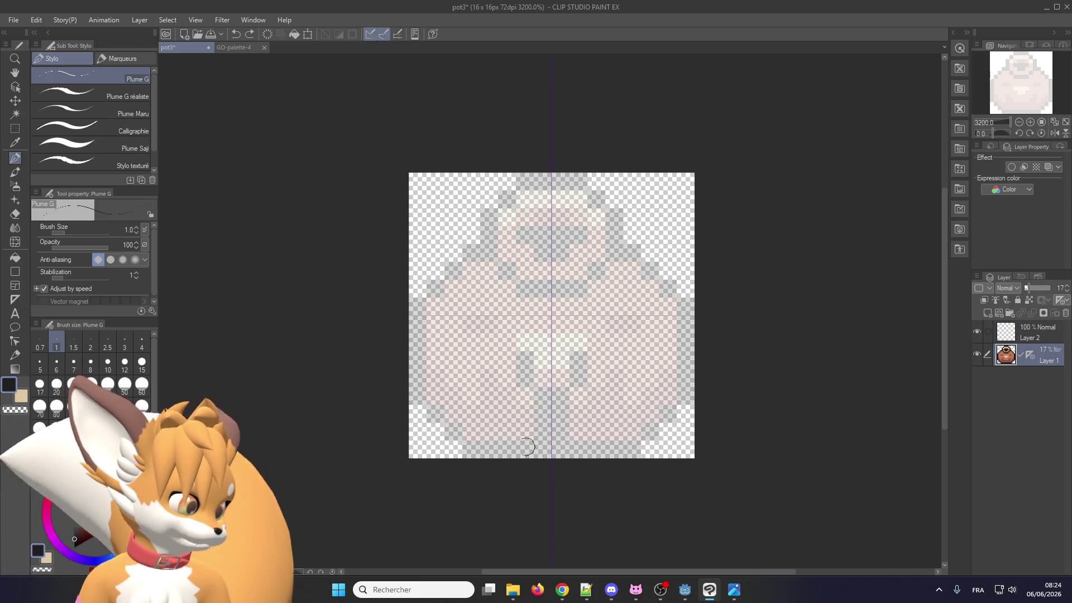
key(ctrl+z)
drag(1041, 286, 1052, 287)
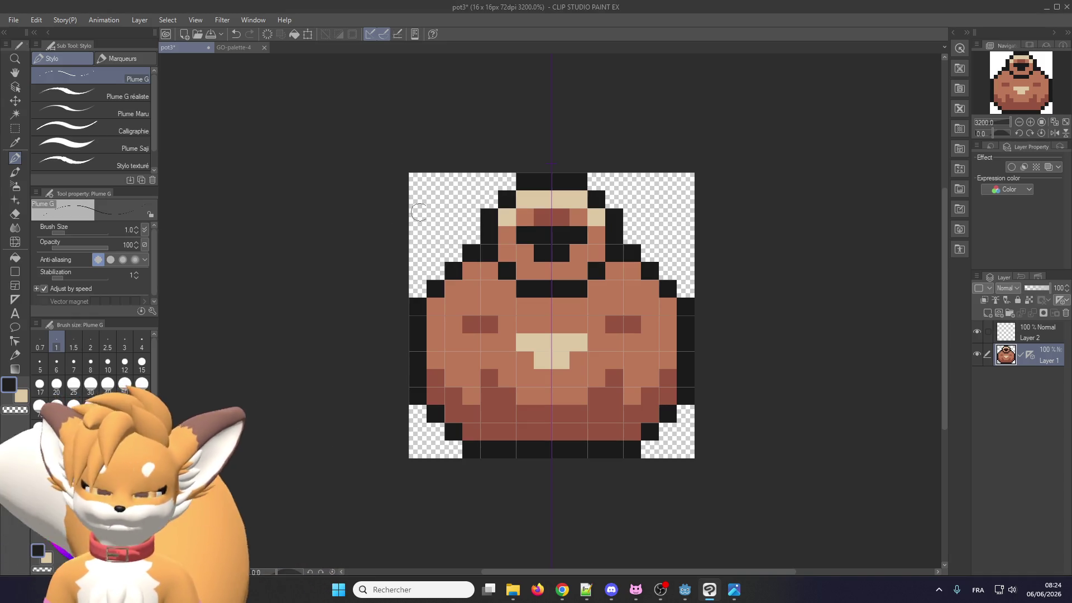
click(14, 20)
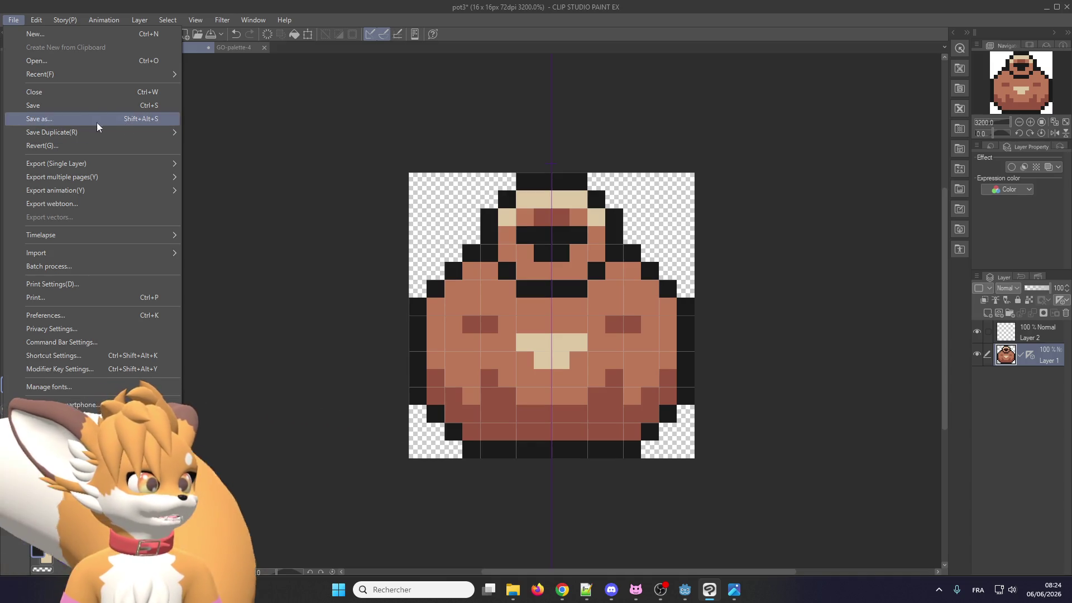
Dismiss the File menu and delete the empty Layer 2, leaving a single layer
click(934, 317)
click(1030, 332)
click(1066, 313)
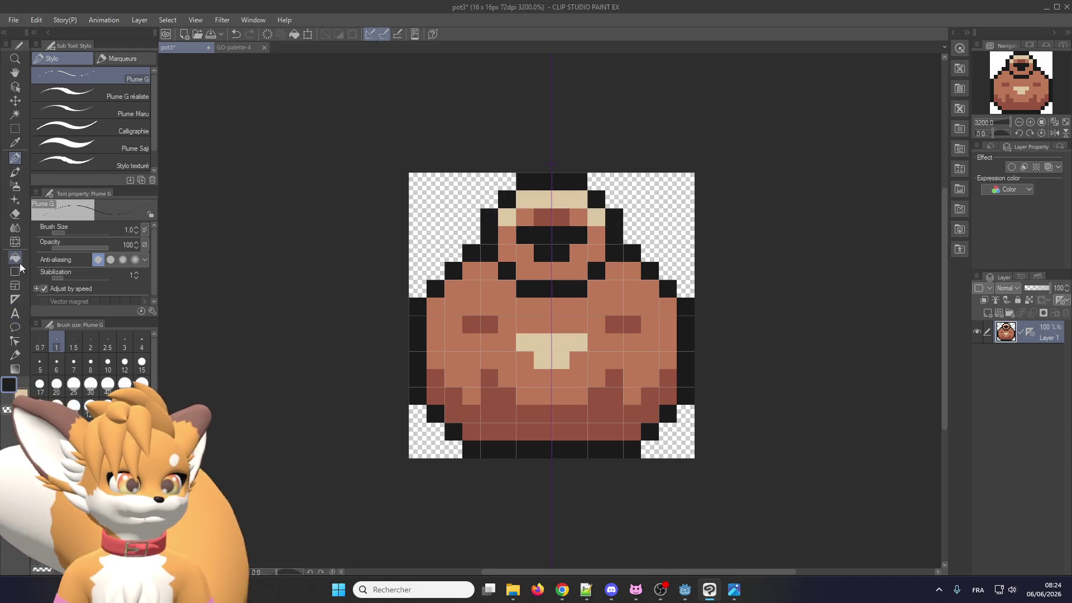
Set the brush size to 20, clear the pot from Layer 1, and start Save As
click(73, 405)
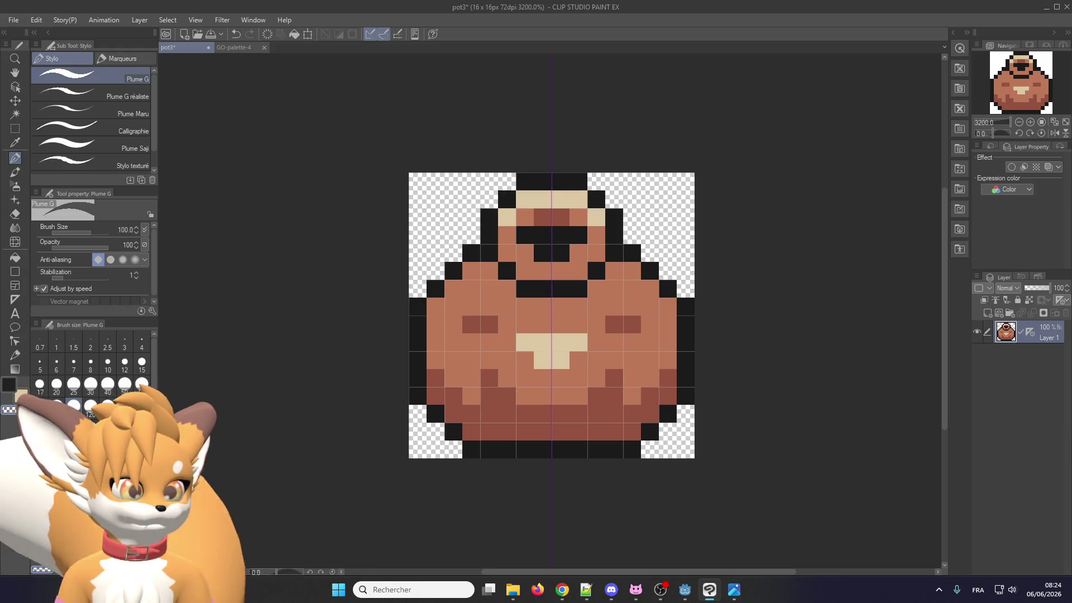
click(56, 384)
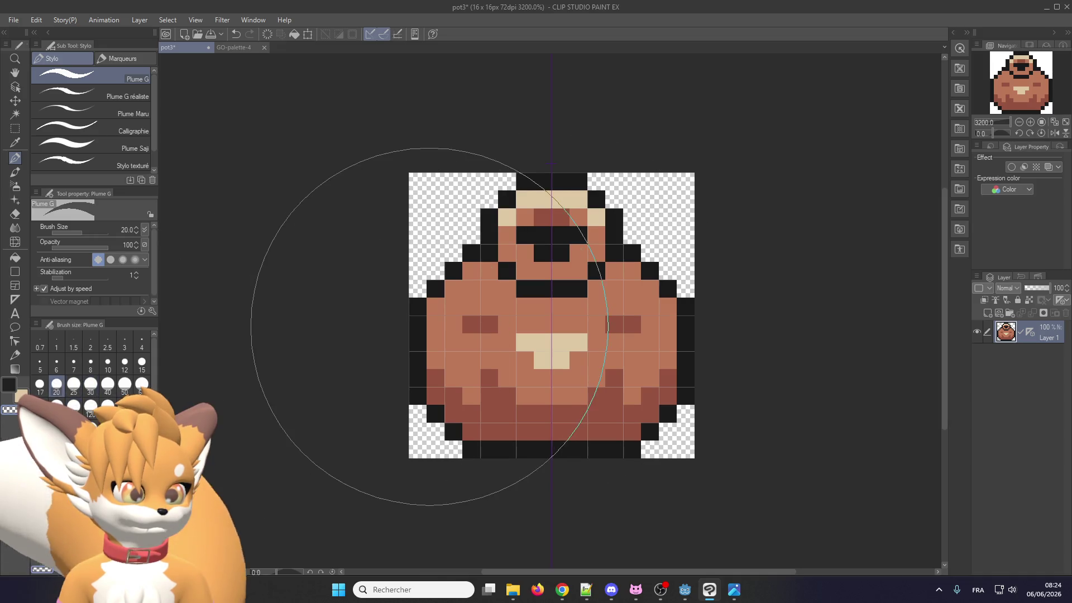
key(Delete)
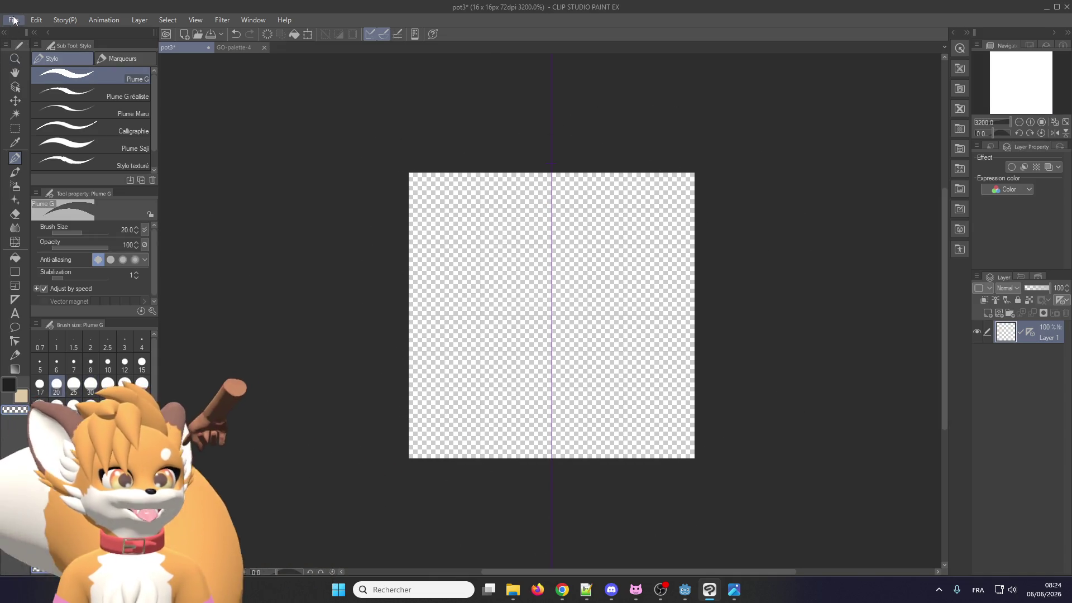
click(13, 20)
click(43, 120)
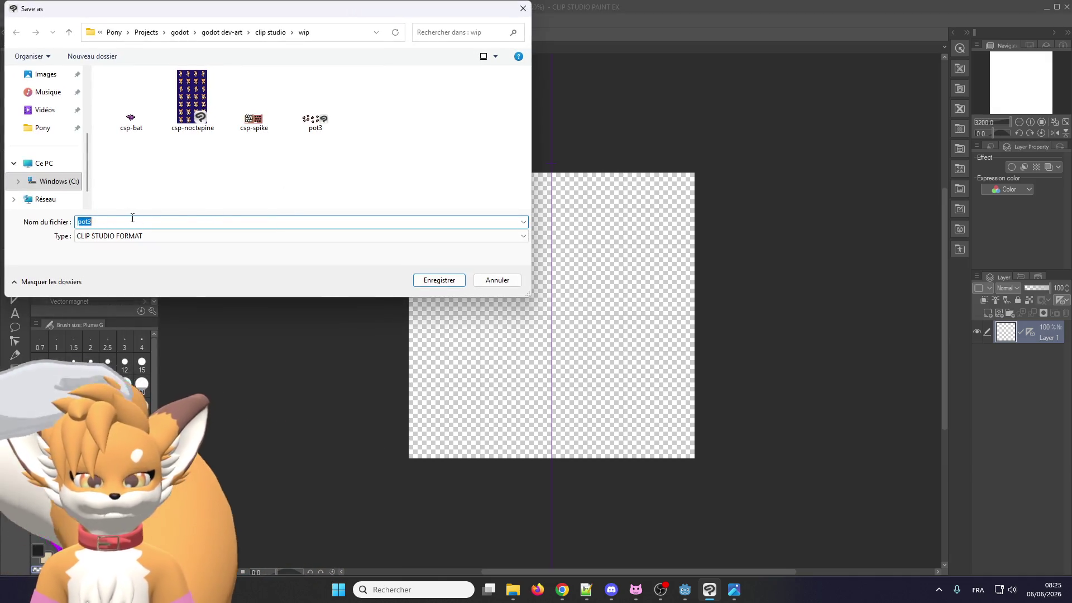
Save the canvas as _template_symmerty in the wip folder, then undo to bring back the pot
key(BackSpace)
text(_)
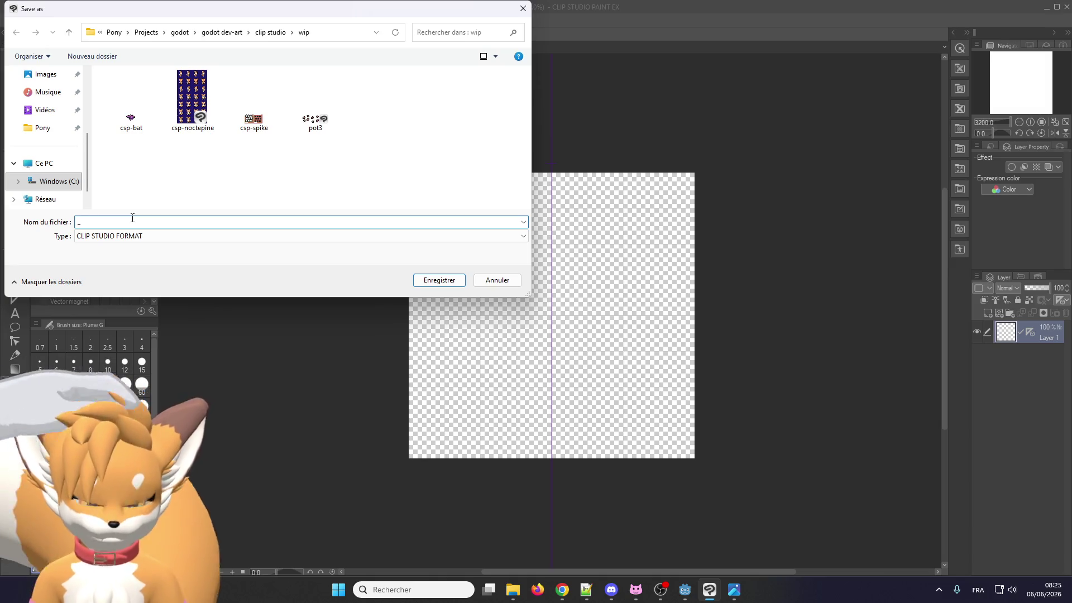
text(template_s)
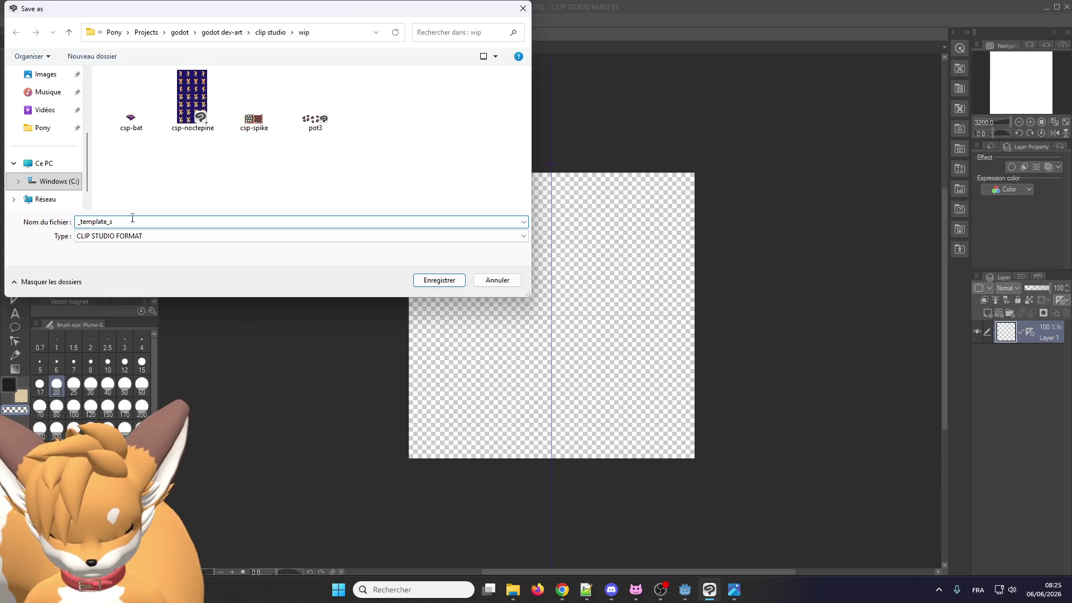
text(ymmerty)
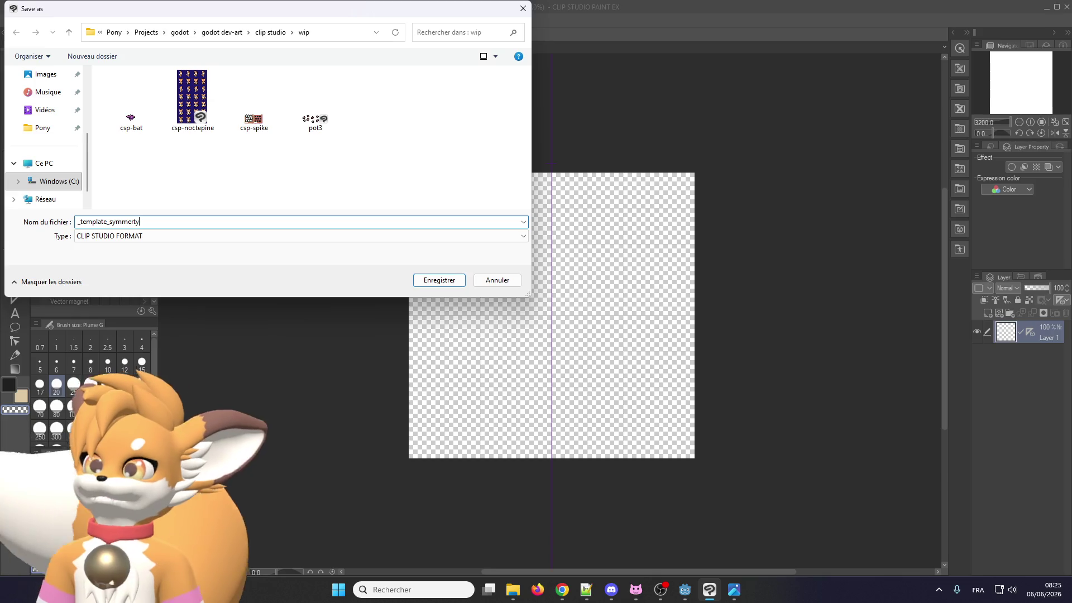
key(alt+Tab)
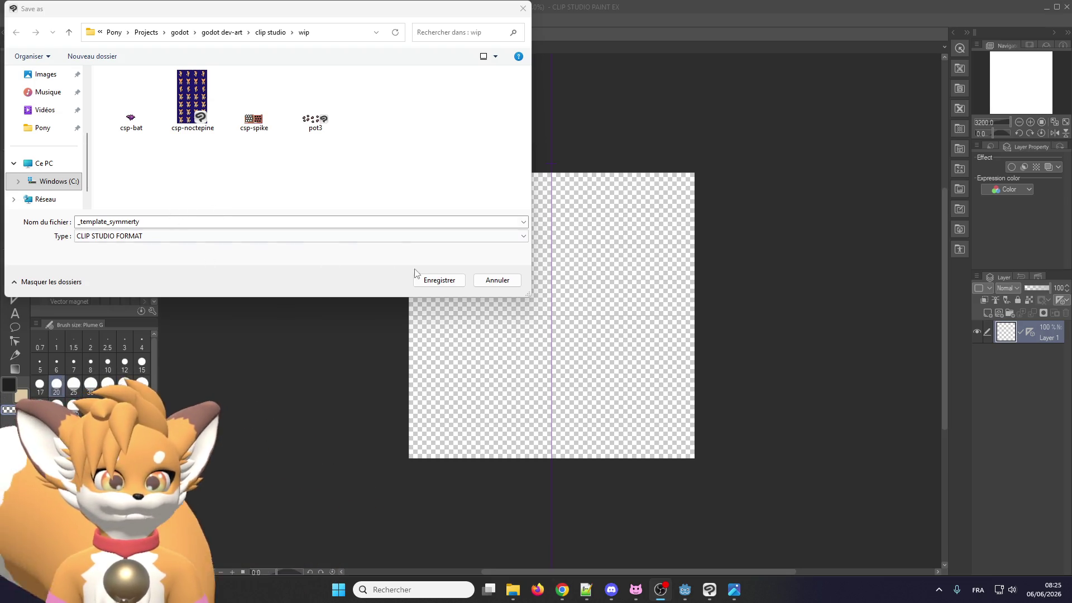
click(434, 281)
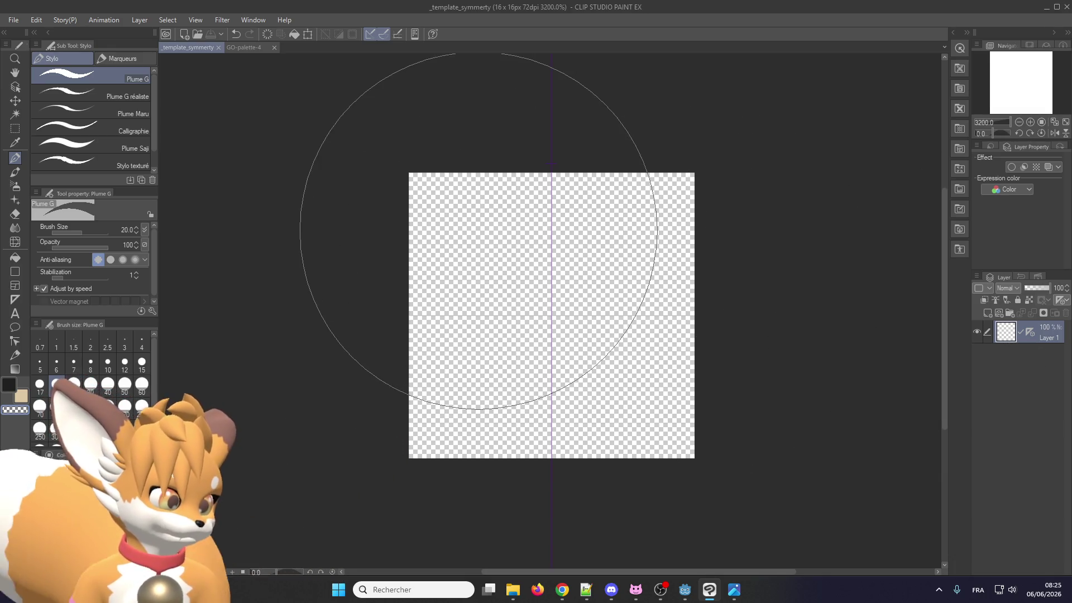
click(525, 275)
key(ctrl+z)
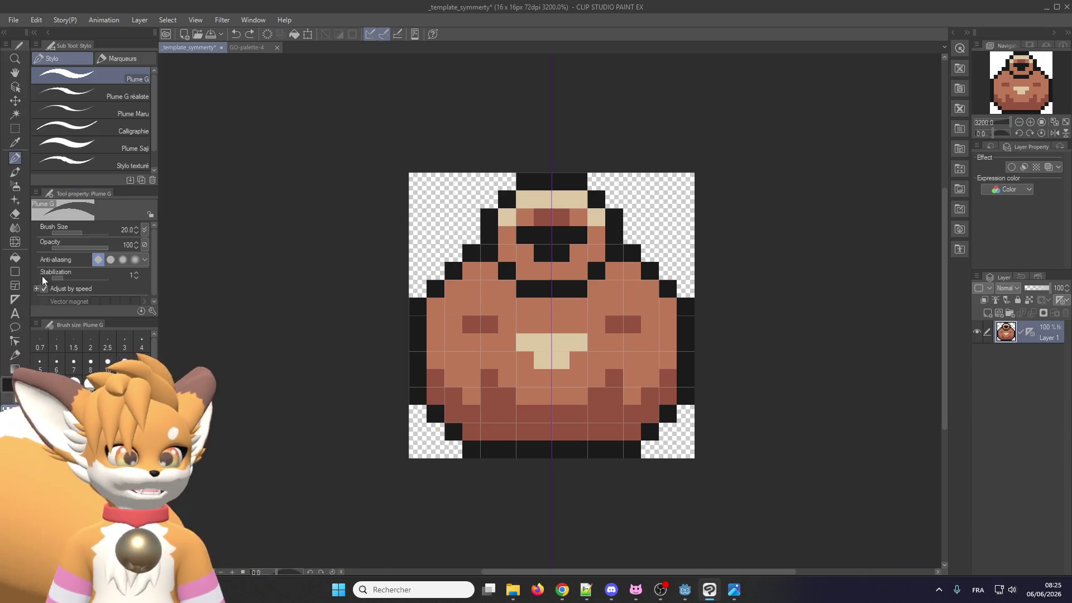
Set the pen to 1-pixel size and delete the pot drawing from the layer
click(56, 346)
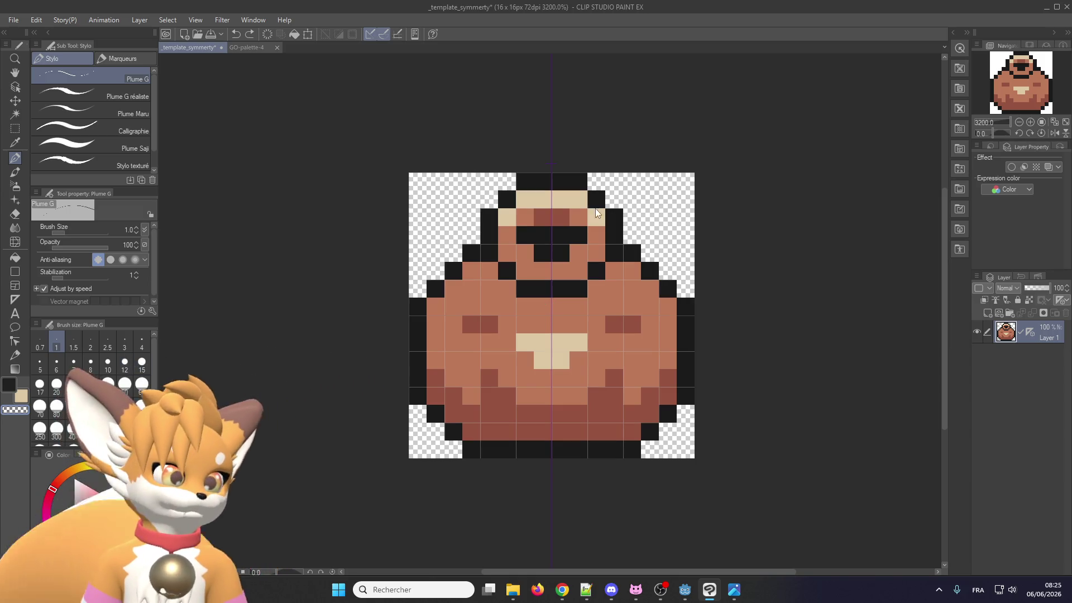
key(Delete)
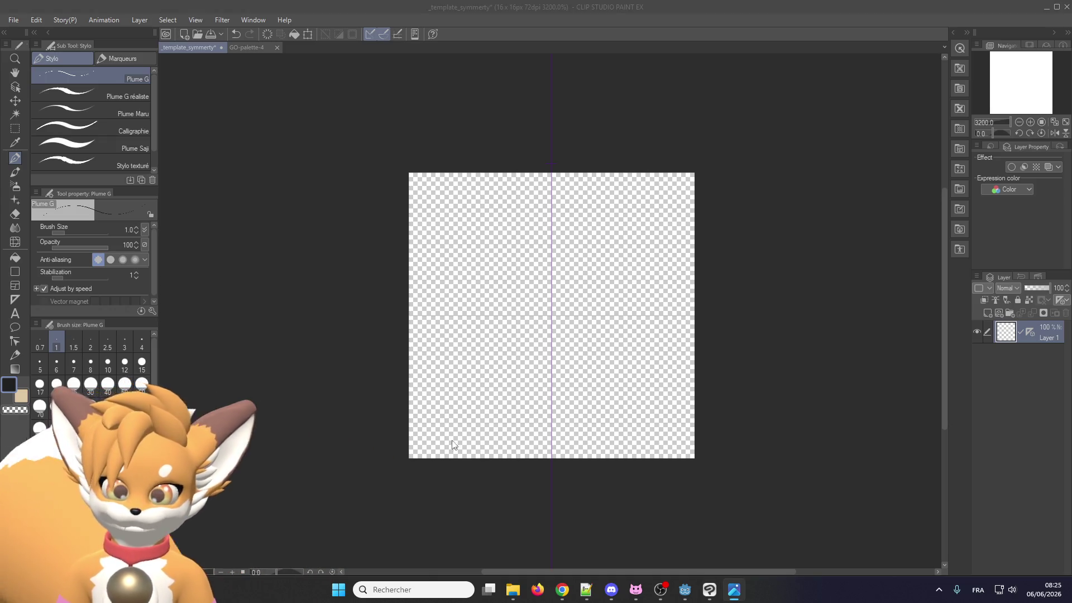
Draw the black base row along the bottom and the mirrored corner pixels above it
click(541, 451)
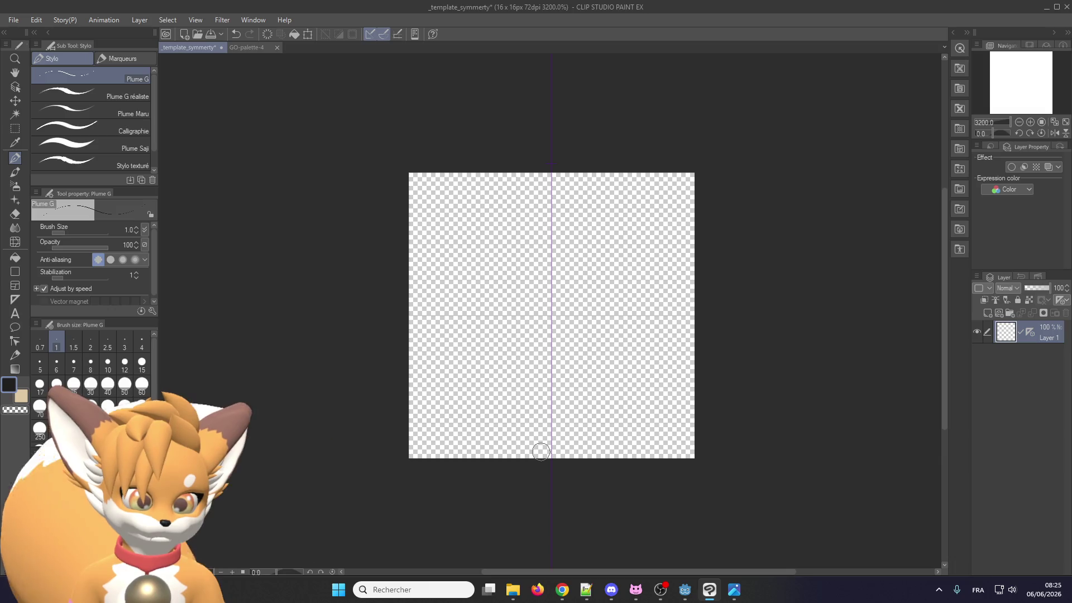
drag(541, 451, 445, 449)
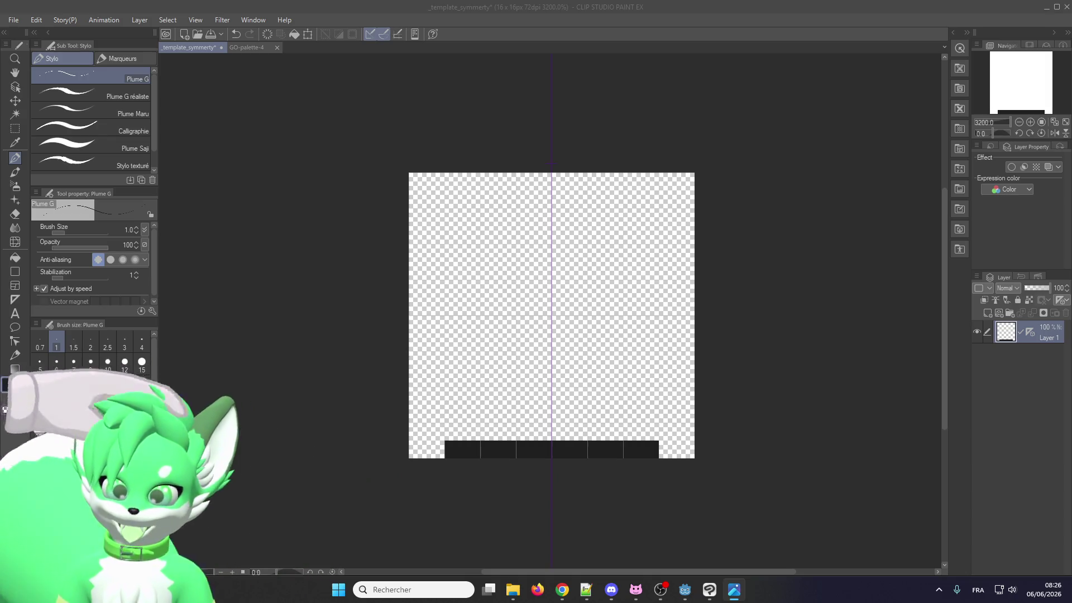
click(490, 447)
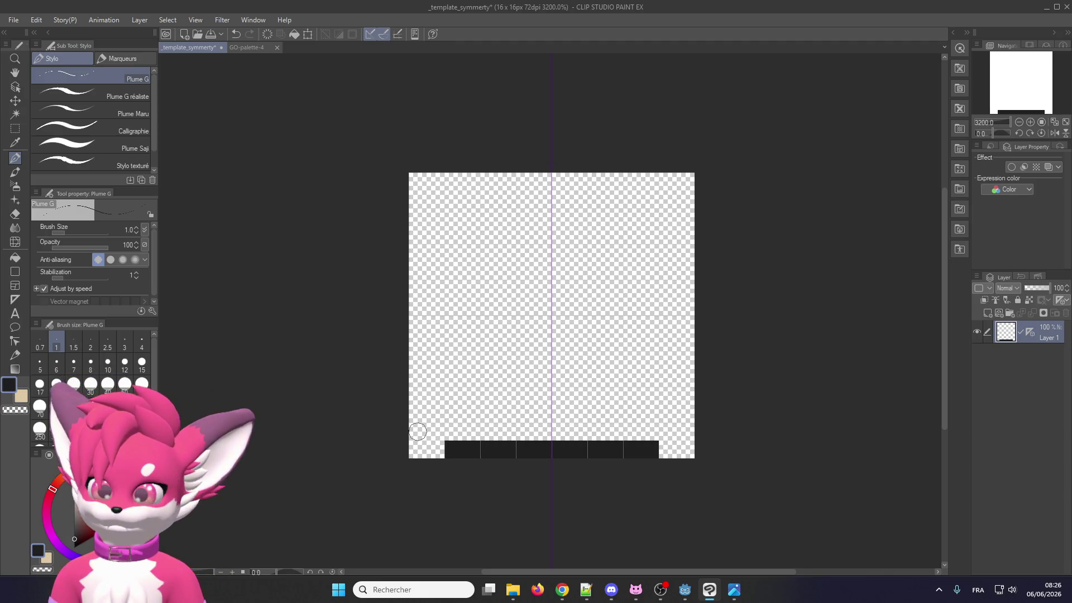
click(435, 450)
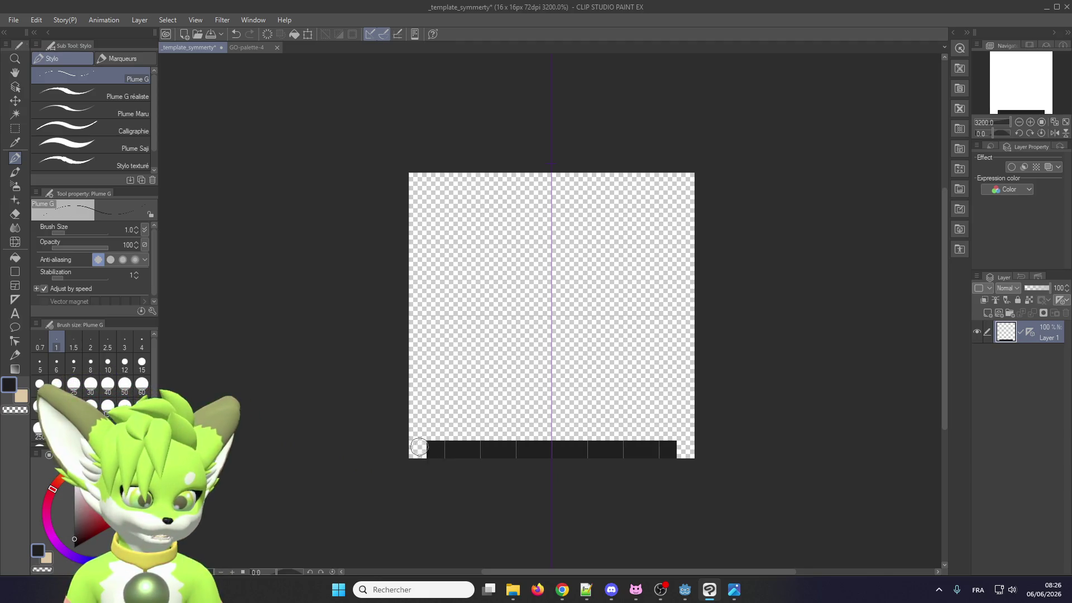
click(417, 449)
click(418, 431)
click(433, 412)
click(451, 410)
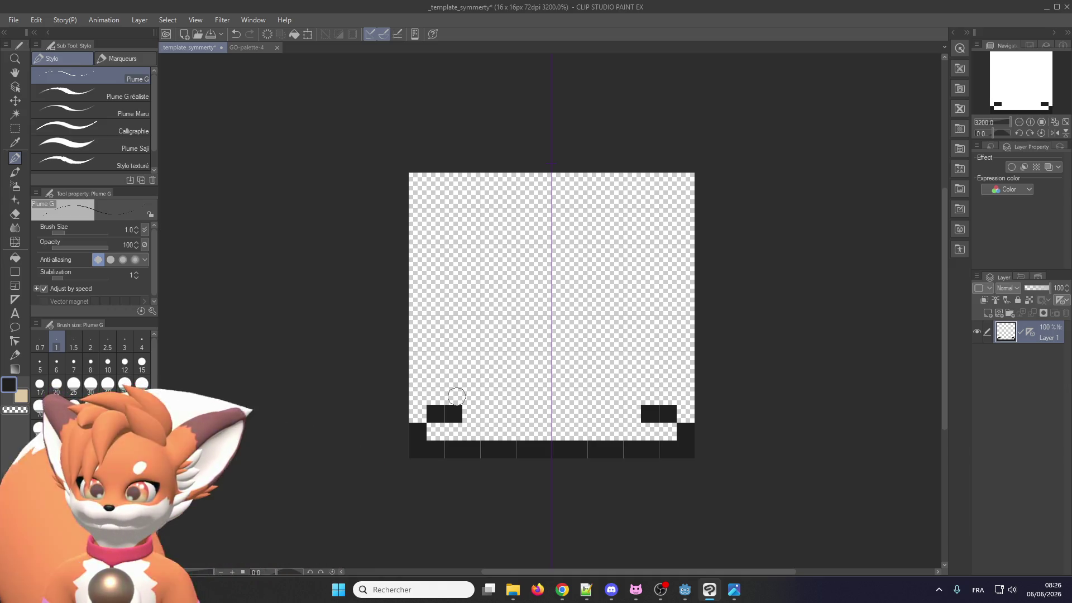
Draw the mirrored side walls up the canvas and the gravestone's top edge
drag(454, 411, 446, 270)
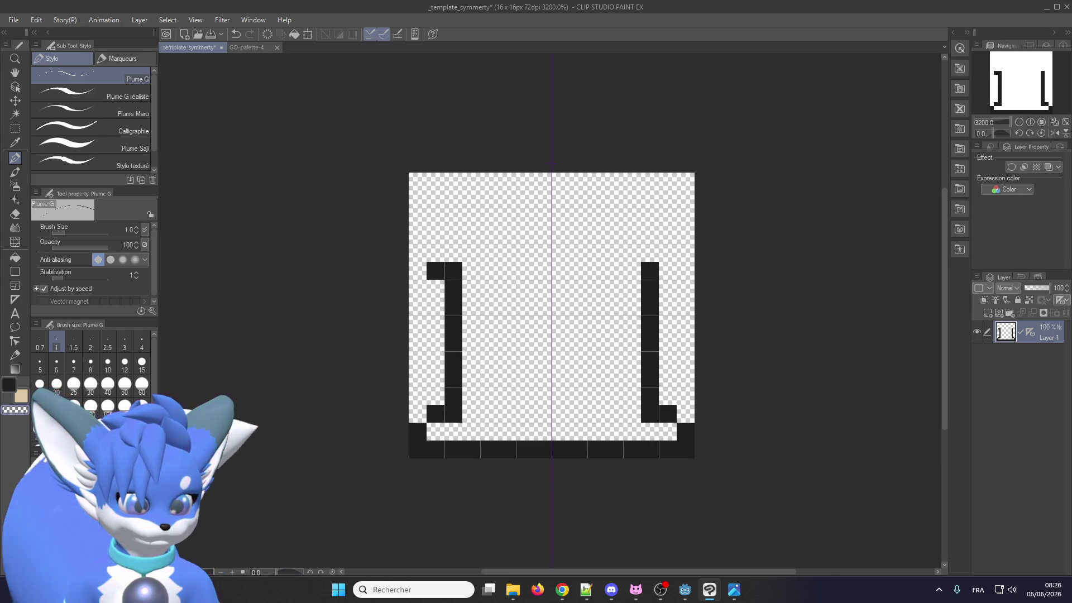
key(ctrl+z)
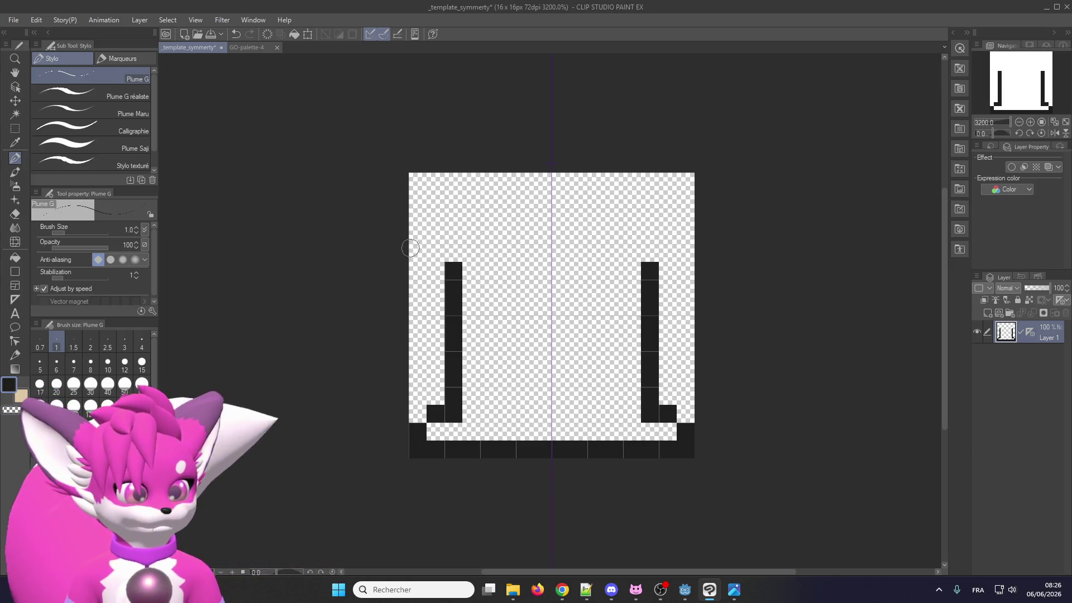
mouse_move(490, 200)
mouse_down()
mouse_move(583, 201)
mouse_move(632, 217)
mouse_move(649, 252)
mouse_up()
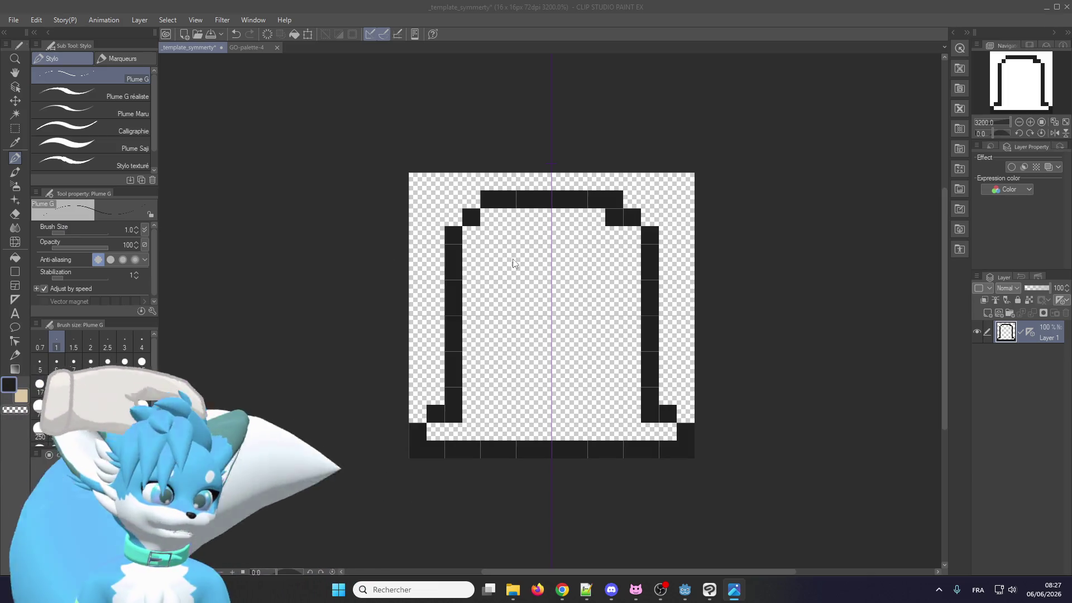
Draw a black block in the centre and erase its inside with transparent, forming a hollow square
mouse_move(522, 271)
mouse_down()
mouse_move(555, 273)
mouse_move(517, 333)
mouse_move(550, 340)
mouse_up()
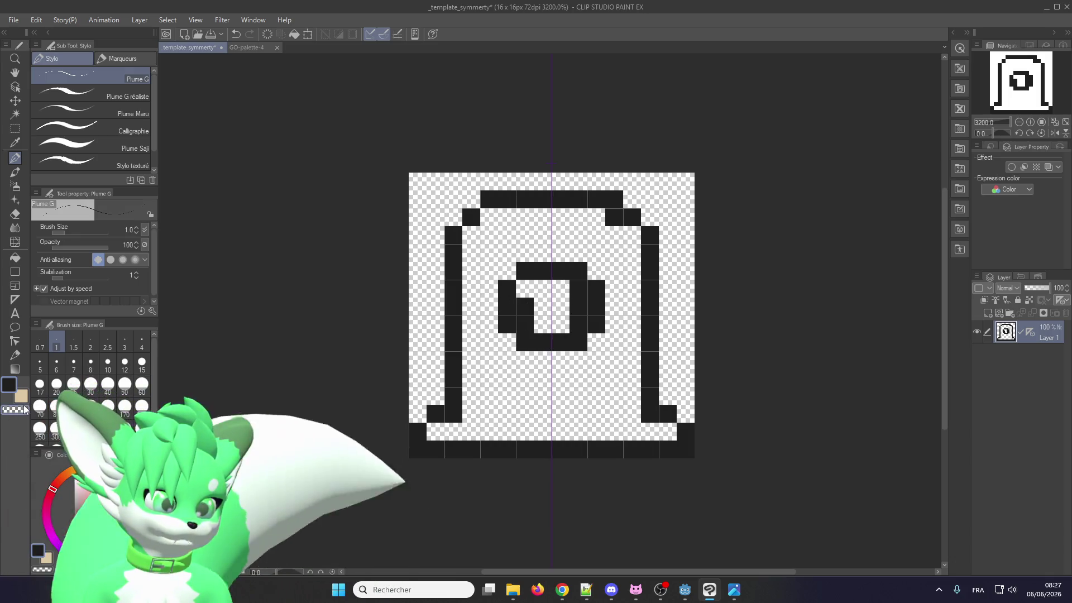
key(c)
mouse_move(526, 306)
mouse_down()
mouse_move(535, 323)
mouse_move(572, 289)
mouse_up()
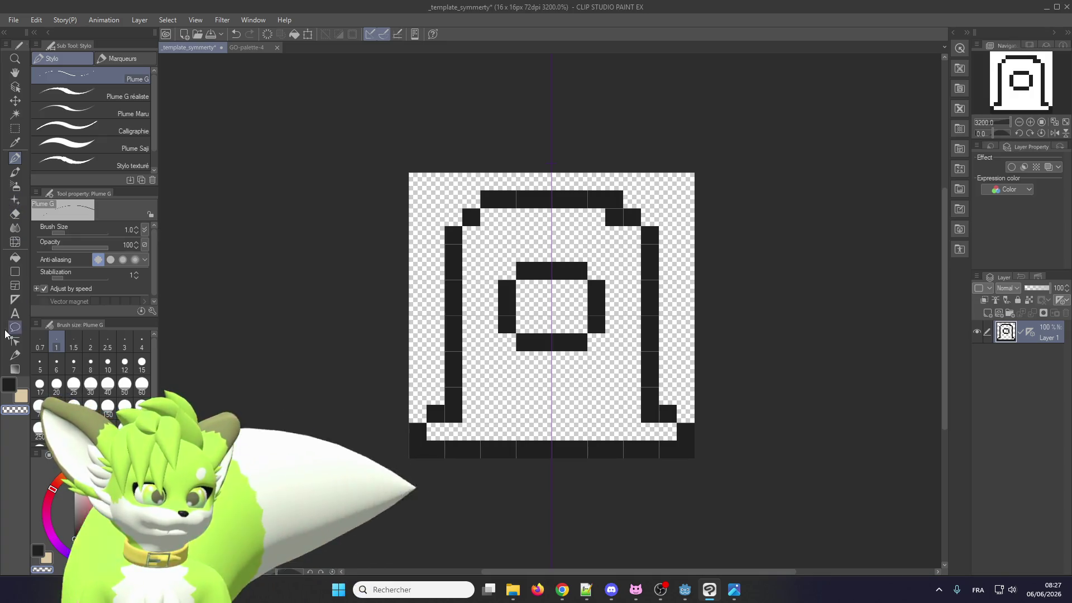
Draw a black ledge line above the base with a centred gap, fixing its end pixels
click(10, 385)
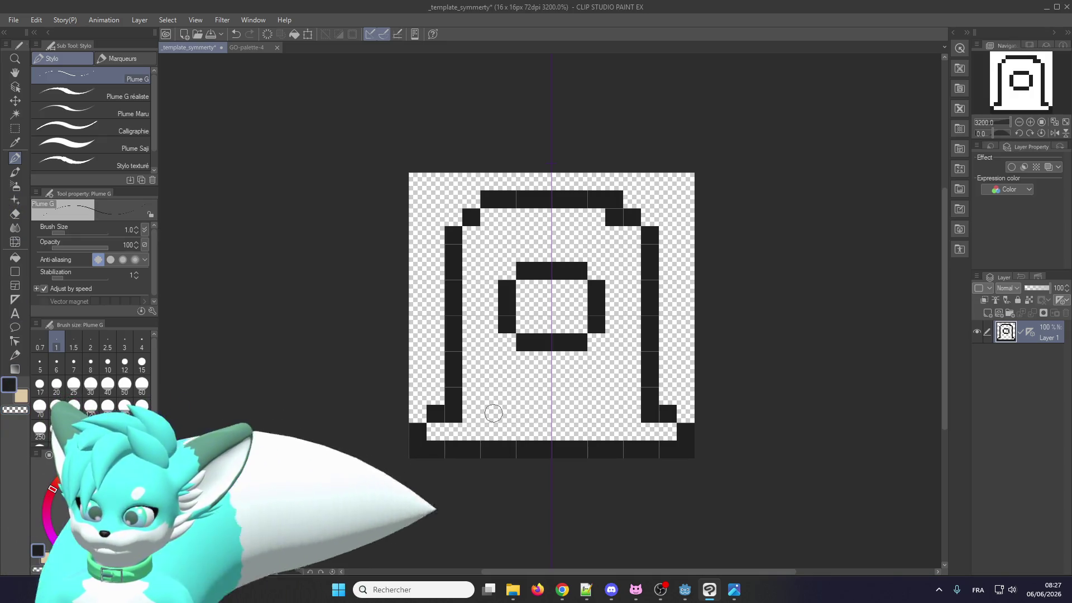
drag(484, 412, 529, 410)
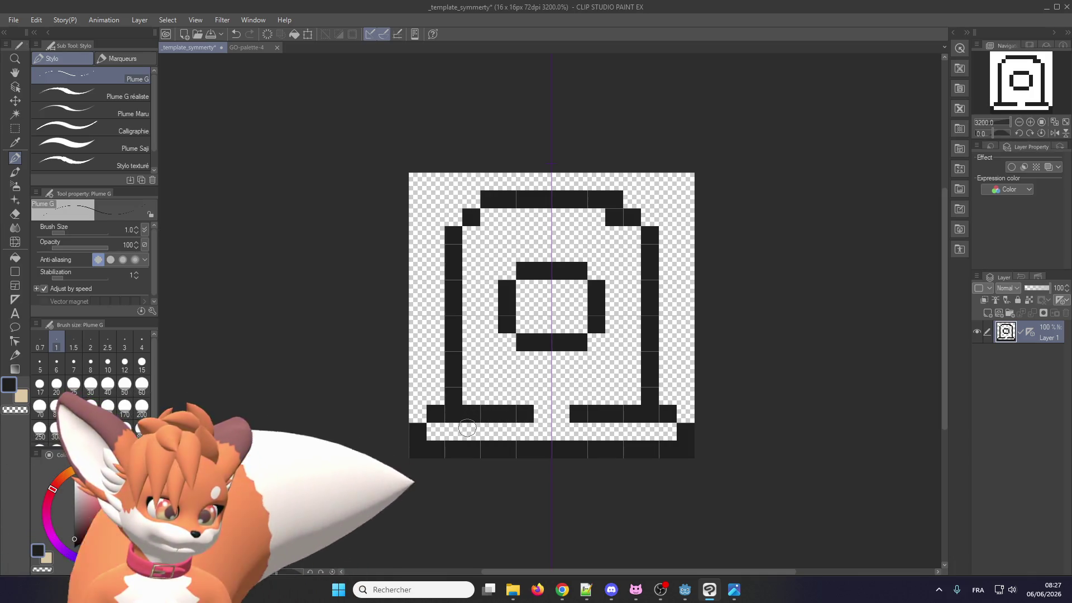
alt+click(472, 426)
click(453, 413)
alt+click(517, 412)
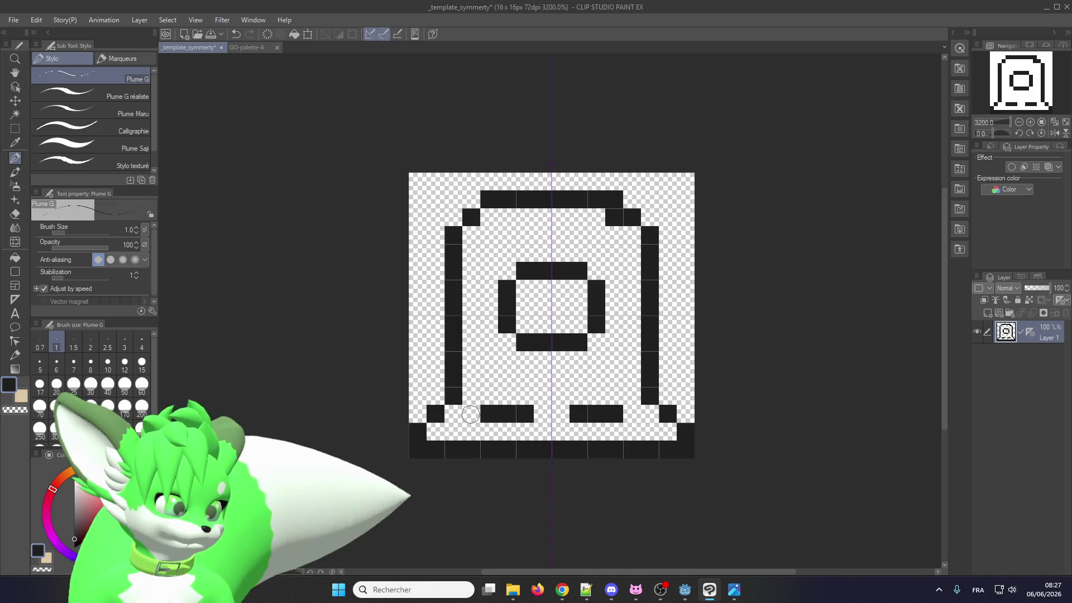
click(472, 413)
Add new layers and merge the drawing down so it sits on one plain layer
click(996, 314)
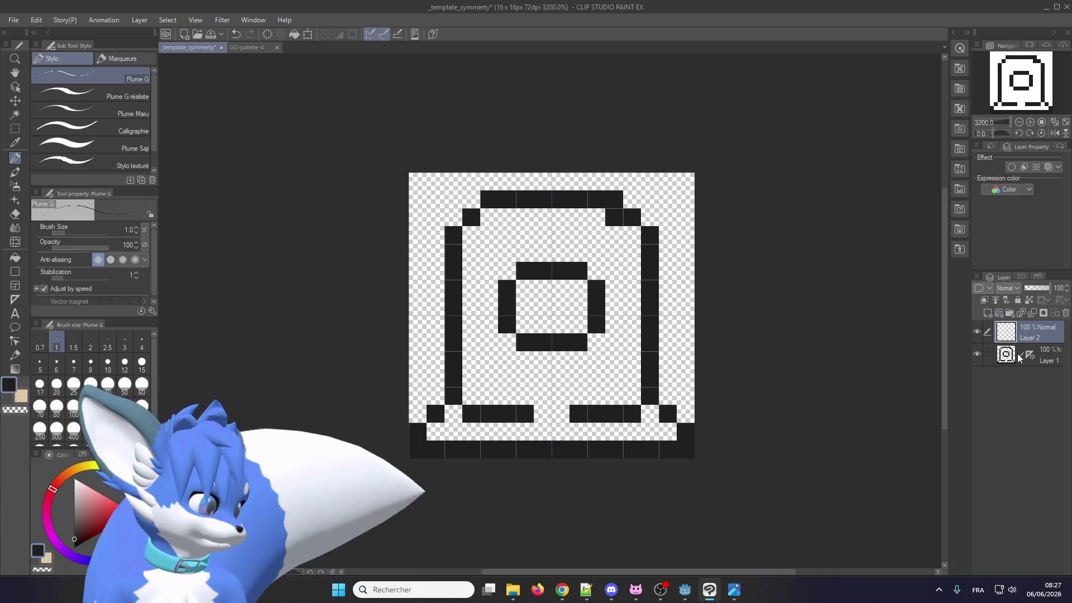
mouse_move(1019, 357)
mouse_down()
mouse_move(1002, 324)
mouse_move(1013, 335)
mouse_up()
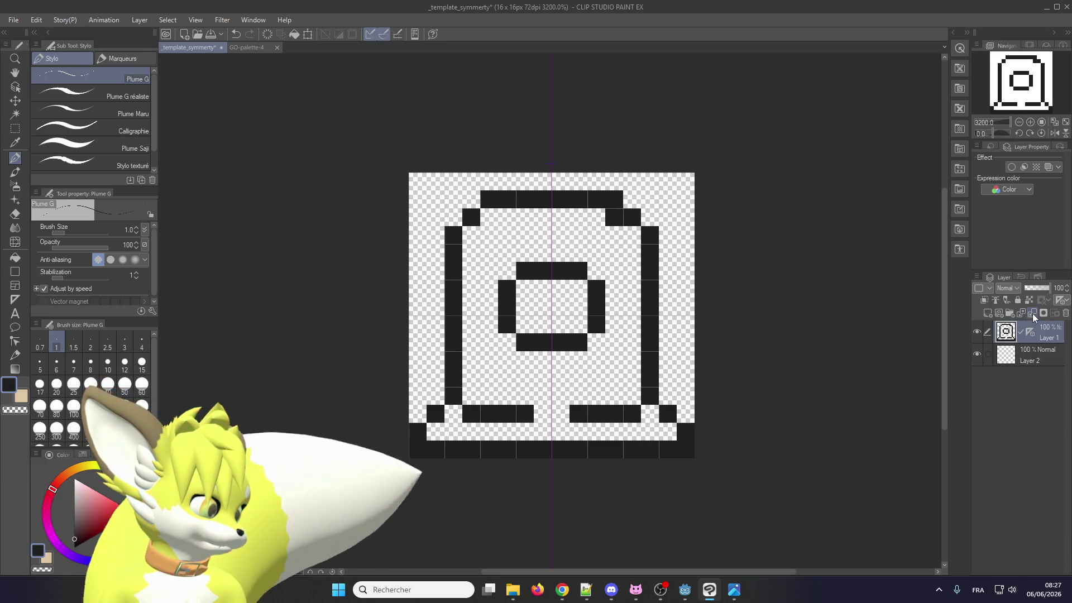
click(1033, 314)
click(999, 313)
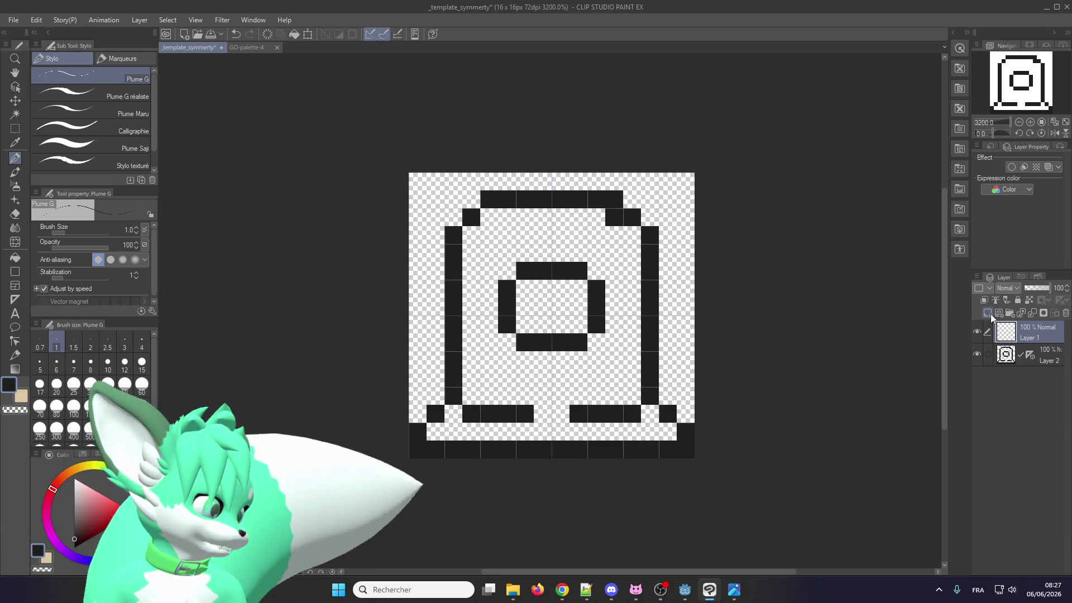
click(998, 314)
click(1025, 357)
click(1033, 313)
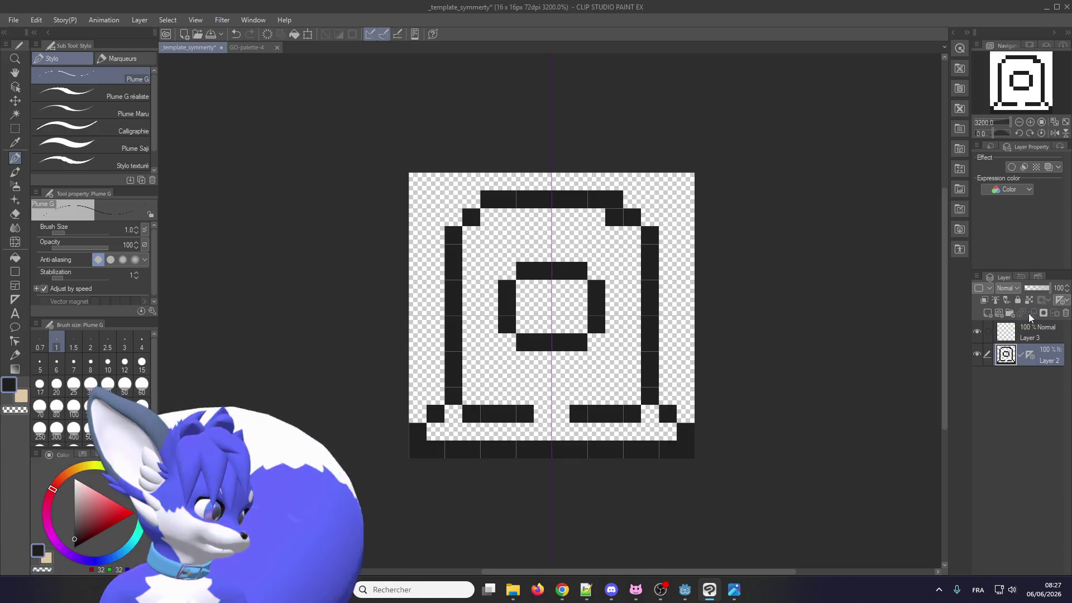
Delete the symmetry ruler from the drawing layer and remove the leftover empty Layer 3
right_click(1030, 357)
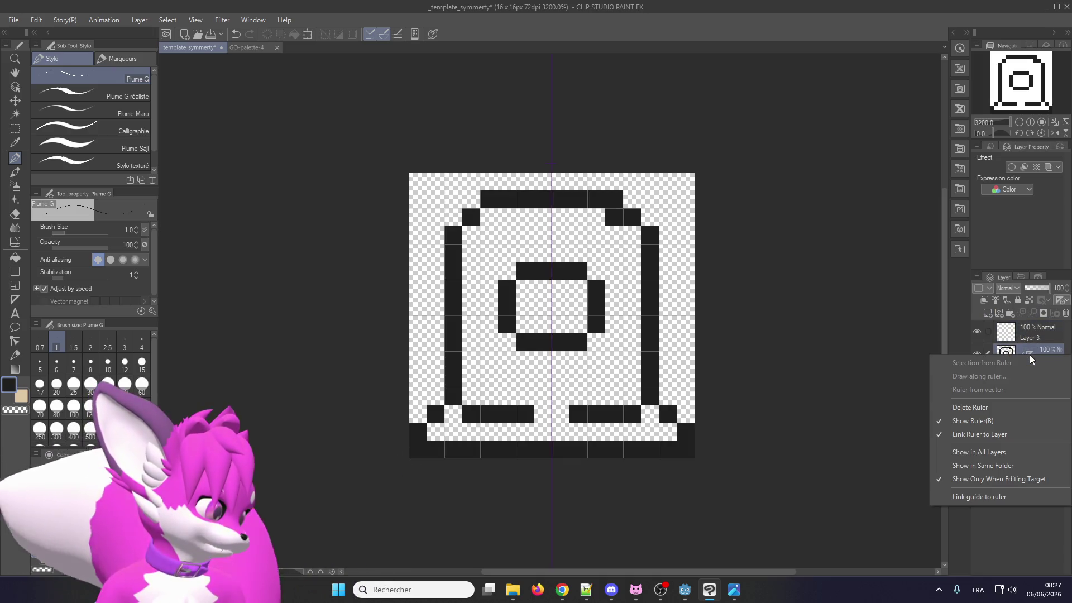
click(1007, 410)
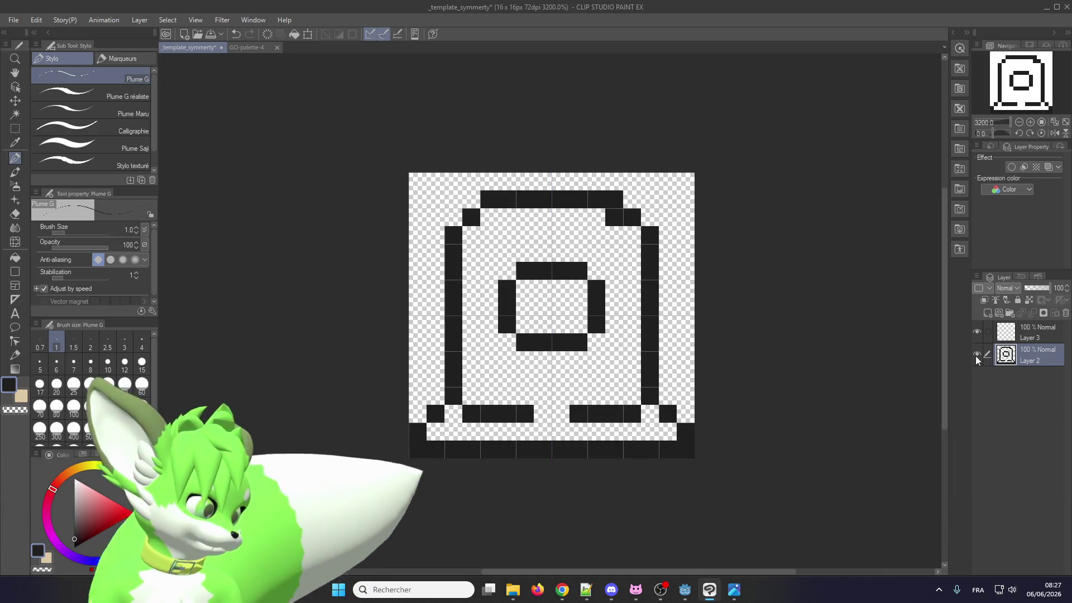
click(1010, 335)
click(1065, 313)
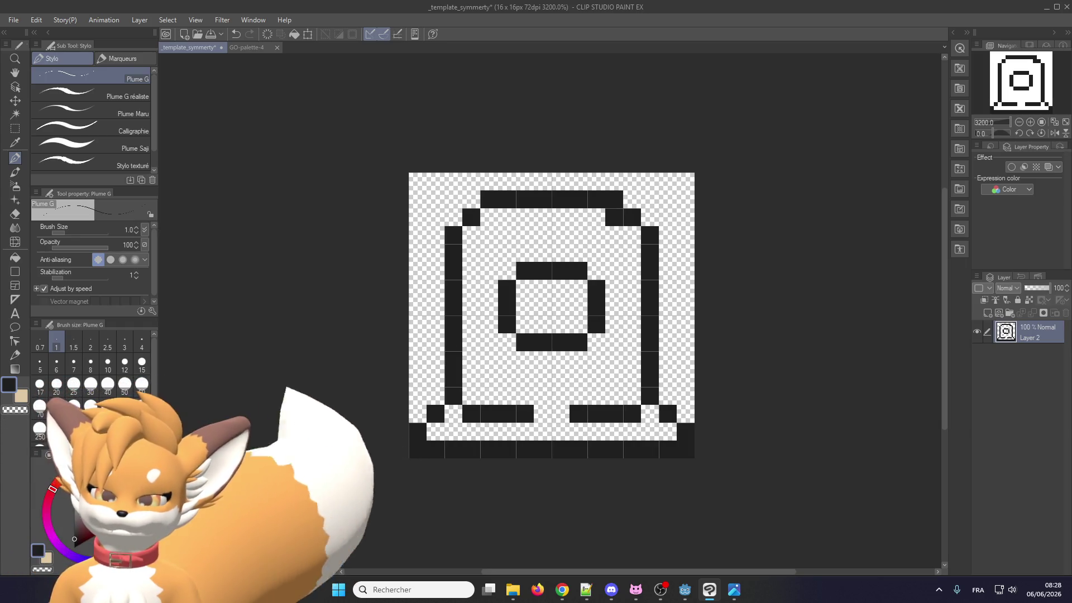
Bring up the GO-palette-4 document tab showing its rows of colour swatches
key(alt+Tab)
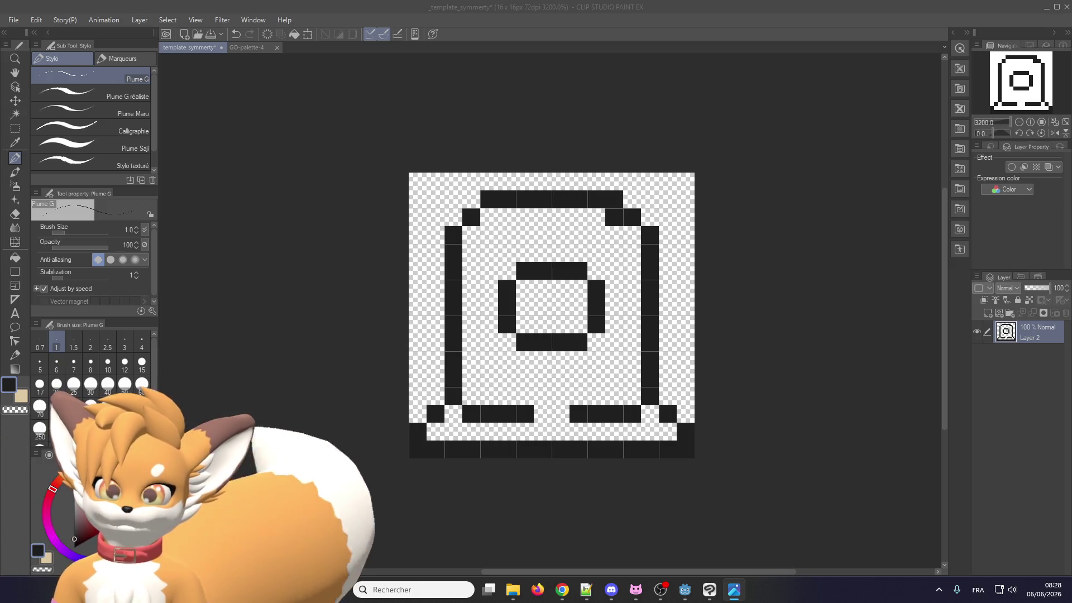
key(alt+Tab)
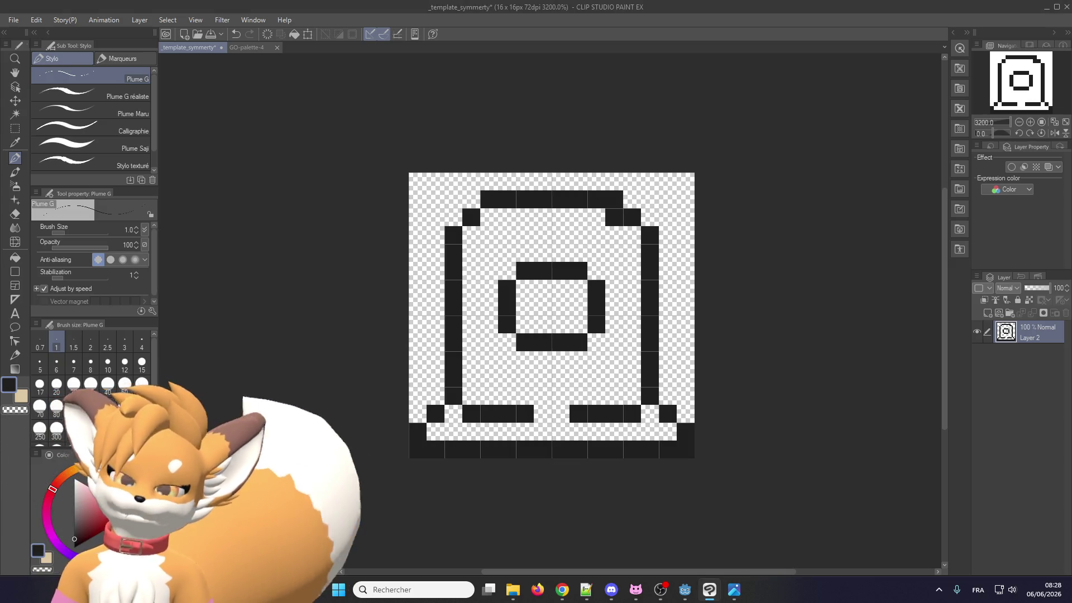
key(alt+Tab)
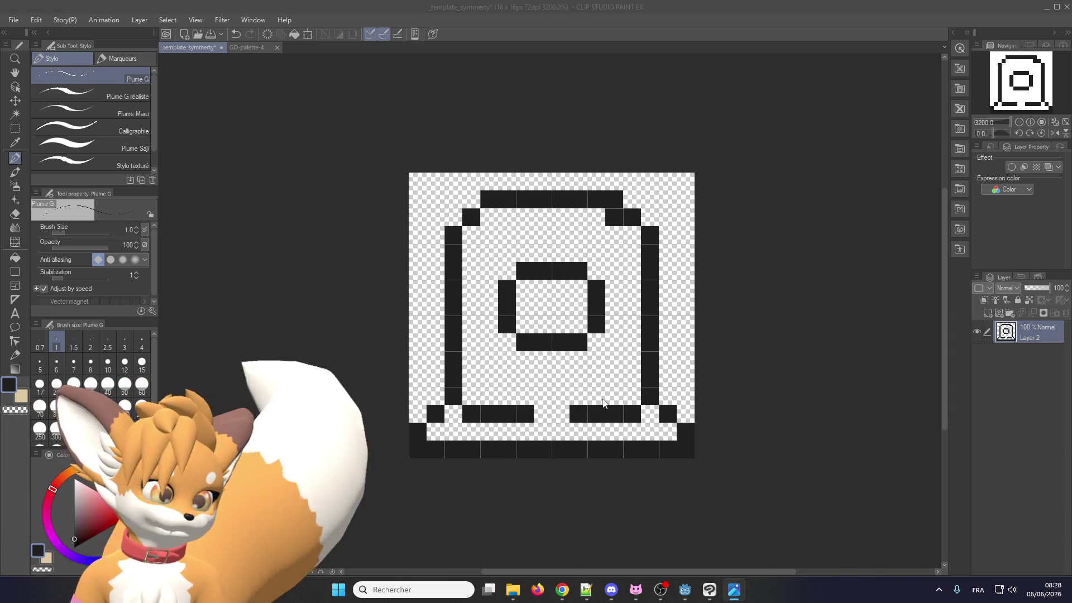
key(alt+Tab)
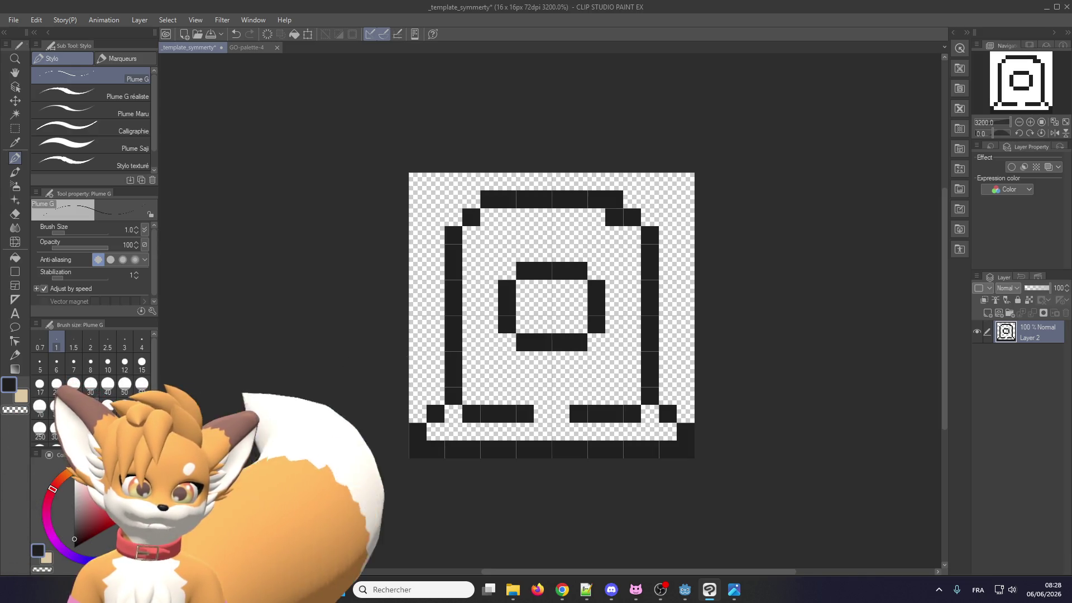
click(248, 48)
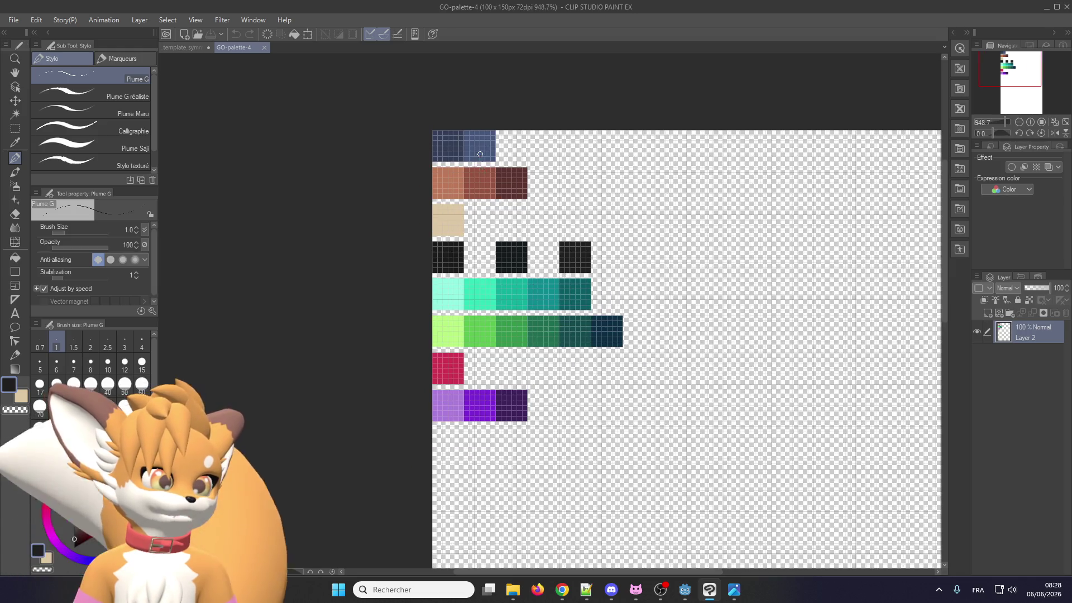
Pick blue-grey from the palette and fill the gravestone body and the ring's inner square
alt+click(480, 154)
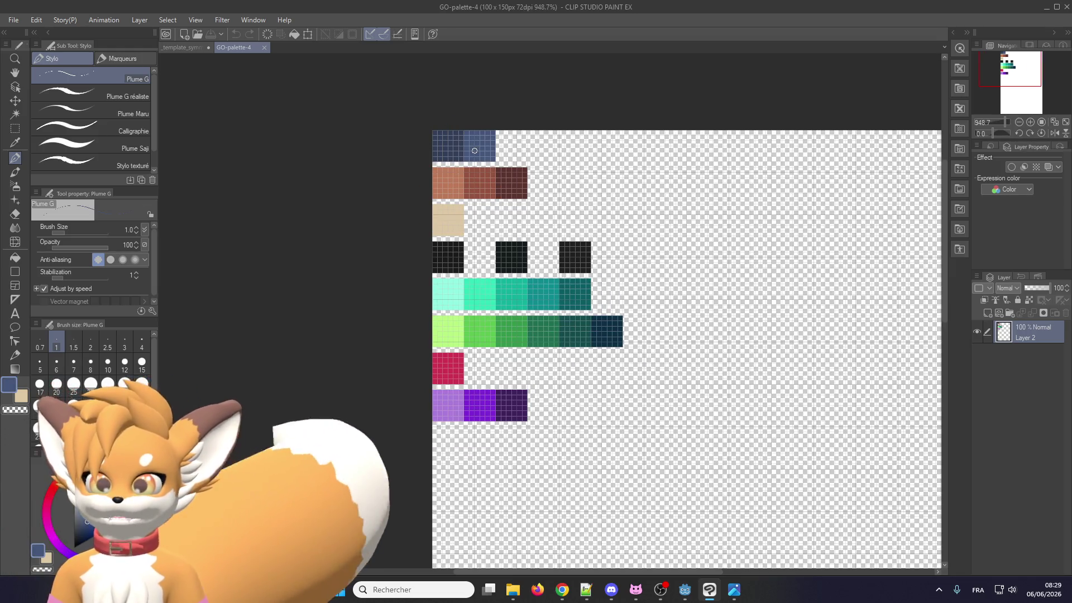
click(185, 48)
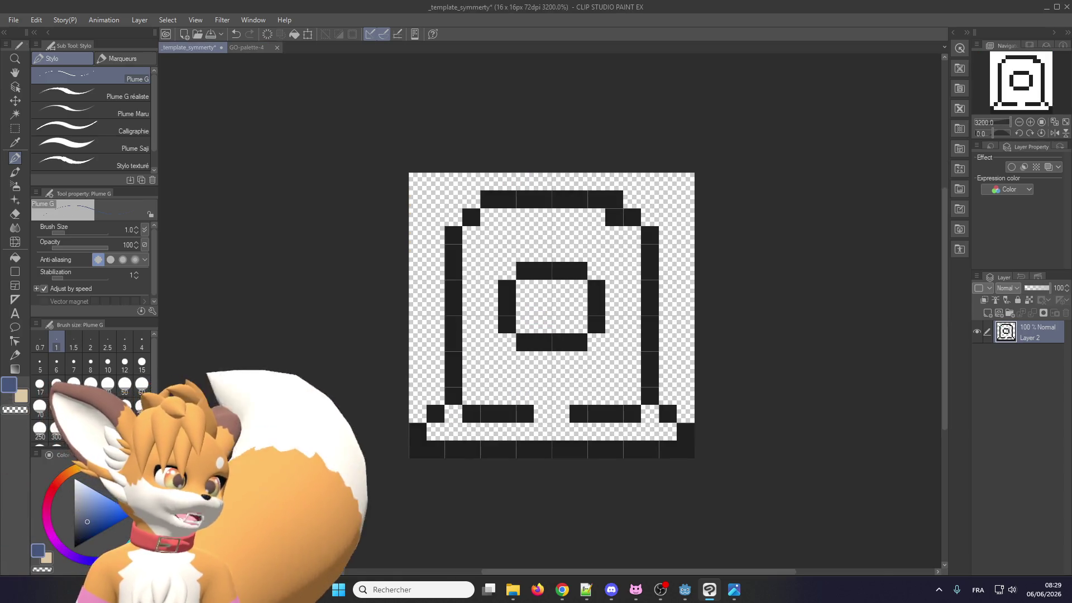
click(15, 258)
click(522, 372)
click(545, 314)
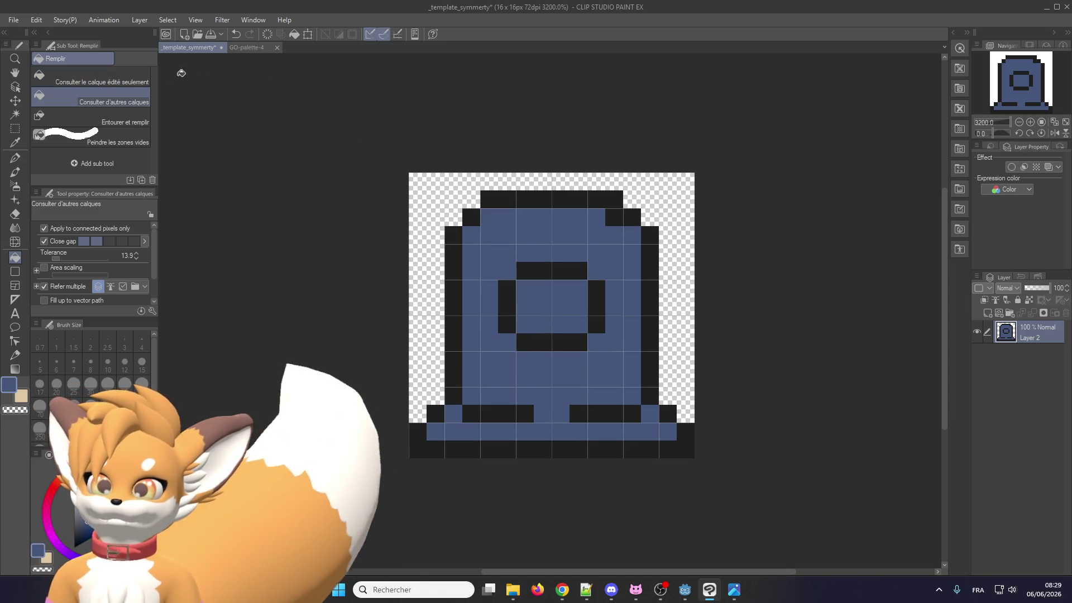
Draw a new light-blue swatch beside the blue swatches in GO-palette-4
click(244, 48)
scroll(471, 119, up, 5)
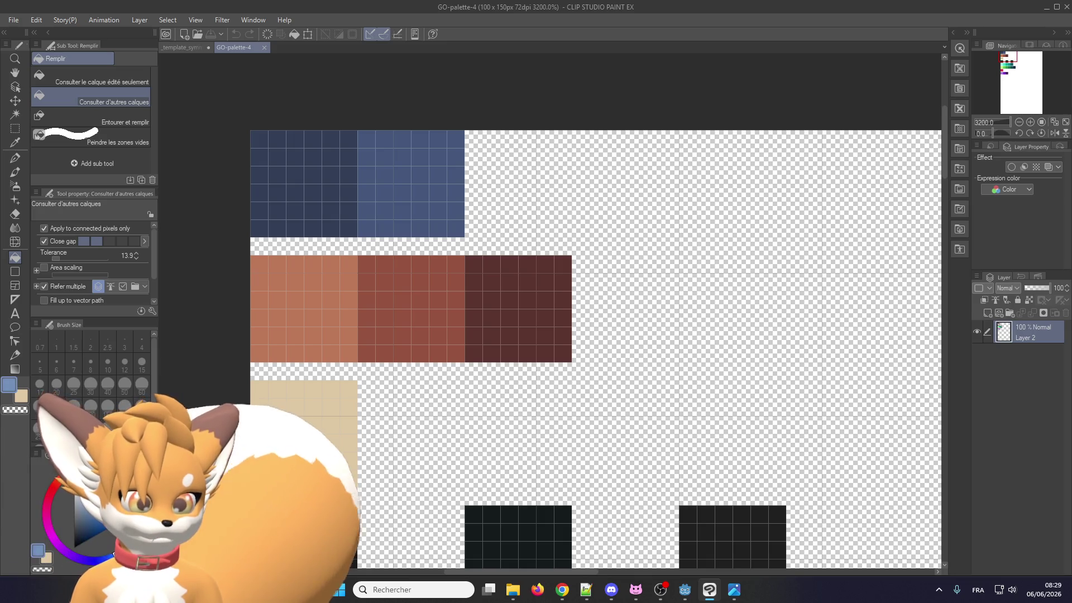
key(p)
click(475, 227)
mouse_move(481, 227)
mouse_down()
mouse_move(562, 211)
mouse_move(581, 161)
mouse_move(536, 140)
mouse_move(479, 216)
mouse_move(475, 140)
mouse_move(492, 213)
mouse_move(533, 223)
mouse_move(558, 198)
mouse_move(555, 158)
mouse_move(581, 201)
mouse_up()
Paint the gravestone's top row light blue in _template_symmerty
scroll(563, 242, down, 2)
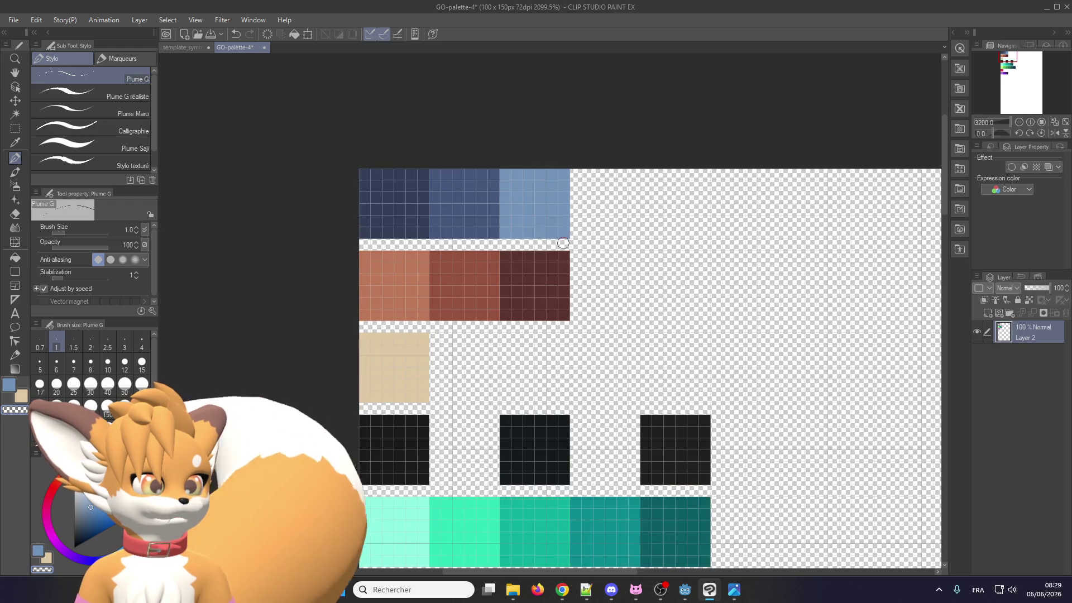
click(184, 47)
drag(489, 218, 599, 218)
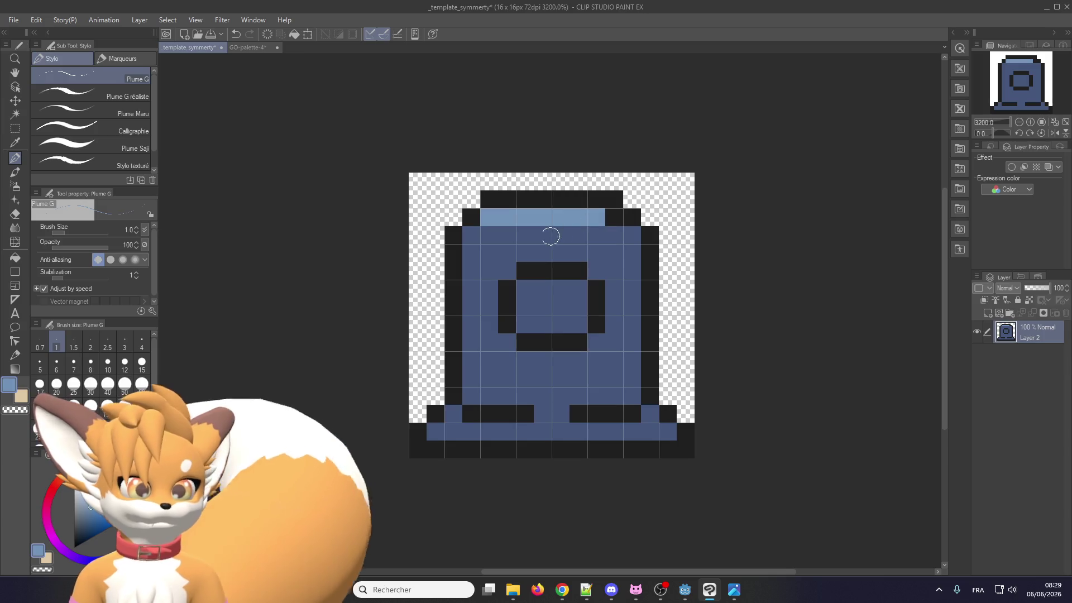
Extend the light-blue highlight across the top two rows, keeping the row ends black
click(617, 218)
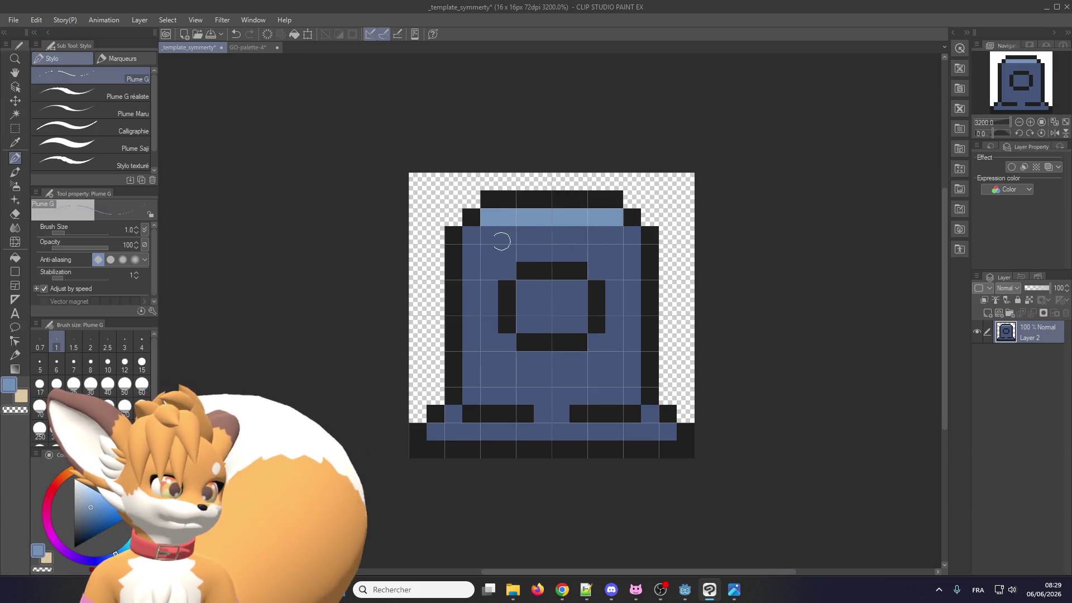
alt+click(469, 217)
click(487, 217)
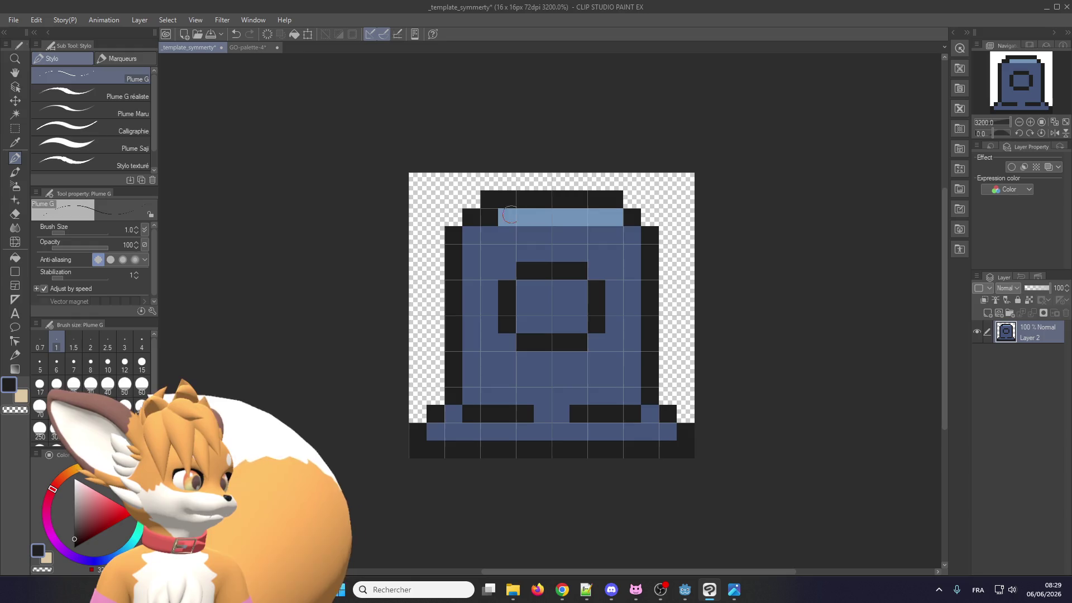
click(614, 218)
click(471, 235)
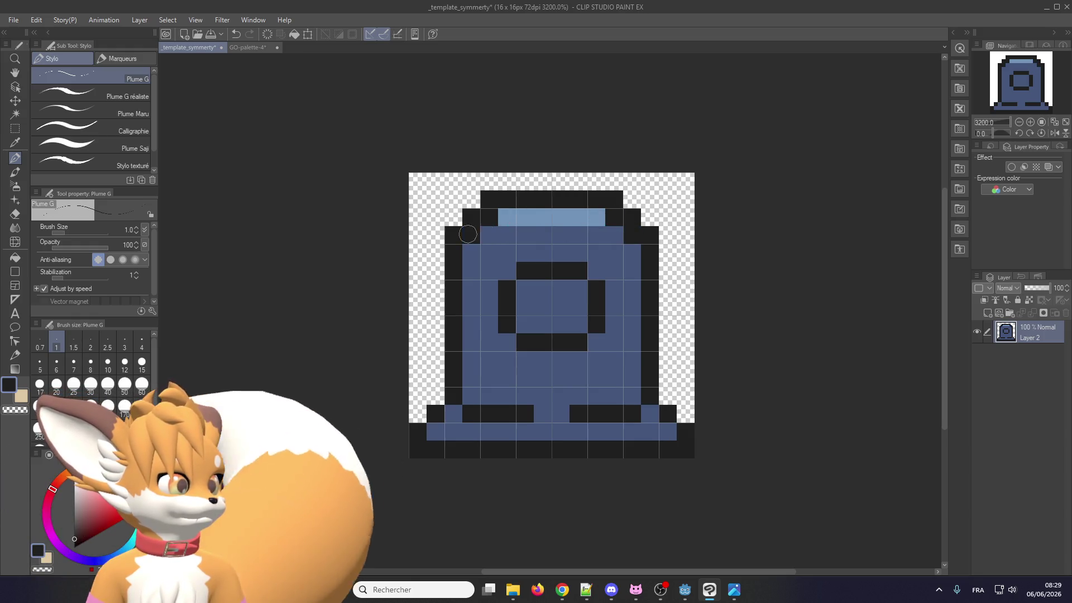
alt+click(518, 219)
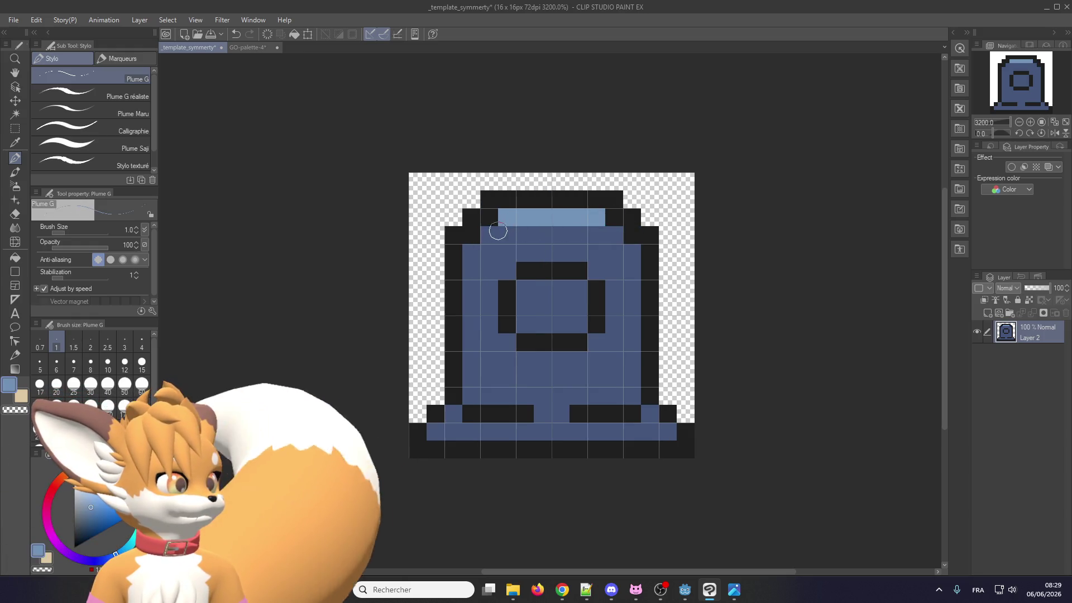
mouse_move(488, 236)
mouse_down()
mouse_move(614, 235)
mouse_move(627, 245)
mouse_move(609, 253)
mouse_up()
click(472, 253)
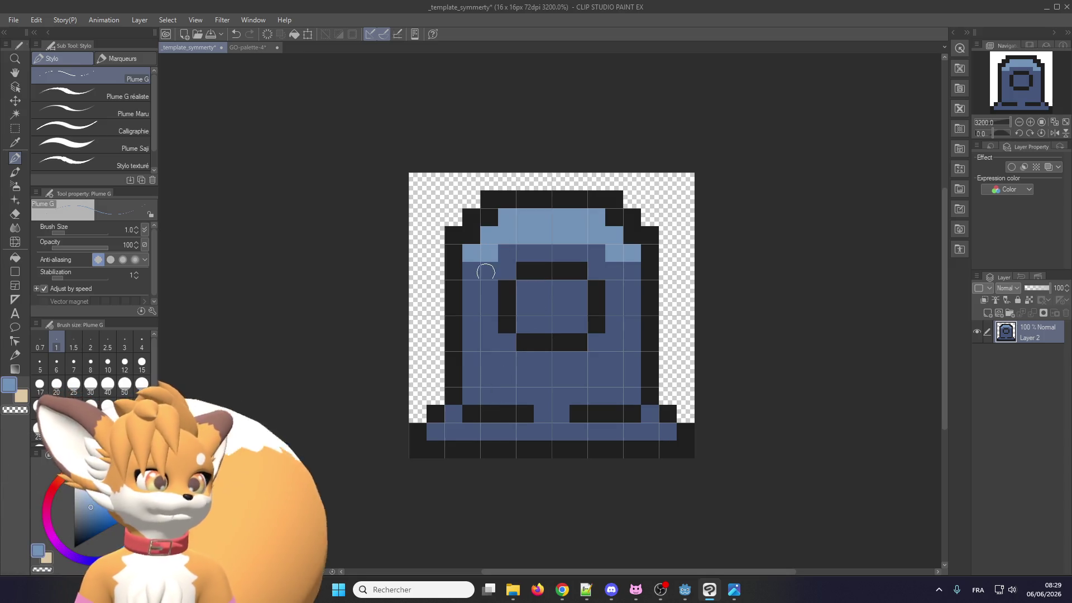
Shade the row below the ring light blue and repaint the ring's inner row and sides dark blue
mouse_move(520, 325)
mouse_down()
mouse_move(580, 323)
mouse_move(584, 339)
mouse_up()
alt+click(549, 288)
drag(525, 324, 586, 328)
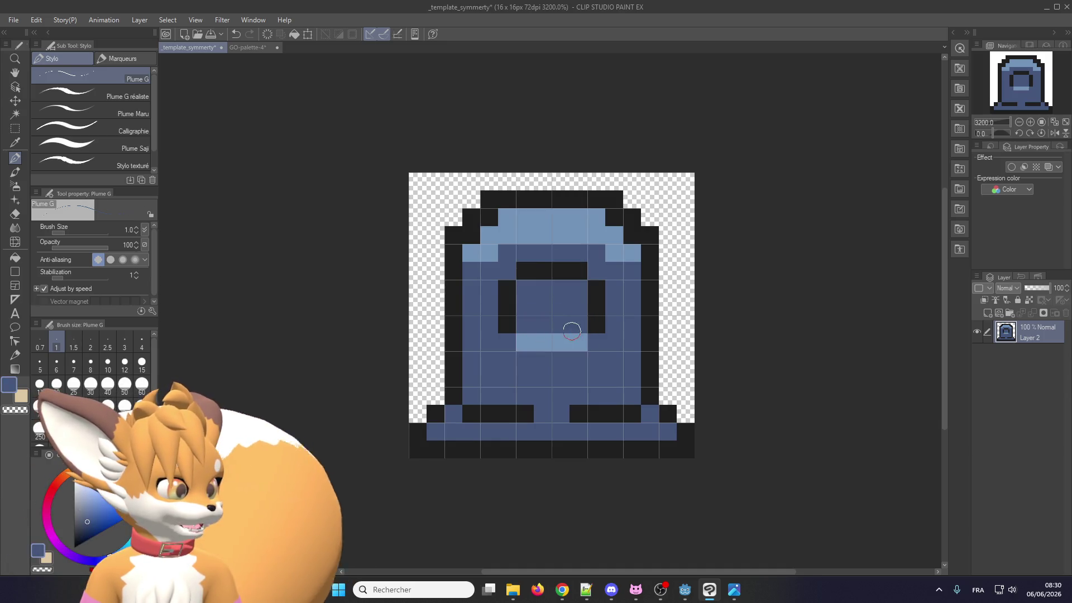
click(243, 48)
click(216, 49)
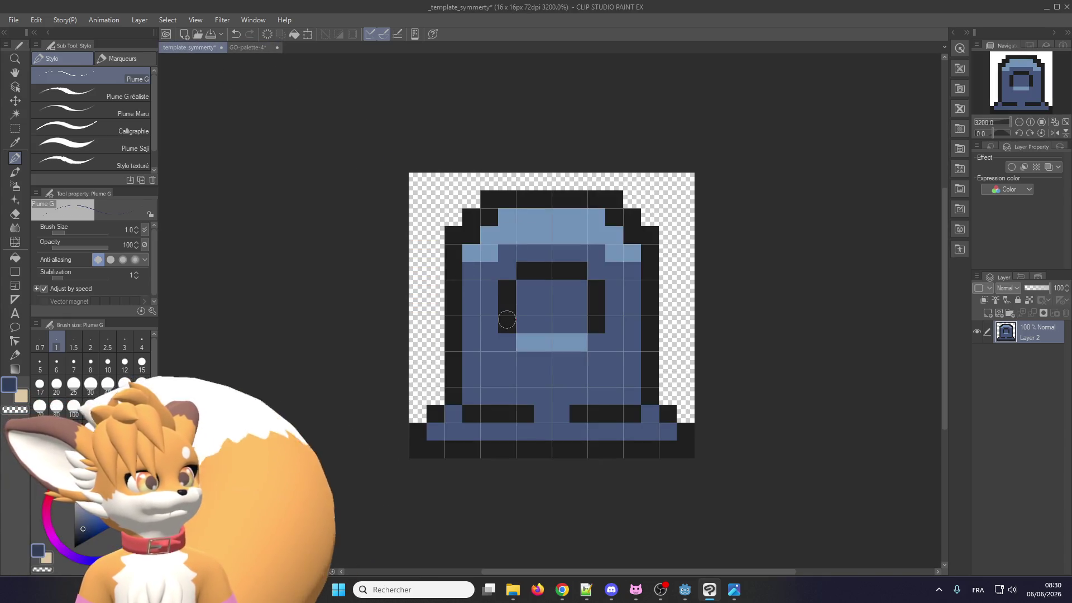
drag(507, 319, 506, 285)
drag(592, 286, 607, 331)
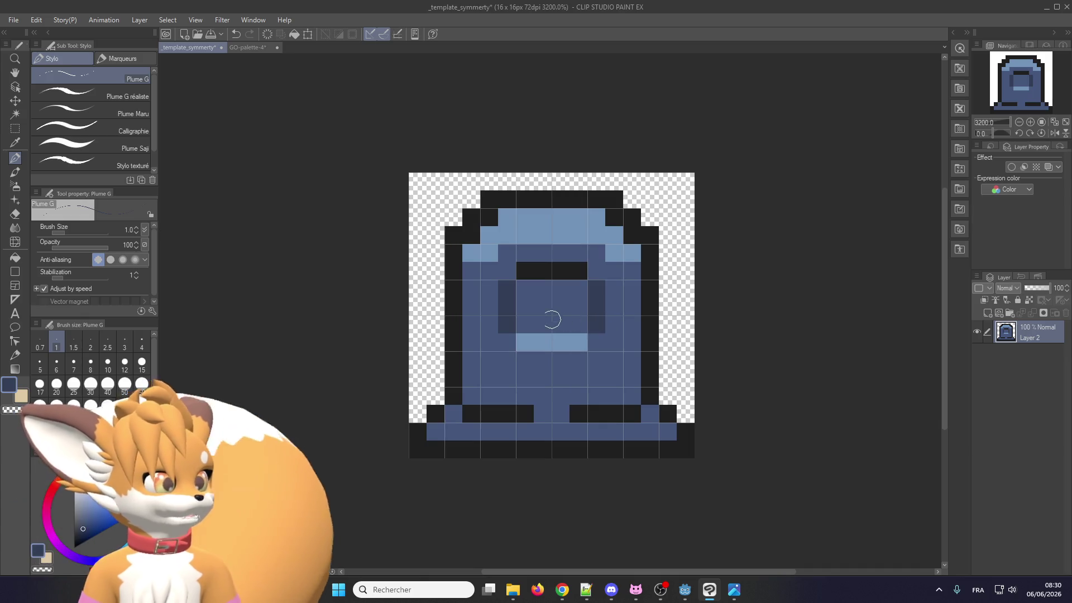
click(243, 48)
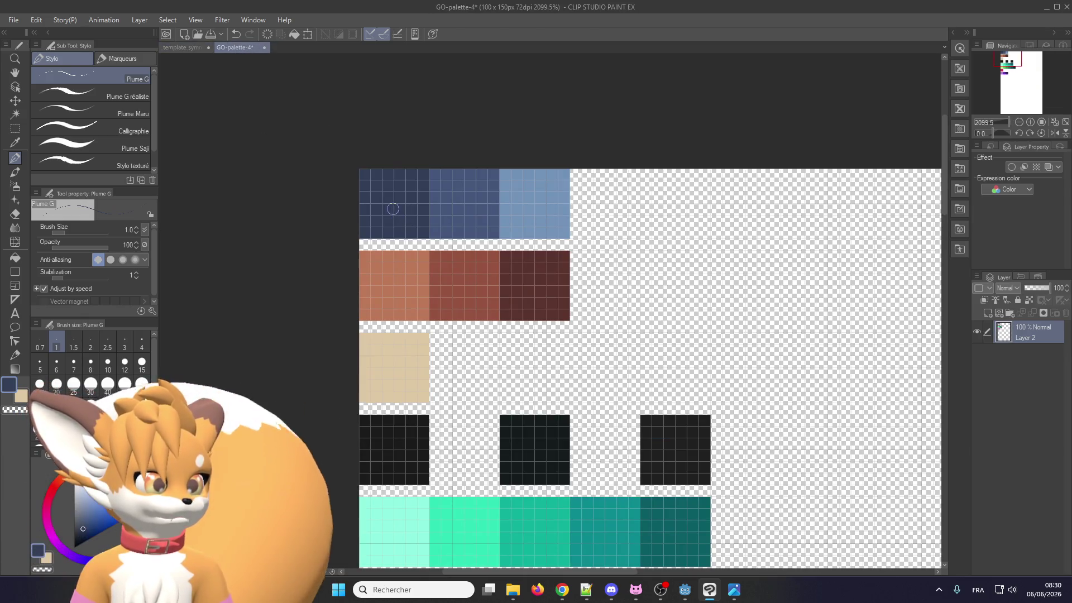
Try a navy fill on the middle palette swatch, undo it, and return to the gravestone document
scroll(393, 205, up, 1)
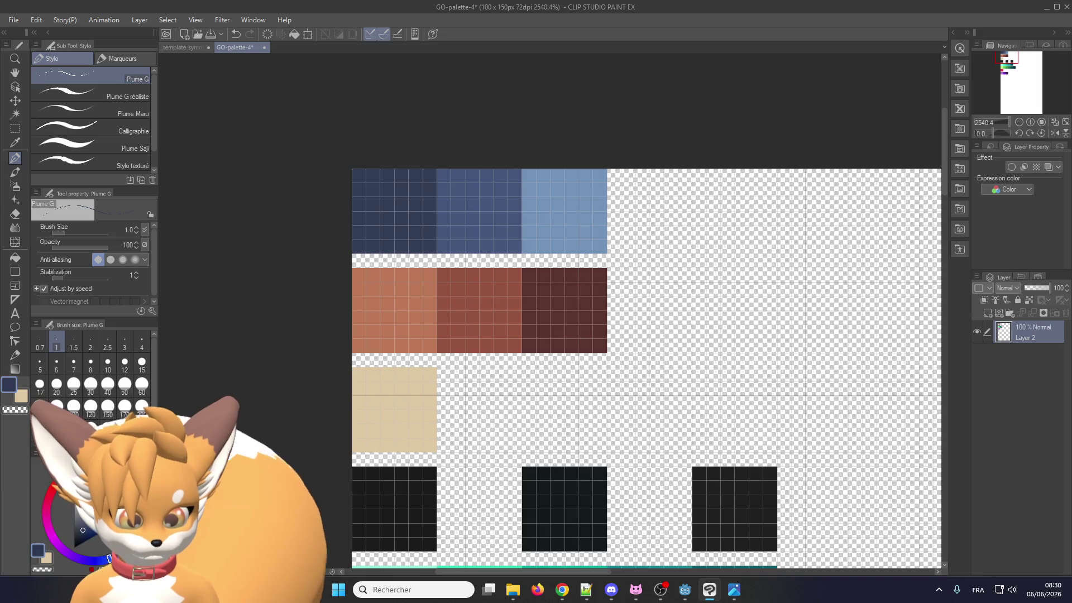
click(15, 258)
click(393, 216)
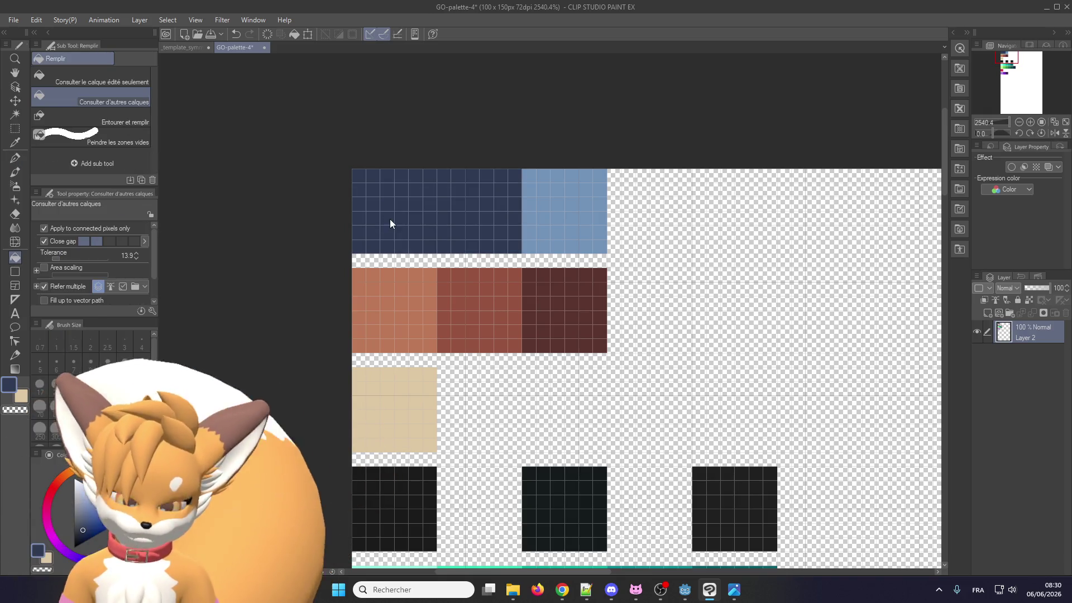
key(ctrl+z)
click(16, 158)
scroll(347, 181, up, 1)
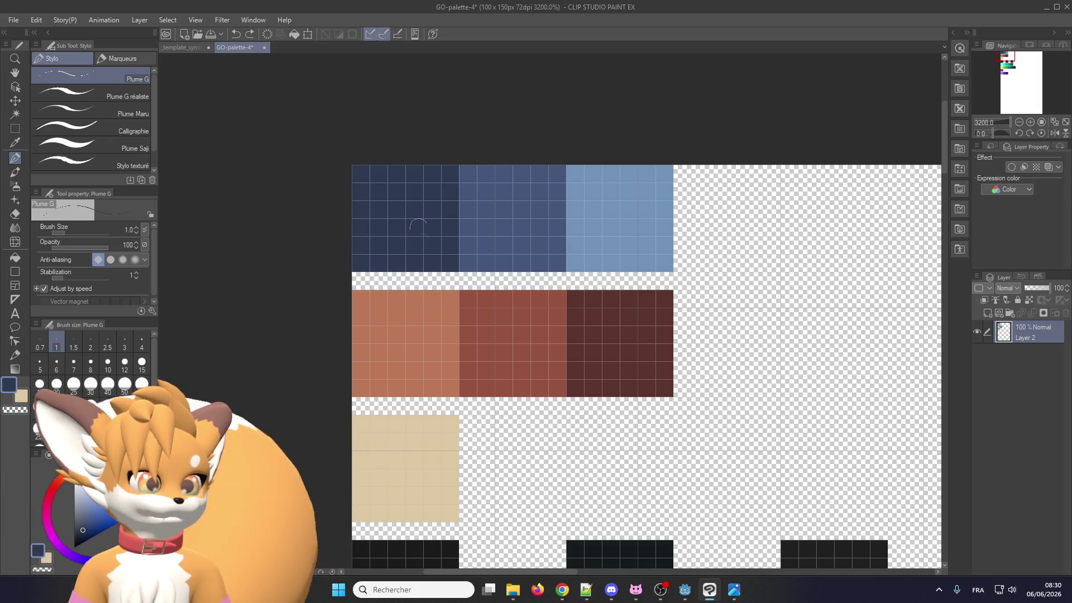
click(189, 45)
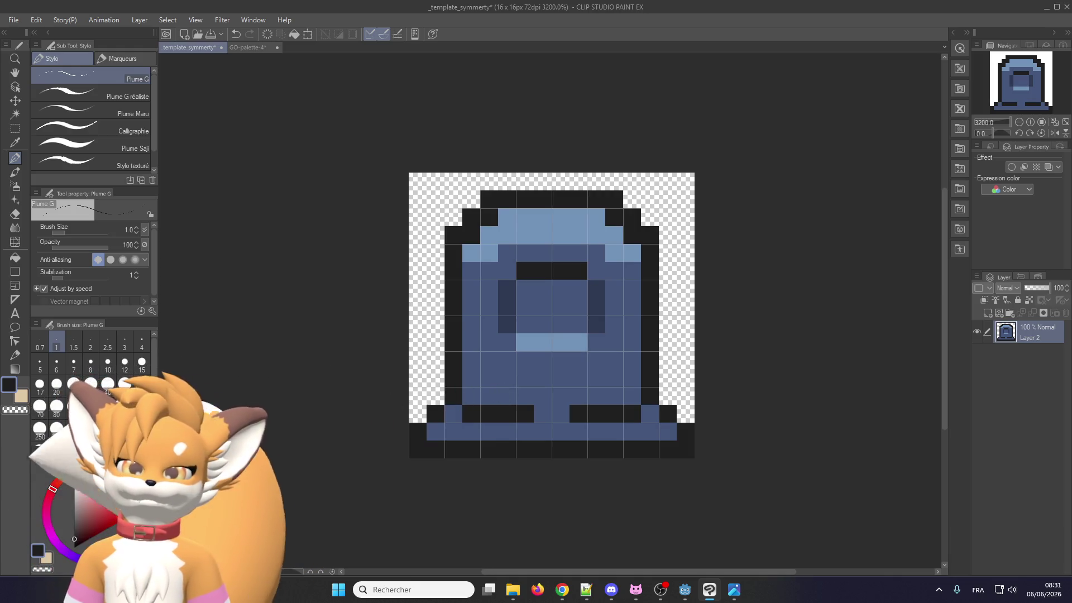
Place a black pixel at the gravestone's lower right, sampling the body blue and black
key(alt+Tab)
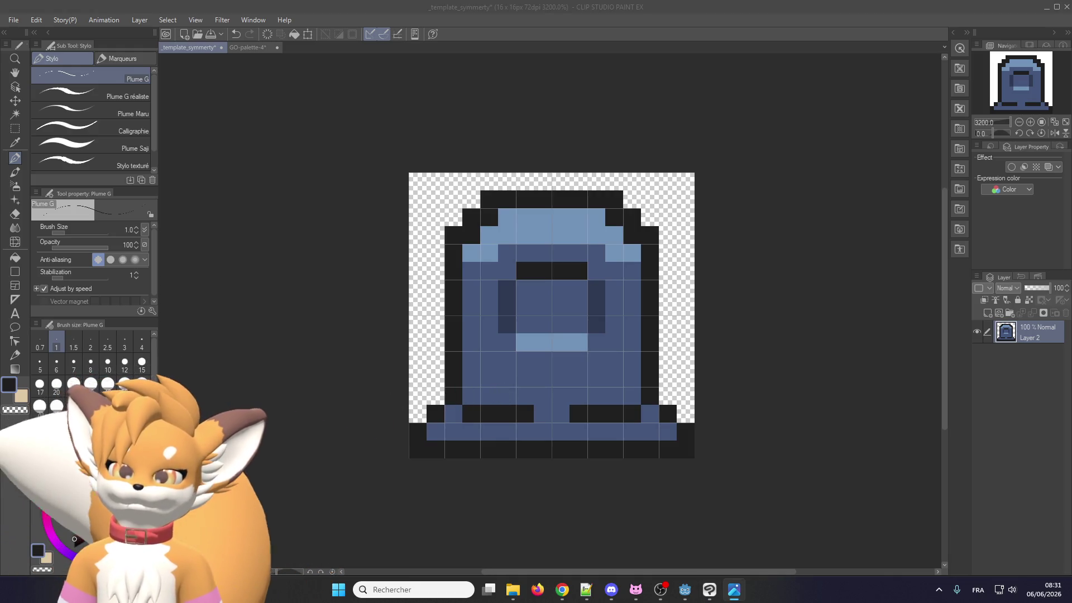
click(621, 400)
click(620, 399)
alt+click(626, 391)
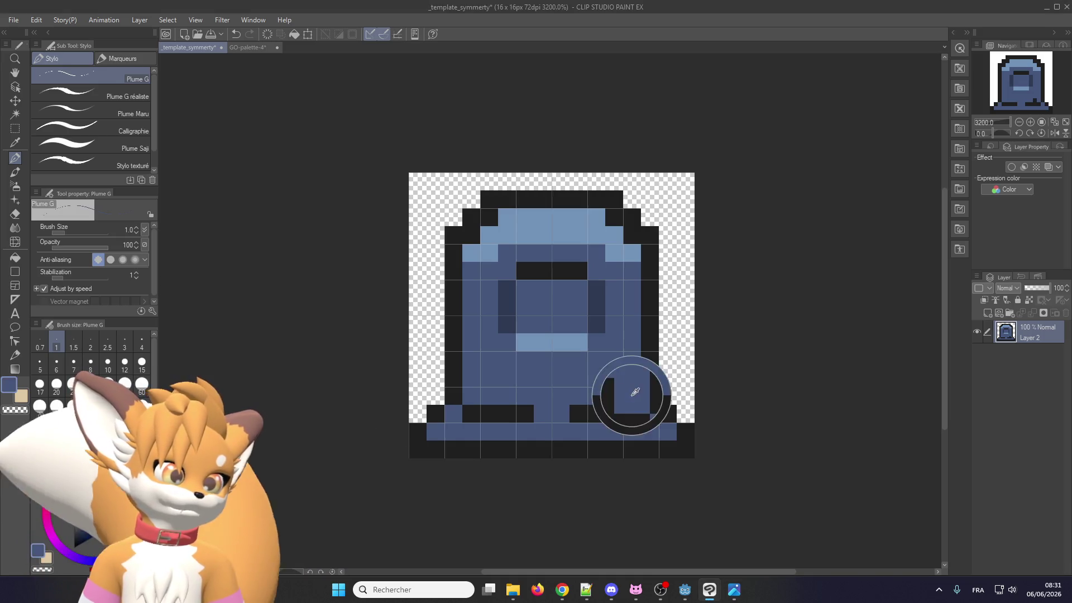
alt+click(586, 410)
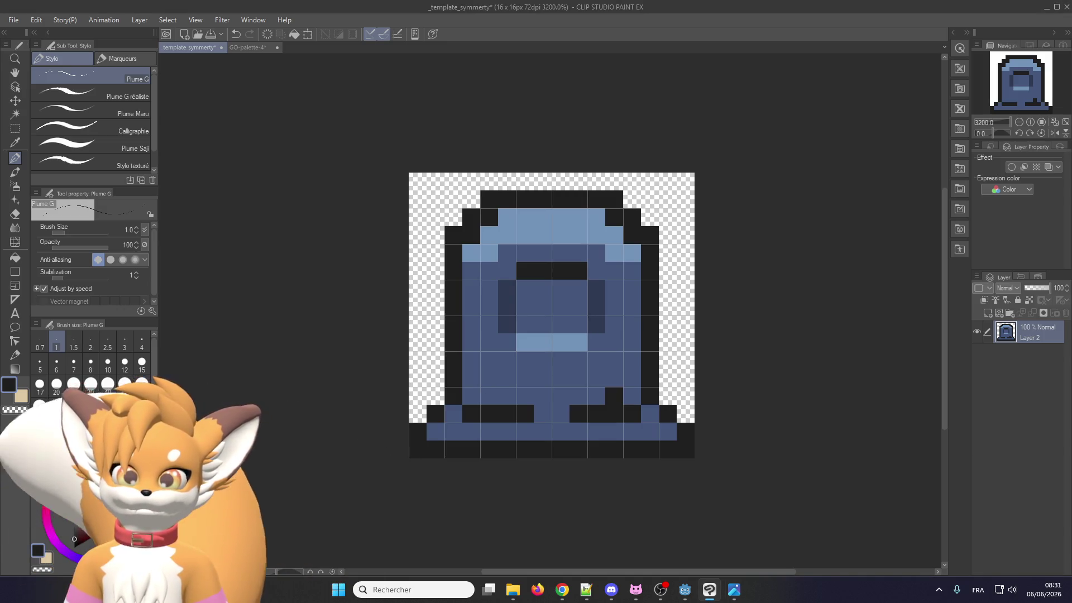
key(alt+Tab)
key(alt+Tab)
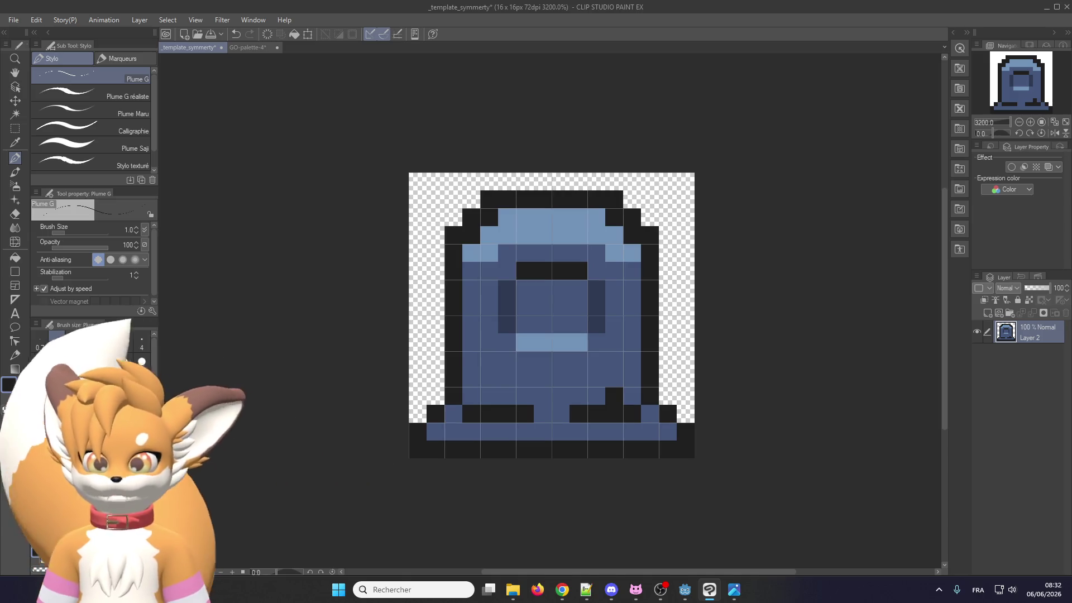
click(65, 20)
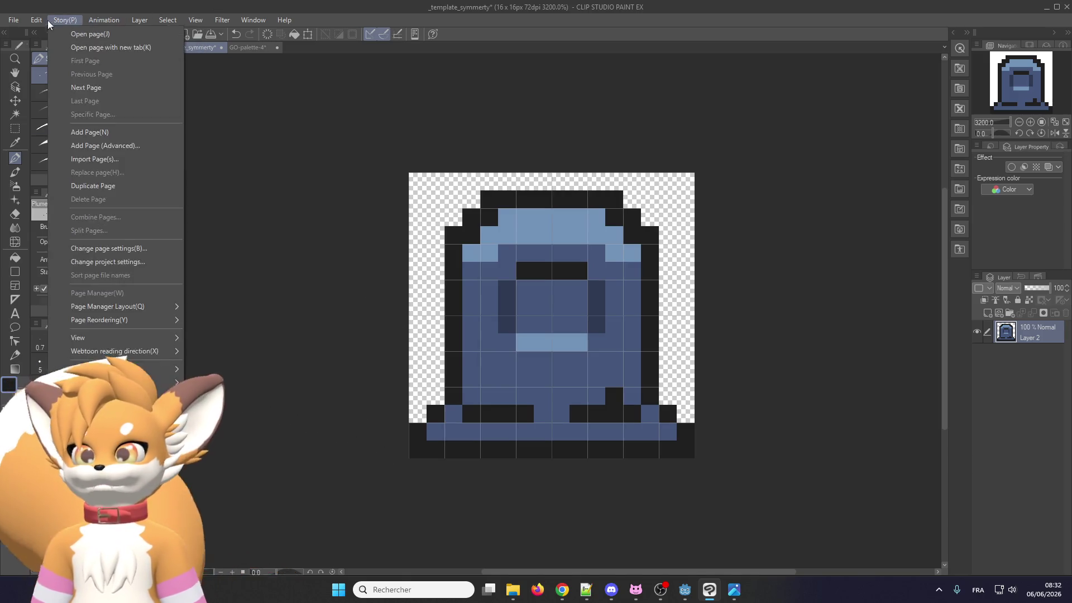
Test painting the base row black, undo it, and bring up the palette folder in File Explorer
click(168, 20)
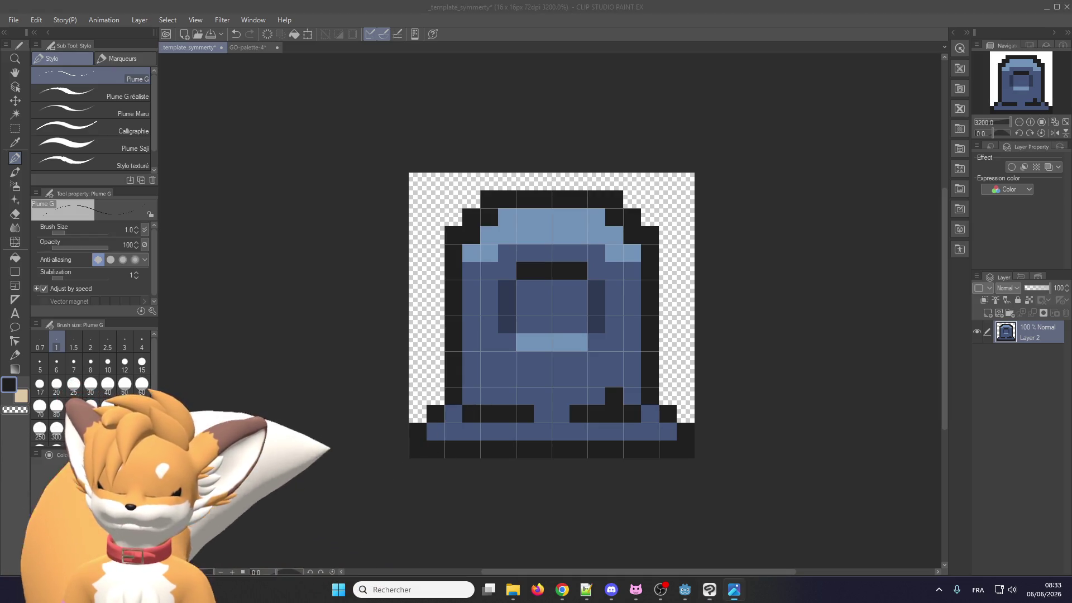
key(alt+Tab)
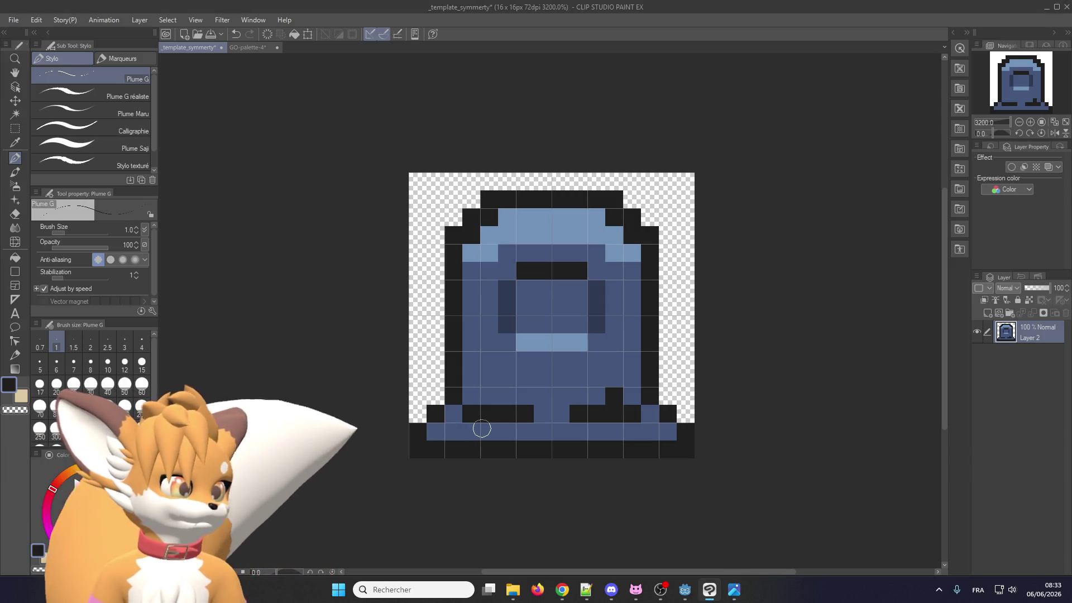
mouse_move(476, 434)
mouse_down()
mouse_move(581, 432)
mouse_move(523, 435)
mouse_up()
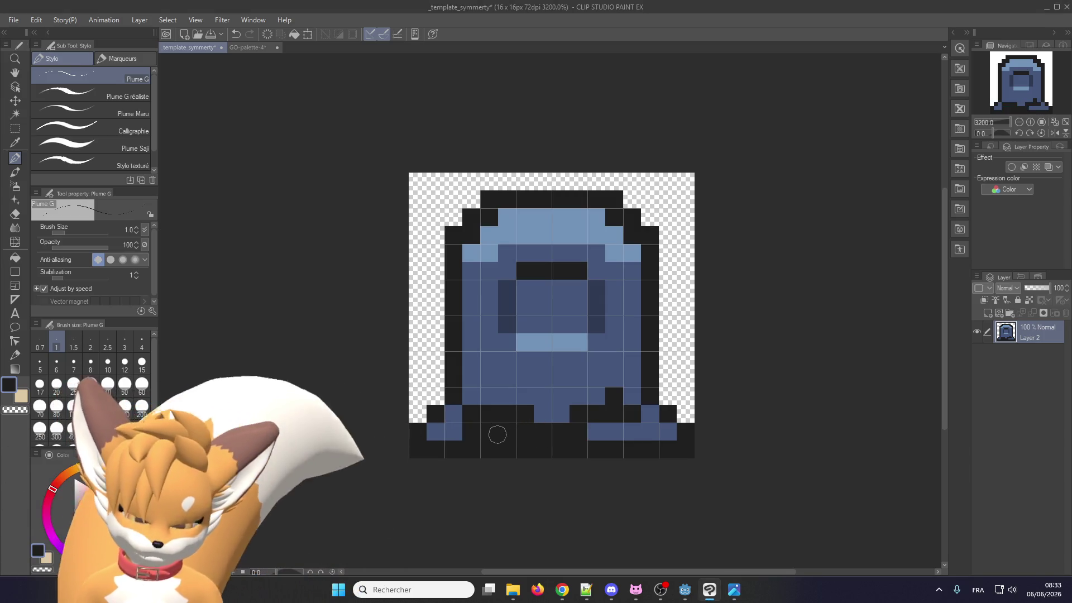
key(ctrl+z)
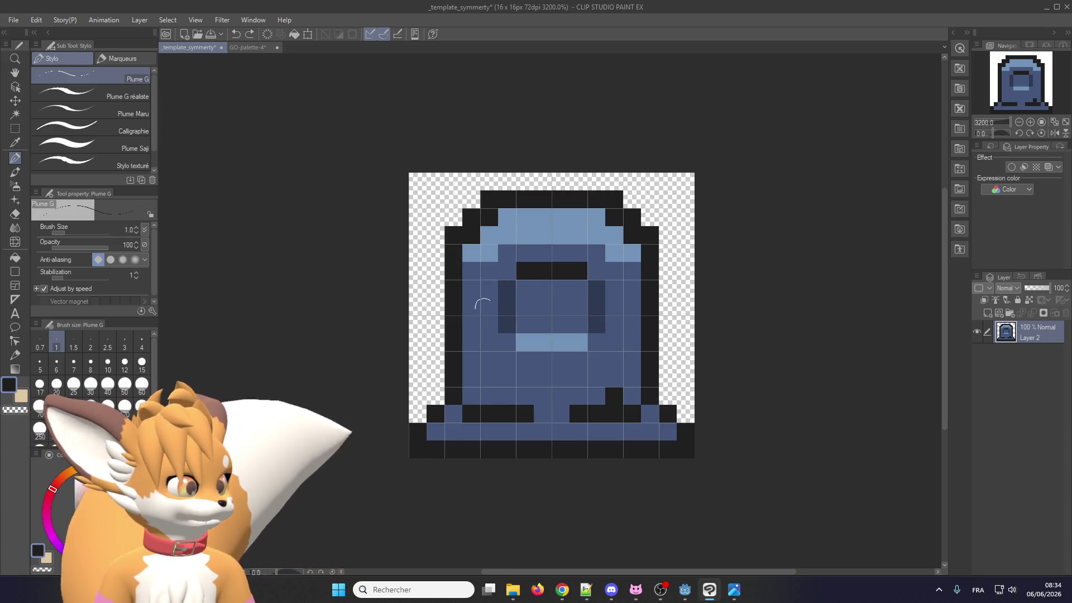
click(514, 591)
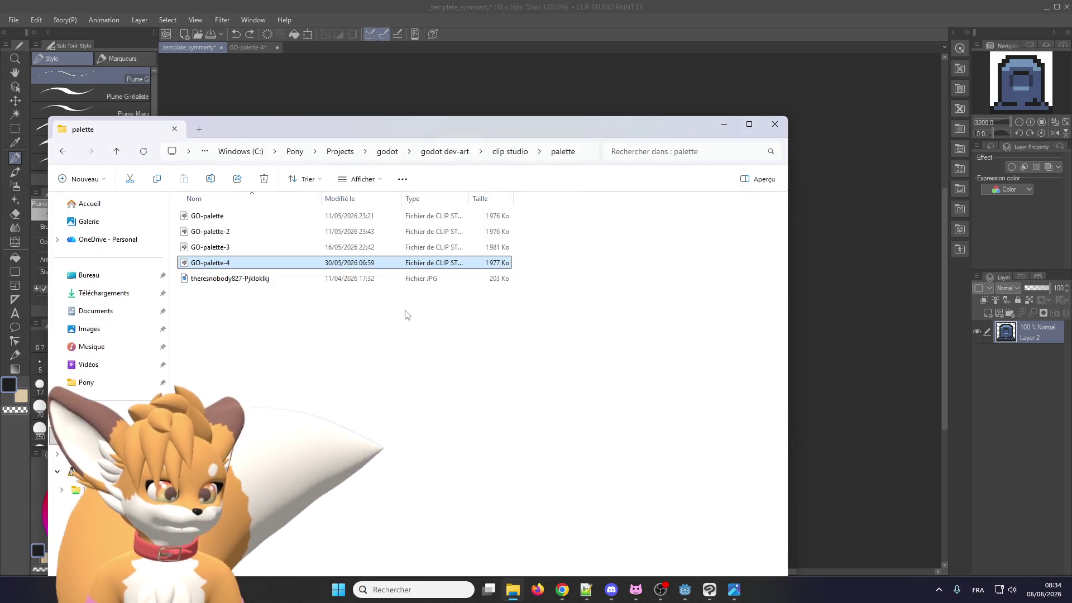
Open the png sprite folder and load door_frame_top.png into Clip Studio, adding a dark pixel
click(507, 155)
double_click(411, 229)
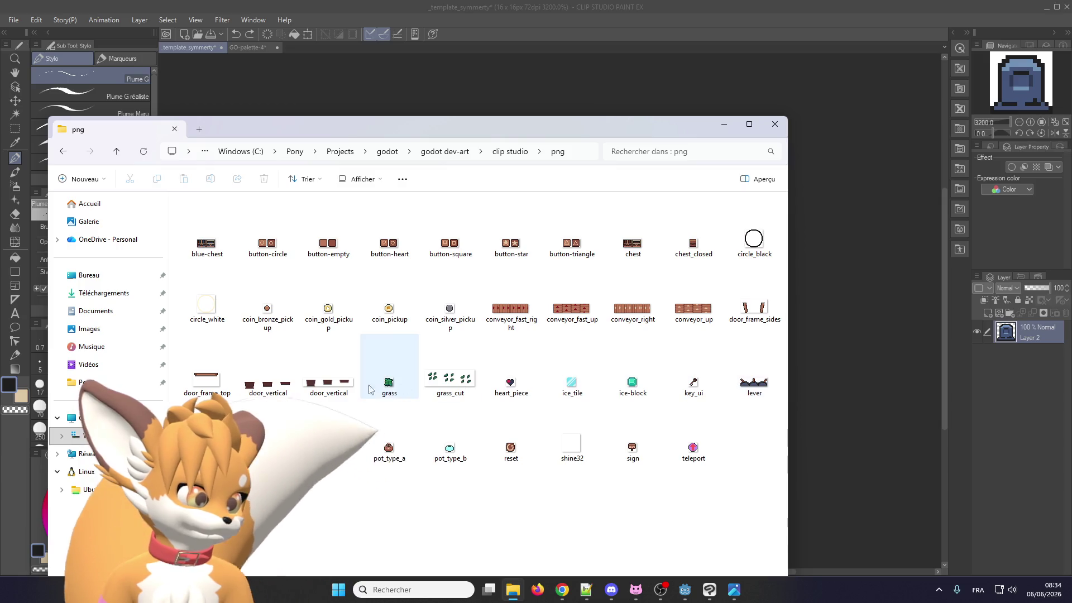
mouse_move(330, 362)
mouse_down()
mouse_move(494, 348)
mouse_move(365, 371)
mouse_up()
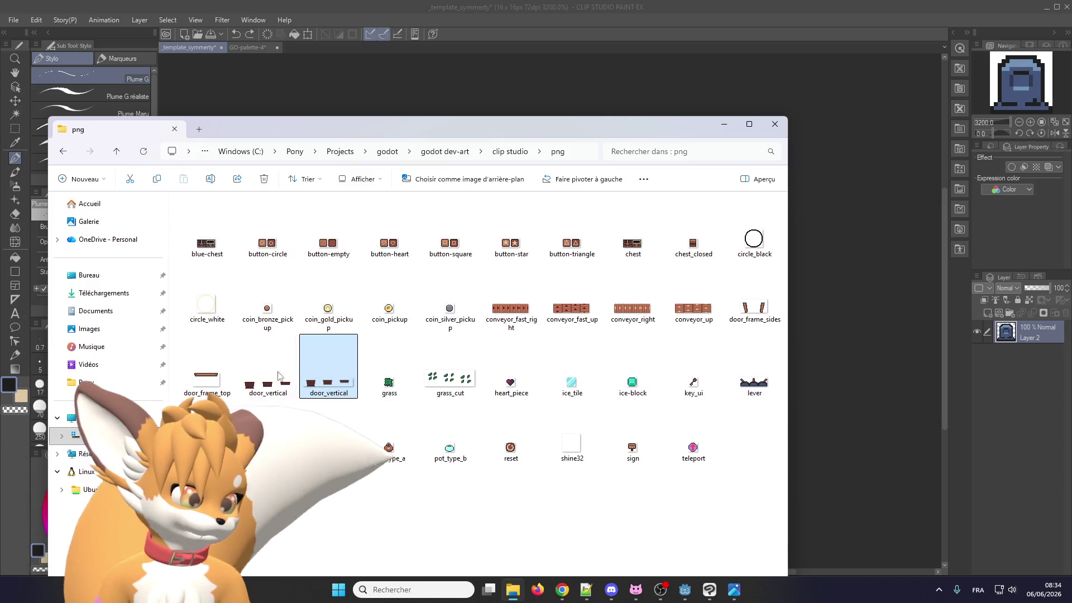
double_click(200, 385)
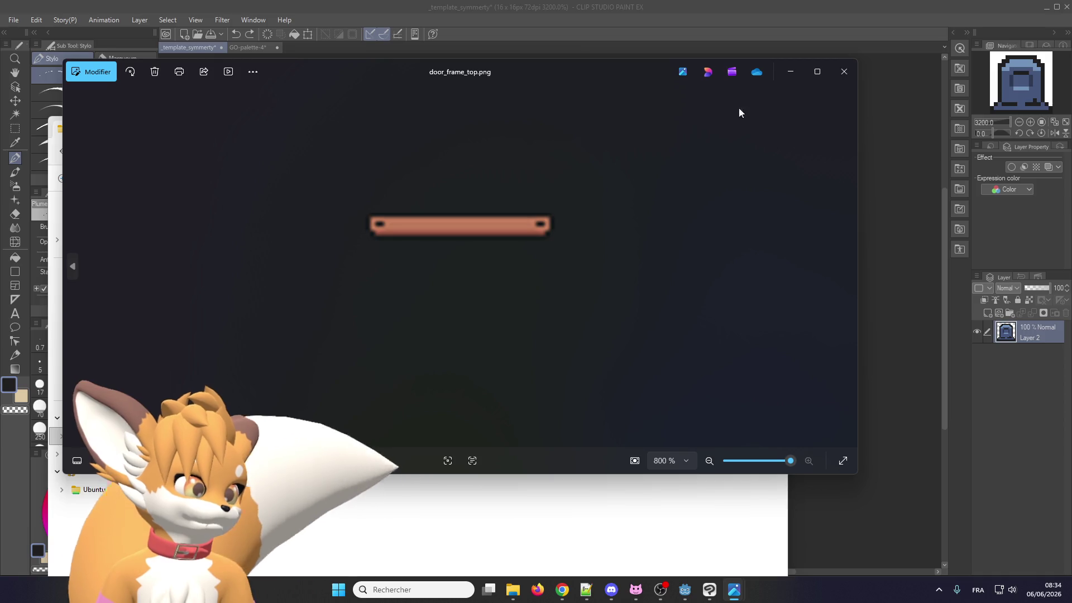
click(842, 81)
drag(207, 368, 796, 312)
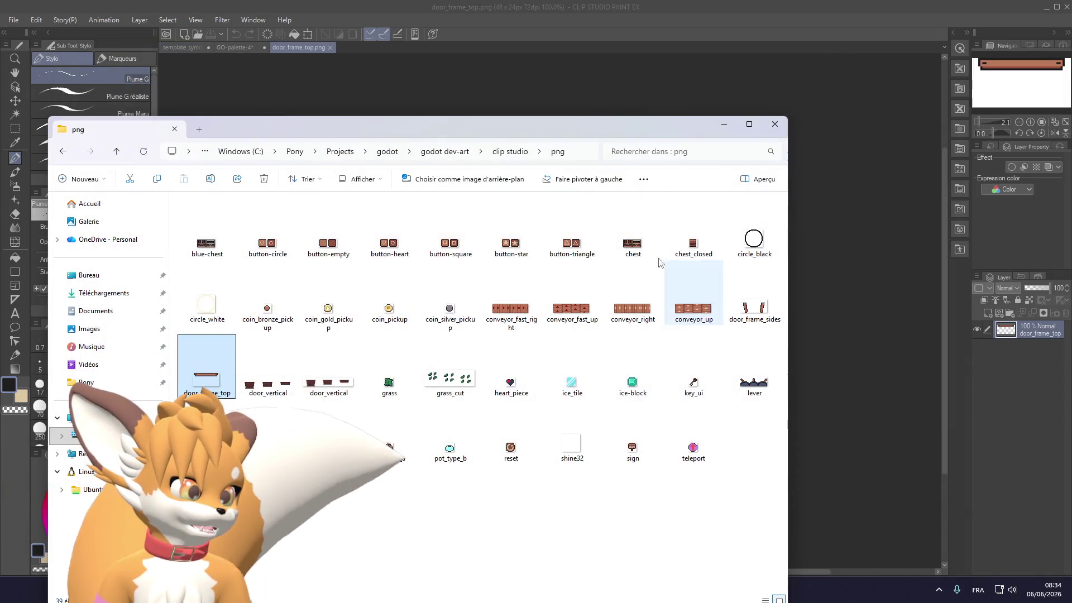
click(576, 115)
scroll(467, 317, up, 8)
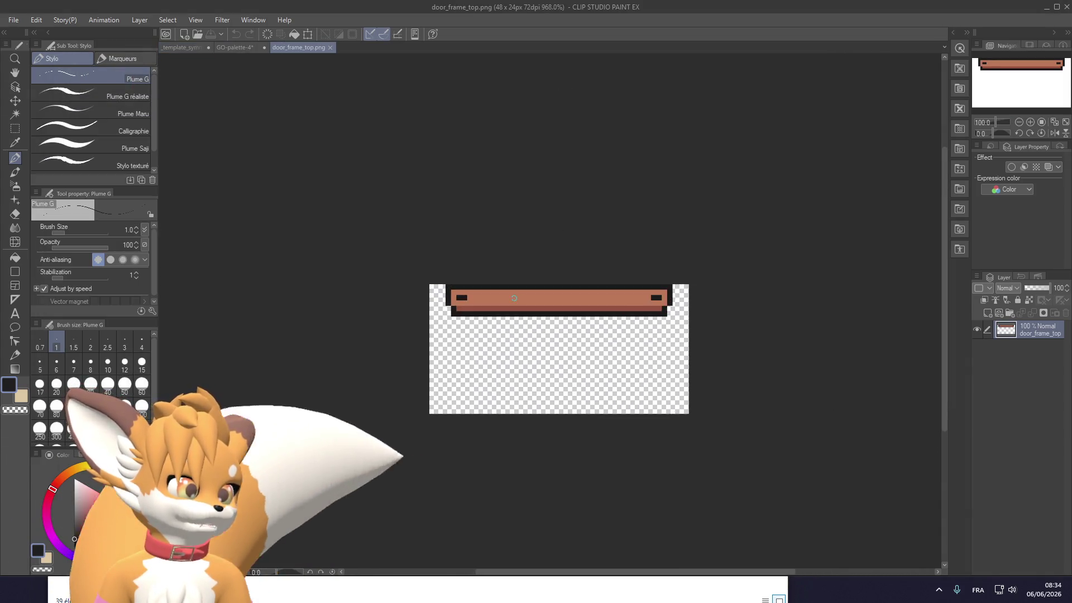
scroll(458, 305, up, 2)
click(473, 291)
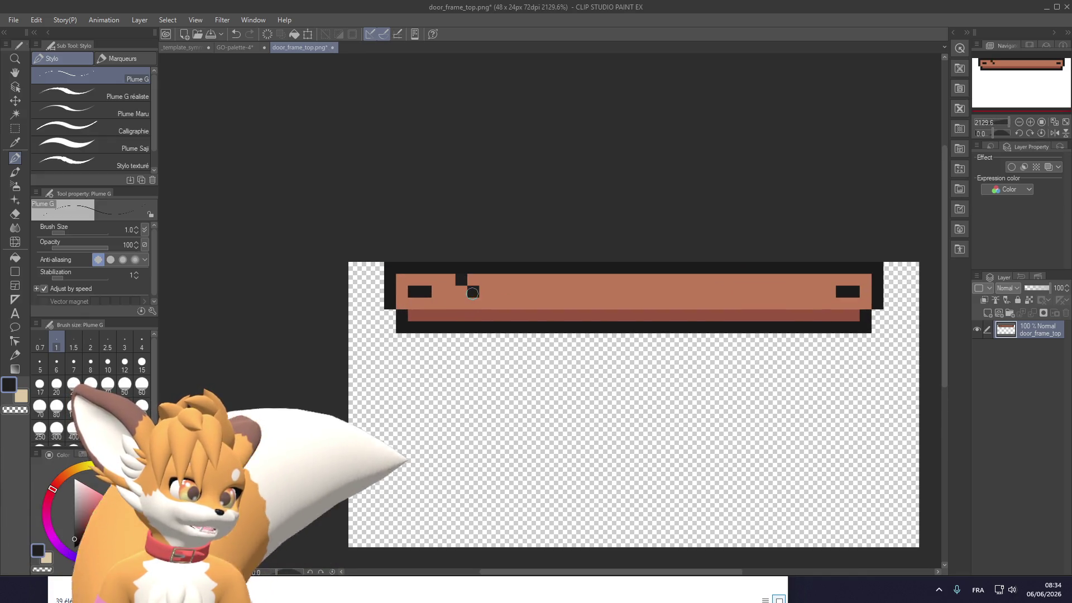
click(499, 592)
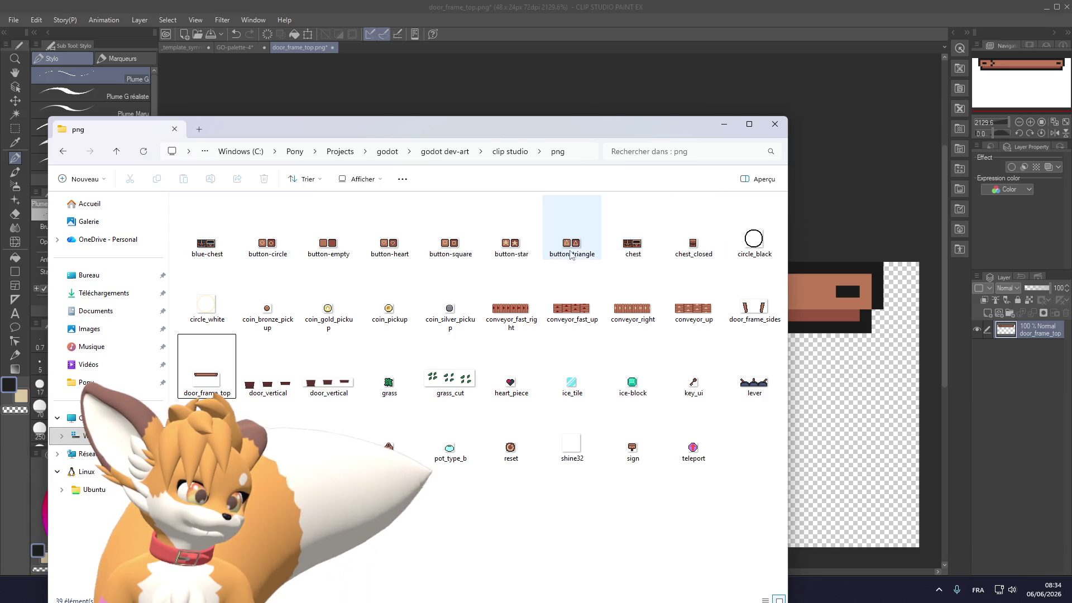
Delete chest_closed.png and open chest.png in Clip Studio Paint
click(693, 245)
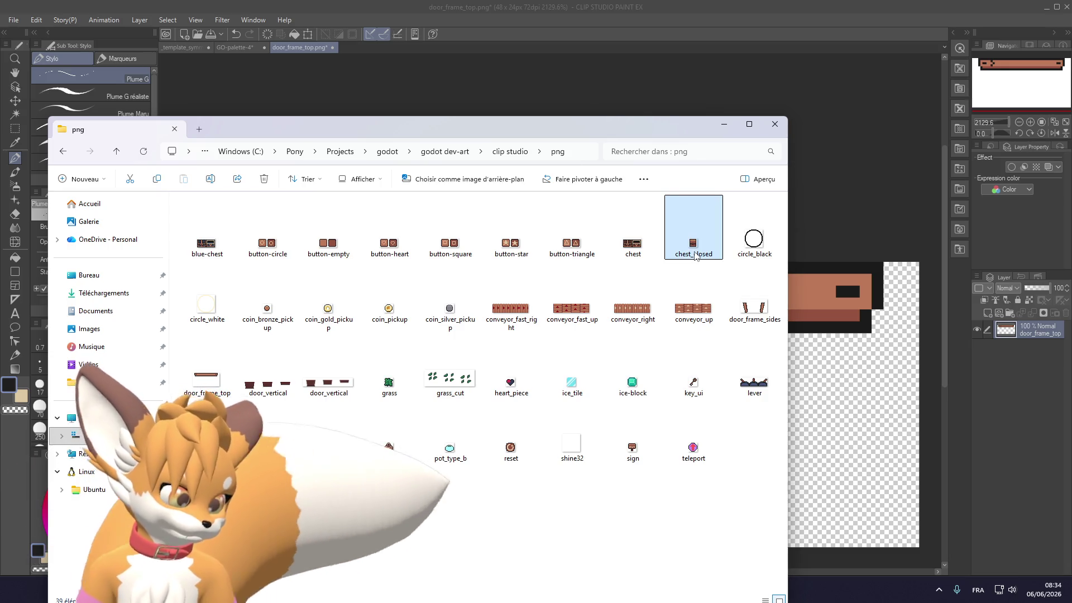
key(Delete)
double_click(632, 212)
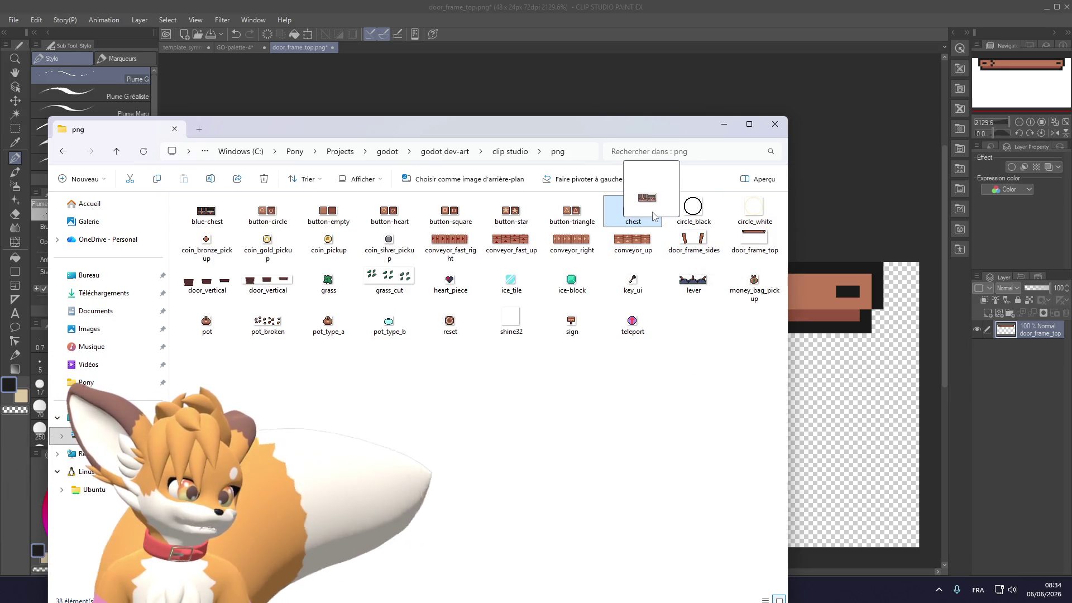
click(807, 279)
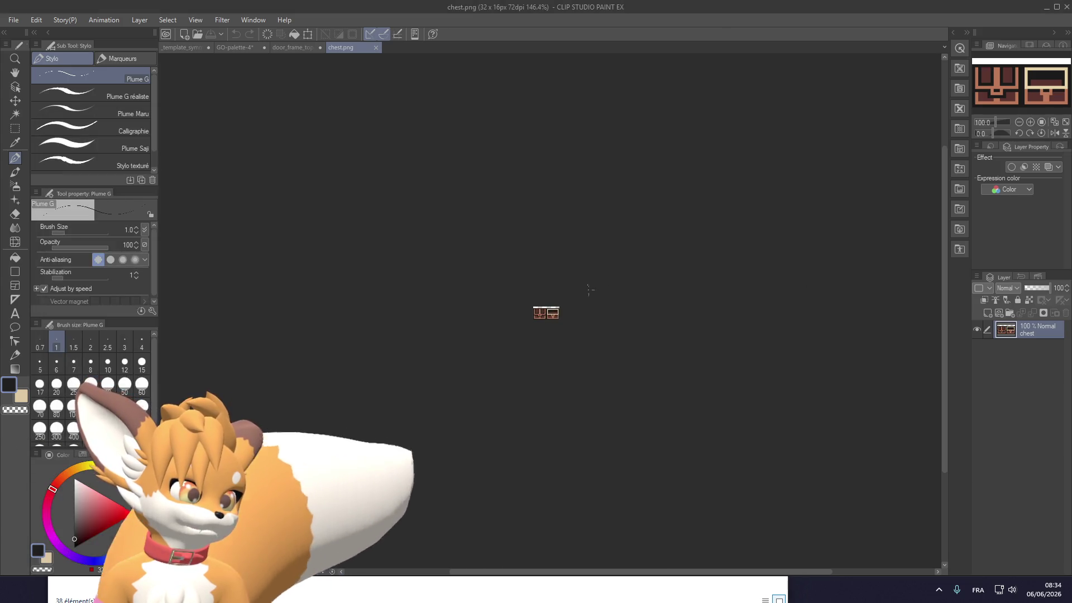
scroll(589, 289, up, 5)
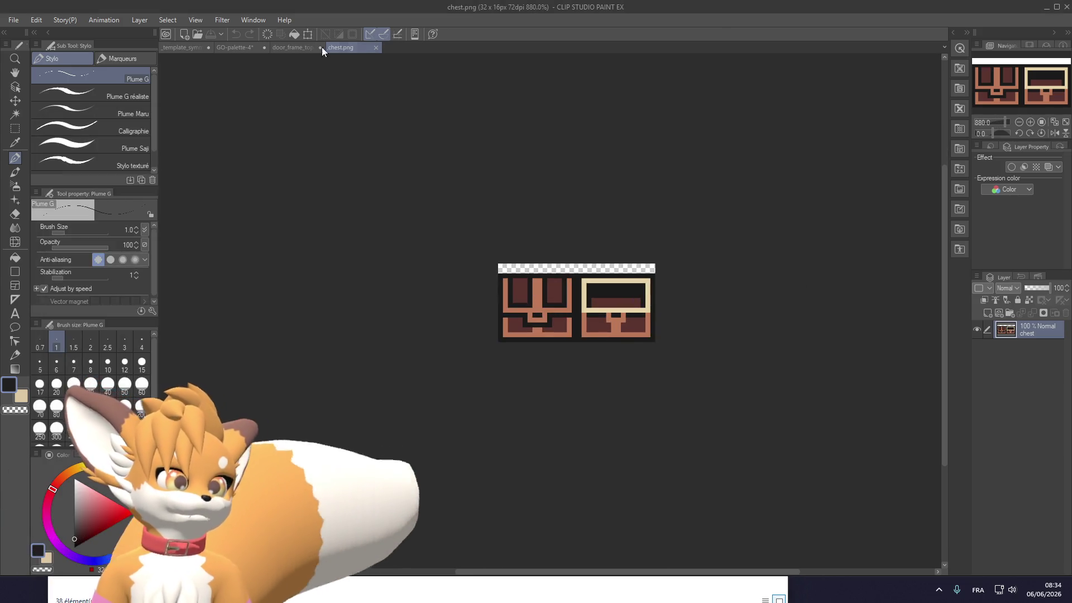
Close door_frame_top without saving and chest.png, then repaint the gravestone's shoulders dark blue
click(289, 48)
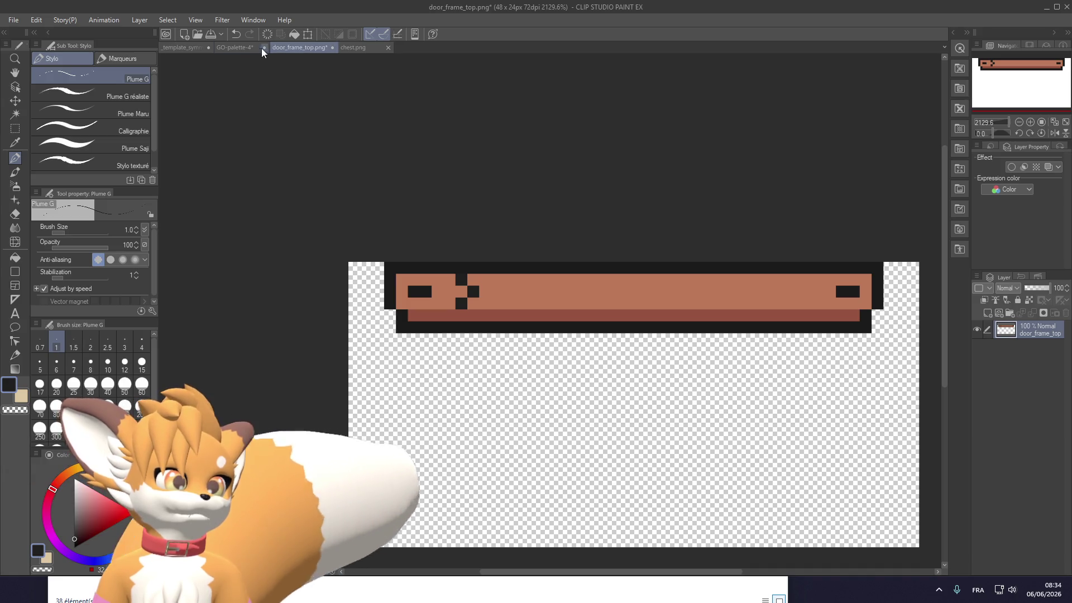
click(240, 48)
click(171, 48)
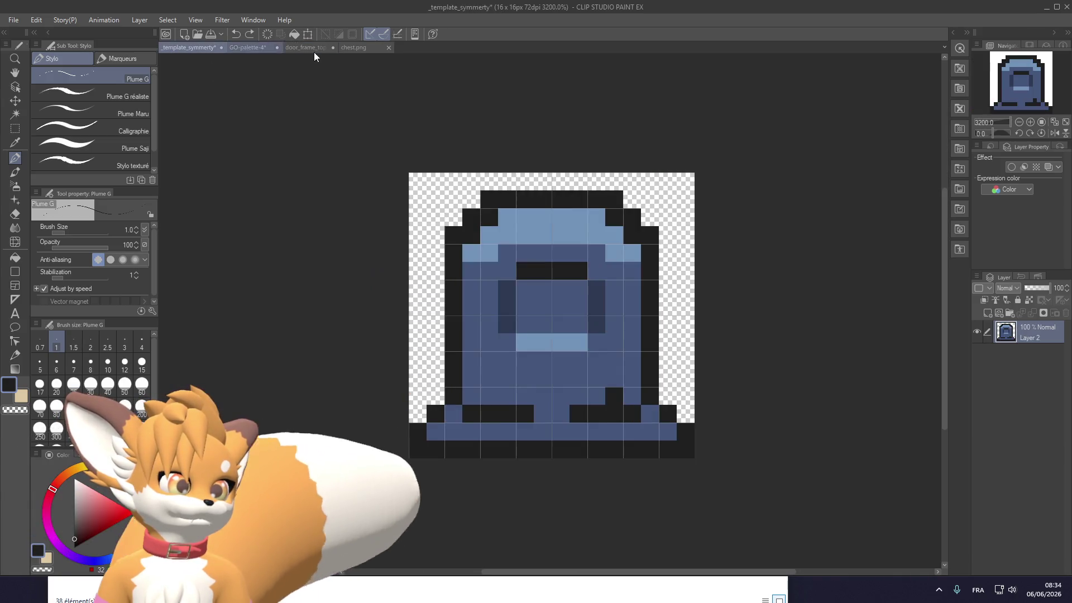
click(320, 48)
click(555, 223)
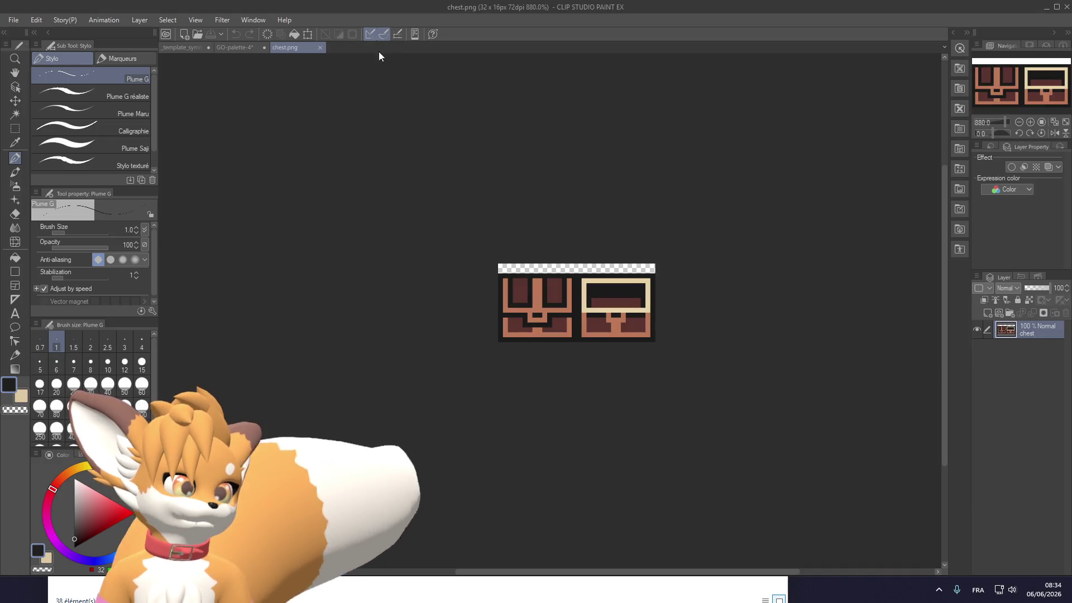
click(318, 48)
click(181, 47)
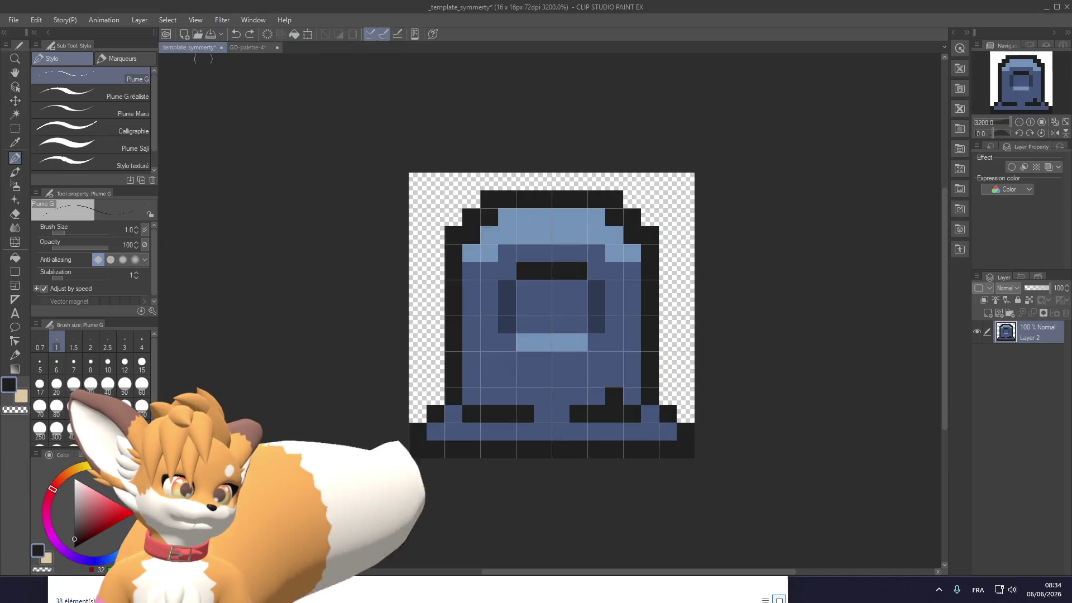
mouse_move(478, 255)
mouse_down()
mouse_move(510, 233)
mouse_move(596, 240)
mouse_up()
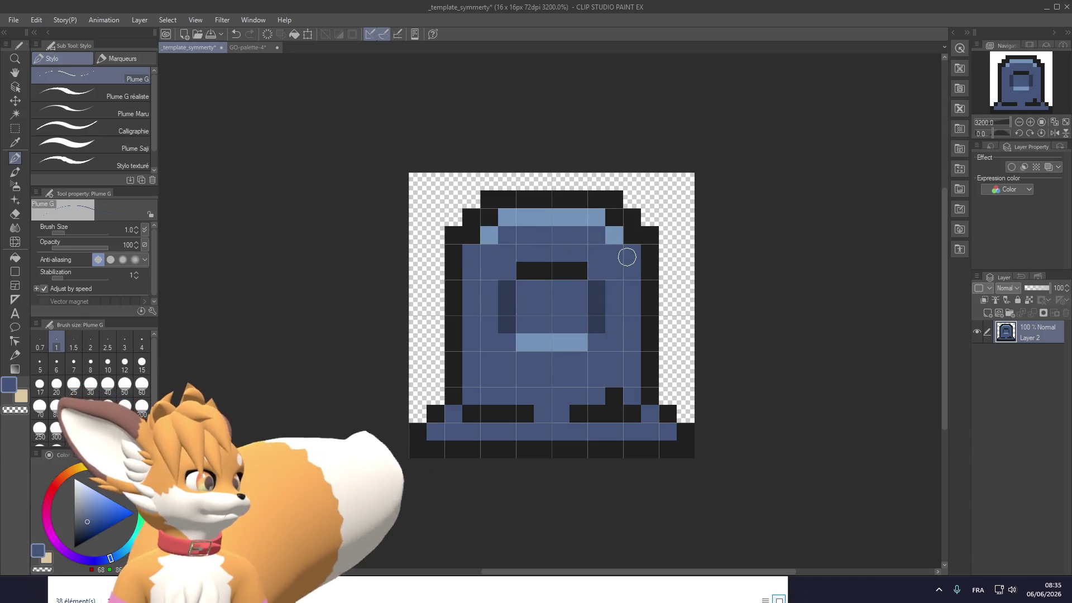
Undo the dark-blue repaint and move the selected inner window panel down one pixel
scroll(524, 270, down, 1)
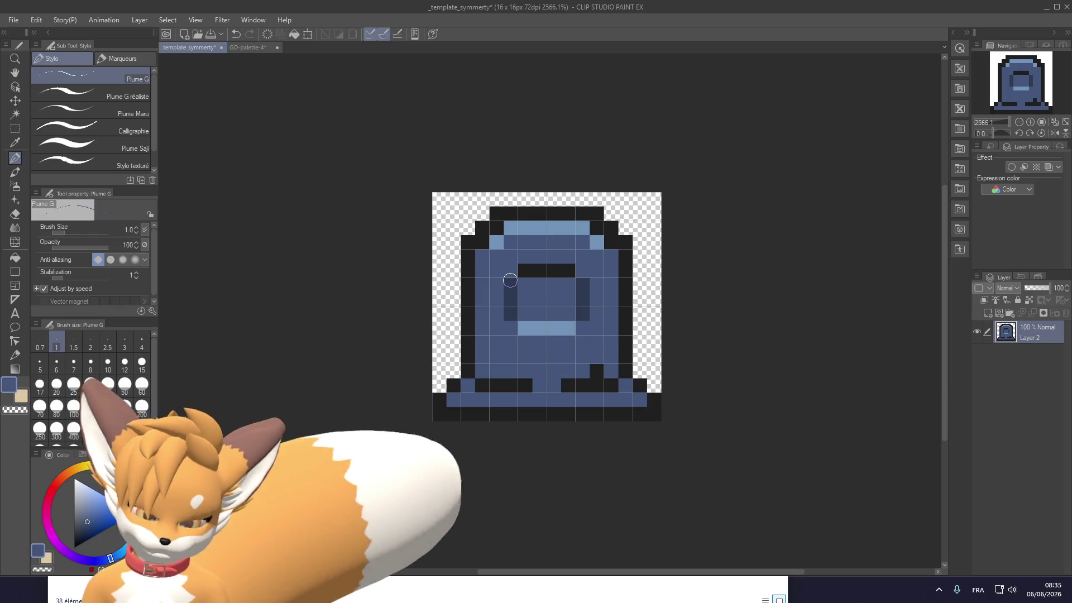
key(ctrl+z)
key(ctrl+z)
key(ctrl+z)
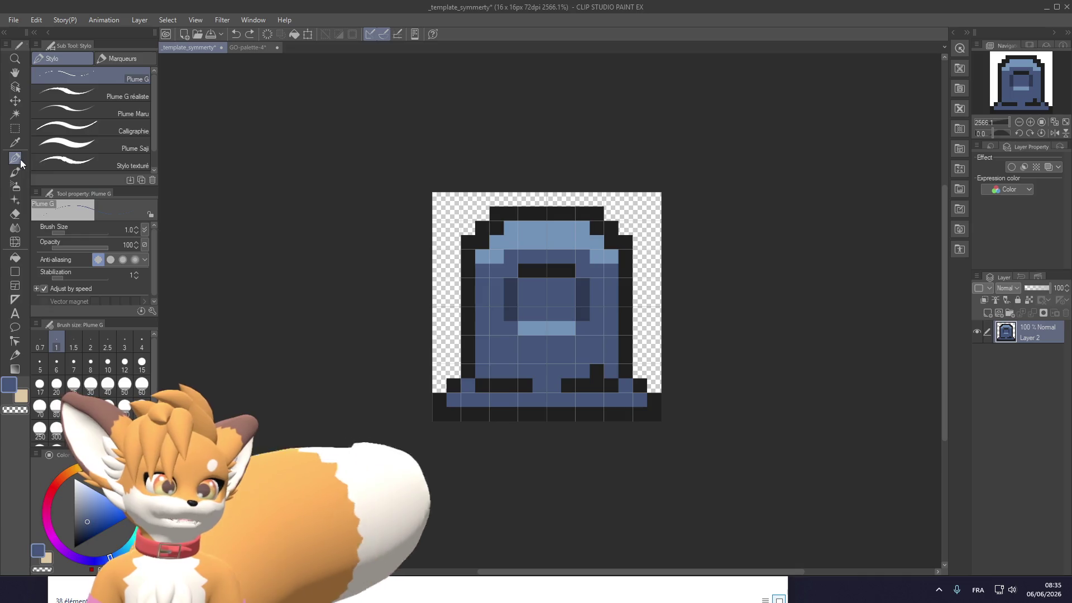
click(15, 129)
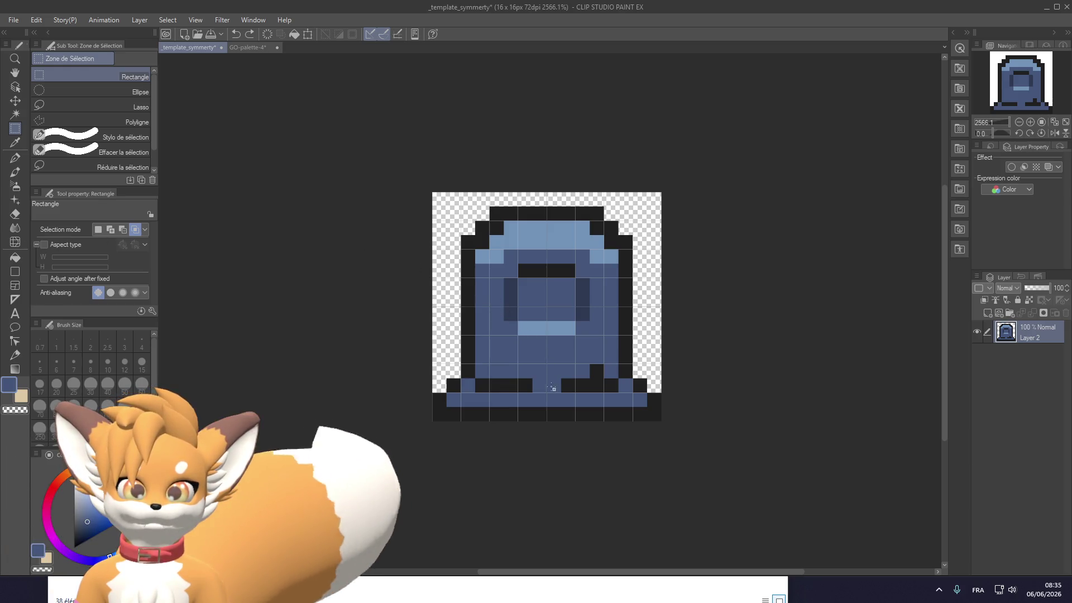
mouse_move(489, 335)
mouse_down()
mouse_move(516, 329)
mouse_move(590, 265)
mouse_up()
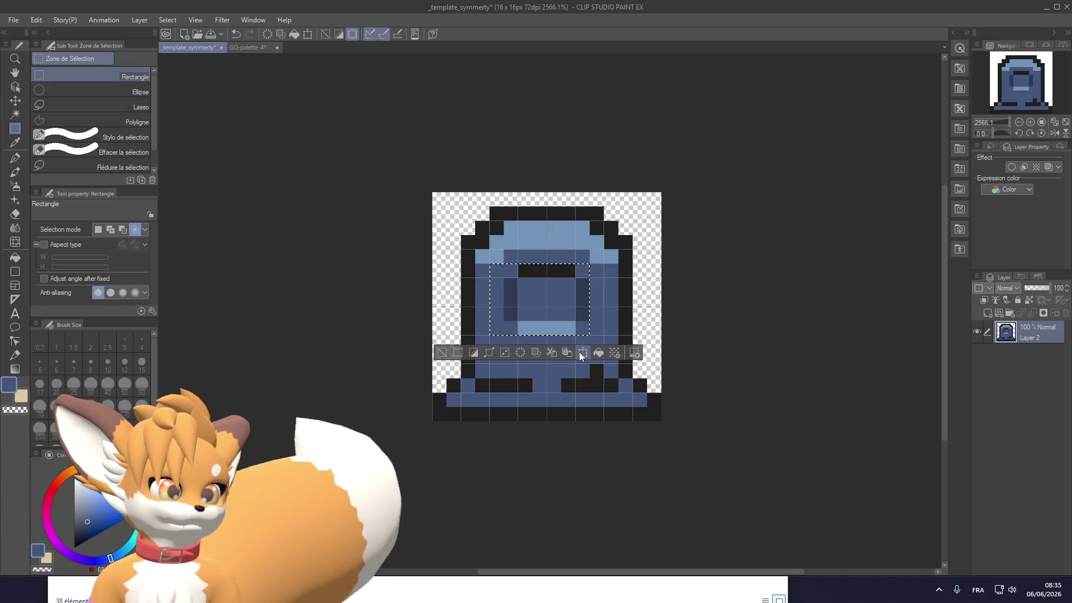
click(582, 353)
drag(512, 339, 512, 353)
click(529, 381)
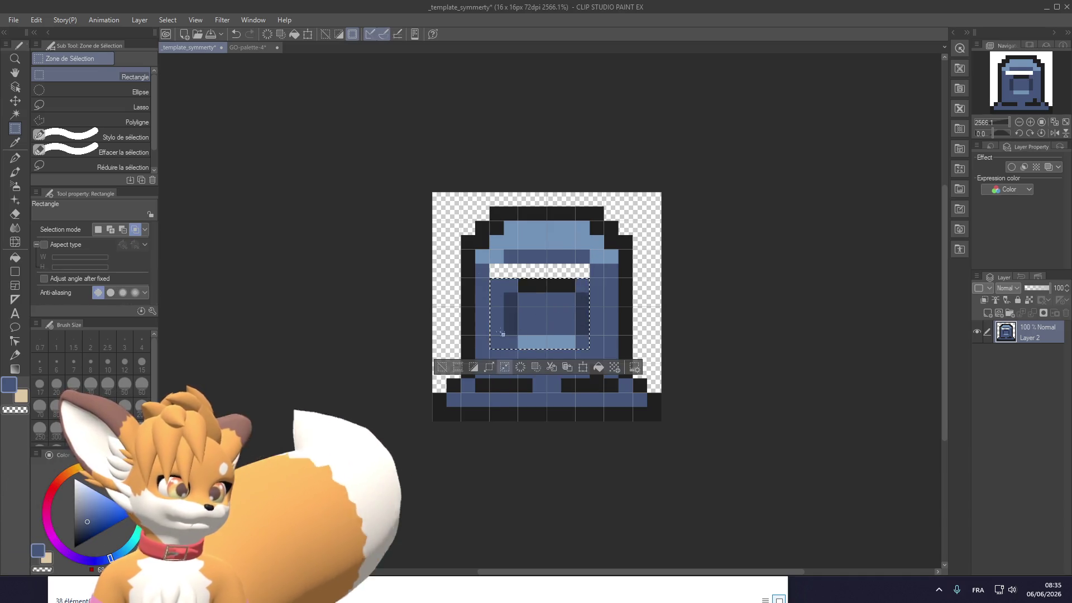
Fill the vacated row above the window with the stone's blue
scroll(493, 299, up, 1)
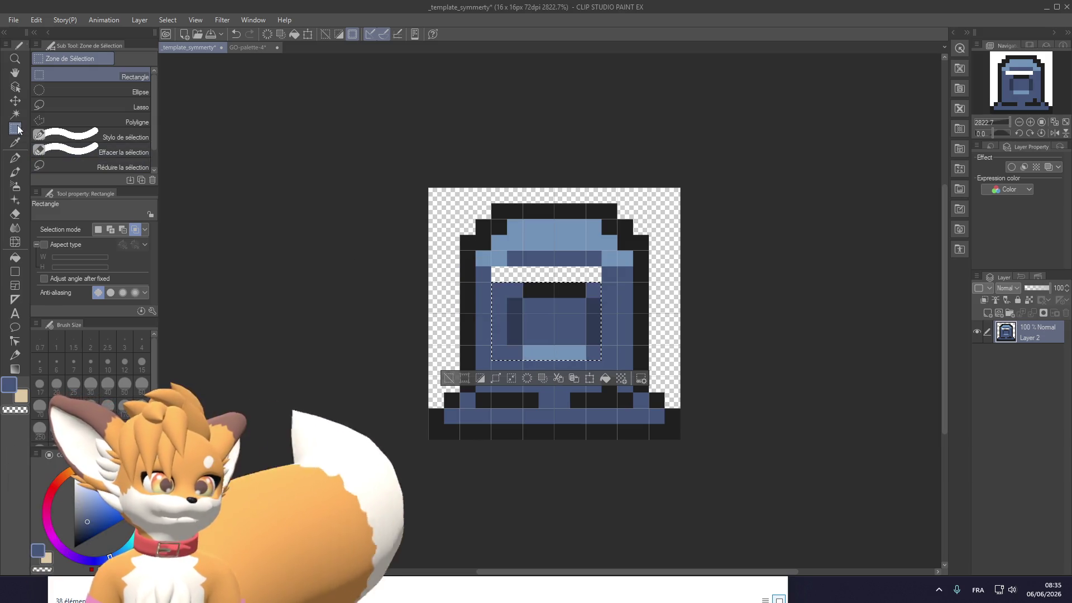
click(15, 158)
key(ctrl+d)
mouse_move(527, 273)
mouse_down()
mouse_move(508, 273)
mouse_move(598, 273)
mouse_up()
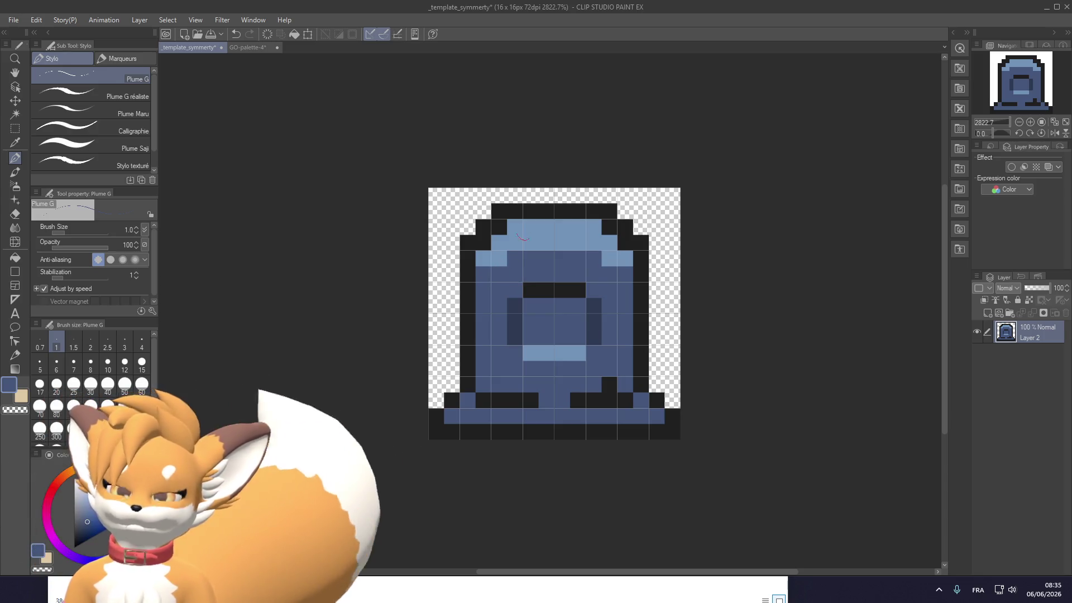
Touch up the shoulder and edge pixels with dark, light and medium blue
click(611, 259)
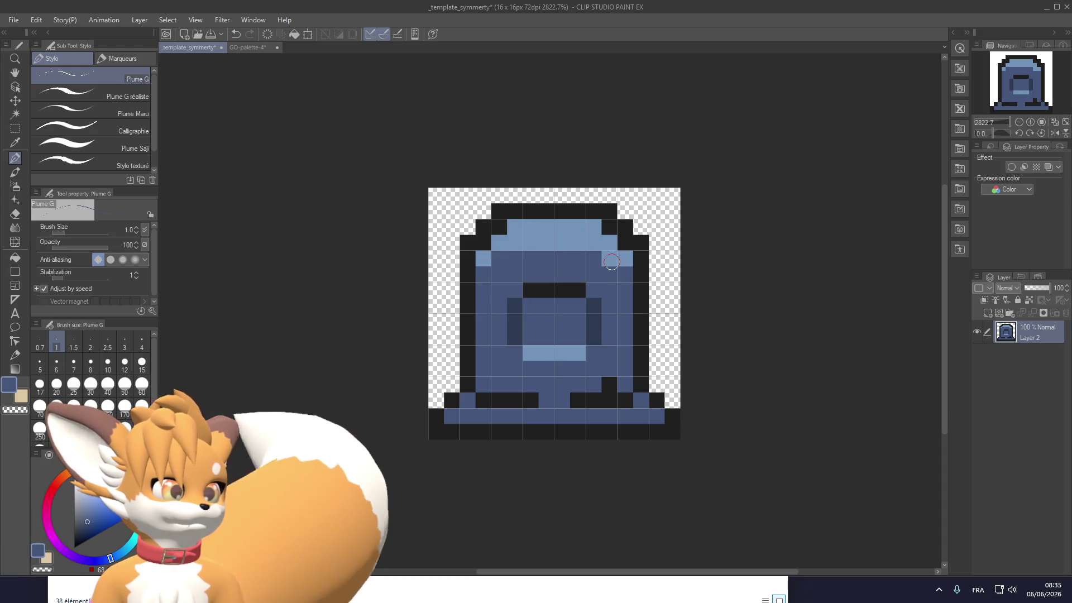
alt+click(603, 242)
click(624, 243)
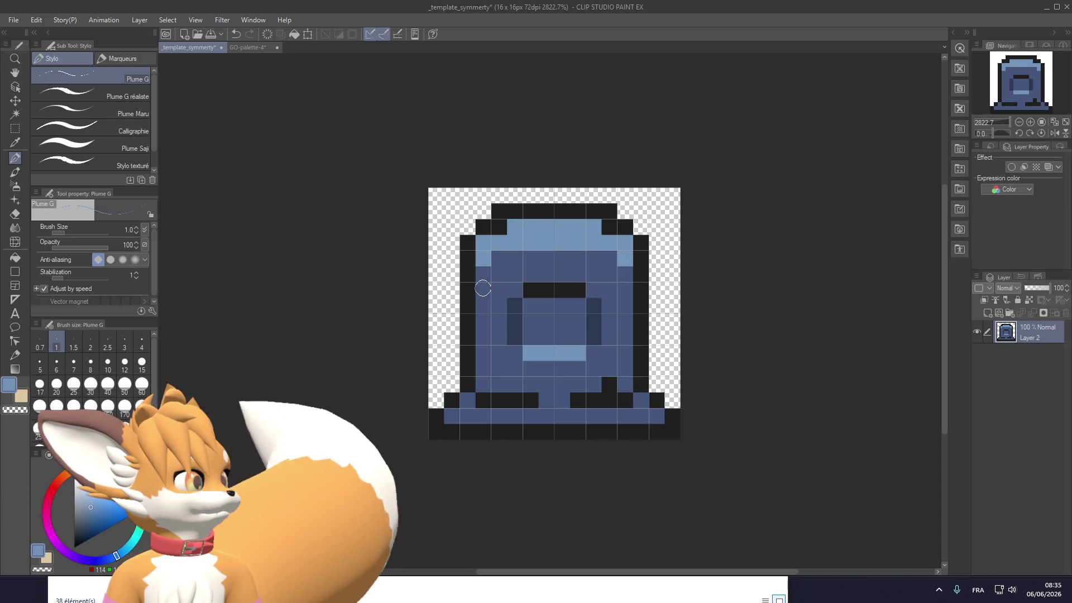
click(482, 261)
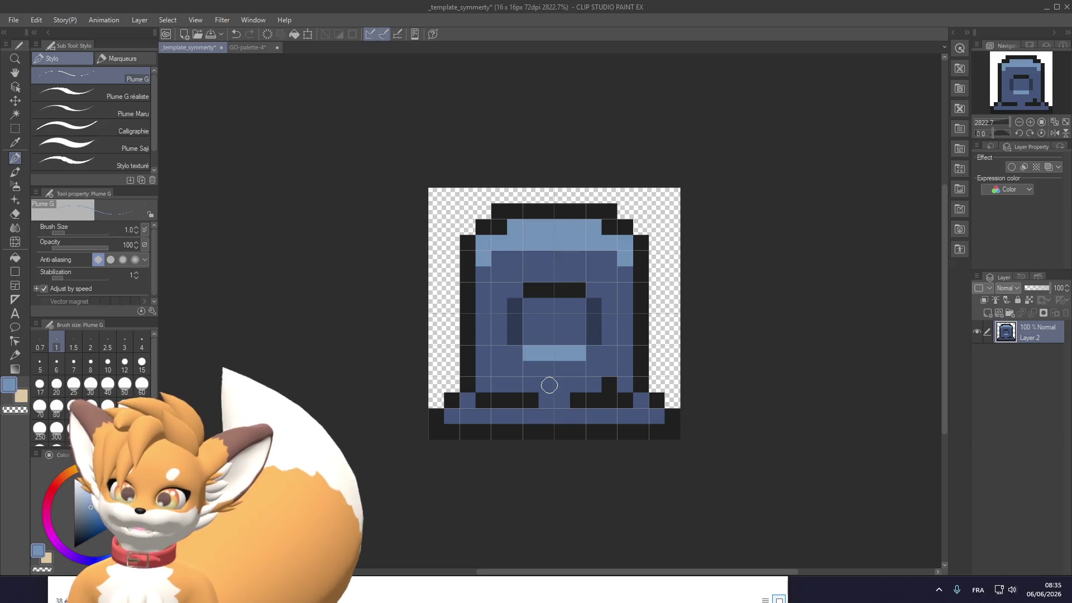
Paint the plinth black on both sides, keeping a blue middle column, refining with undo/redo
alt+click(513, 393)
mouse_move(491, 386)
mouse_down()
mouse_move(479, 384)
mouse_move(601, 387)
mouse_move(580, 400)
mouse_move(630, 400)
mouse_up()
click(609, 369)
click(625, 385)
alt+click(555, 408)
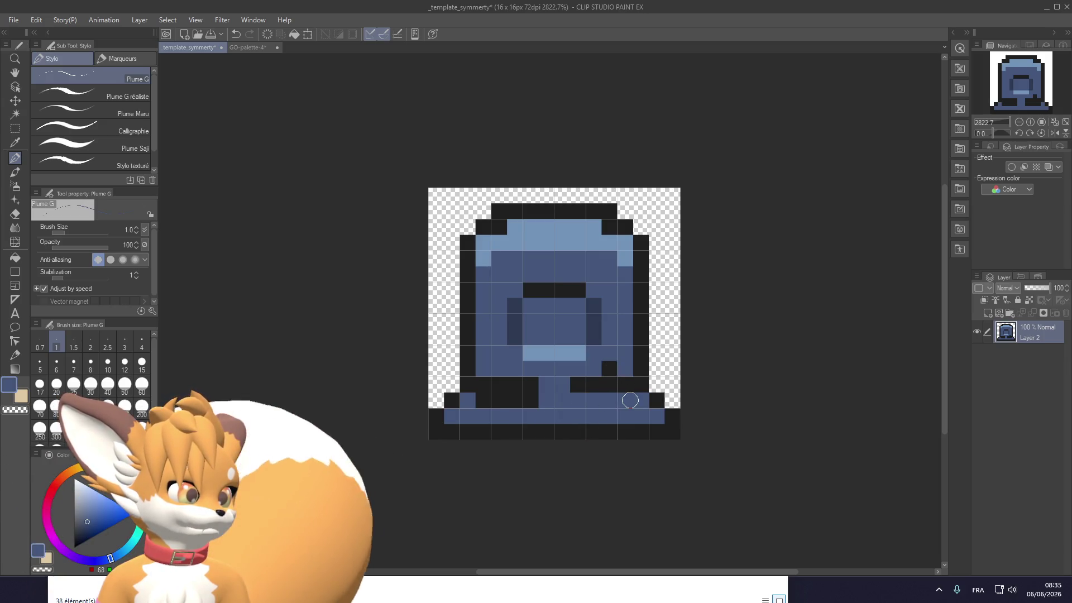
drag(534, 400, 468, 401)
click(609, 385)
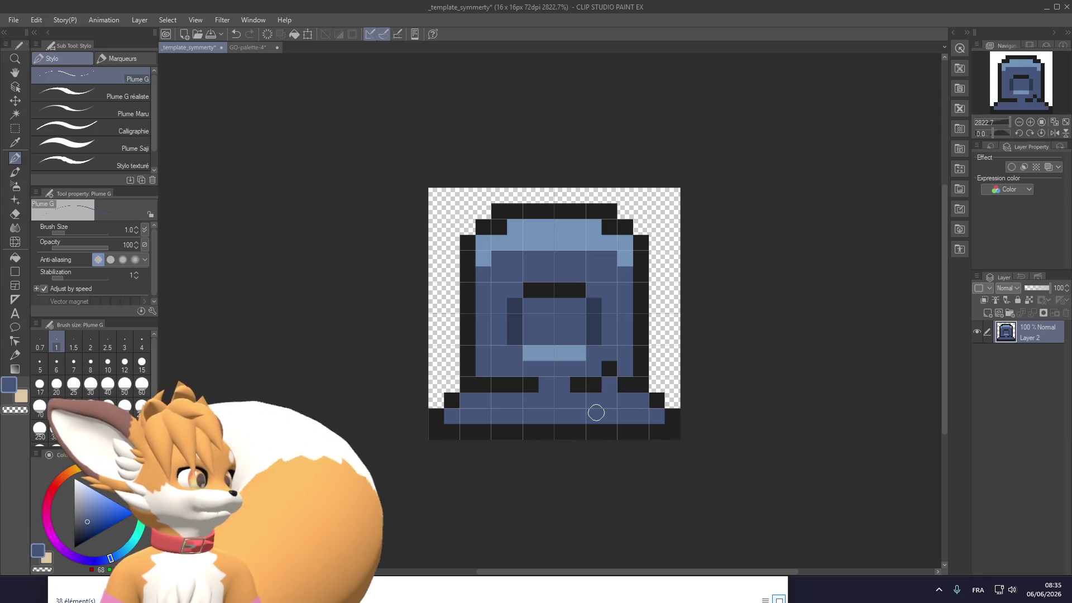
key(ctrl+z)
key(ctrl+z)
key(ctrl+z)
key(ctrl+y)
key(ctrl+y)
key(ctrl+y)
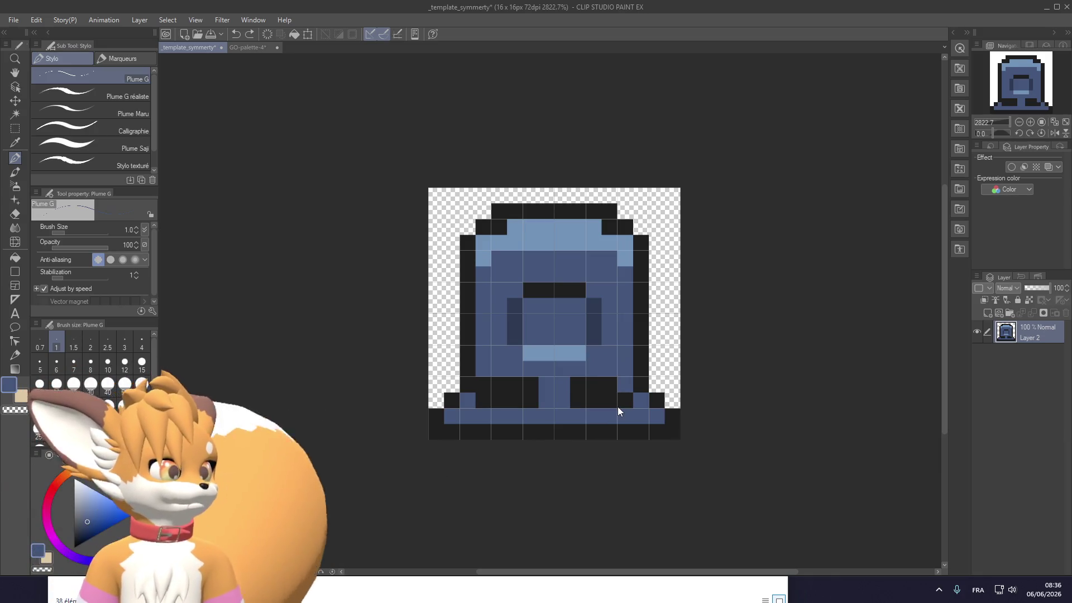
Export the gravestone layer as PNG grave_a into the clip studio\png folder
scroll(581, 358, down, 2)
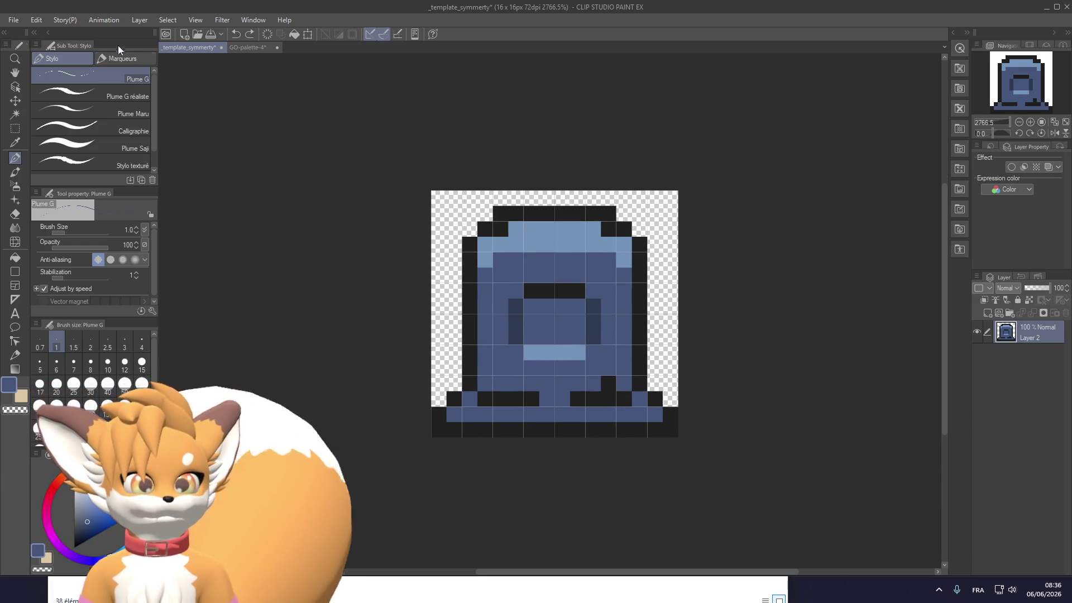
click(12, 20)
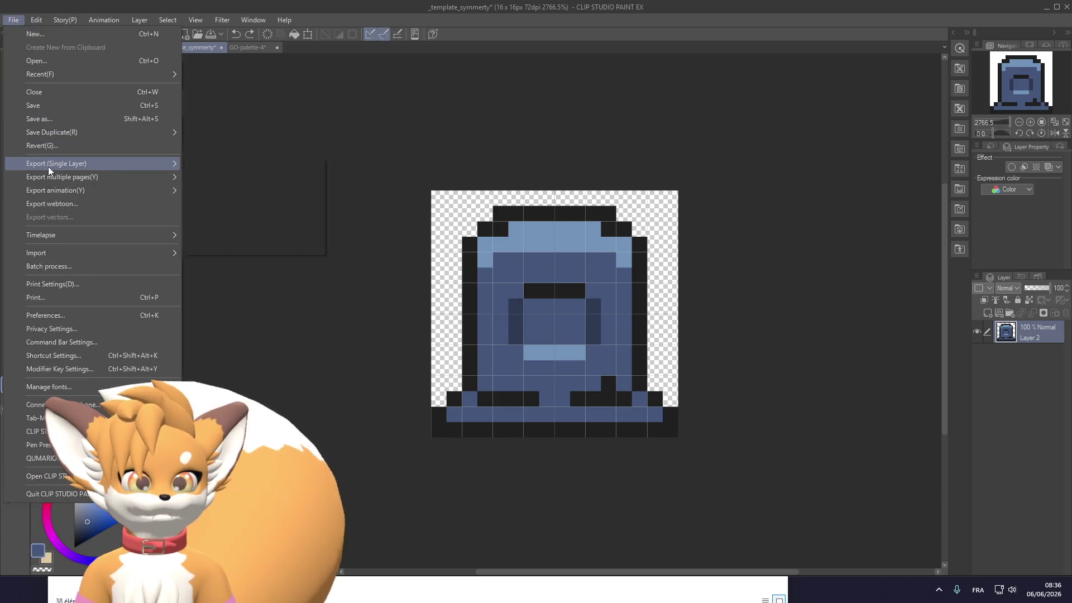
mouse_move(48, 167)
click(266, 191)
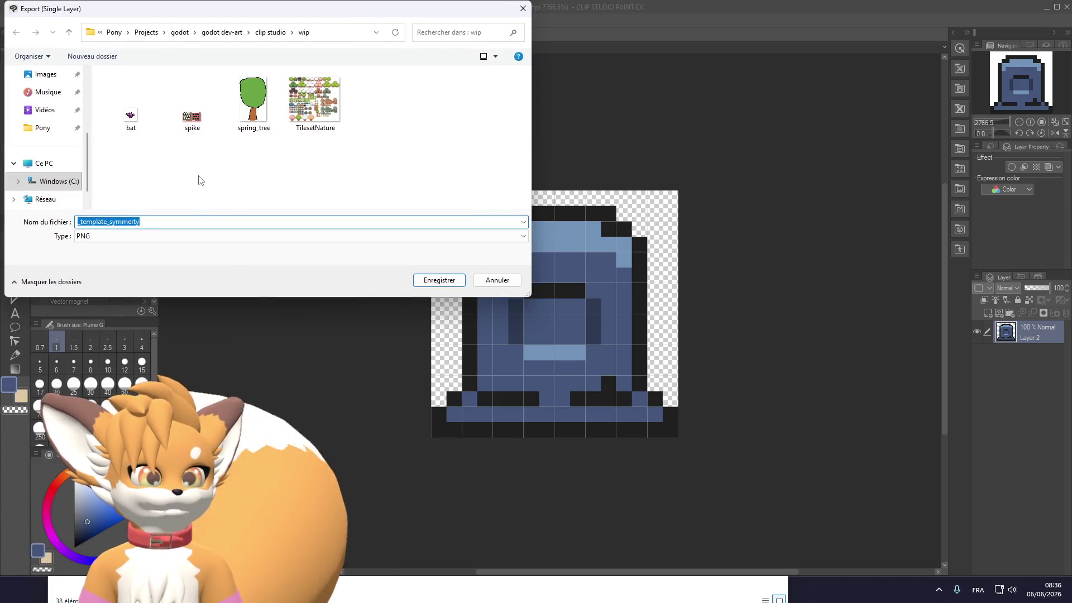
click(271, 32)
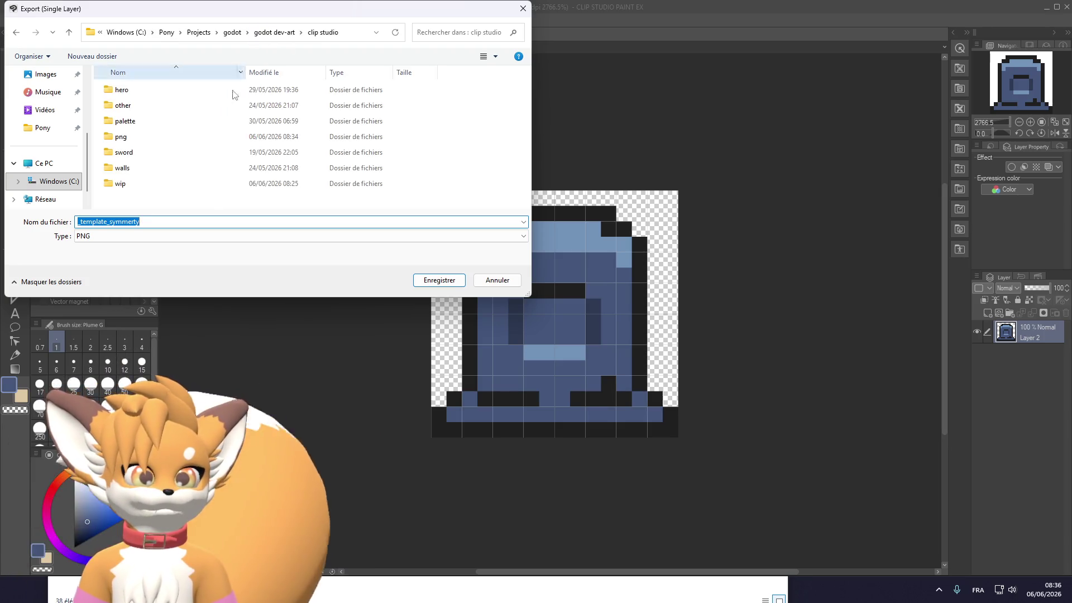
double_click(182, 137)
double_click(154, 224)
text(grave_)
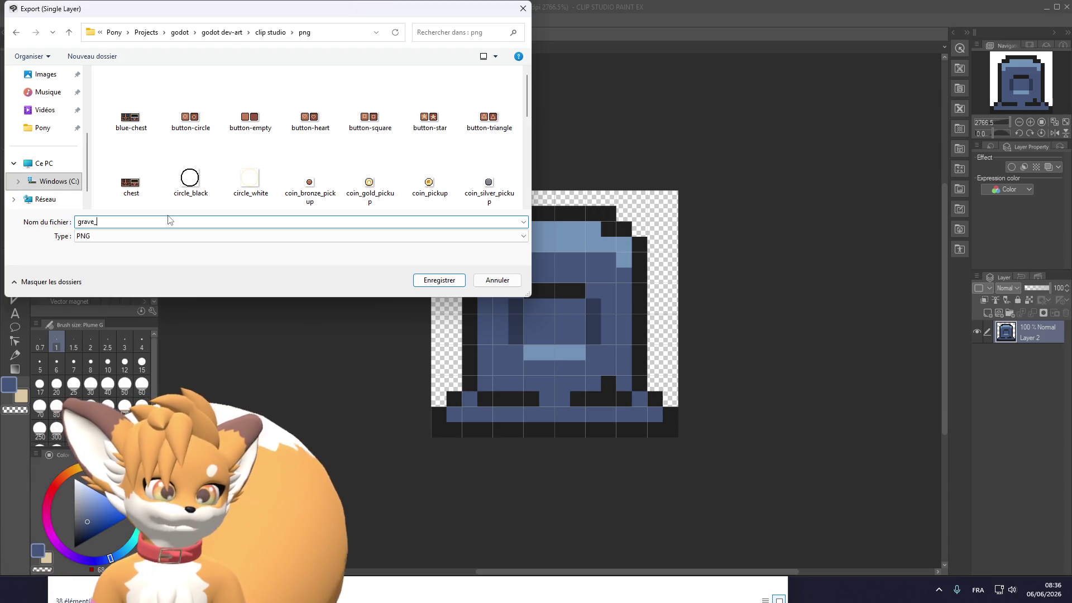
scroll(273, 142, down, 5)
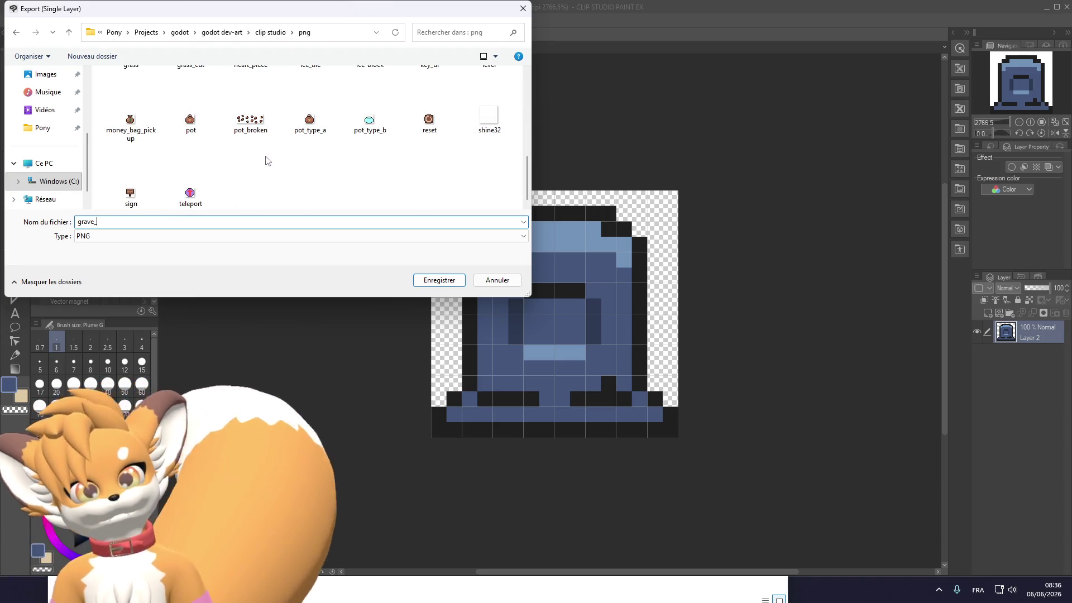
scroll(265, 162, up, 2)
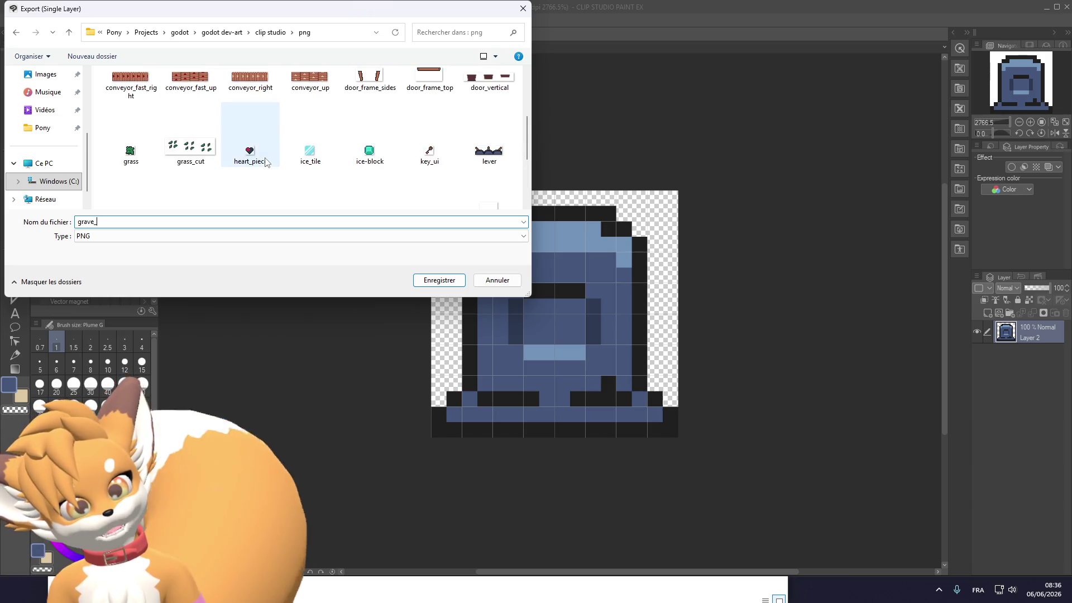
scroll(265, 162, up, 2)
text(a)
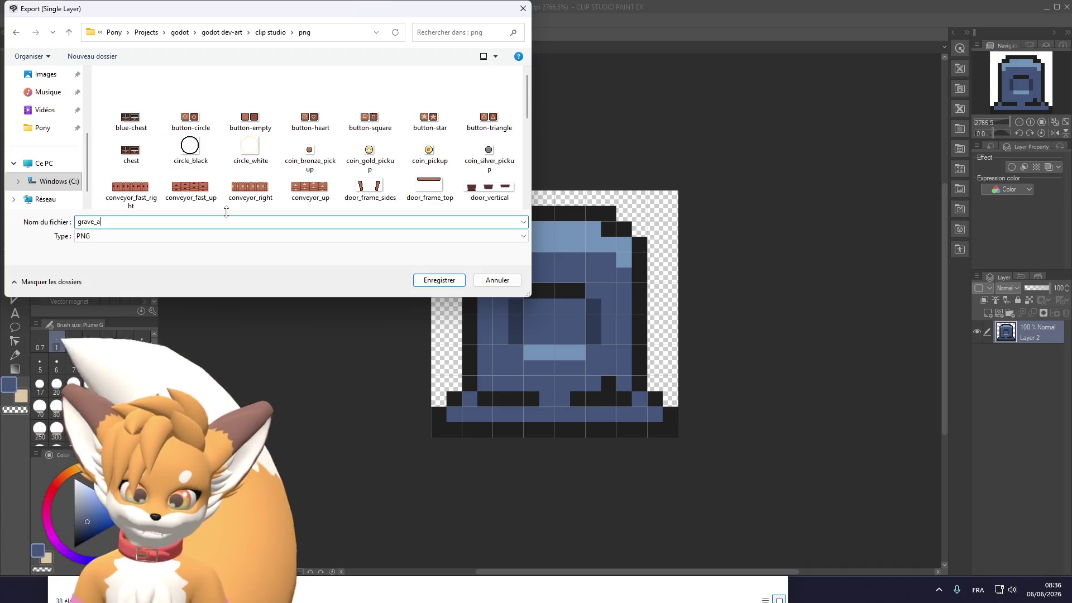
key(Return)
key(Return)
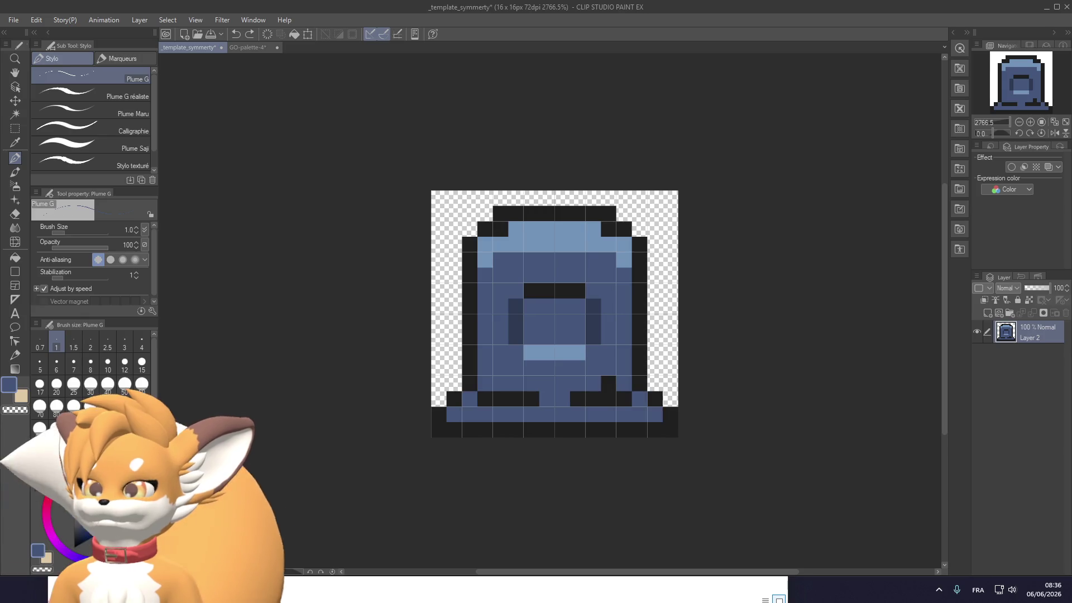
Erase the gravestone's top-right corner and draw a black outline down the broken edge
scroll(597, 356, up, 2)
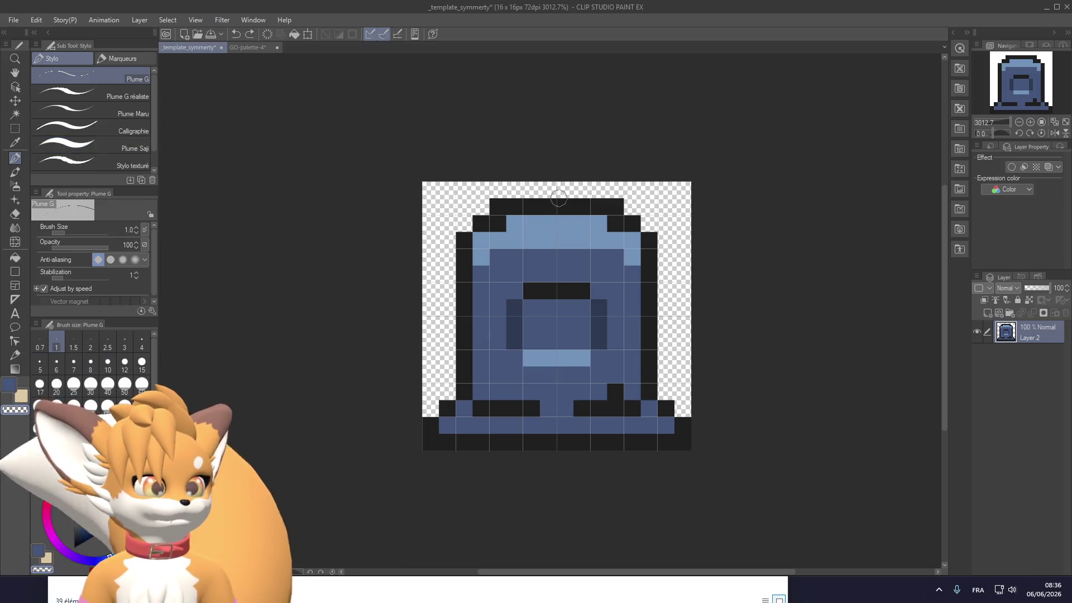
mouse_move(545, 192)
mouse_down()
mouse_move(672, 315)
mouse_move(583, 206)
mouse_move(654, 291)
mouse_move(628, 227)
mouse_up()
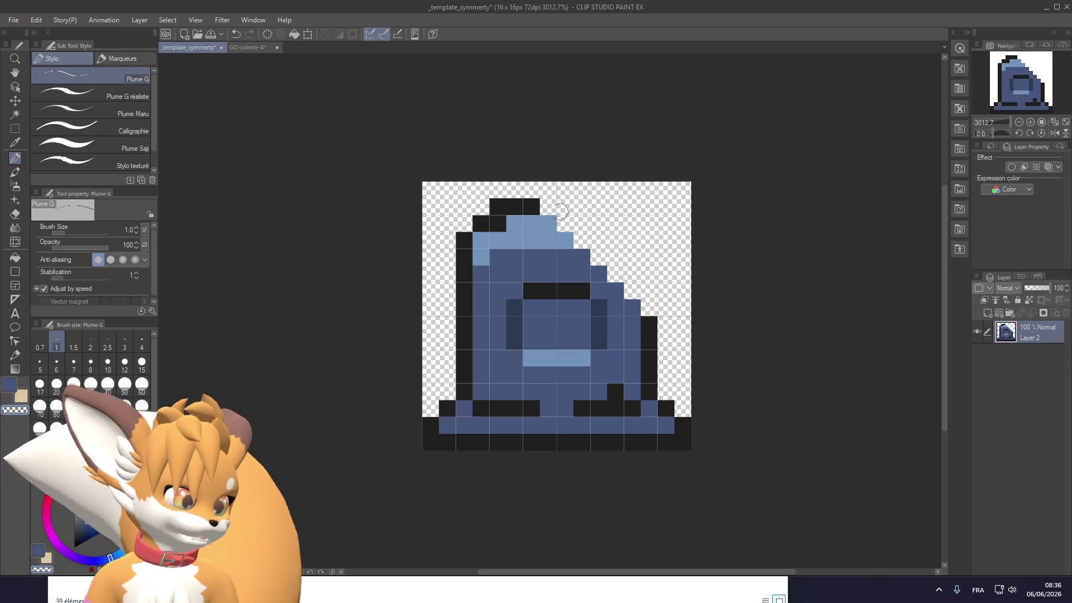
alt+click(533, 211)
drag(563, 221, 649, 309)
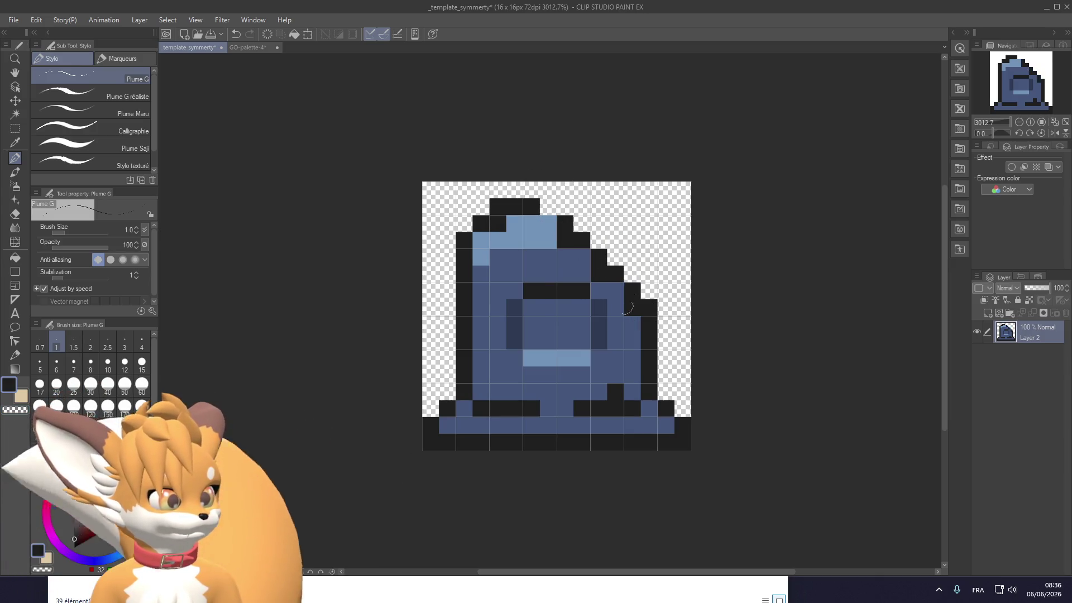
scroll(568, 218, up, 1)
click(547, 223)
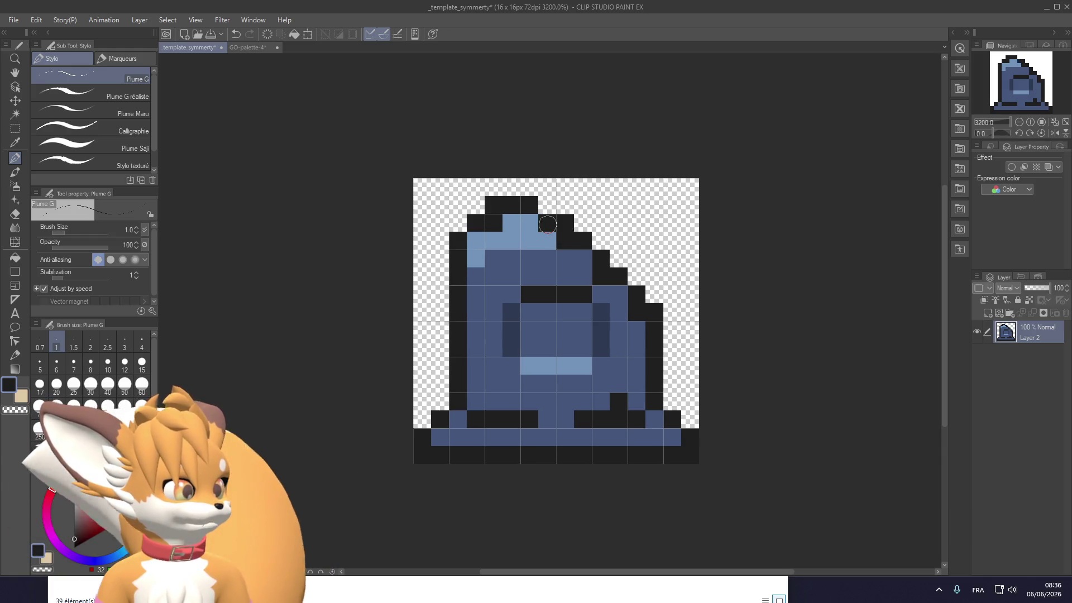
Add a light-blue staircase highlight along the break plus extra black outline pixels
alt+click(530, 226)
mouse_move(565, 226)
mouse_down()
mouse_move(611, 248)
mouse_move(655, 293)
mouse_up()
alt+click(567, 239)
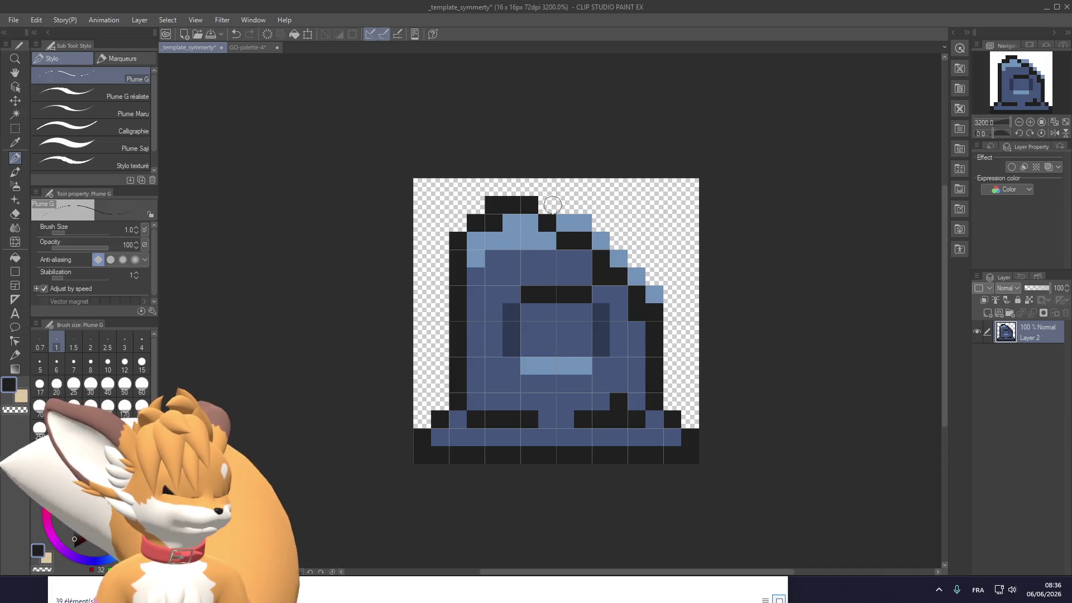
mouse_move(562, 205)
mouse_down()
mouse_move(584, 206)
mouse_move(655, 278)
mouse_up()
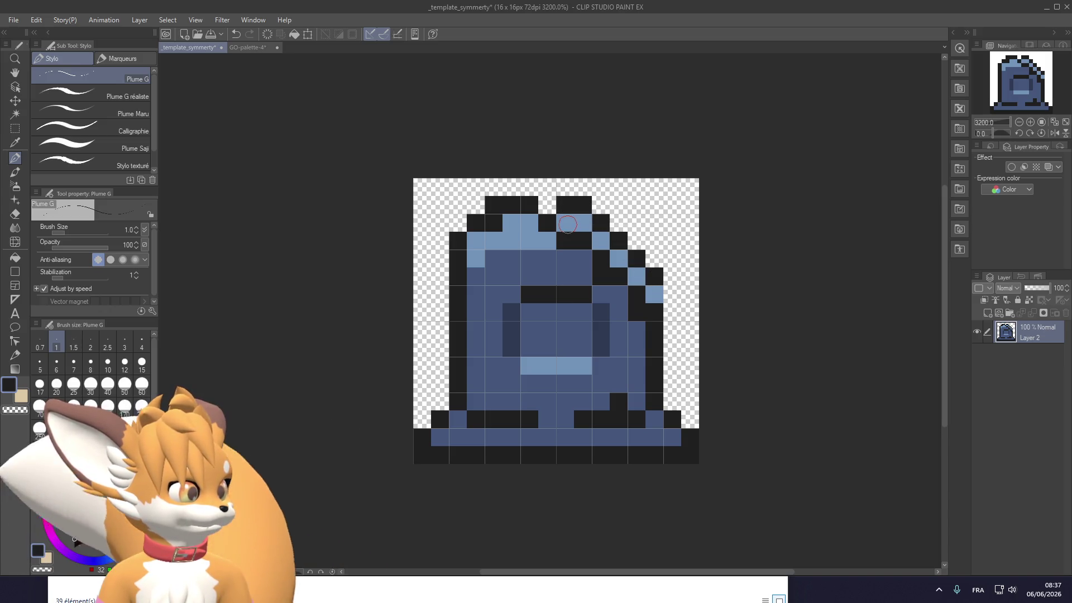
Refine the black outline and light-blue pixels along the chipped top-right corner
click(565, 222)
click(583, 223)
drag(564, 204, 591, 207)
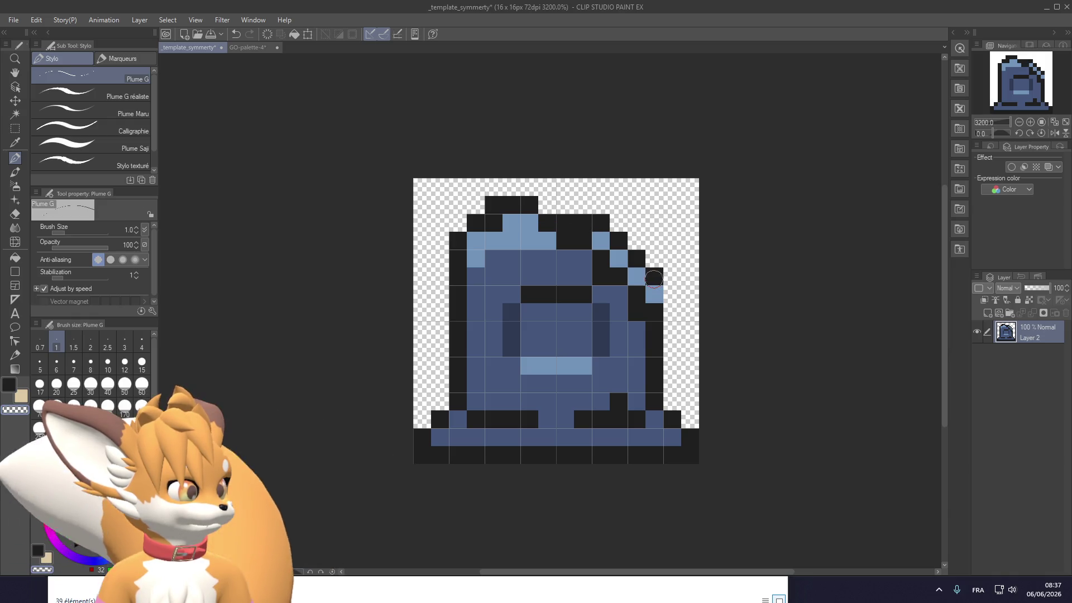
drag(654, 278, 654, 294)
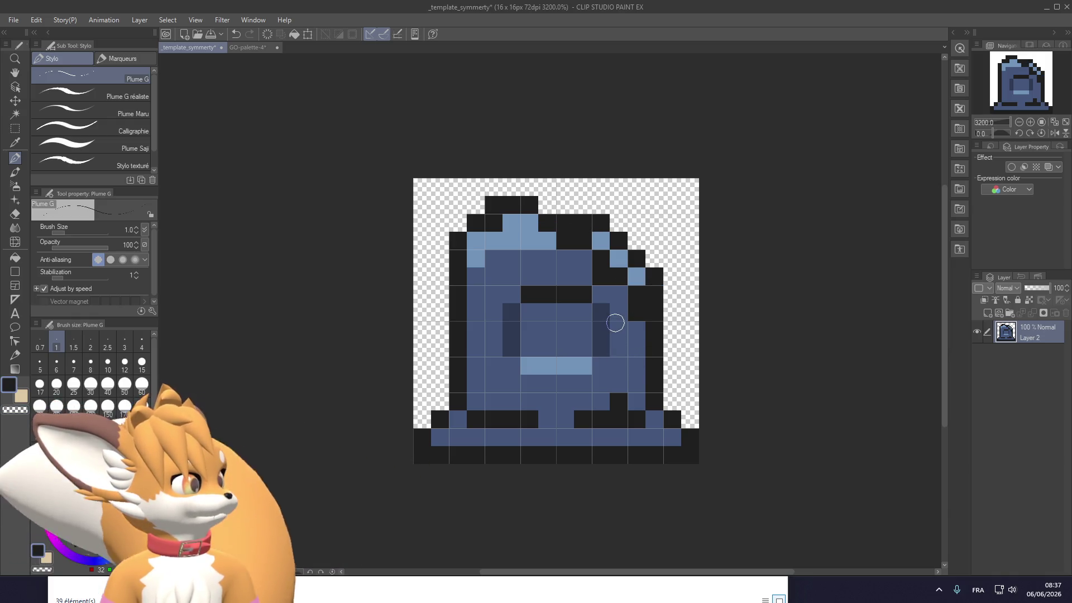
alt+click(636, 276)
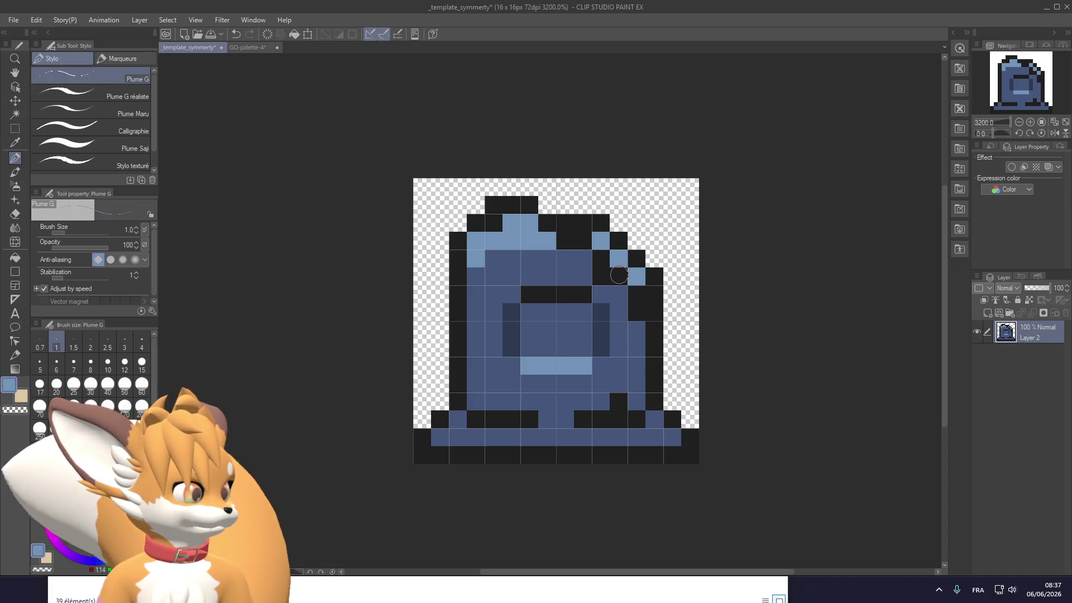
alt+click(625, 295)
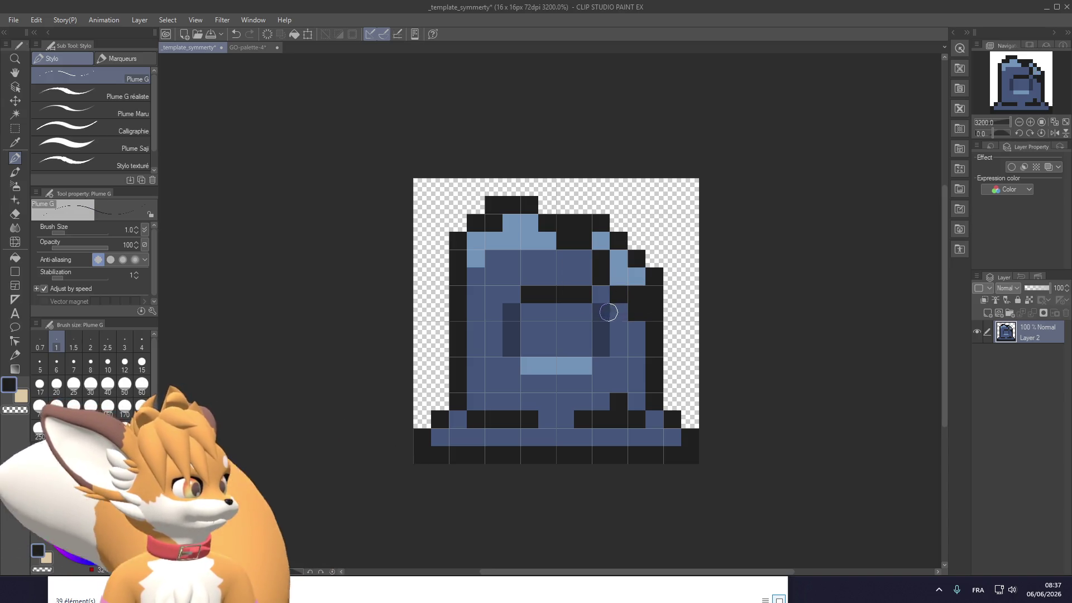
alt+click(596, 240)
click(584, 242)
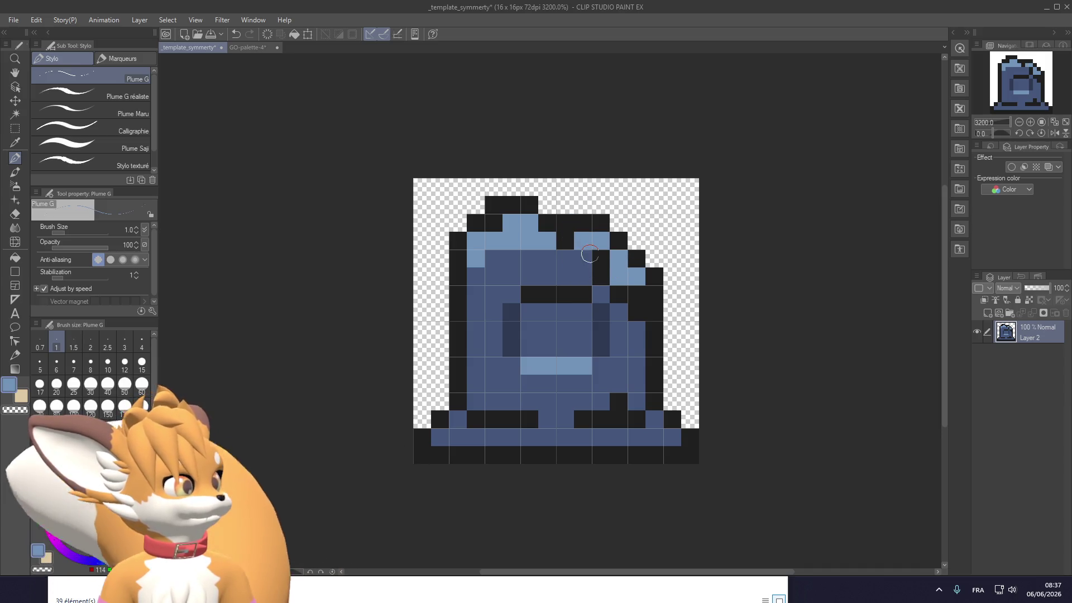
click(589, 258)
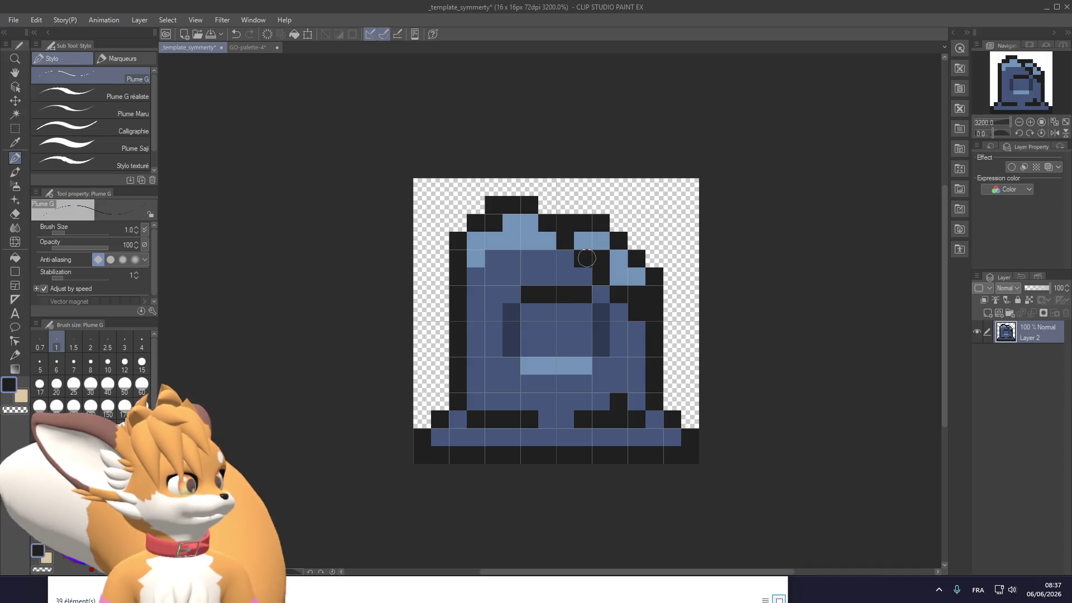
key(ctrl+z)
key(ctrl+z)
key(ctrl+z)
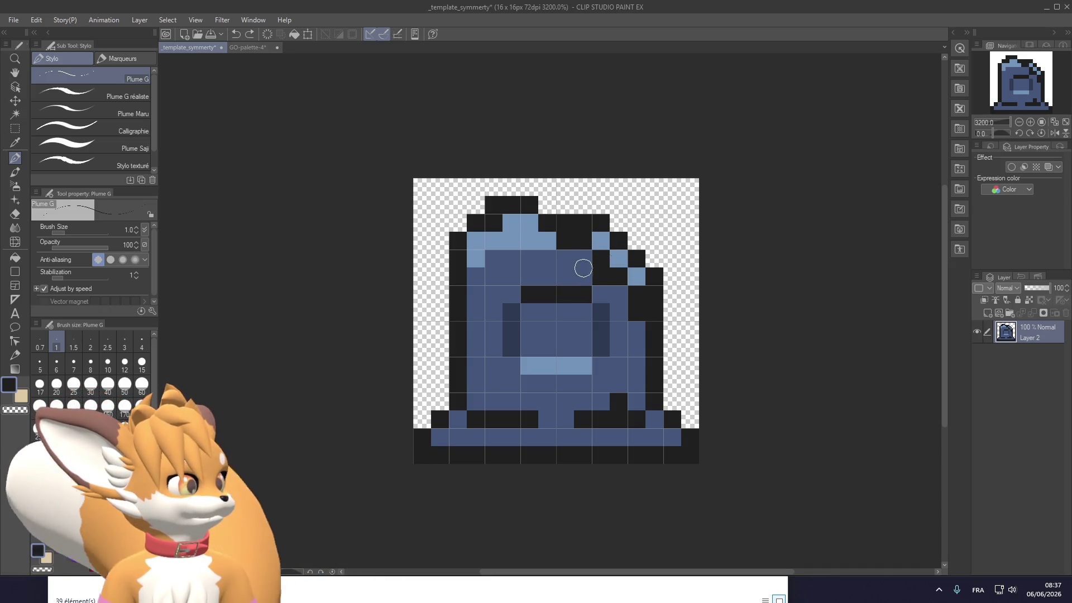
Add dark navy and black pixels around the chipped break
click(603, 279)
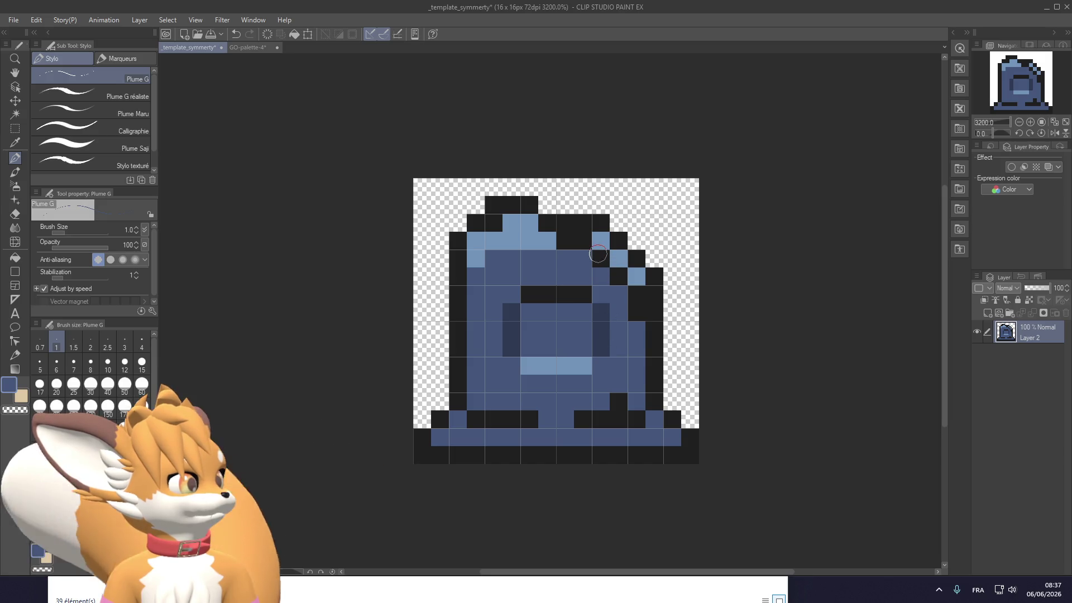
alt+click(602, 316)
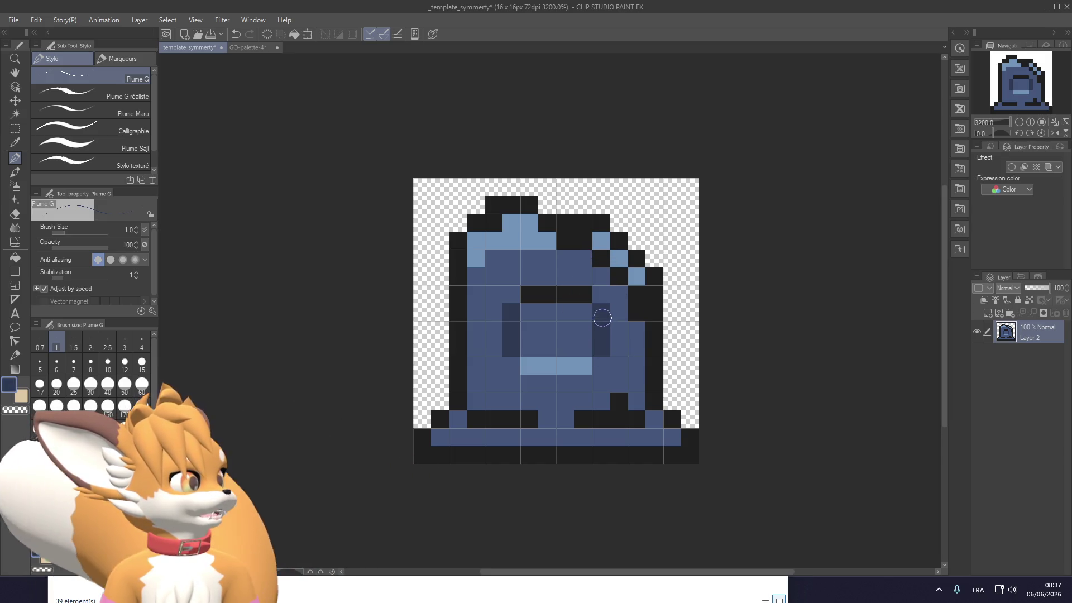
click(620, 278)
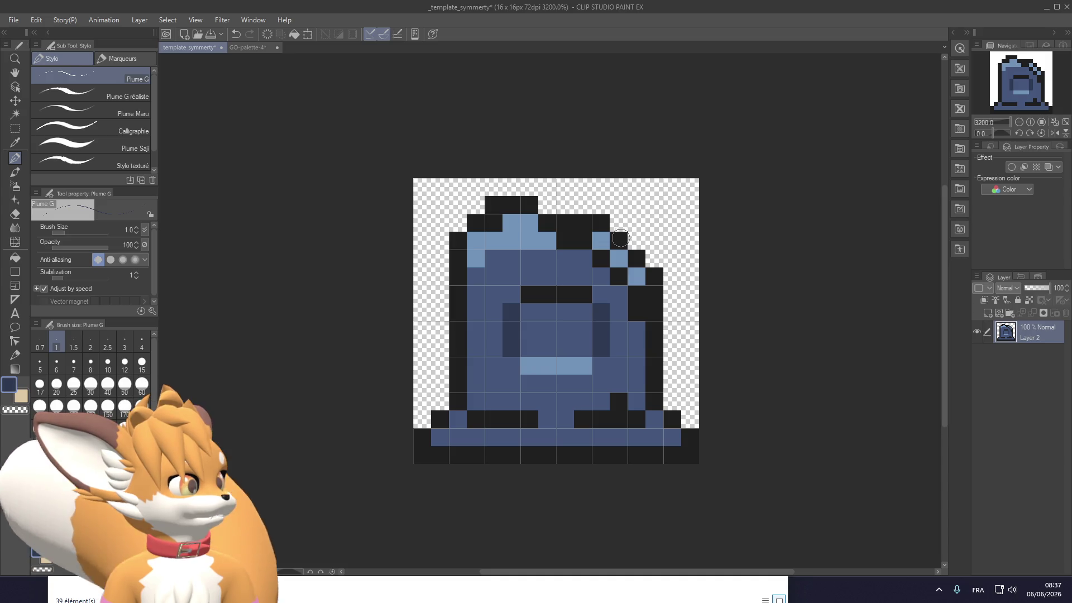
alt+click(562, 244)
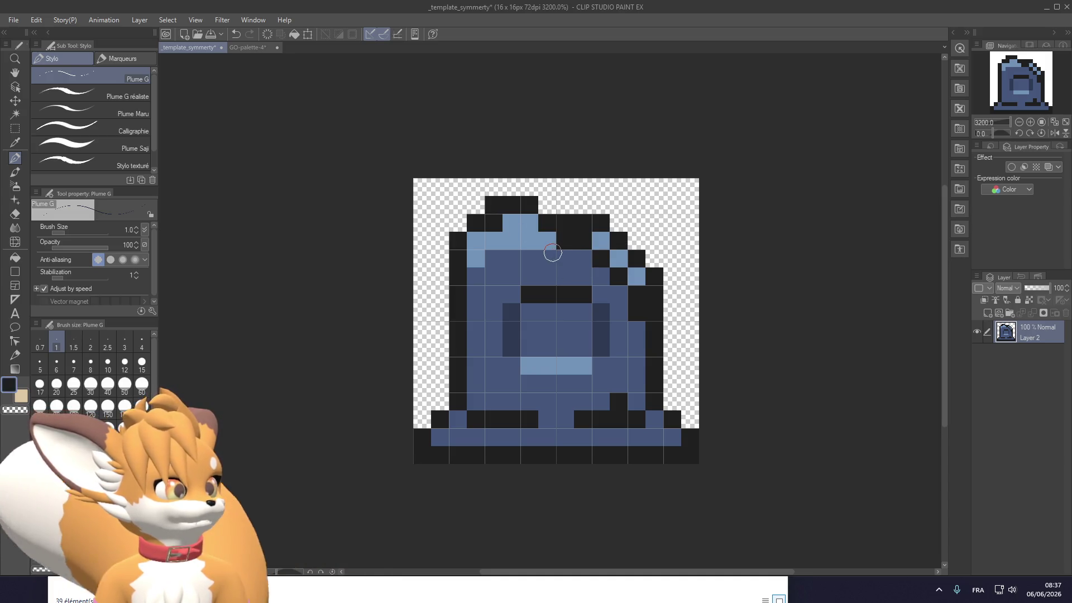
click(571, 264)
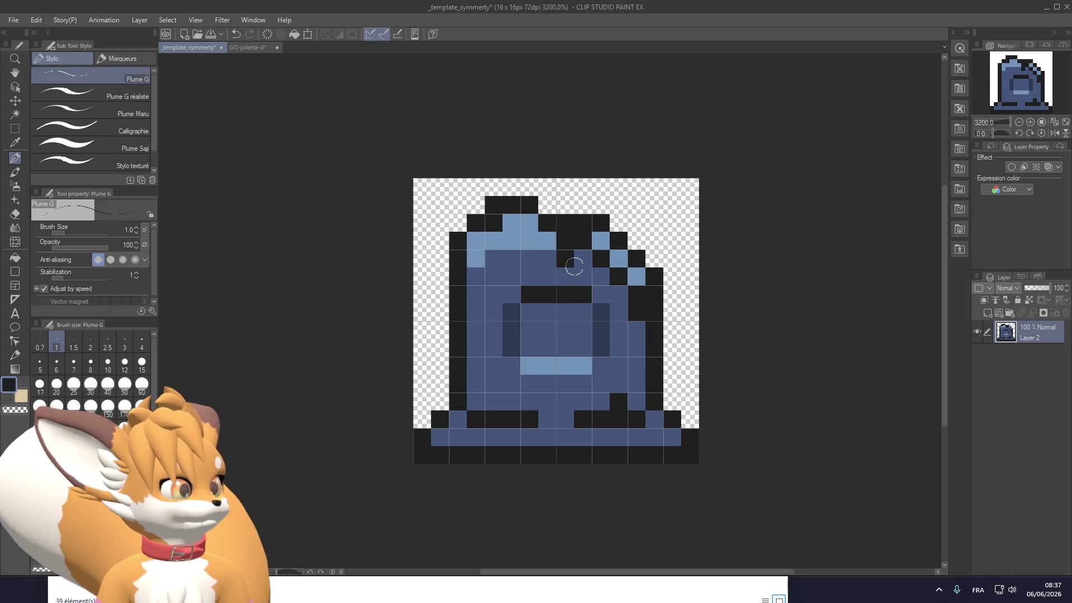
key(ctrl+z)
click(583, 258)
click(601, 276)
click(618, 295)
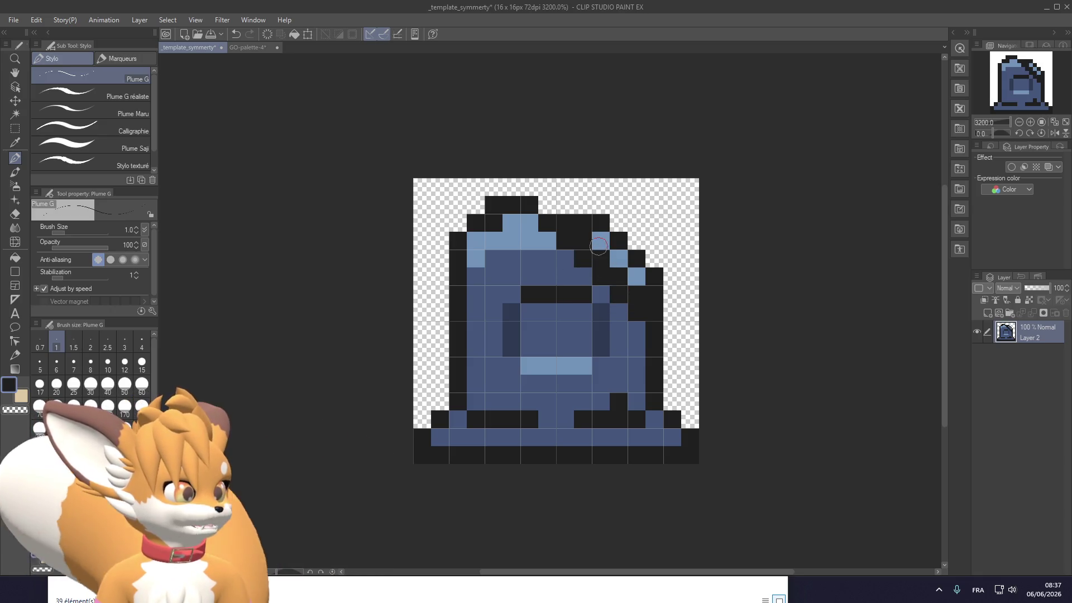
Place light-blue highlights in the chip and erase the excess diagonal outline
alt+click(601, 241)
click(602, 259)
click(619, 276)
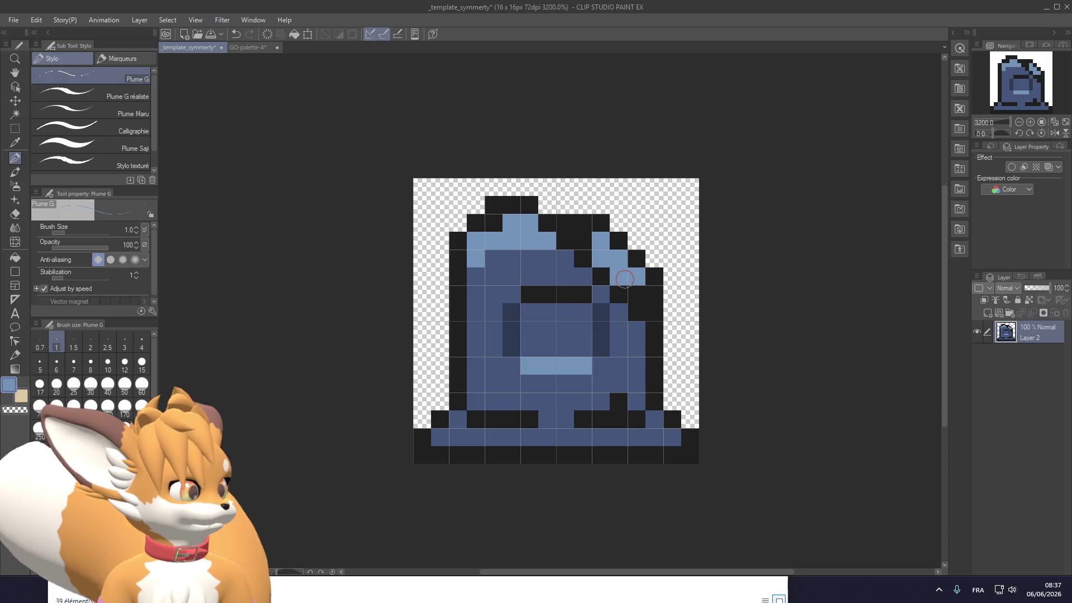
alt+click(602, 223)
drag(601, 241, 640, 278)
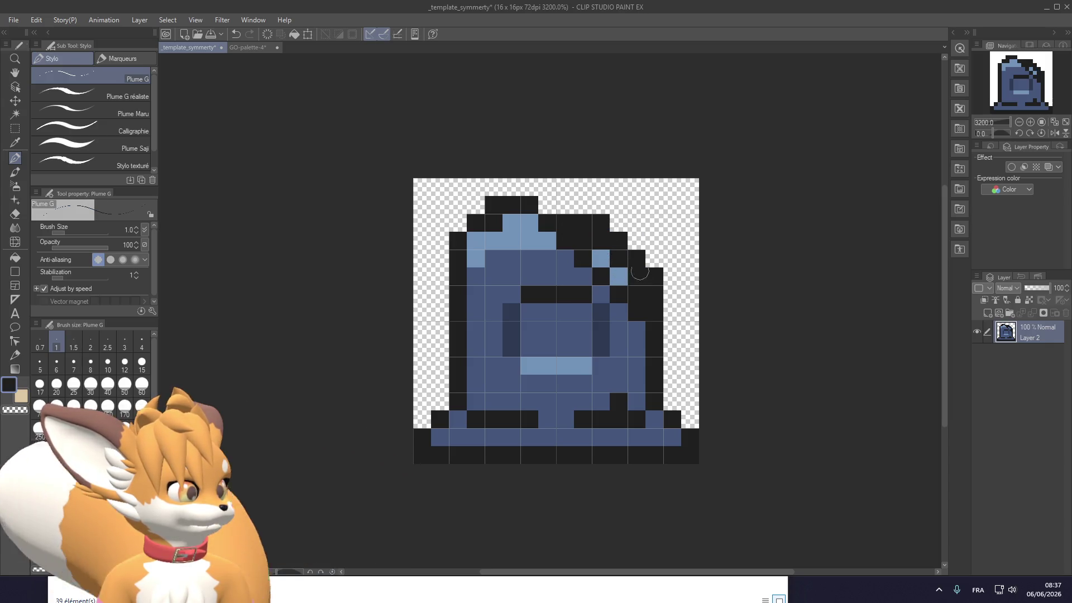
drag(604, 219, 663, 272)
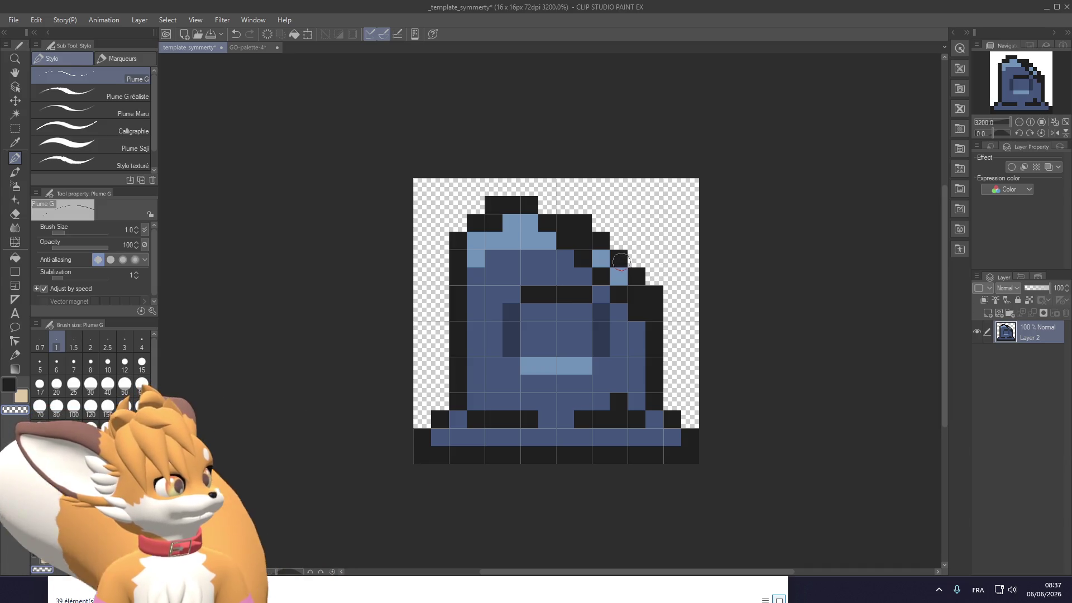
click(583, 223)
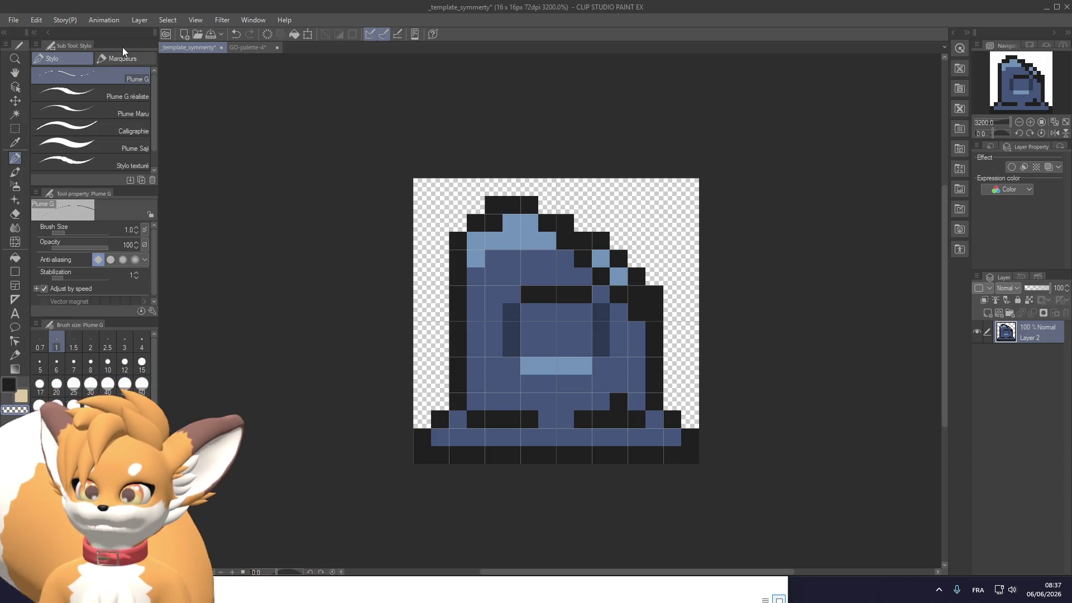
Export the chipped gravestone as PNG grave_b into clip studio\png, accepting default settings
click(15, 22)
mouse_move(95, 164)
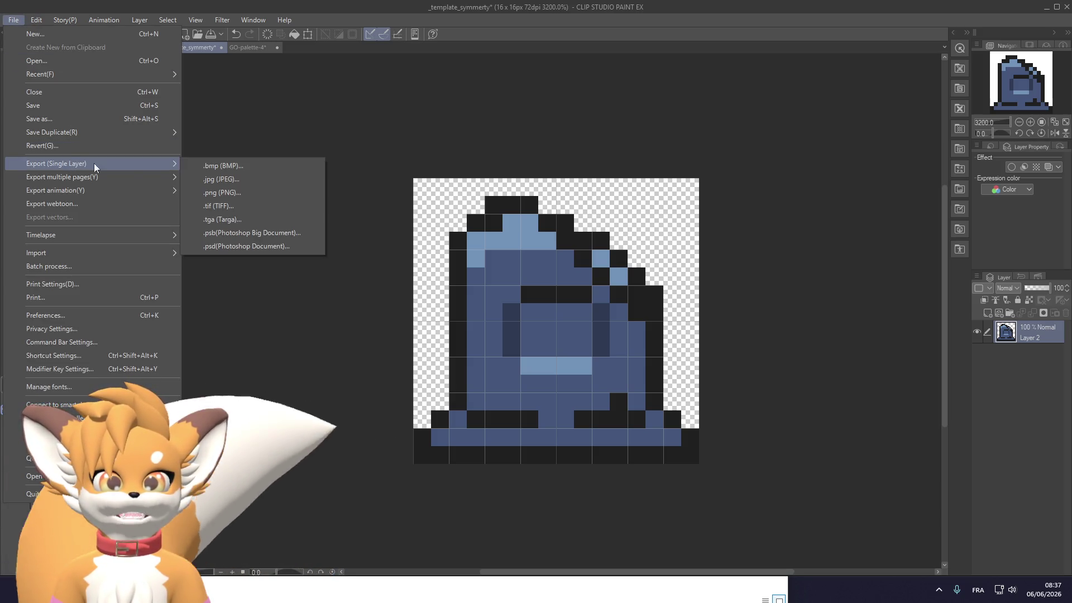
click(263, 192)
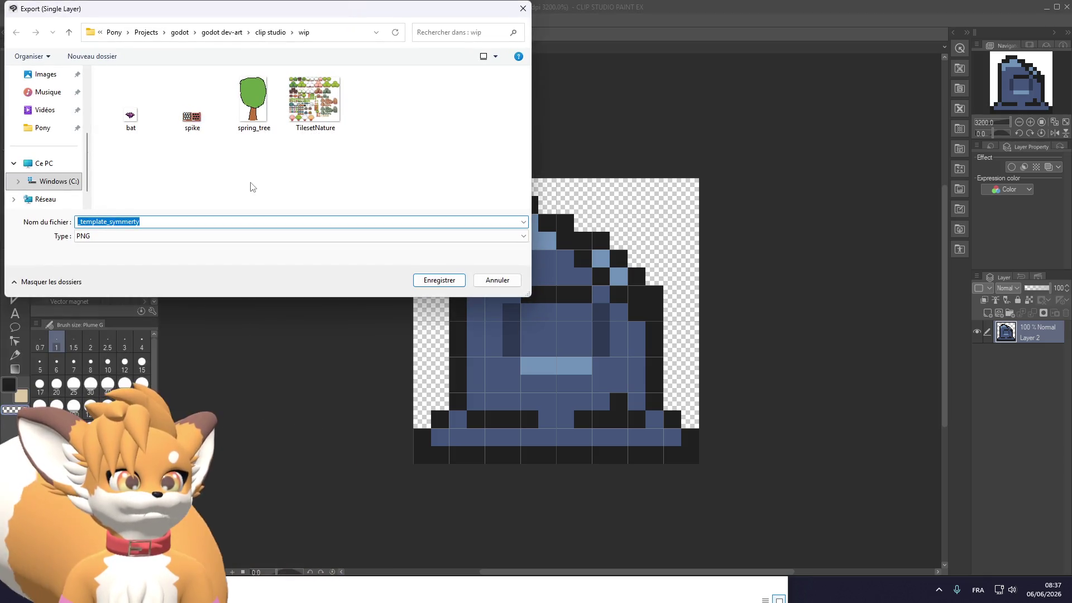
click(270, 32)
double_click(120, 137)
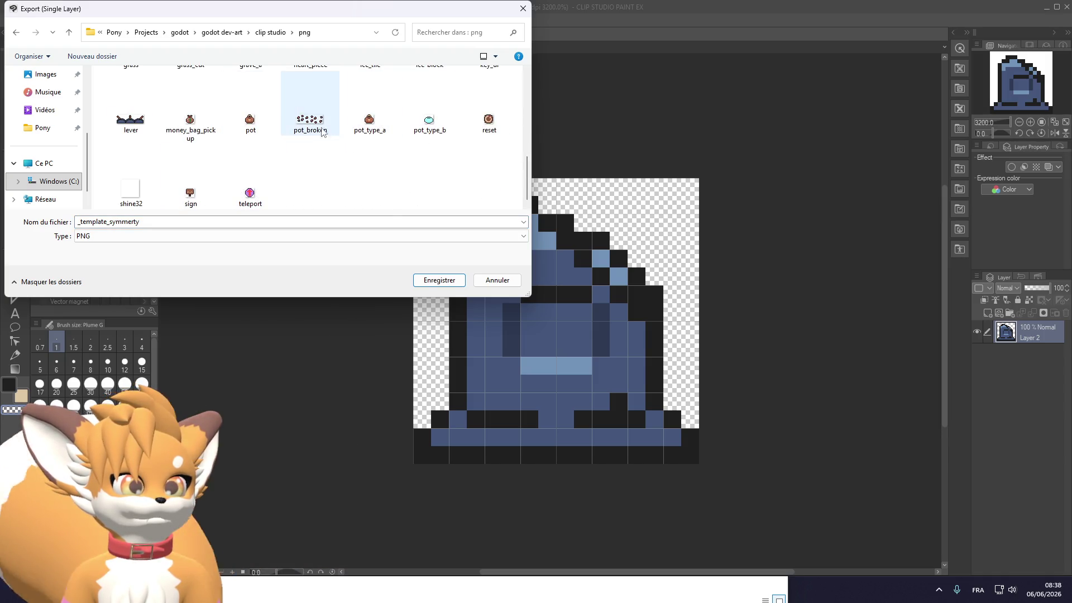
scroll(212, 173, up, 2)
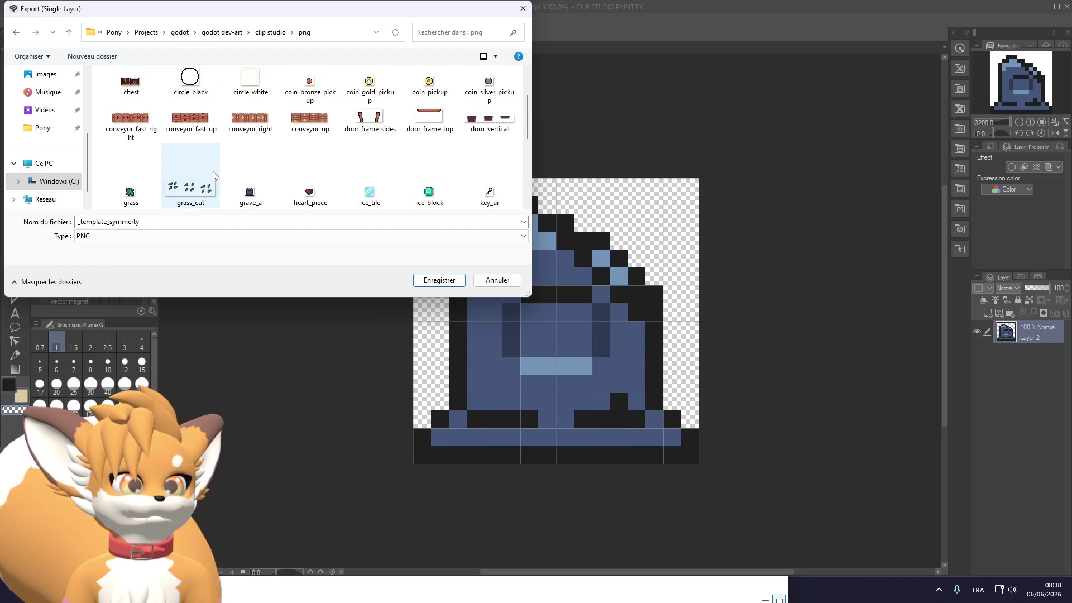
click(251, 178)
click(154, 220)
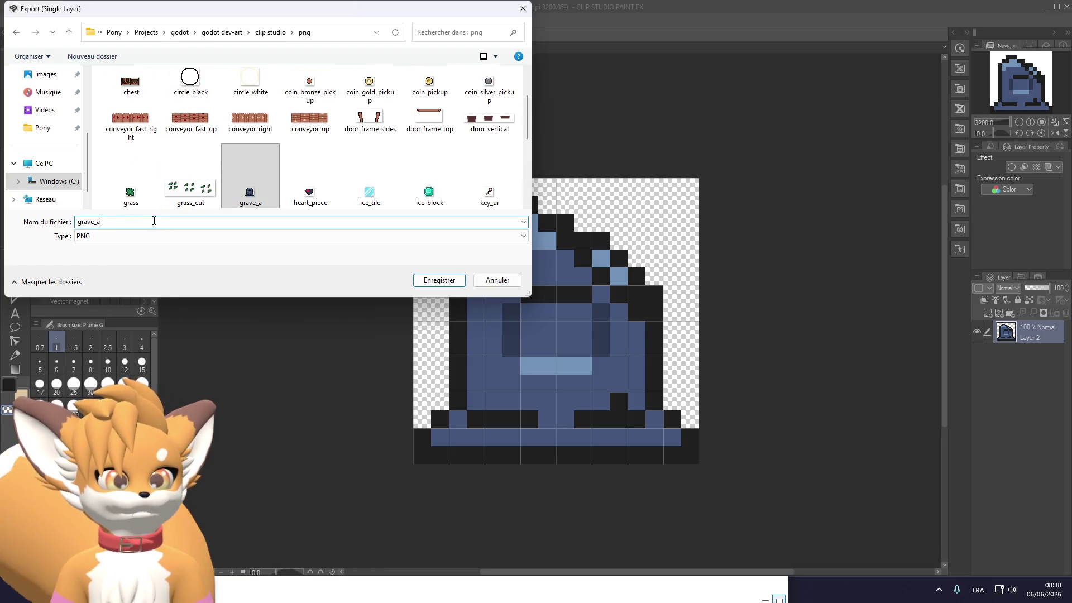
key(Return)
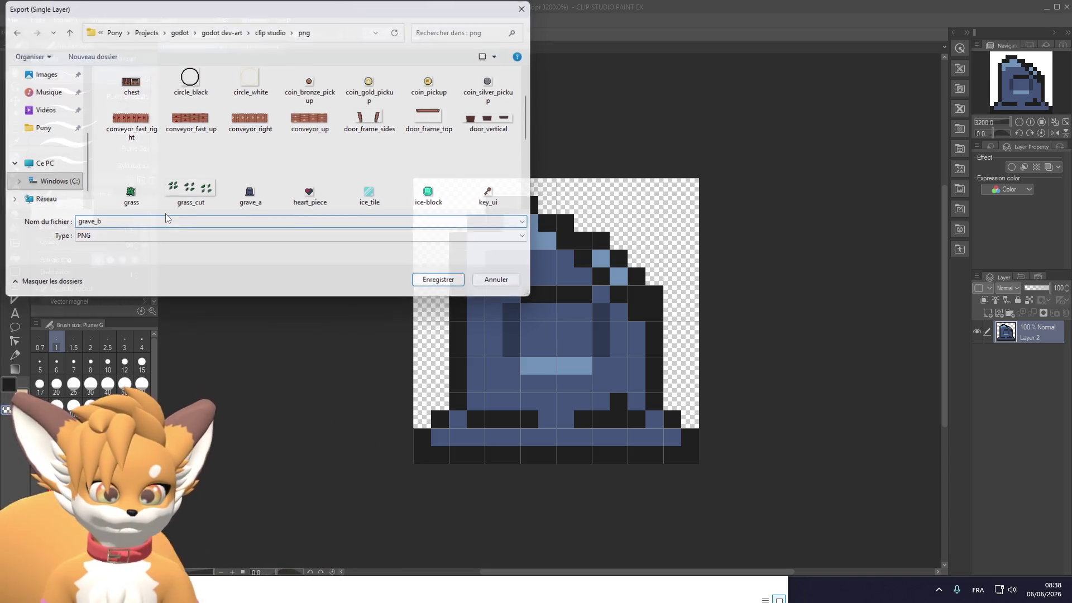
click(499, 202)
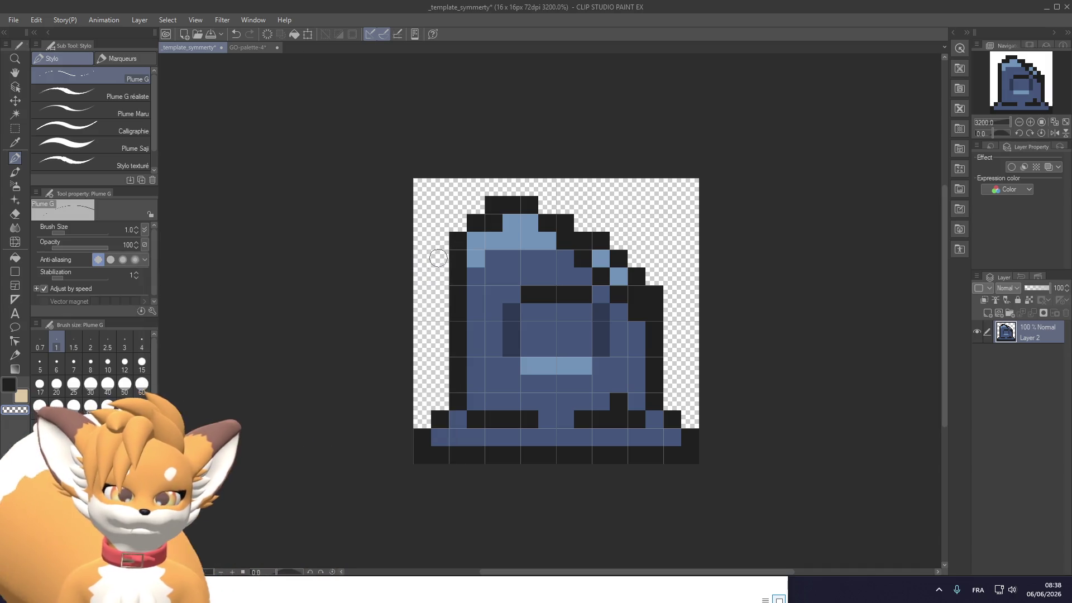
click(1046, 8)
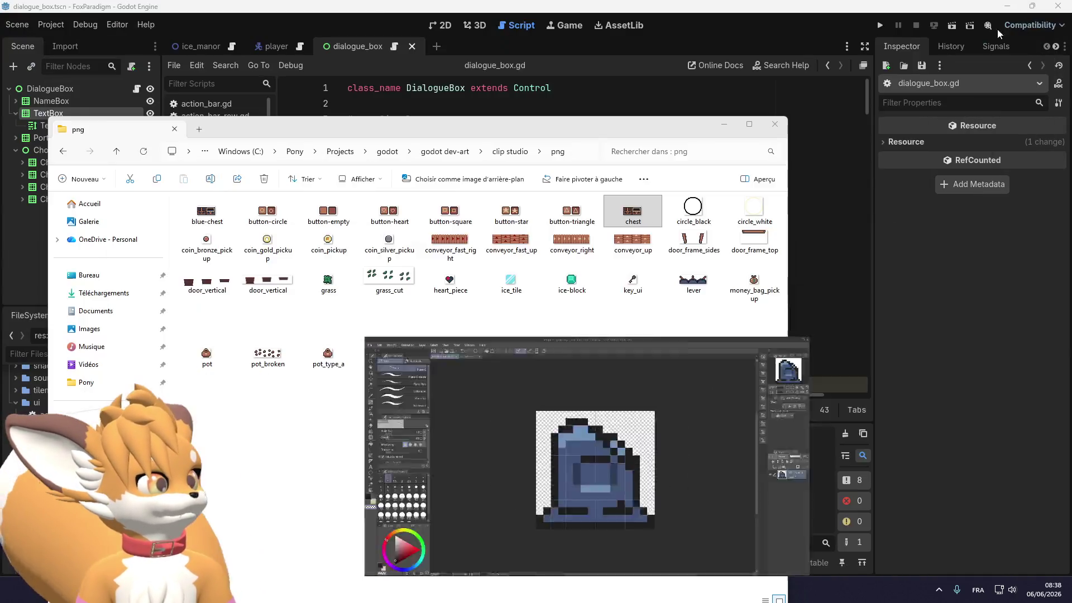
Bring the Godot editor in front of File Explorer, showing the dialogue_box.gd script
click(572, 5)
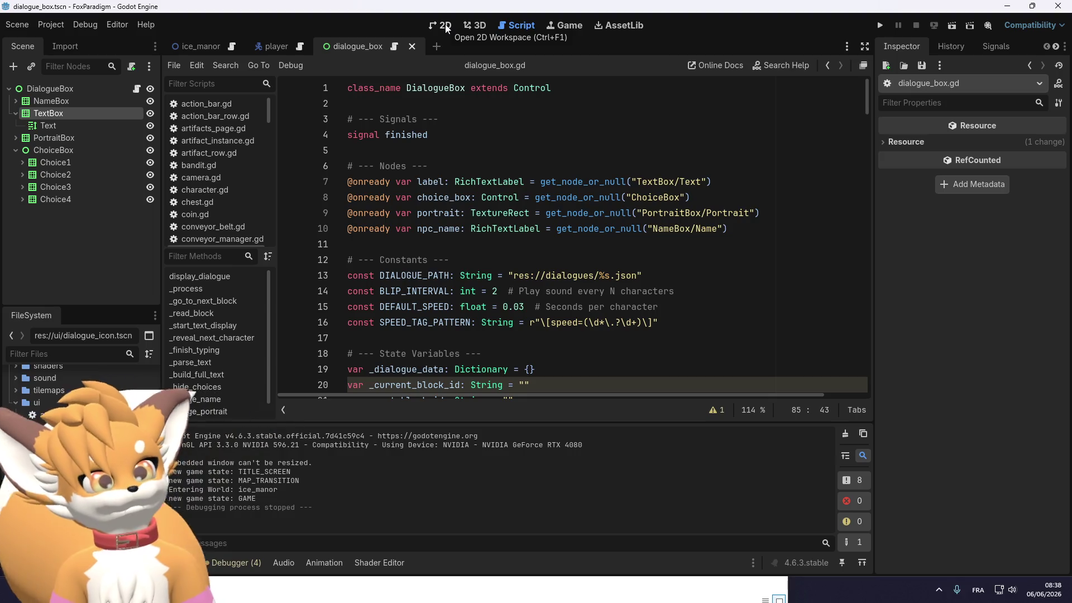
scroll(78, 474, up, 2)
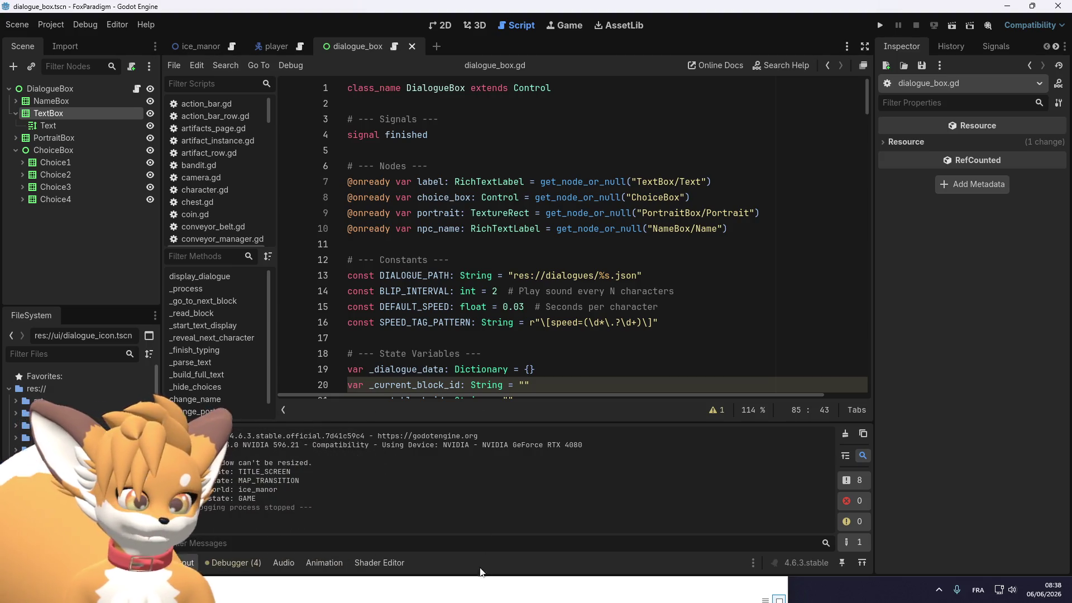
click(479, 590)
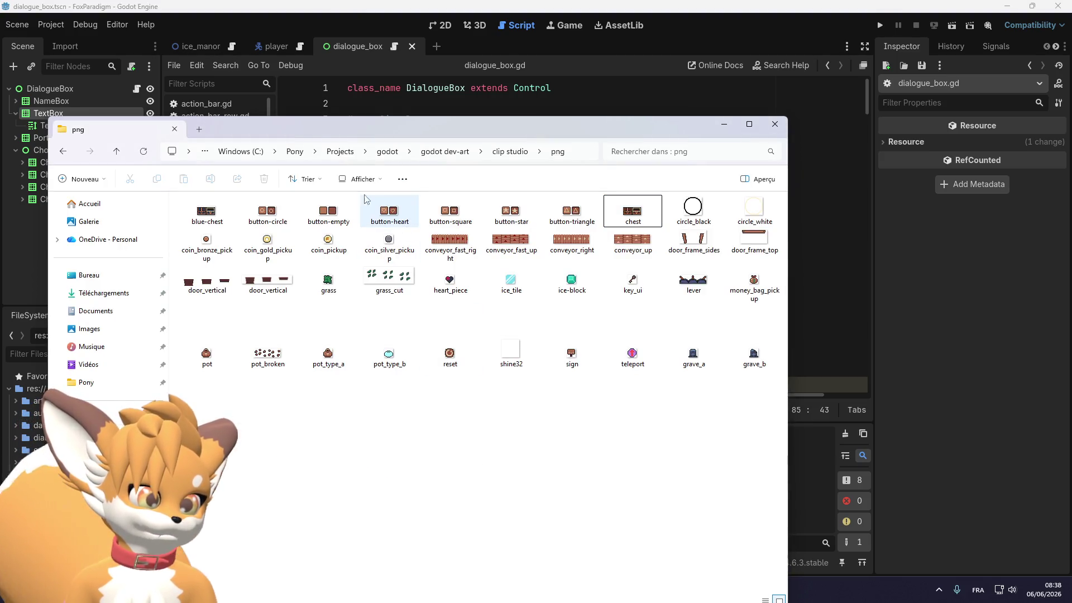
drag(292, 133, 343, 134)
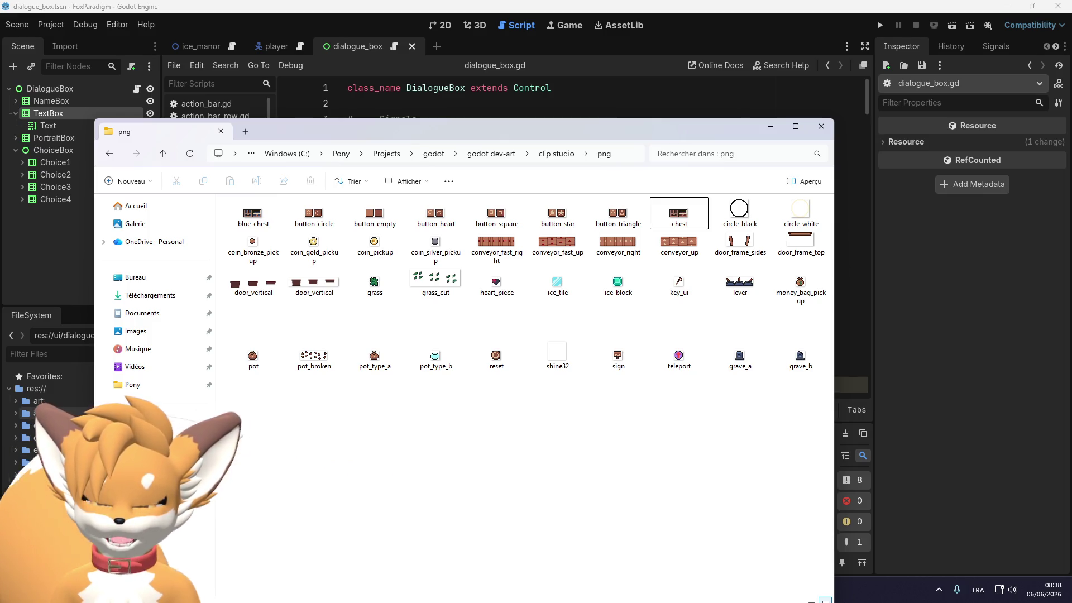
click(35, 414)
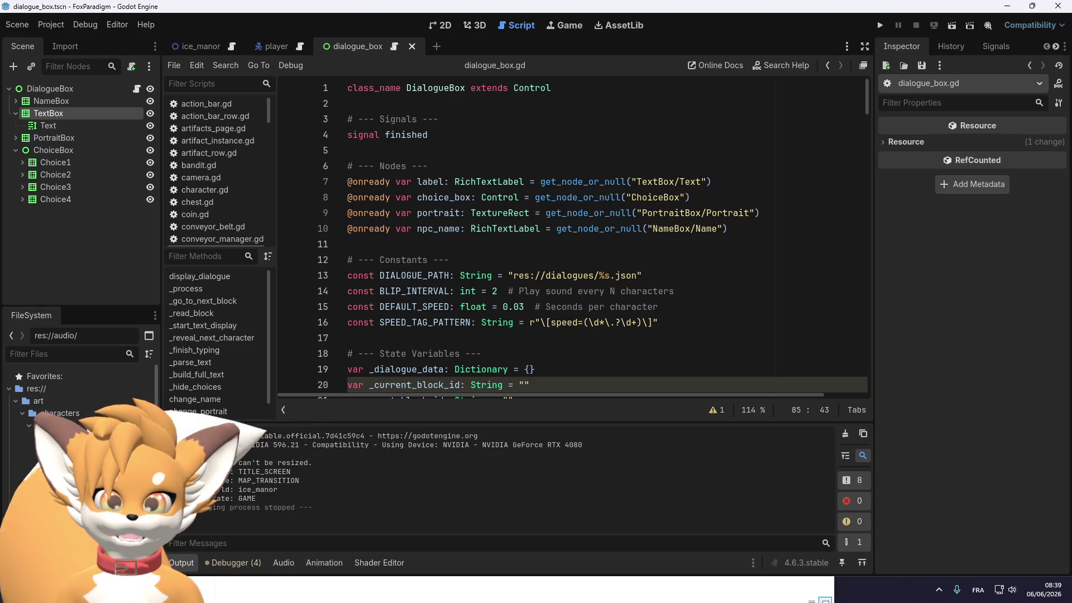
Collapse characters and items, expand environment > props, and bring up the png Explorer window
click(29, 443)
click(29, 448)
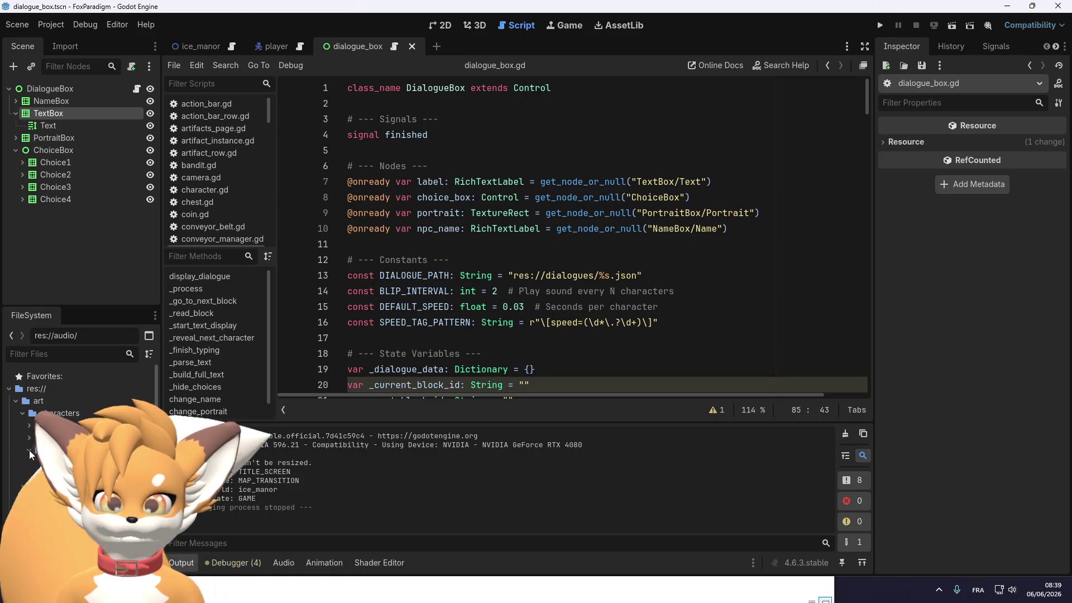
click(22, 486)
scroll(22, 485, down, 2)
click(18, 411)
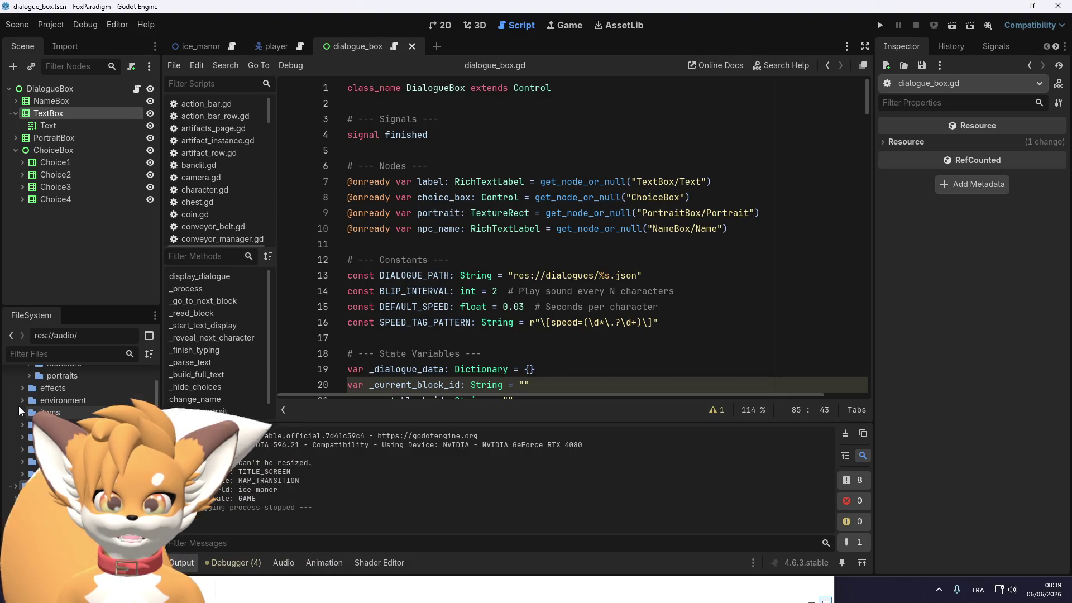
click(21, 400)
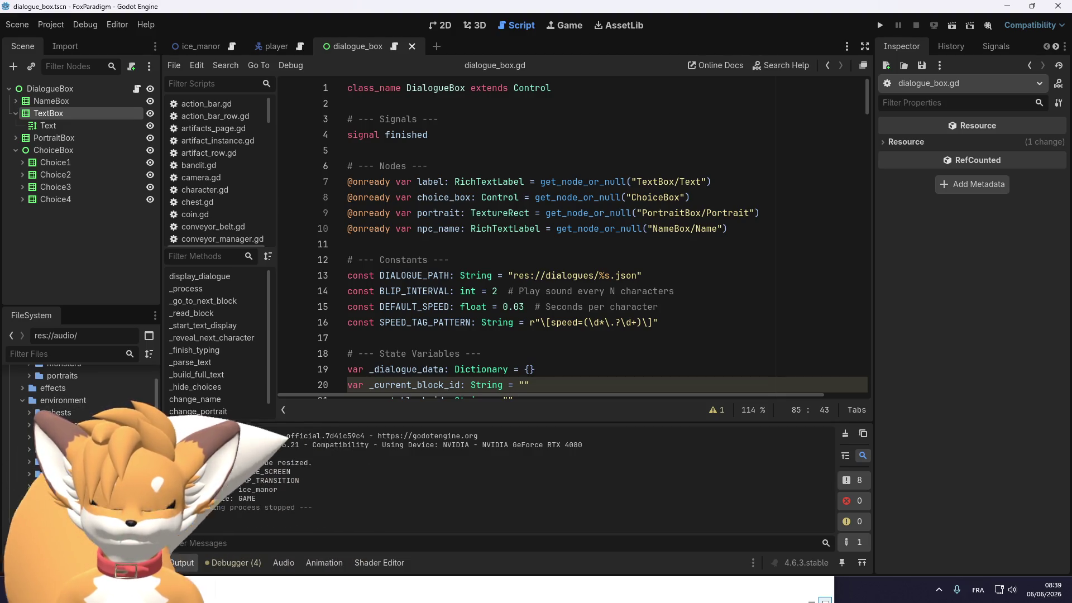
click(29, 486)
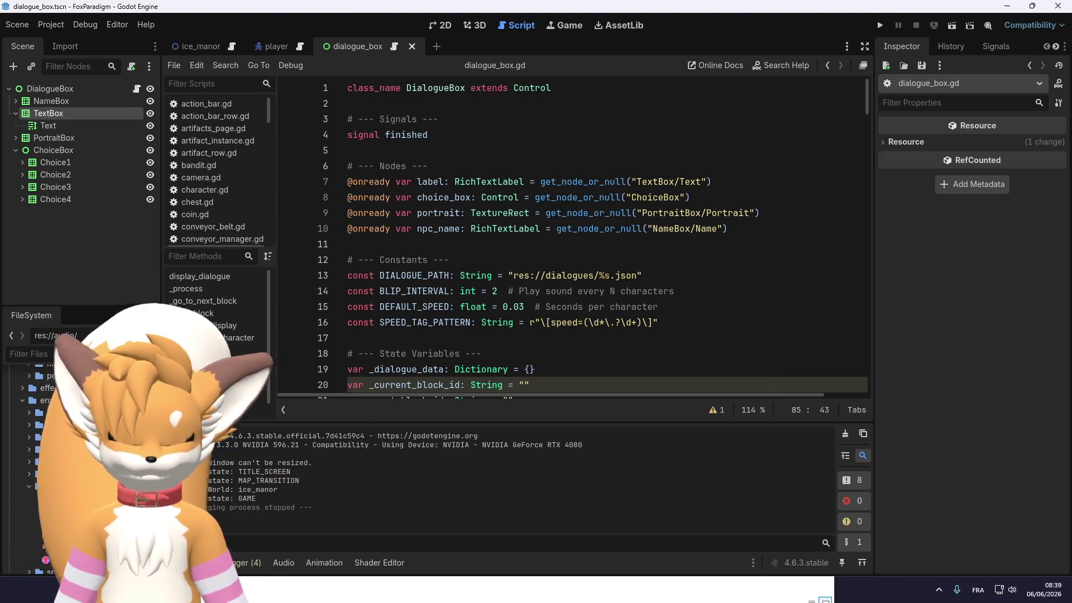
click(471, 578)
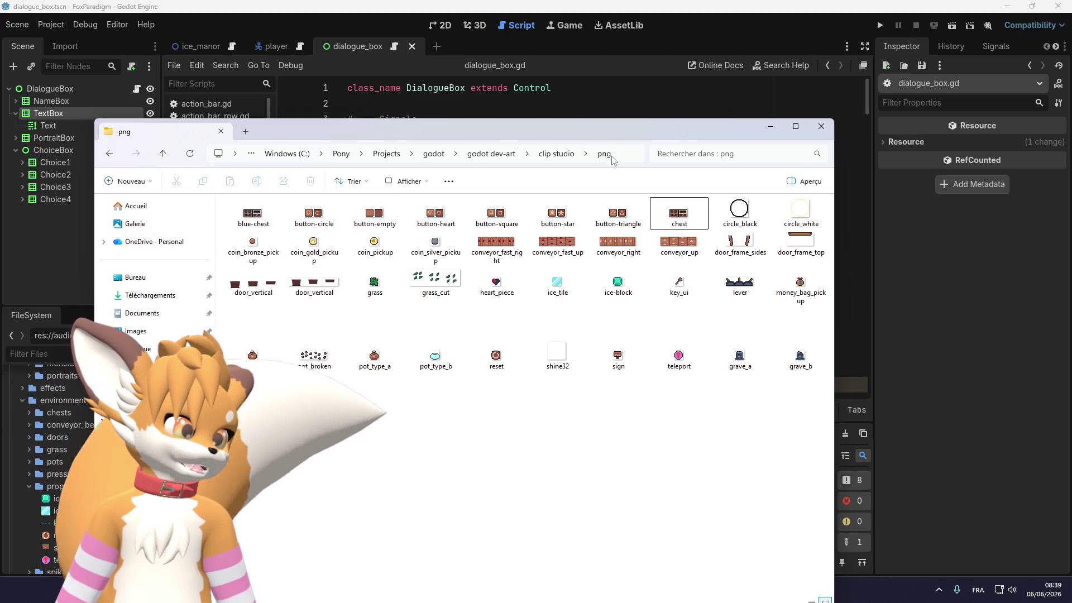
Drag grave_a and grave_b from Explorer into Godot's environment/props folder
drag(594, 134, 765, 124)
drag(1000, 413, 883, 299)
mouse_move(910, 335)
mouse_down()
mouse_move(335, 478)
mouse_move(56, 486)
mouse_up()
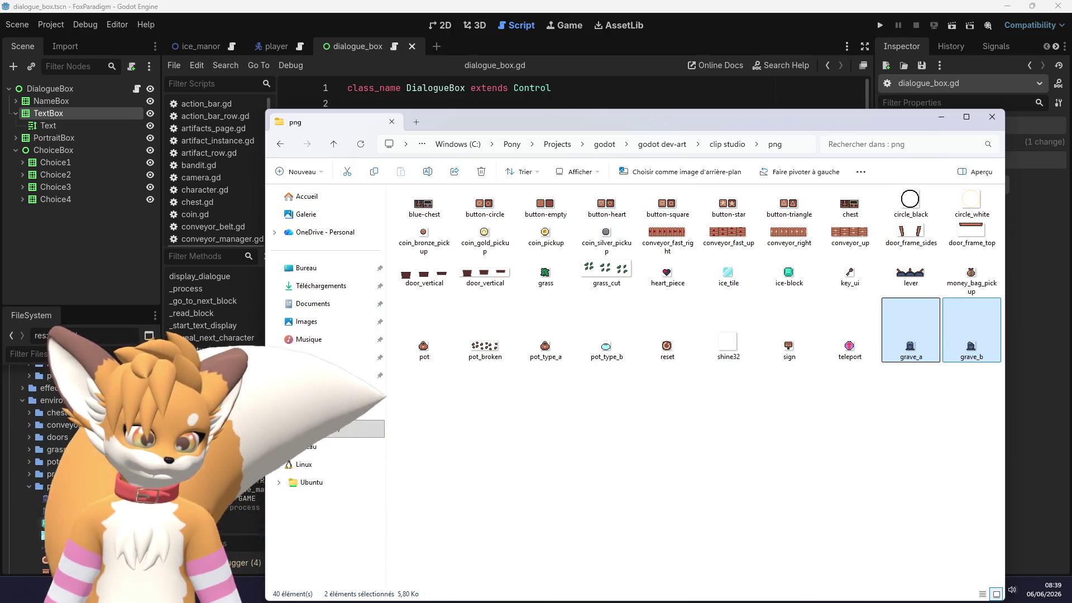
click(83, 497)
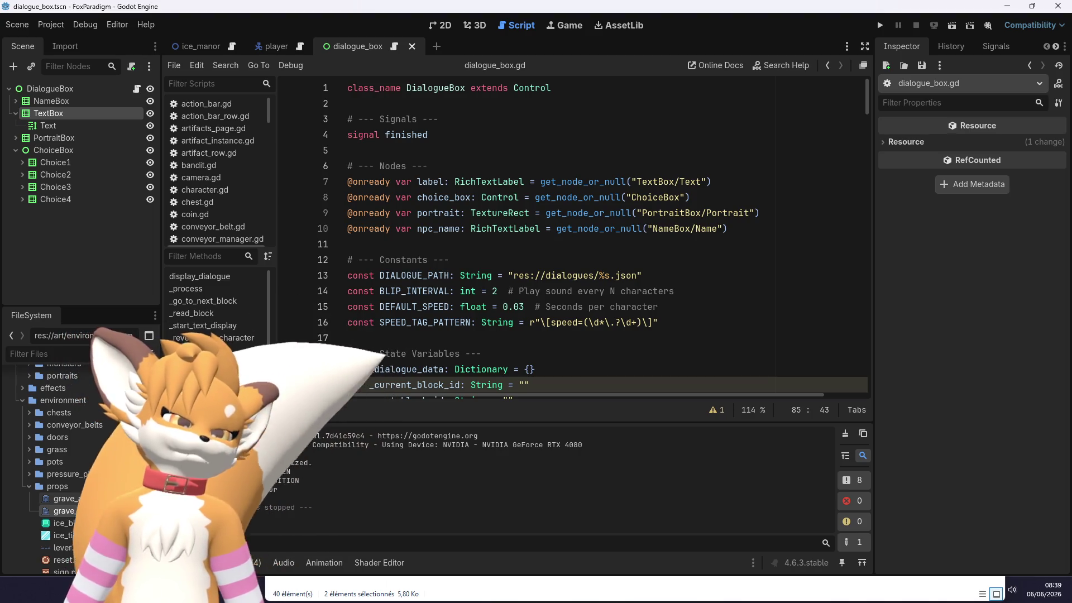
mouse_move(83, 497)
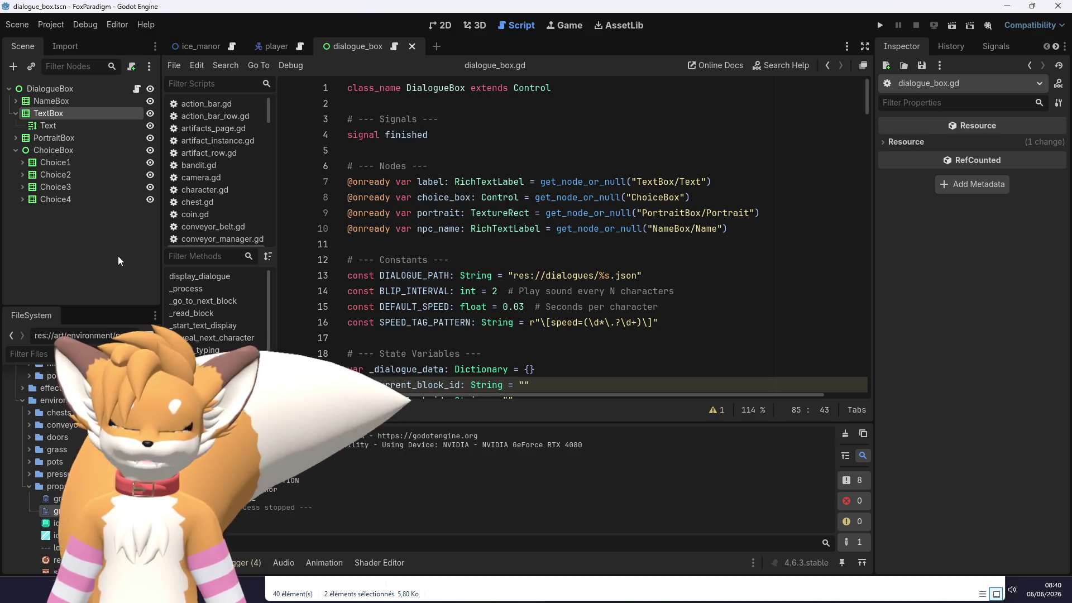
Reopen the png window and navigate up to clip studio's wip folder
click(486, 587)
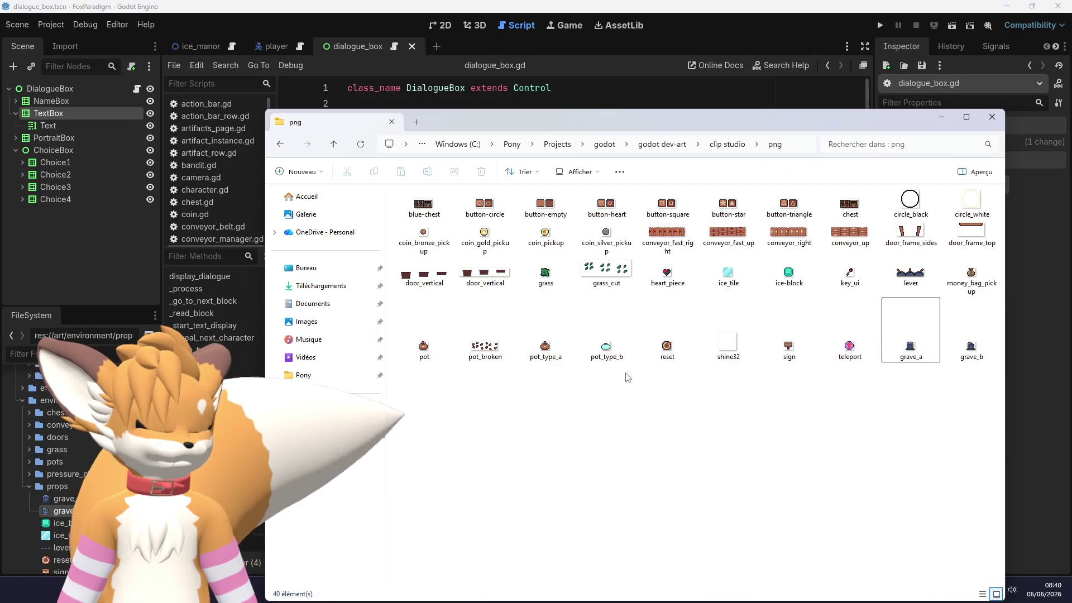
click(725, 144)
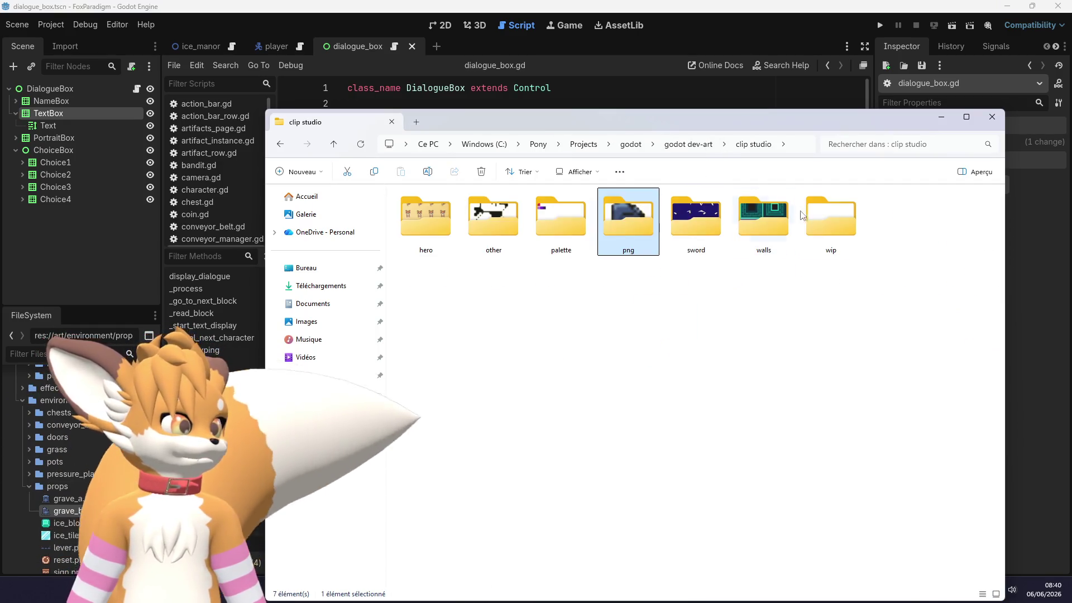
double_click(830, 218)
Preview the TilesetNature image, then close it and minimize the wip window
double_click(863, 215)
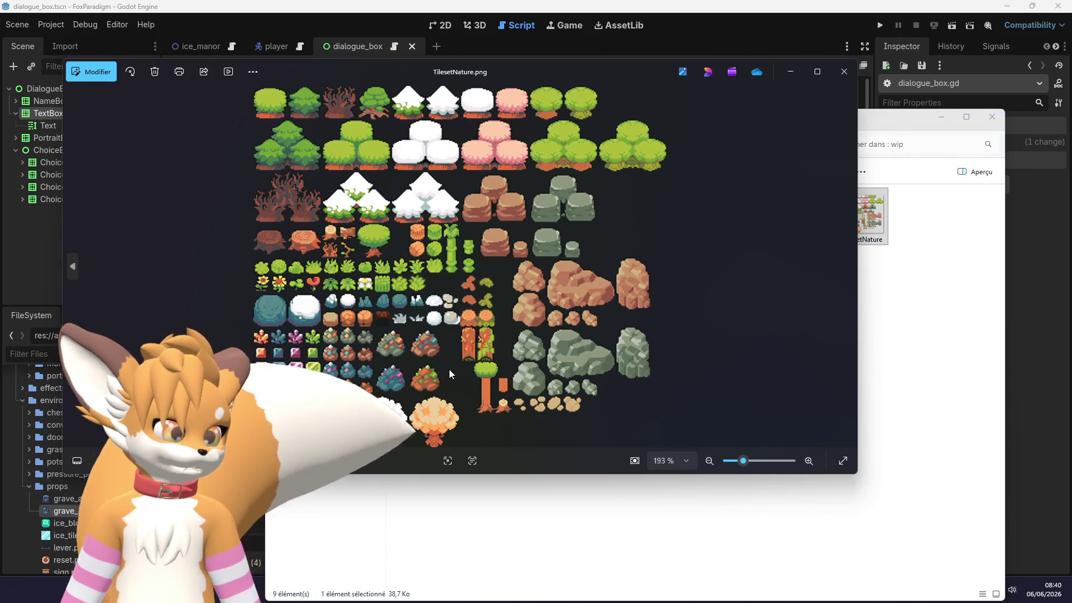
scroll(447, 369, up, 2)
mouse_move(399, 291)
mouse_down()
mouse_move(441, 429)
mouse_move(512, 188)
mouse_up()
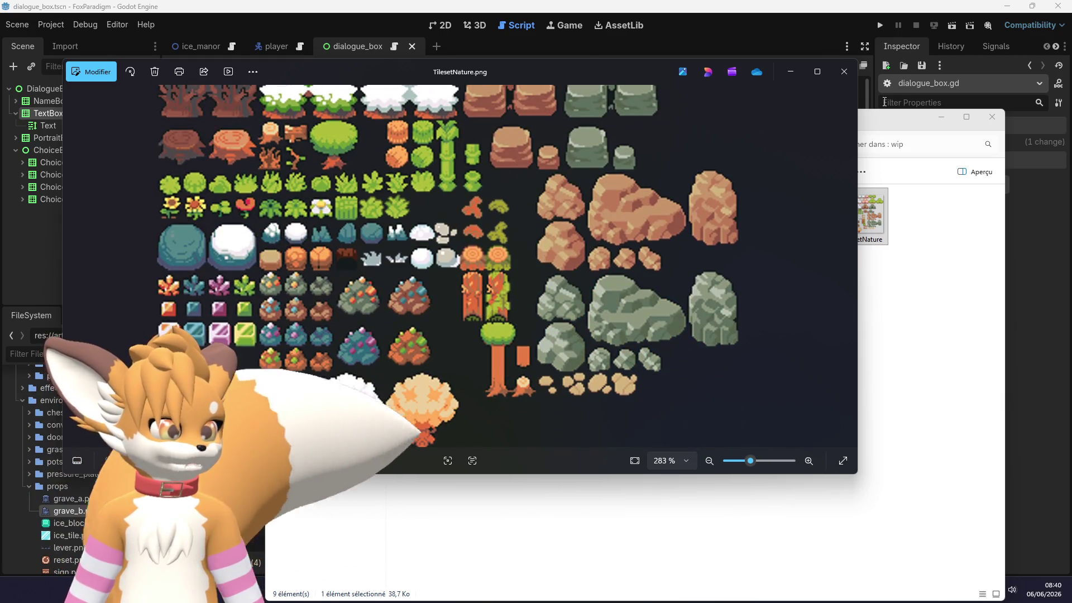
click(844, 71)
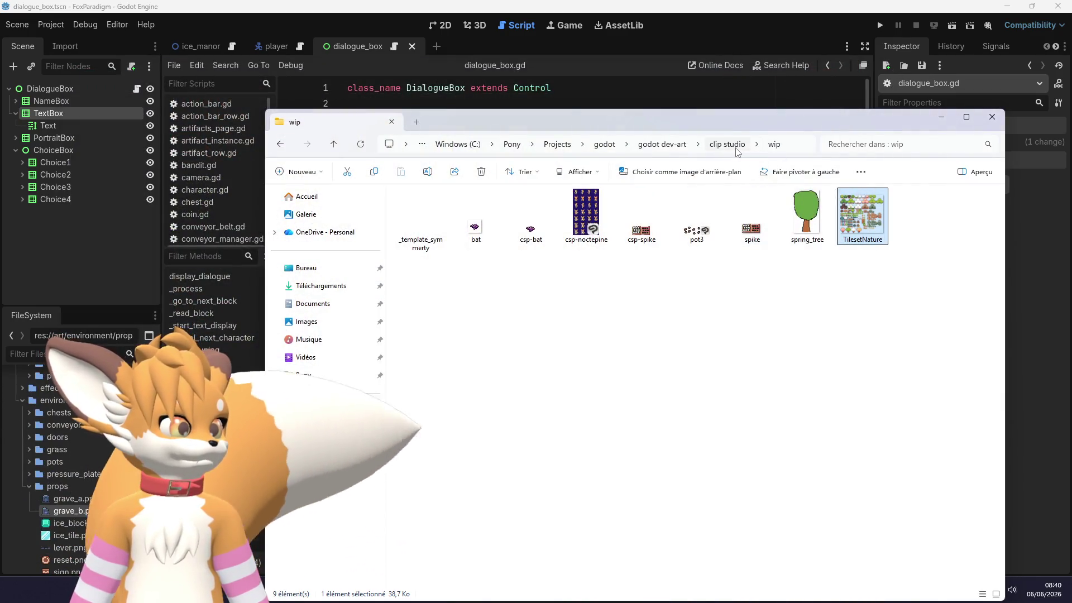
click(941, 116)
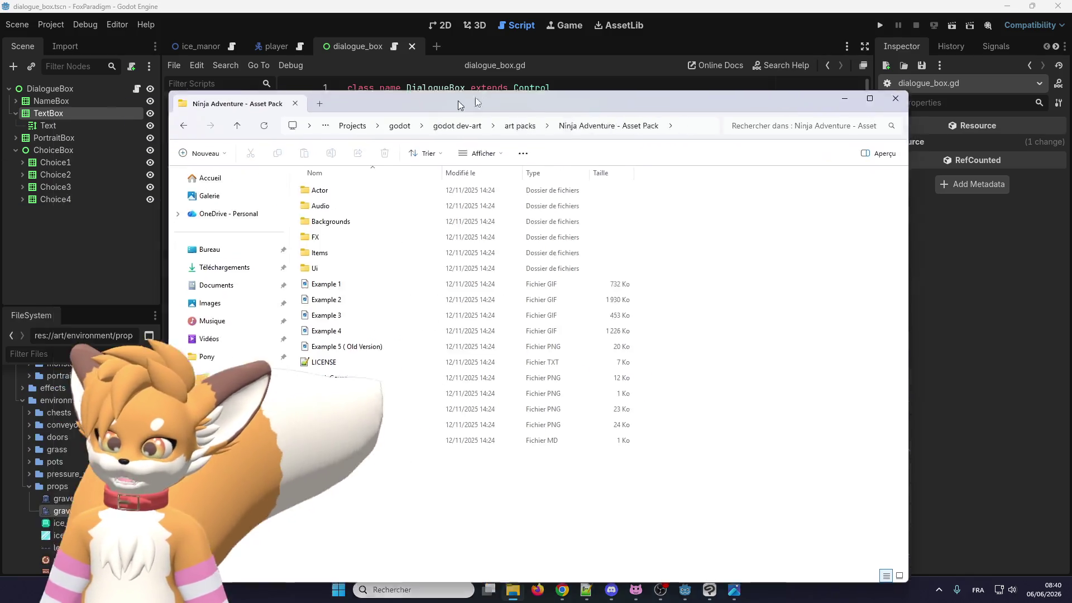
Open Backgrounds > Tilesets and view TilesetElement.png in Photos
double_click(326, 225)
double_click(324, 211)
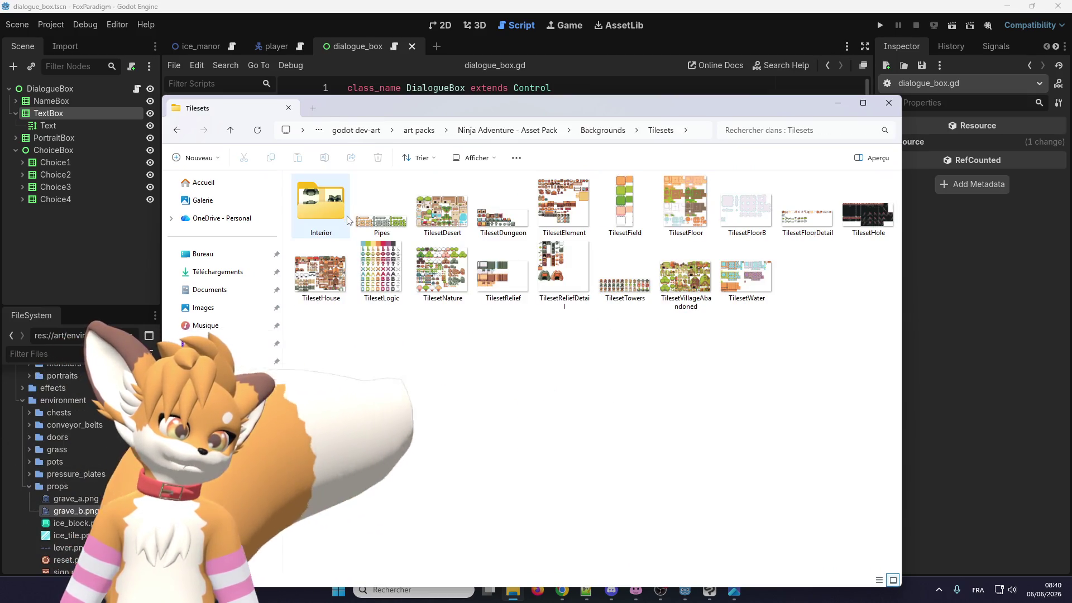
double_click(569, 211)
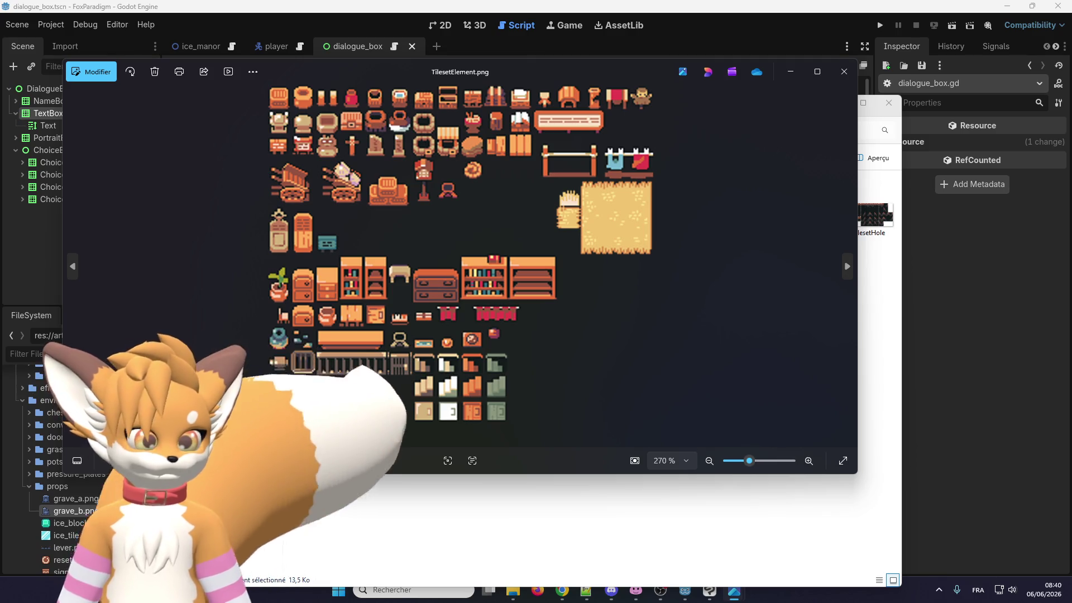
Check the top sprite rows of TilesetElement, then flip forward through four more tilesets
scroll(326, 348, up, 3)
drag(430, 198, 424, 364)
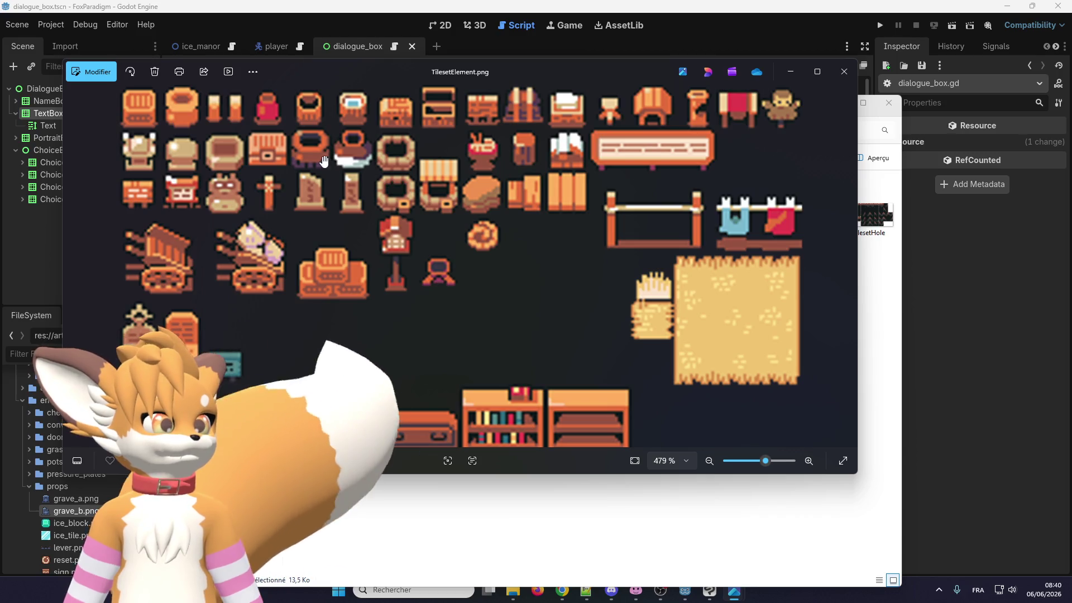
scroll(461, 165, down, 5)
click(845, 276)
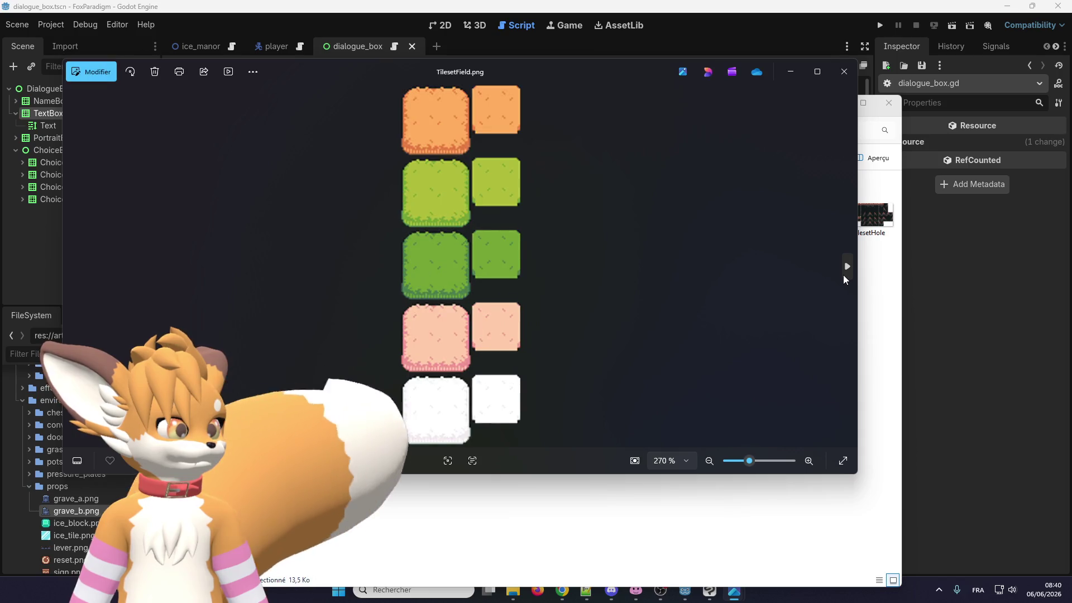
click(845, 276)
click(845, 276)
click(845, 275)
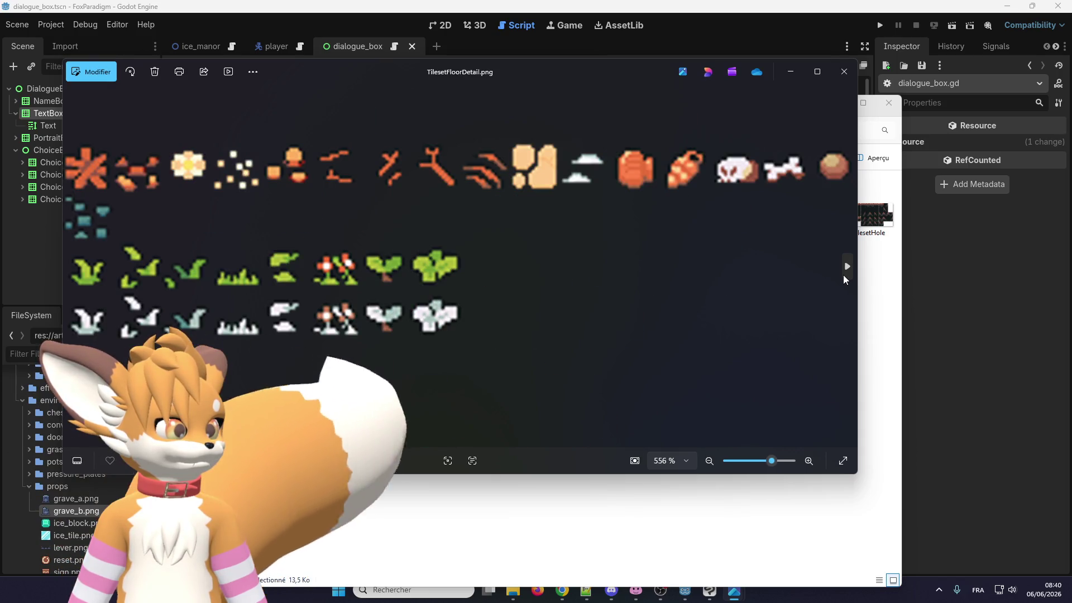
Advance past TilesetHole to TilesetHouse and zoom around it
scroll(194, 275, up, 2)
scroll(194, 275, down, 2)
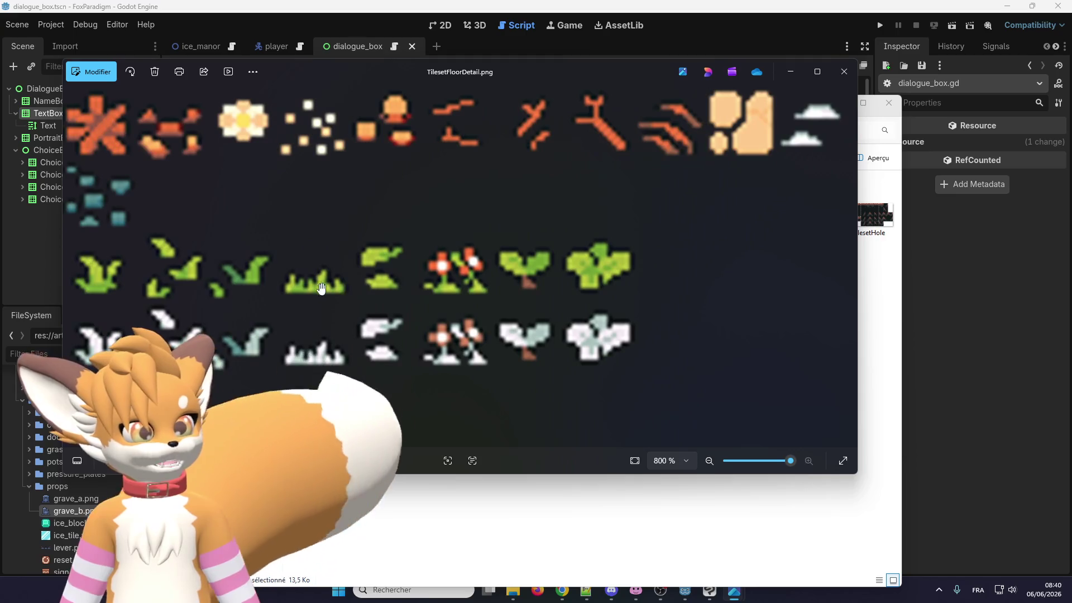
scroll(727, 254, down, 2)
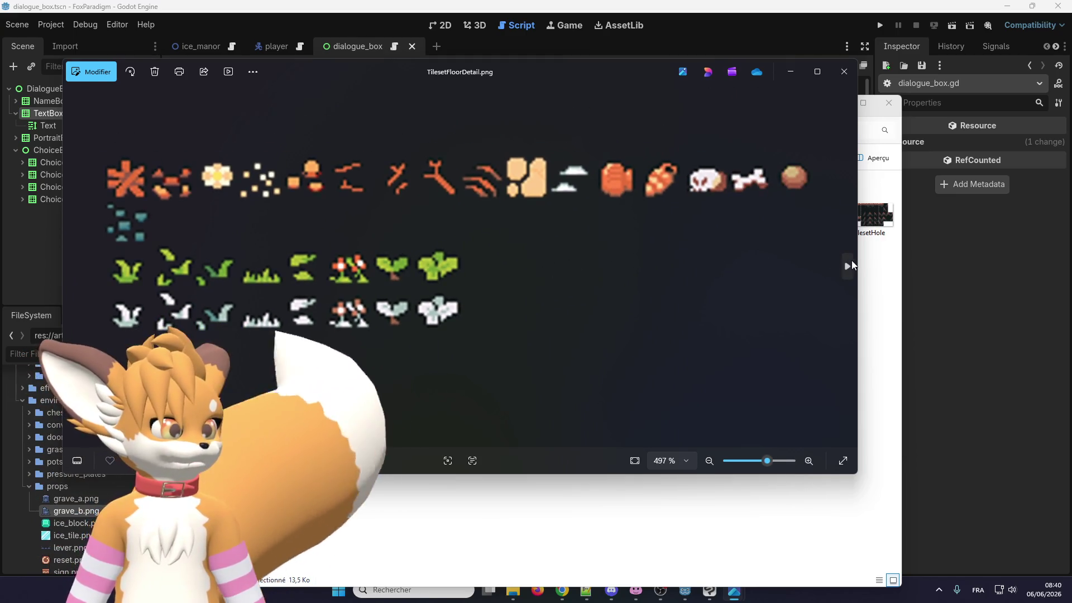
click(851, 266)
click(850, 266)
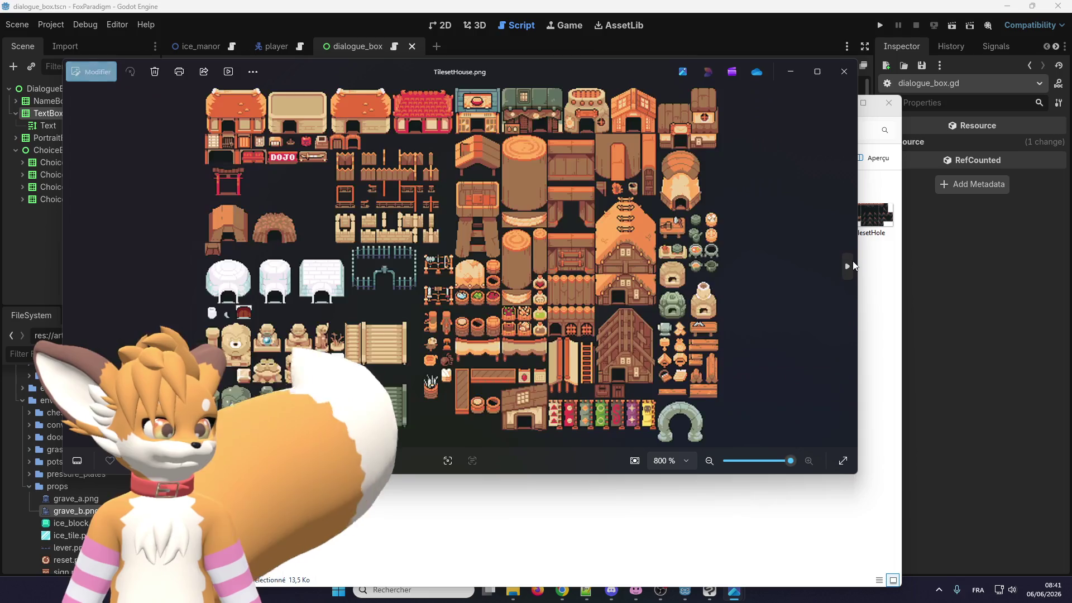
scroll(298, 383, up, 3)
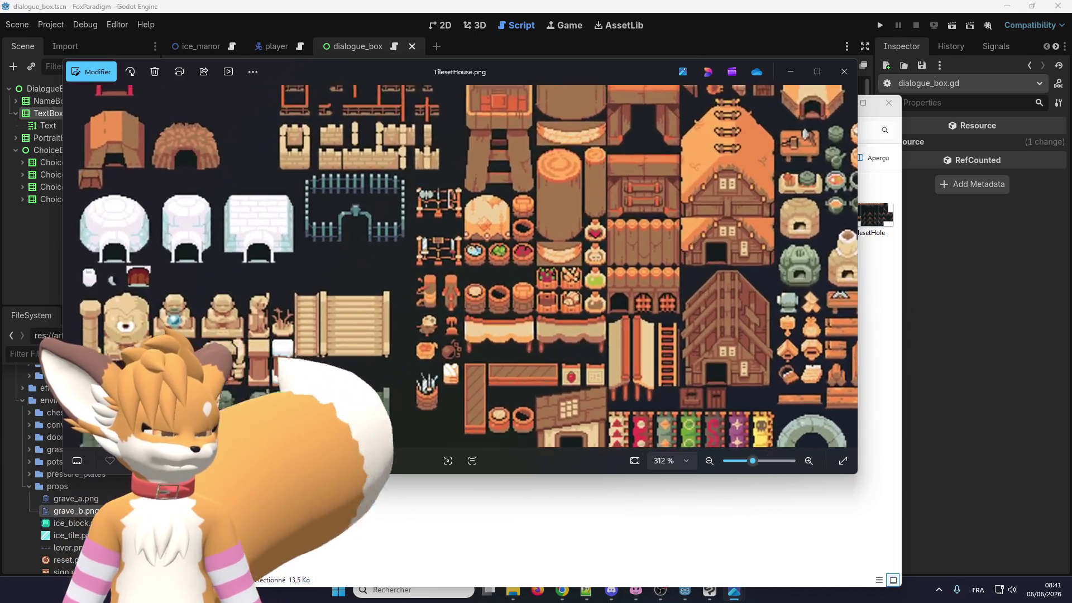
scroll(302, 383, up, 2)
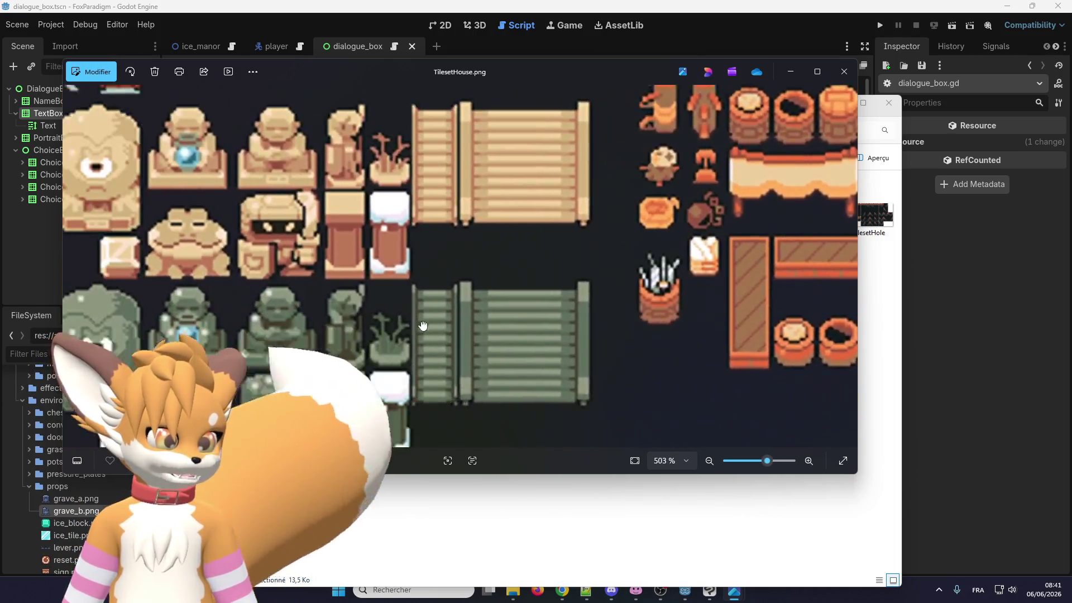
scroll(347, 348, down, 1)
scroll(347, 348, up, 3)
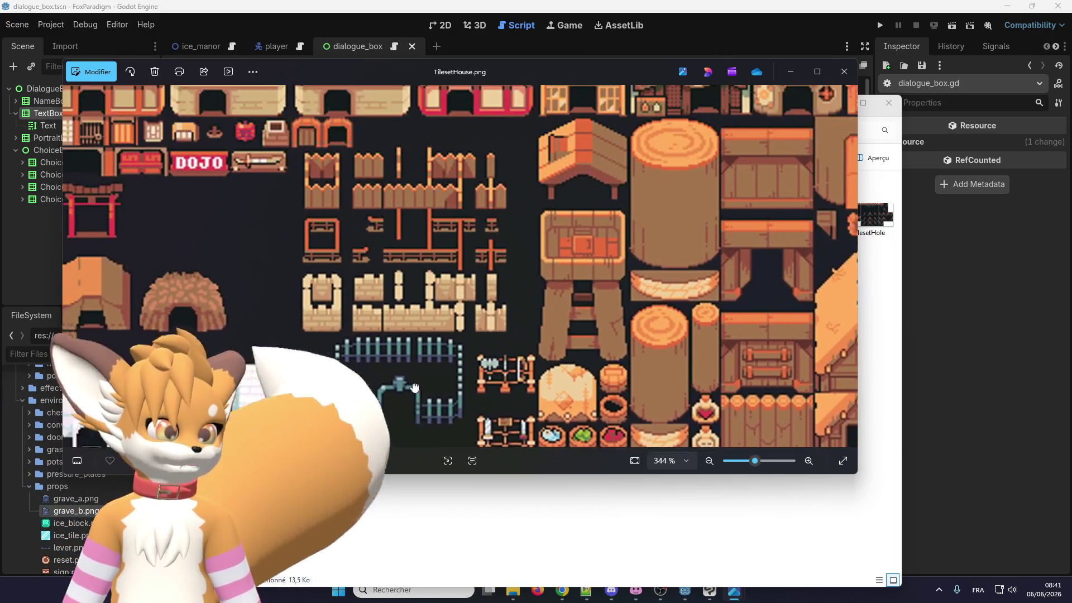
scroll(447, 291, down, 3)
scroll(534, 241, right, 3)
scroll(534, 241, up, 5)
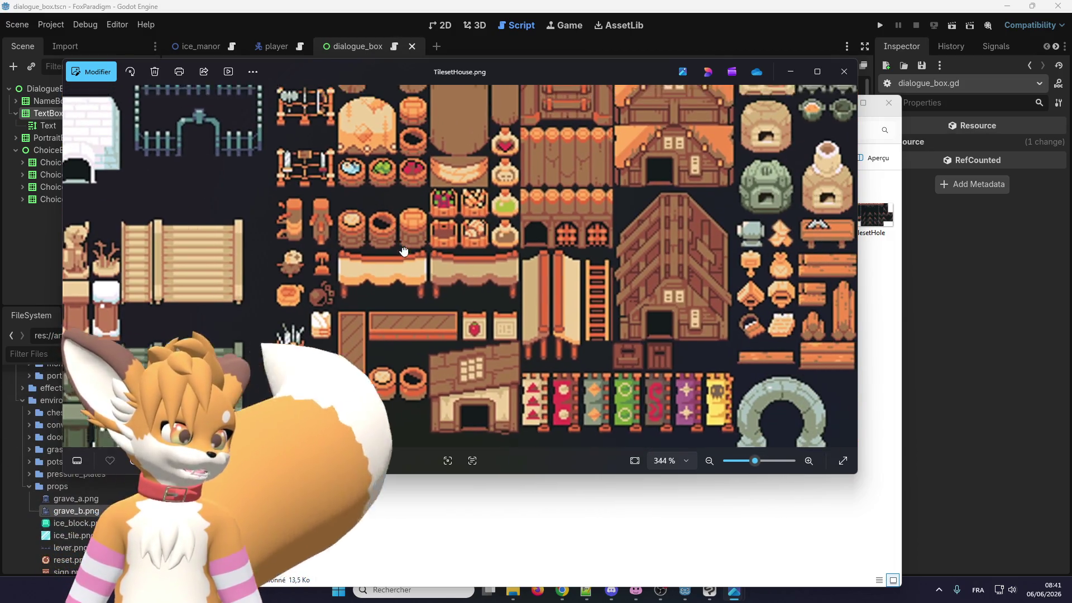
Cycle forward to TilesetReliefDetail and TilesetWater, back to TilesetFloor, then return to TilesetHouse
key(Right)
key(Right)
key(Right)
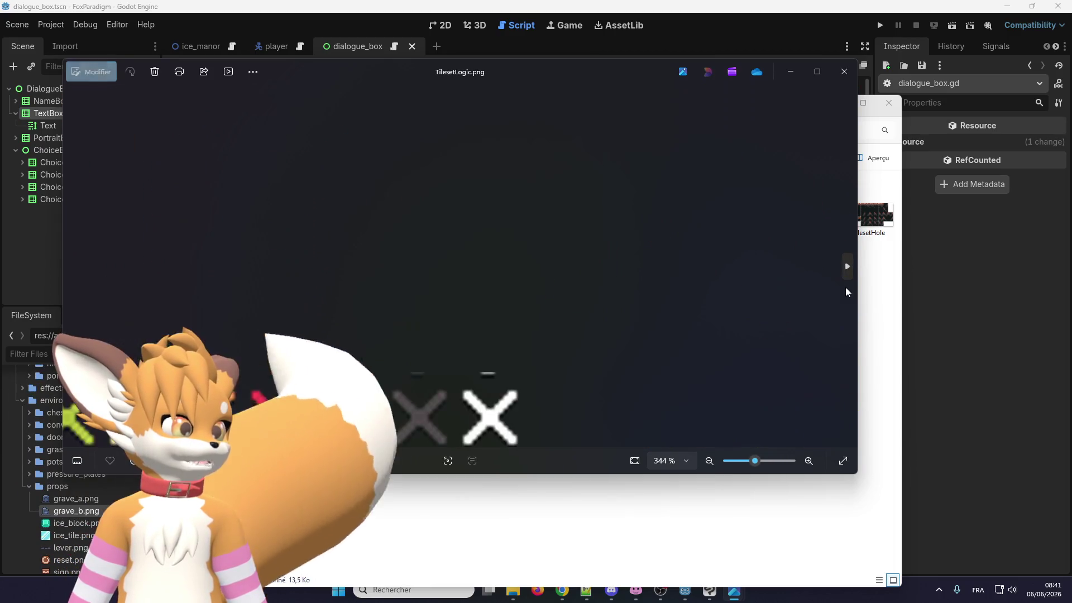
key(Right)
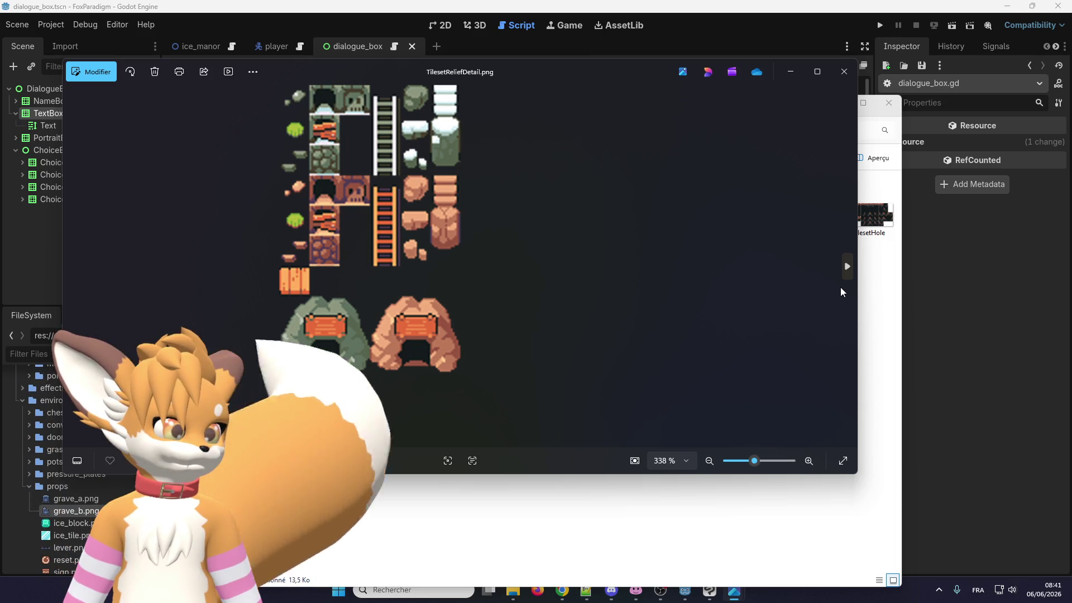
key(Right)
key(Right)
key(Right)
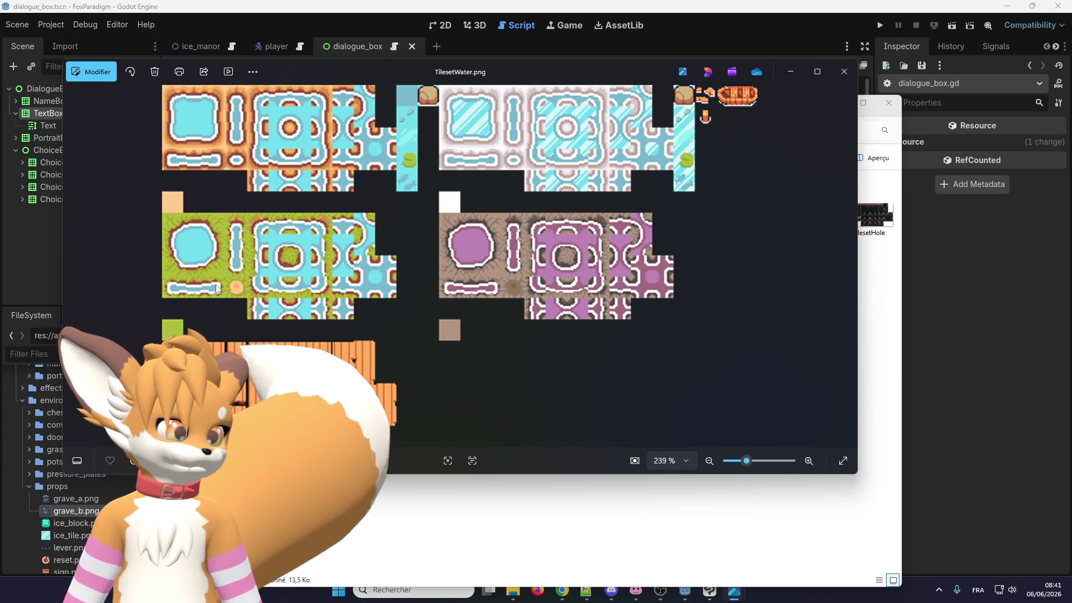
click(74, 274)
click(74, 273)
click(74, 274)
click(73, 274)
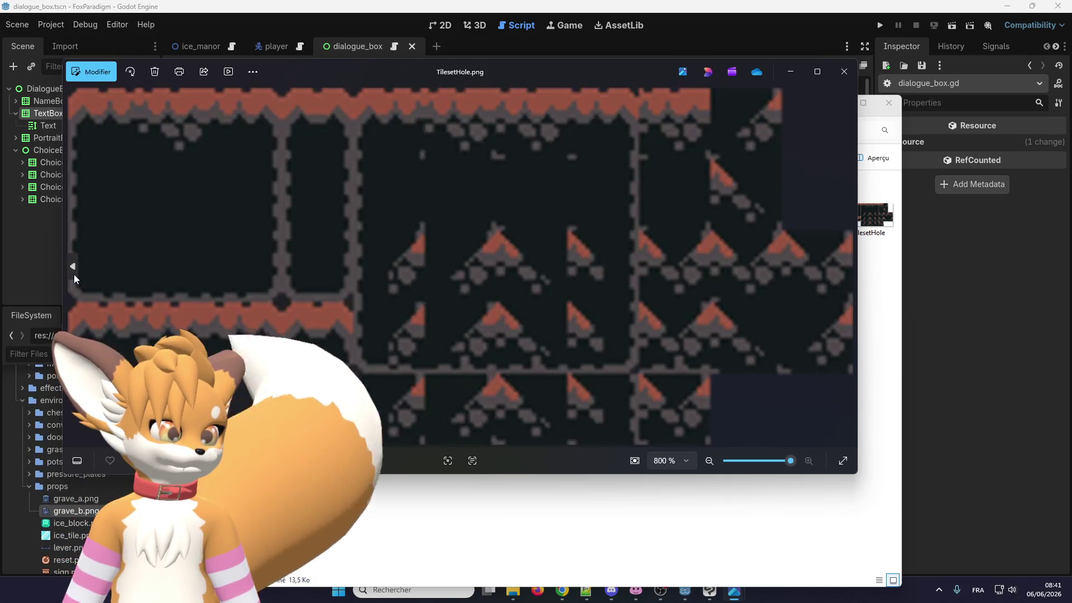
click(73, 274)
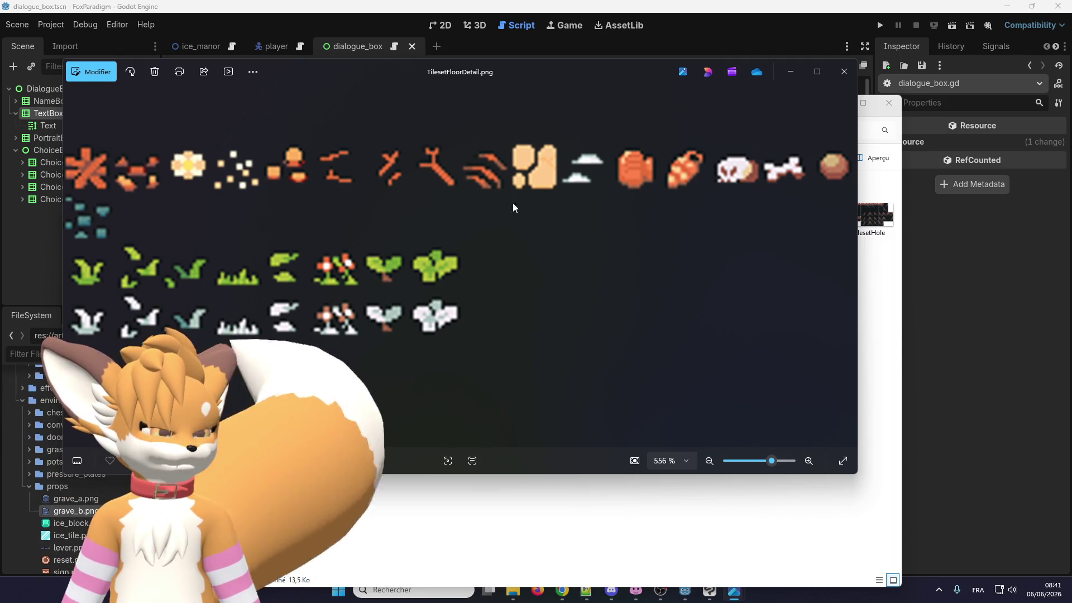
key(Right)
key(Left)
key(Left)
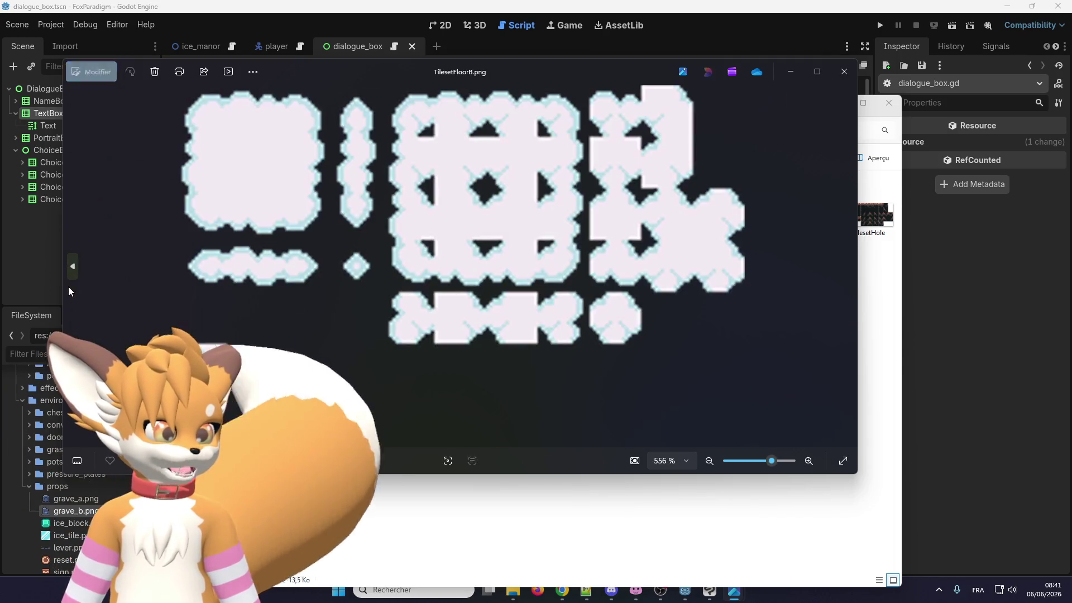
key(Left)
key(Left)
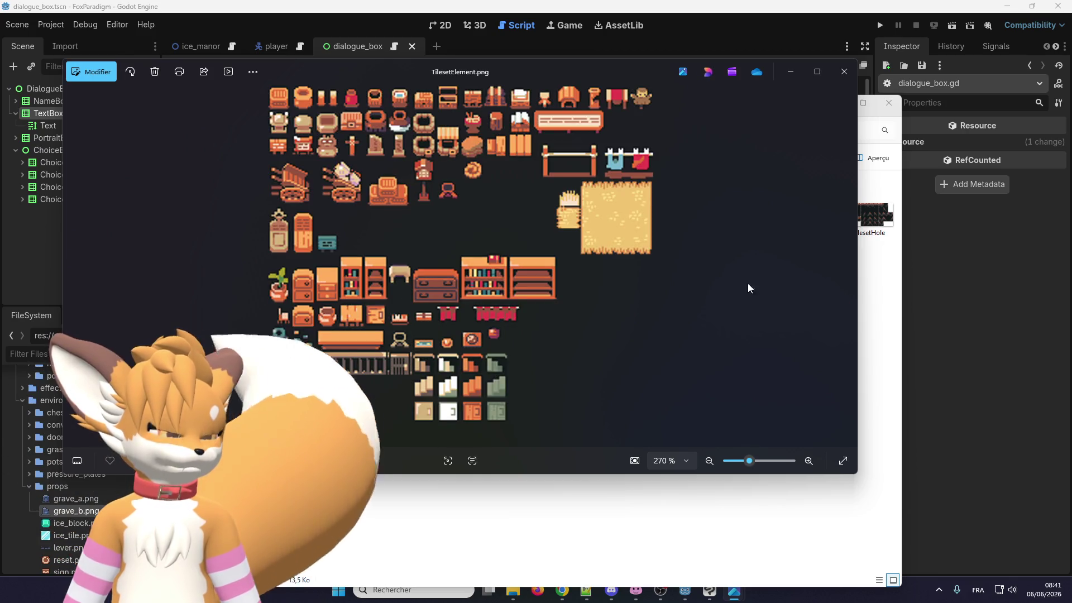
key(Right)
key(Right)
key(Right)
key(Right)
key(Right)
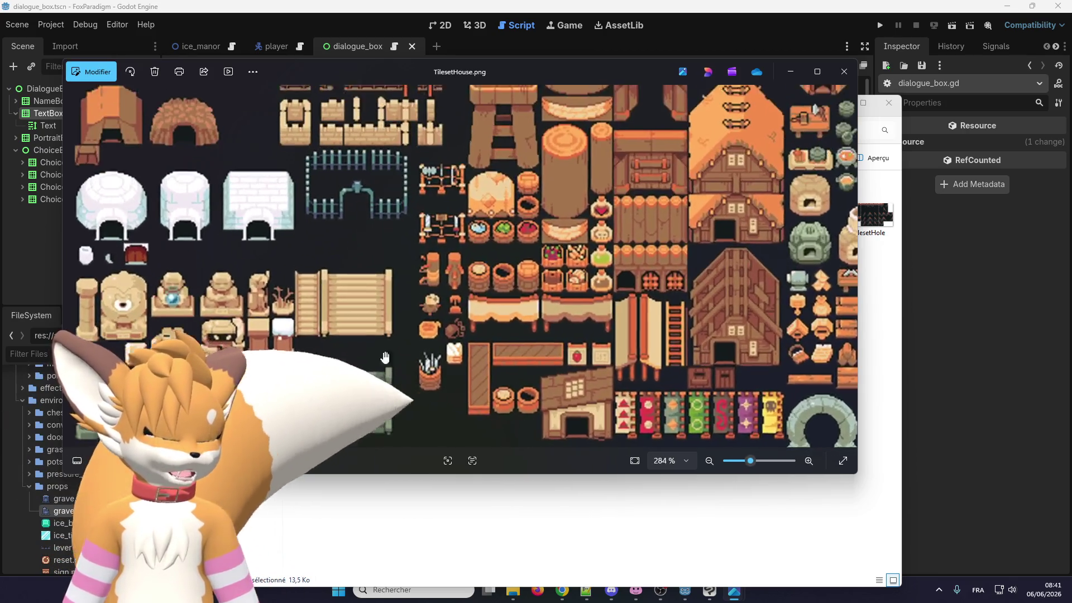
Pan TilesetHouse from its DOJO row down to the statues and fences
mouse_move(356, 108)
mouse_down()
mouse_move(328, 247)
mouse_move(395, 366)
mouse_up()
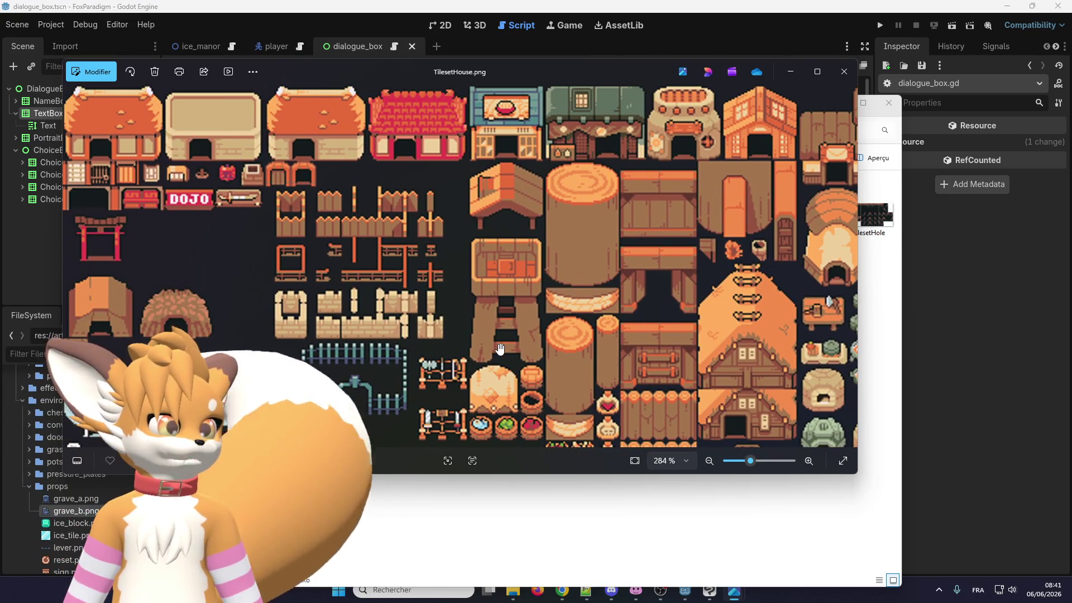
drag(500, 349, 462, 175)
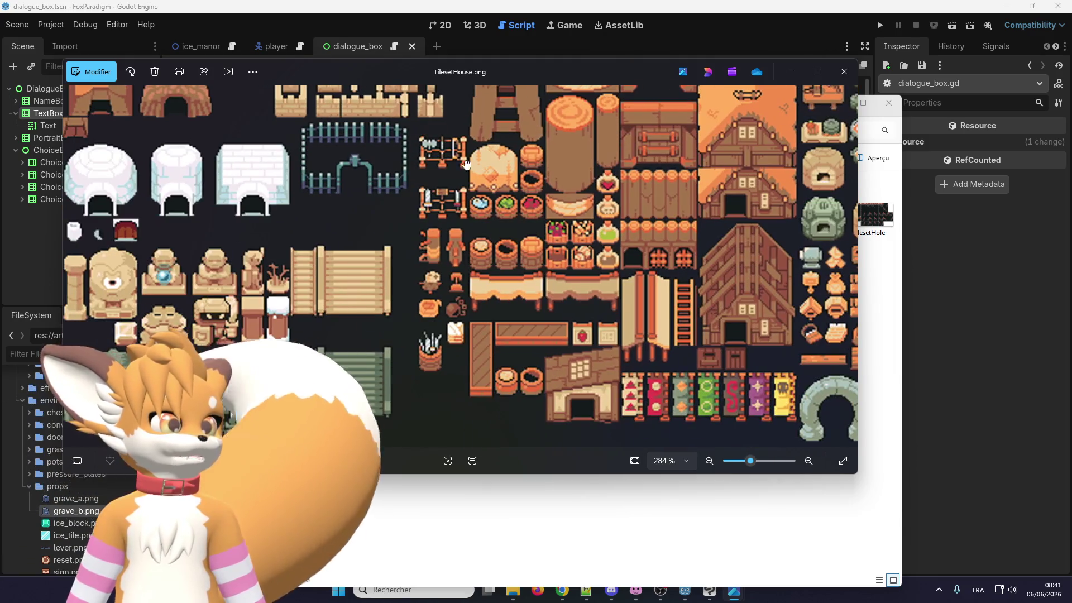
scroll(461, 175, up, 3)
drag(317, 344, 447, 264)
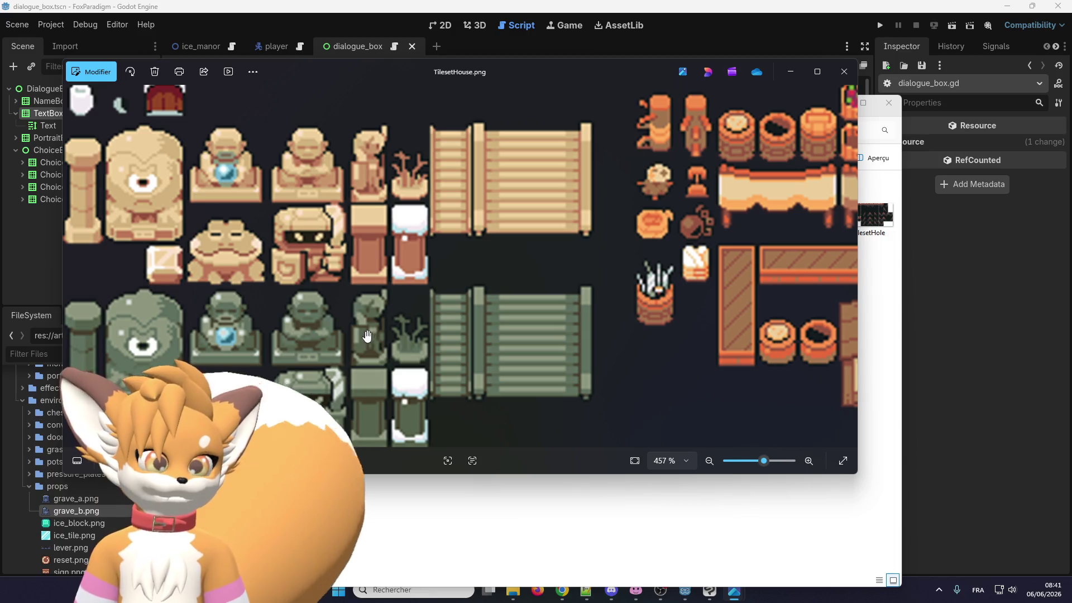
scroll(368, 336, down, 3)
scroll(425, 313, up, 2)
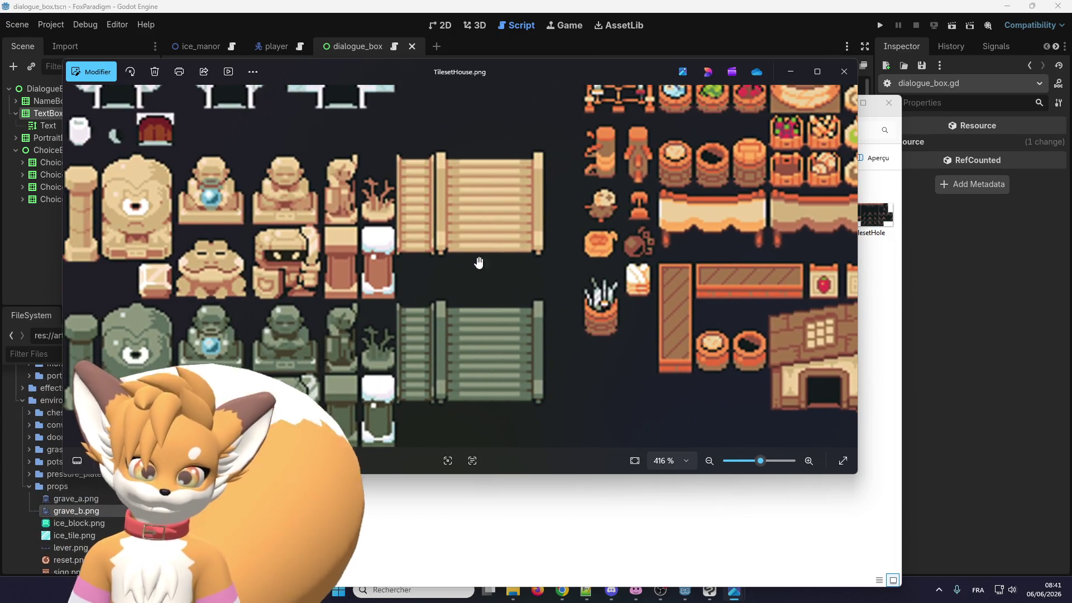
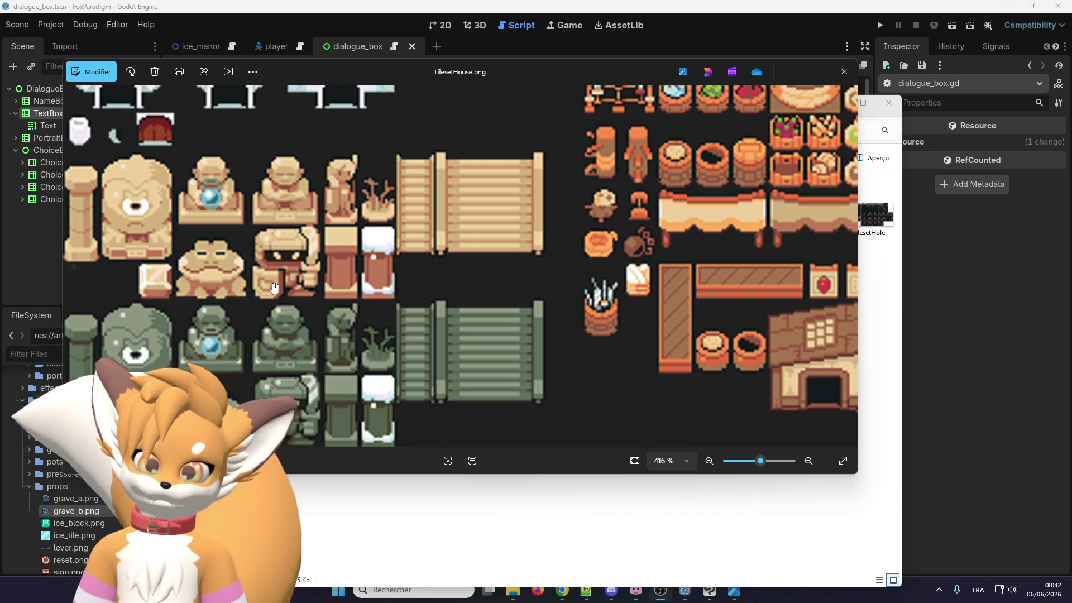
Close the tileset image and the Tilesets folder, then return to the 16x16 grave sprite in Clip Studio Paint
scroll(343, 283, down, 2)
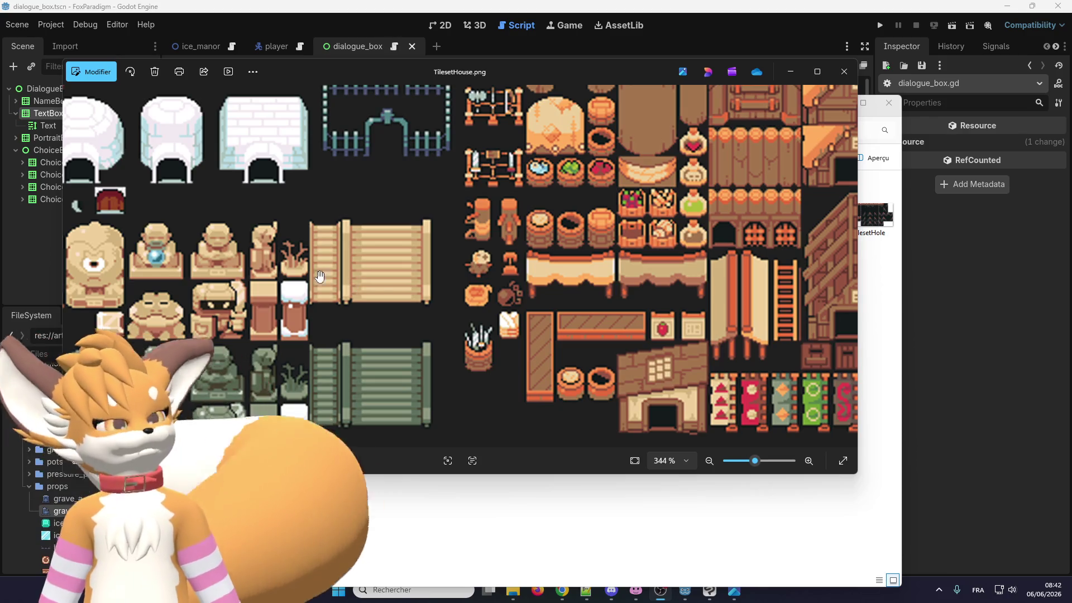
key(alt+F4)
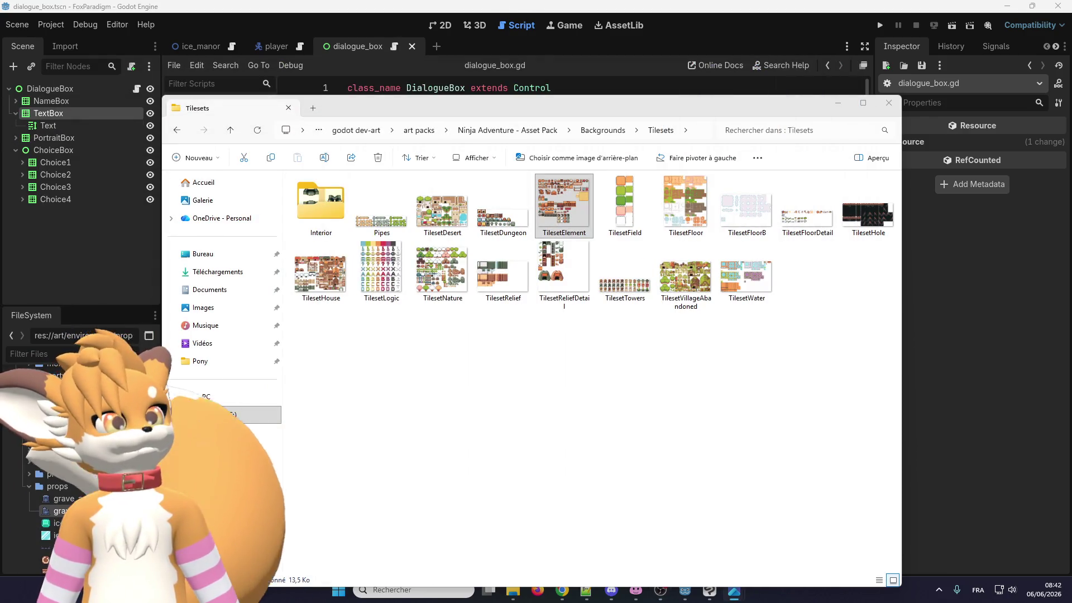
click(836, 106)
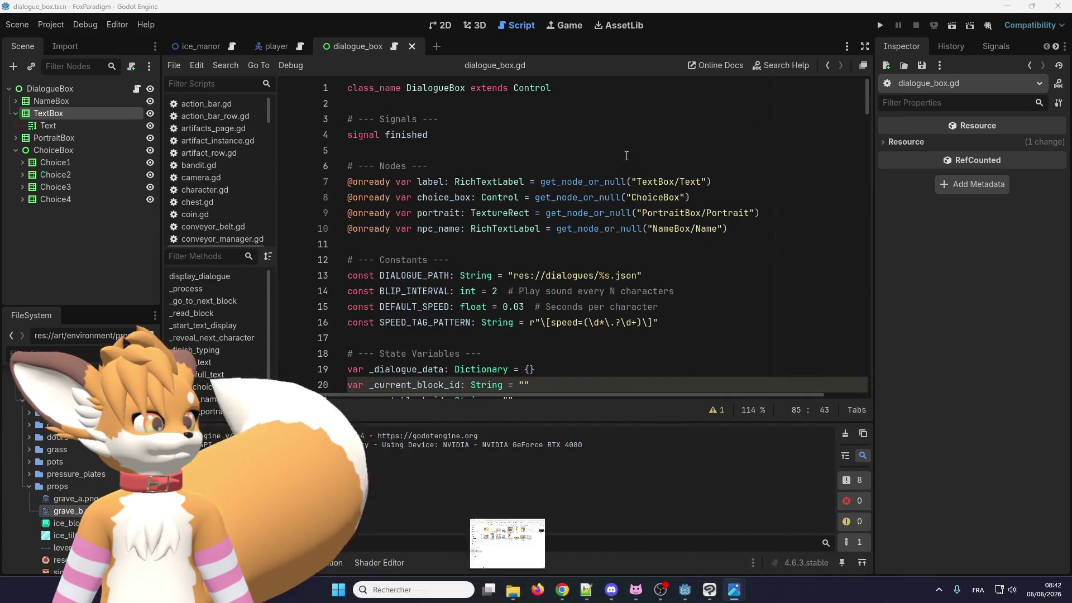
click(710, 589)
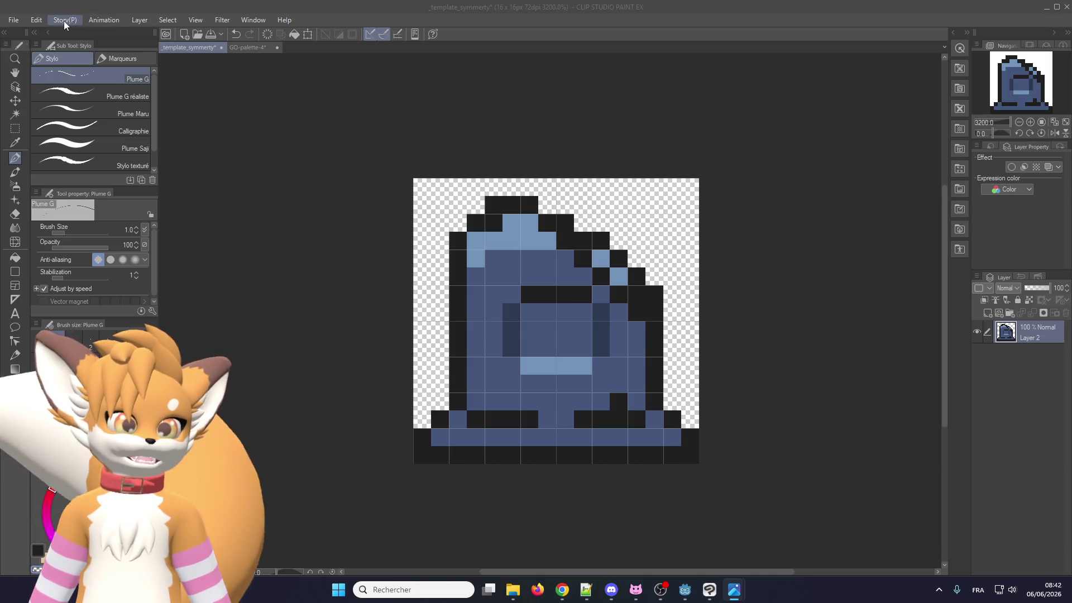
Resize the grave canvas to 16x32 px, anchored bottom-middle so the new space sits above the sprite
click(37, 20)
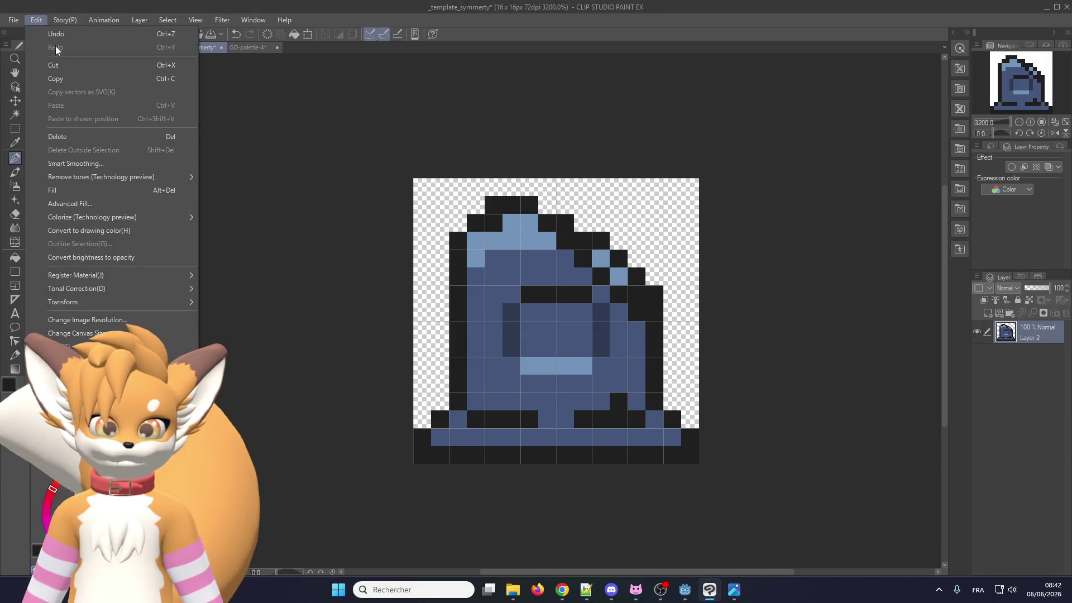
mouse_move(16, 23)
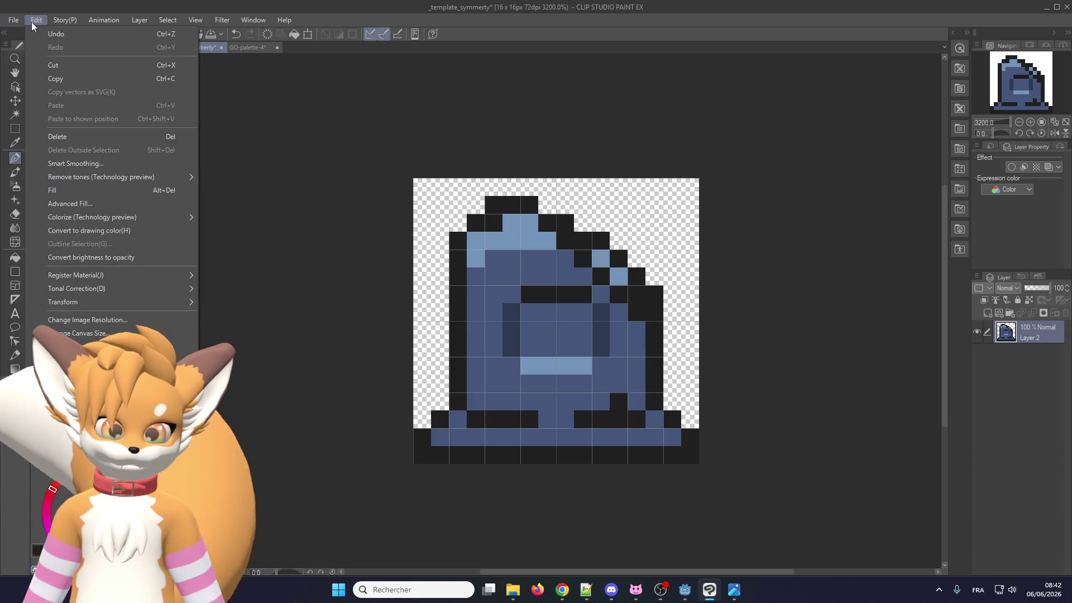
click(81, 333)
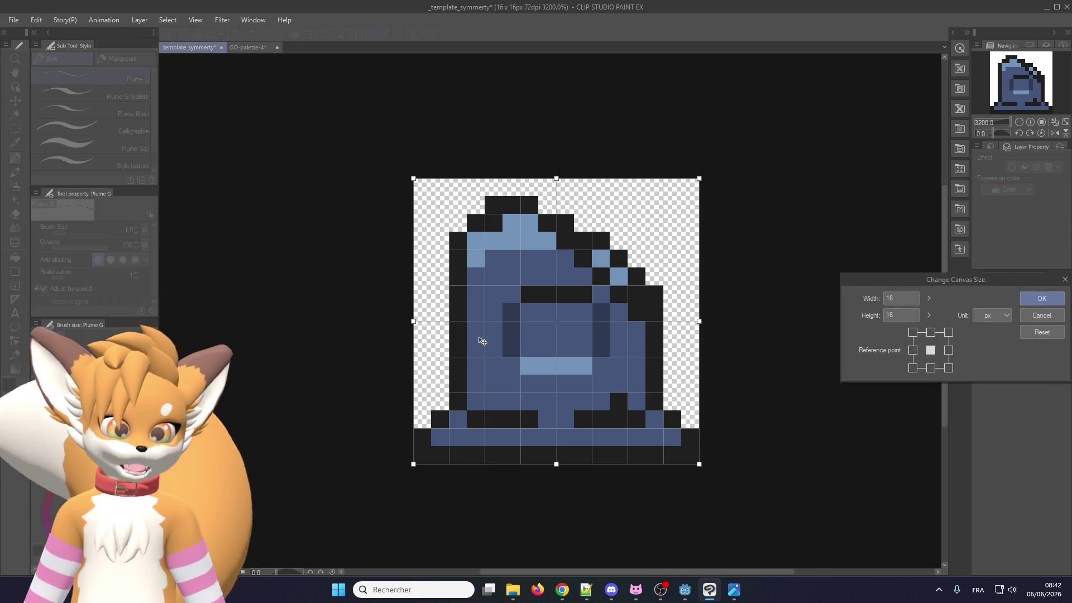
click(930, 368)
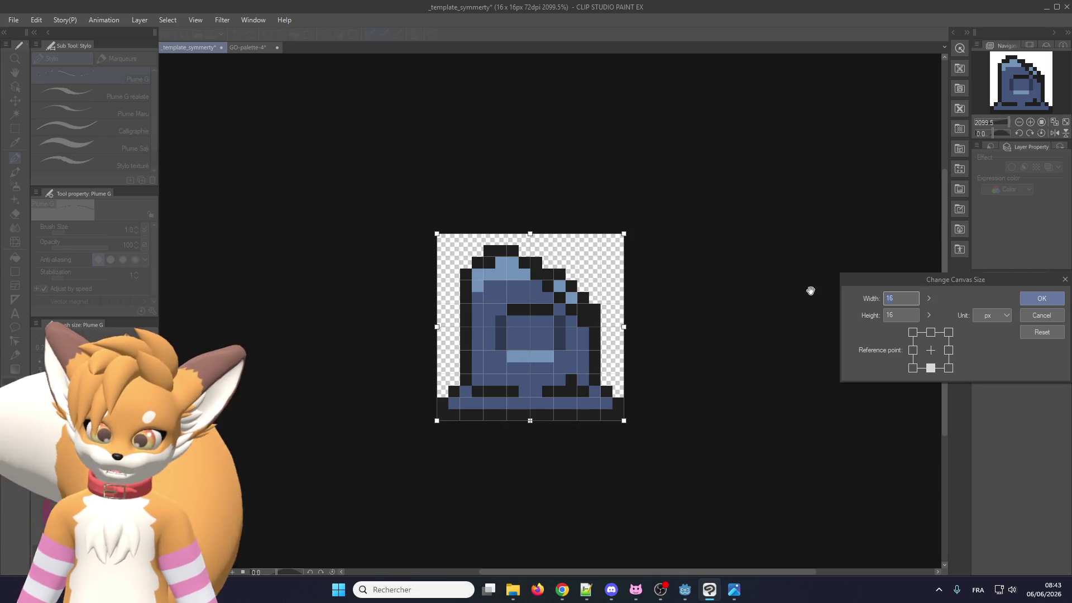
text(32)
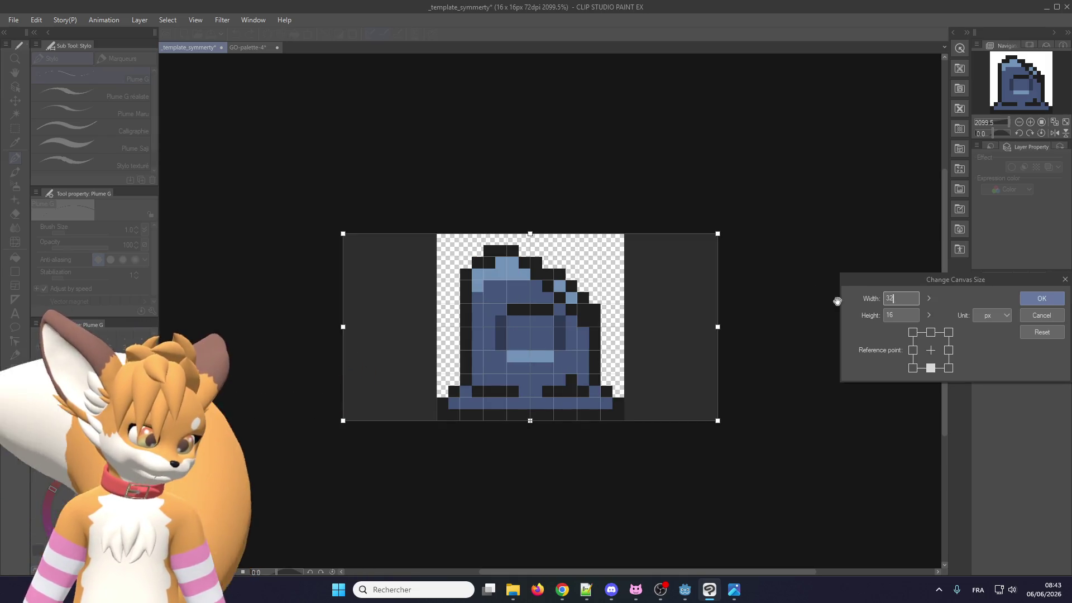
key(BackSpace)
key(BackSpace)
text(16)
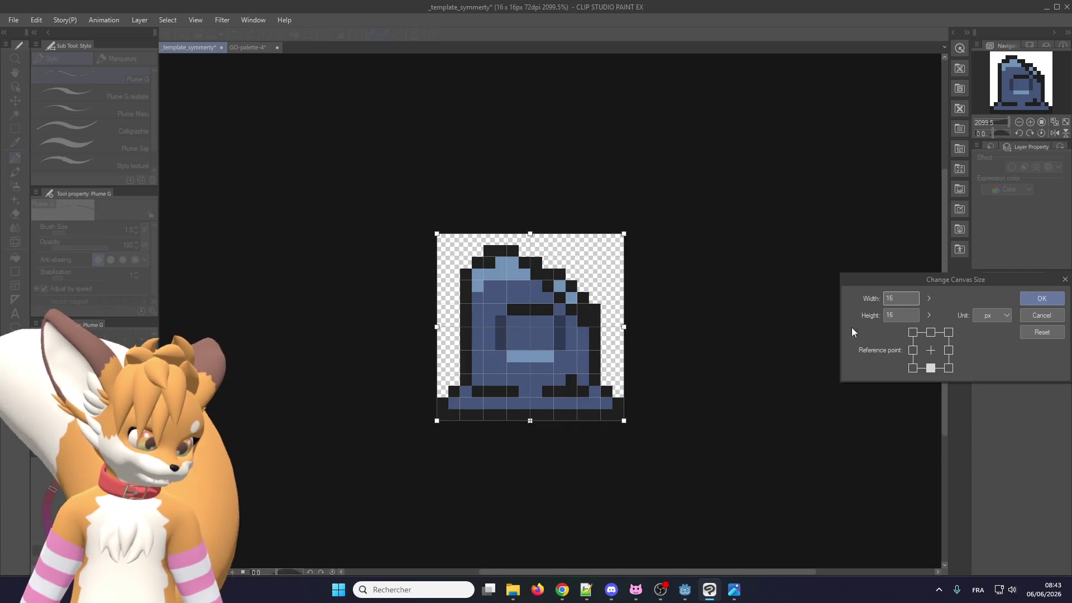
click(886, 317)
text(32)
key(Return)
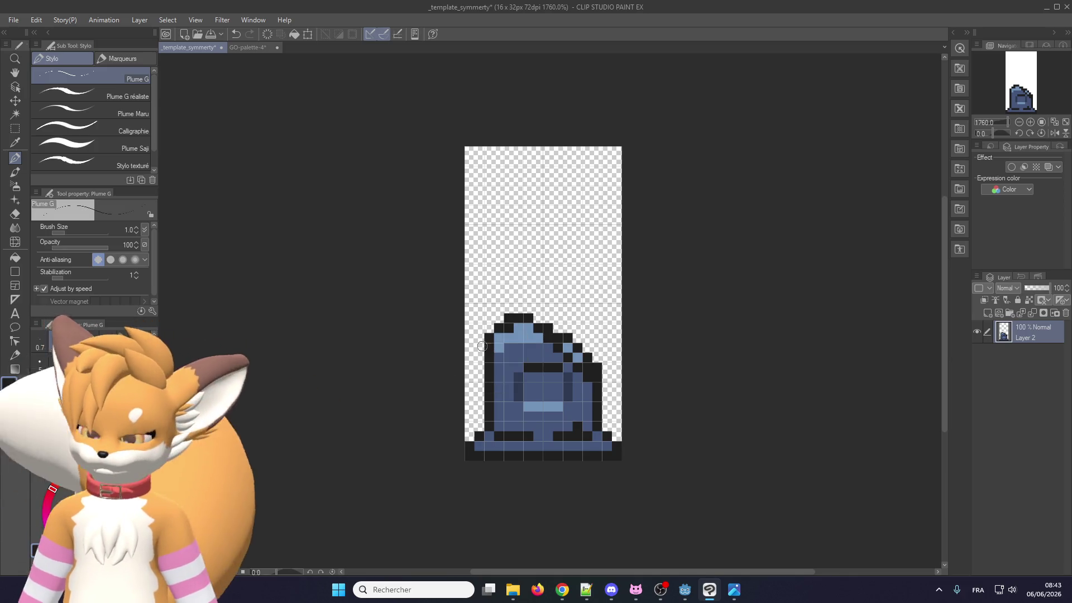
Recolour the grave's dark detail pixels mid blue and rework its bottom rows in navy, blue and black
scroll(480, 362, up, 3)
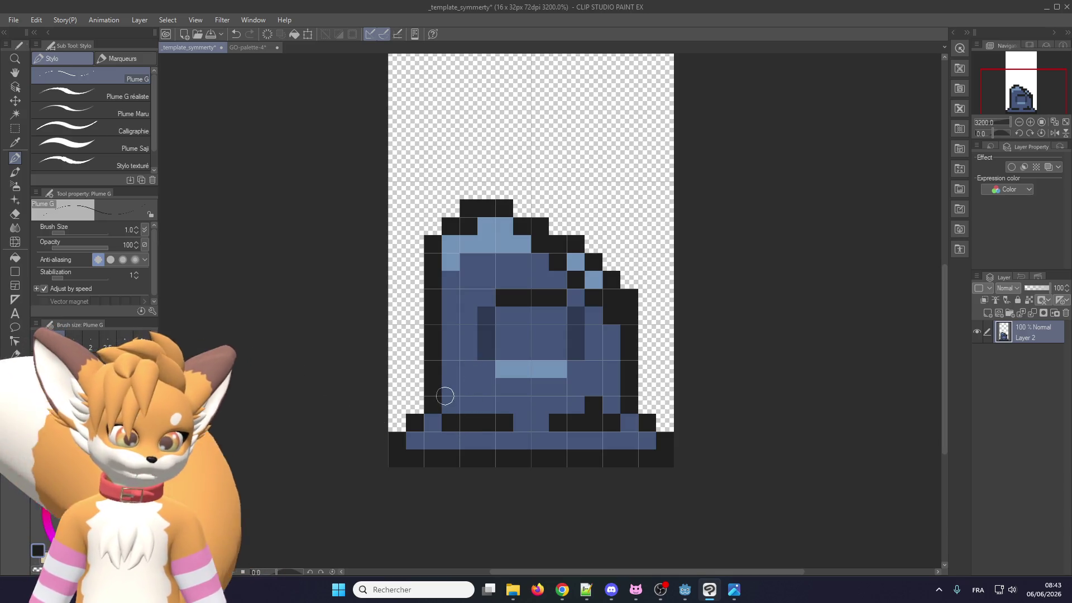
alt+click(455, 315)
drag(486, 315, 487, 349)
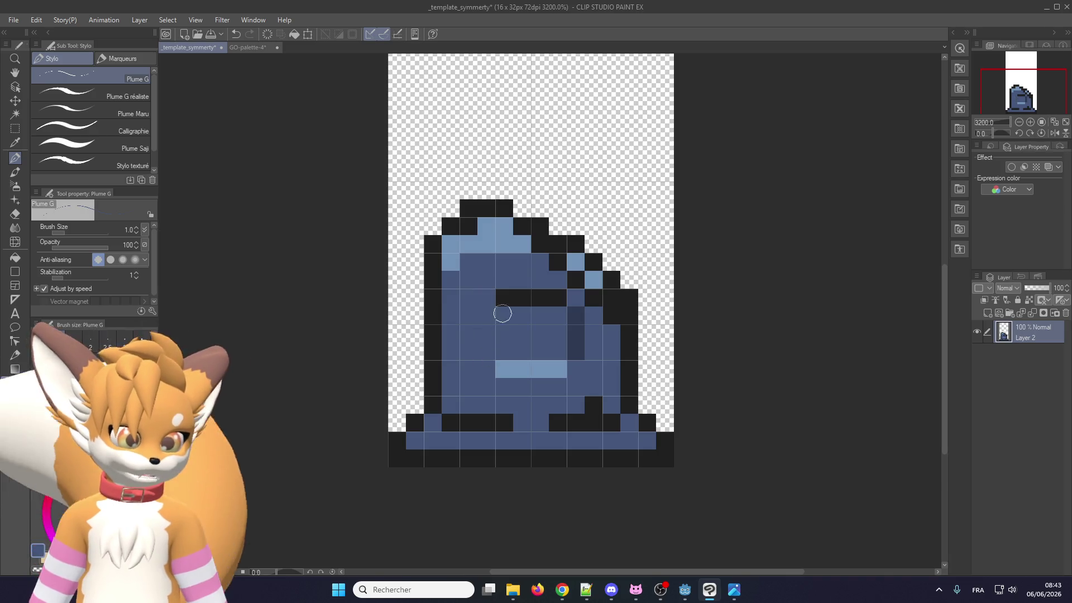
drag(522, 298, 558, 297)
click(504, 298)
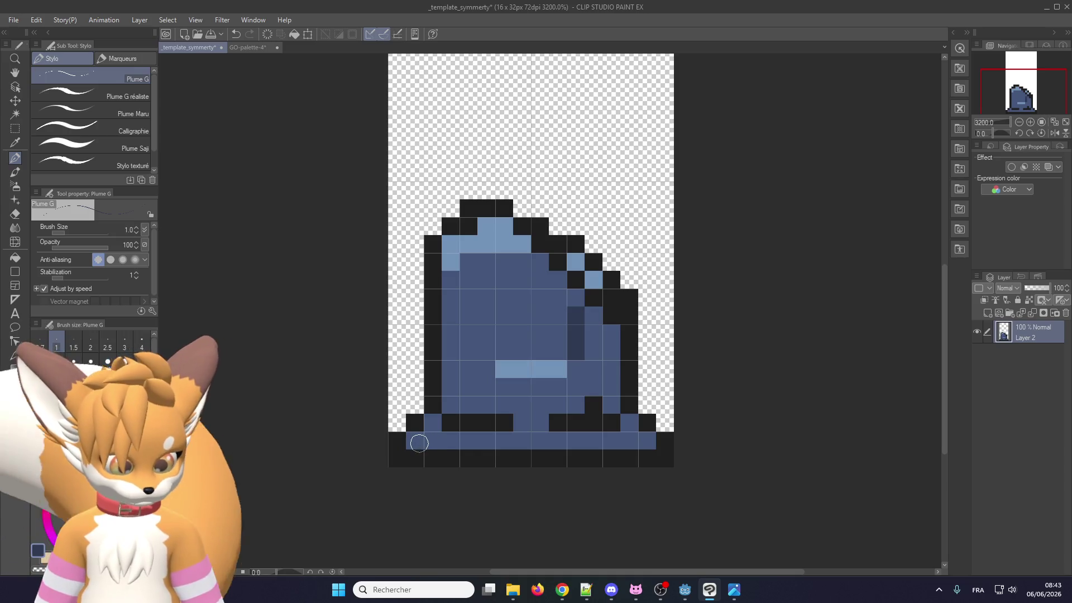
drag(419, 443, 646, 442)
drag(436, 423, 629, 424)
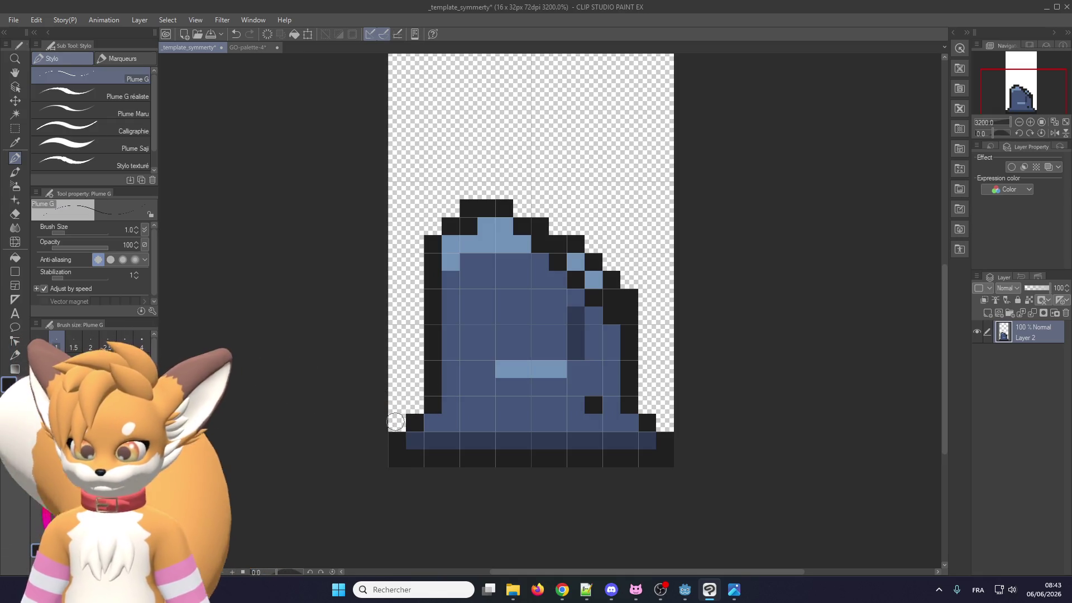
click(393, 422)
drag(412, 404, 397, 404)
Draw black pillar edges rising from both sides of the grave, joined by a top row across the canvas
drag(434, 221, 430, 147)
scroll(545, 222, down, 1)
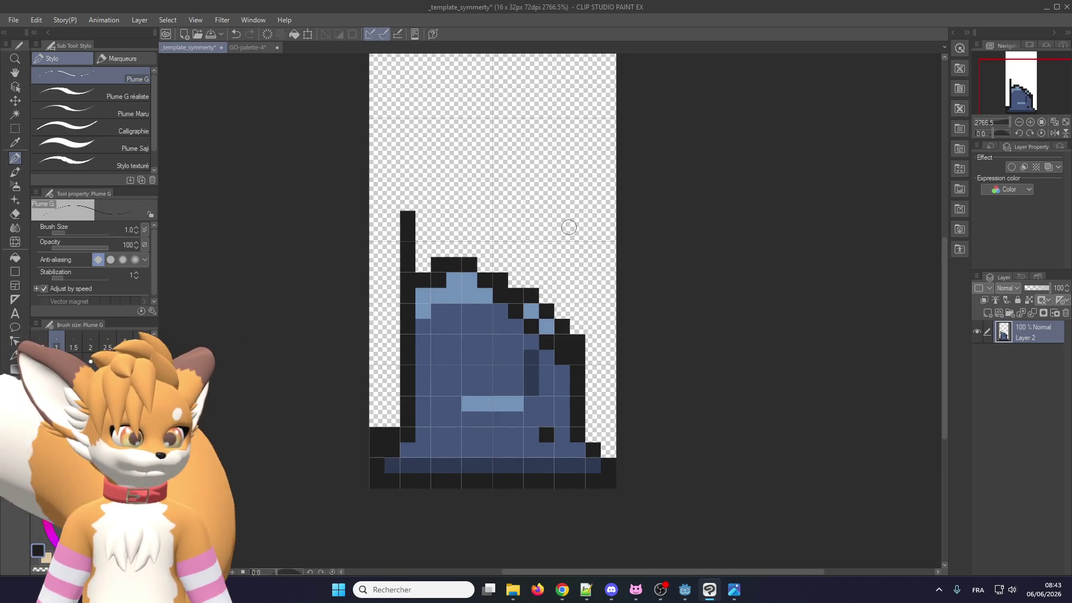
drag(569, 227, 578, 333)
click(561, 228)
scroll(561, 229, down, 1)
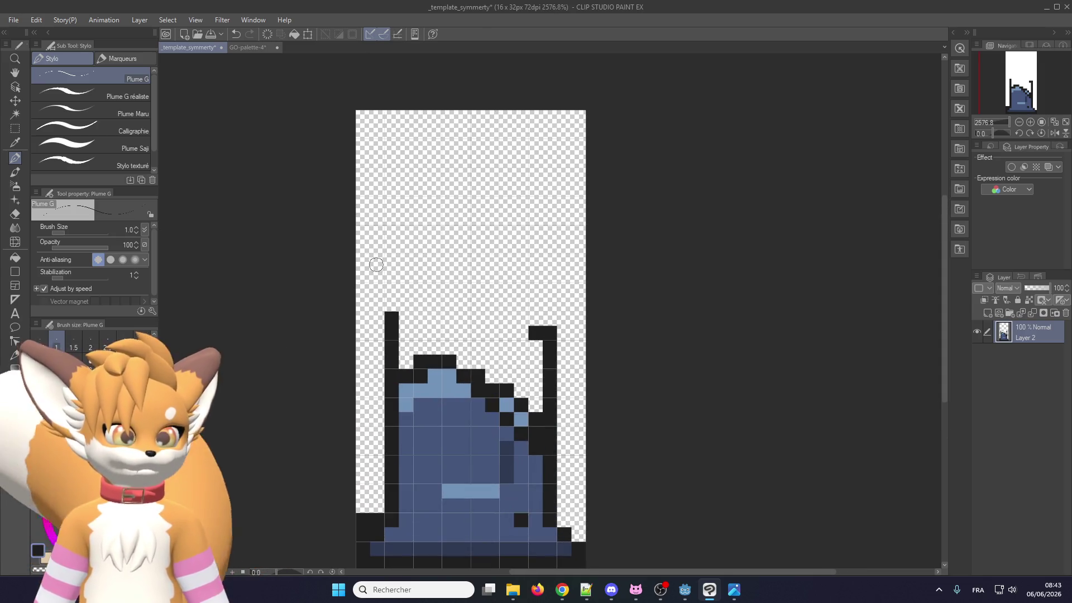
drag(389, 314, 392, 200)
mouse_move(550, 202)
mouse_down()
mouse_move(564, 314)
mouse_move(546, 303)
mouse_up()
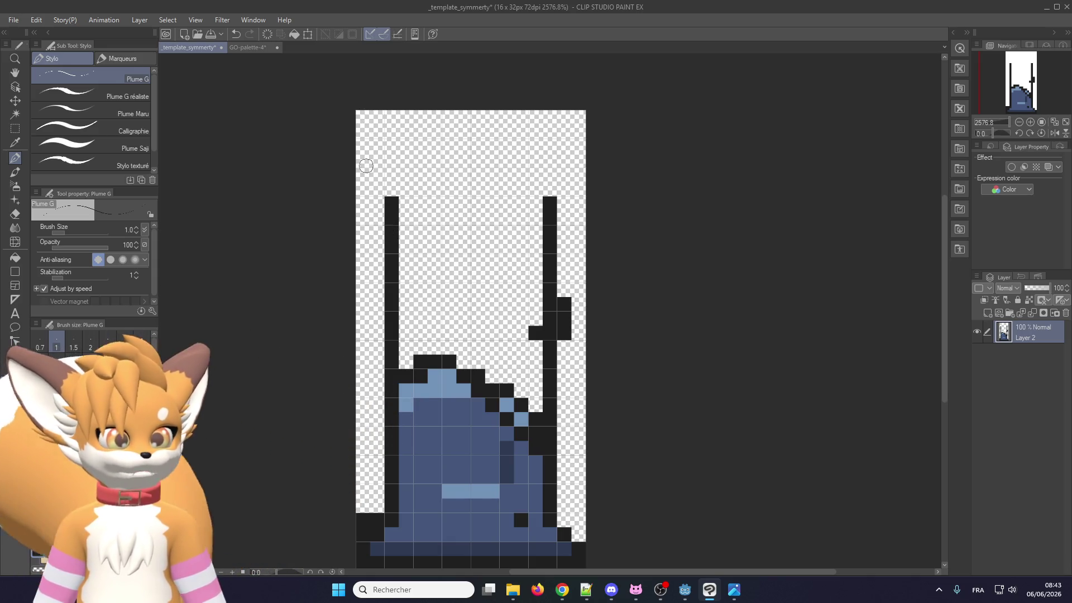
drag(363, 170, 581, 180)
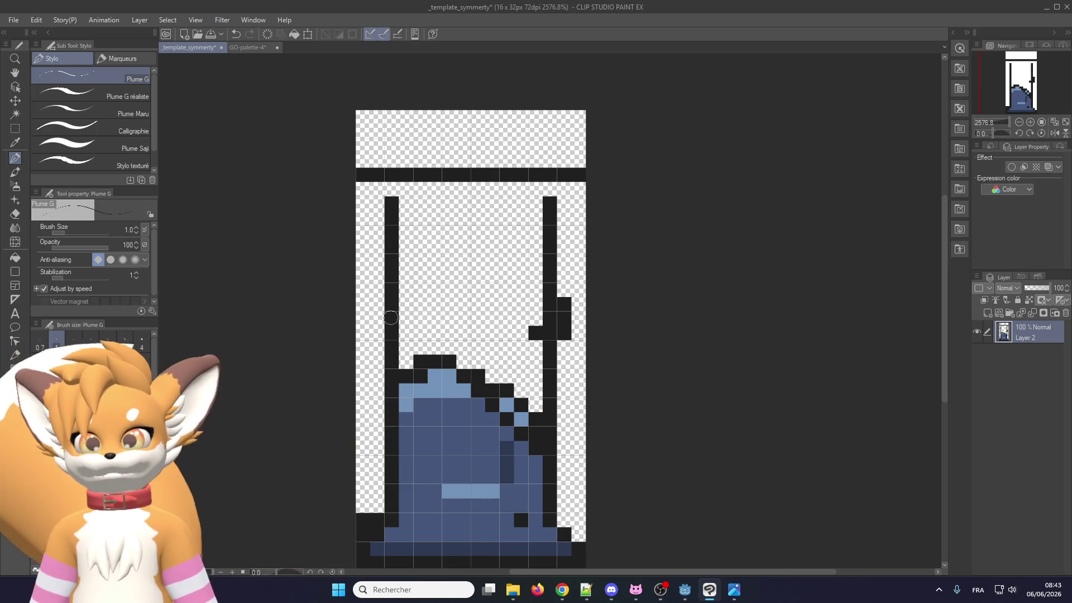
Extend ledge pixels to both canvas edges and erase stray pixels and the upper inner outline lines
click(374, 305)
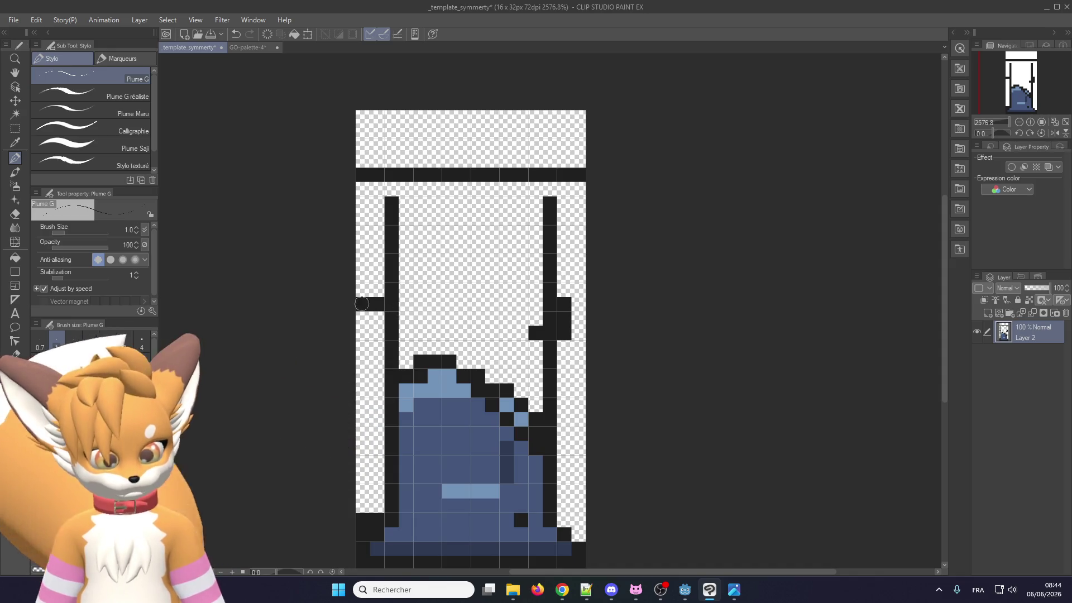
click(362, 303)
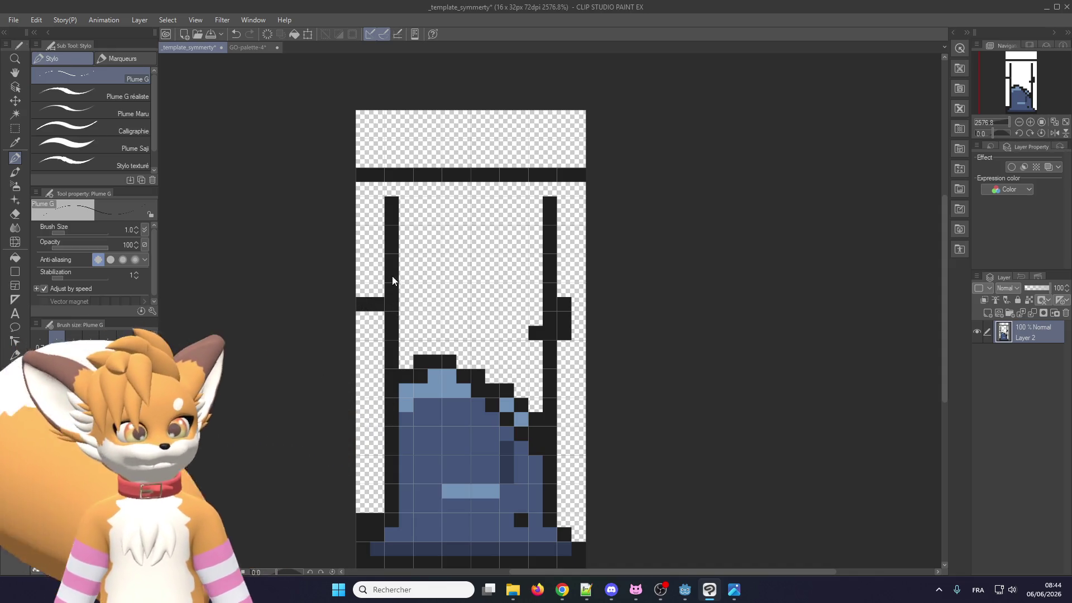
click(578, 304)
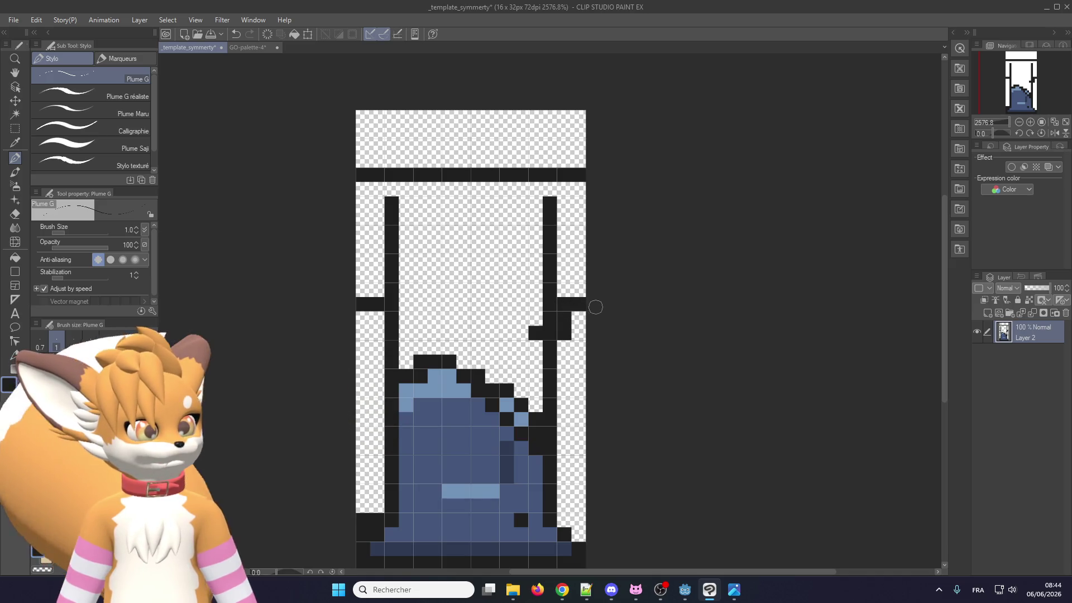
click(535, 333)
click(564, 319)
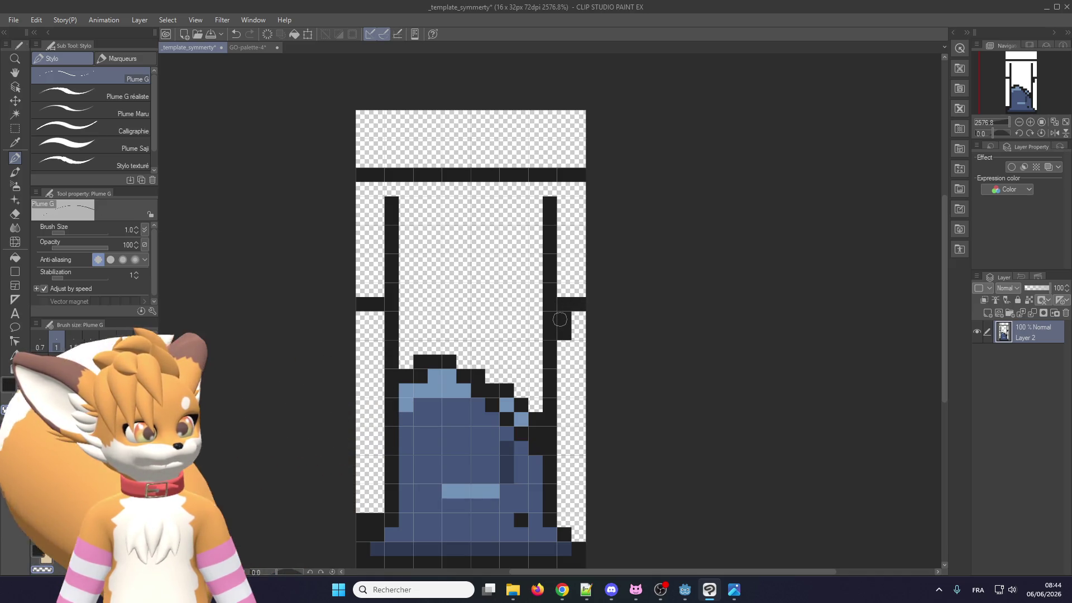
click(564, 333)
drag(549, 212, 550, 295)
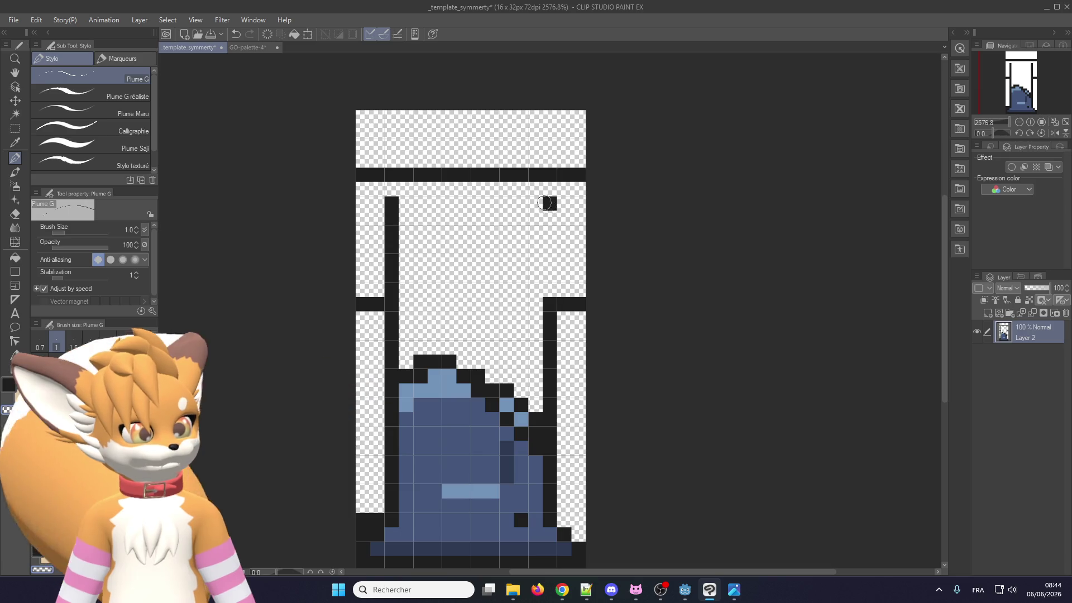
click(550, 204)
drag(391, 203, 395, 291)
Draw the top block's edges along both canvas sides and fill the shaft and top block blue
drag(363, 174, 362, 299)
drag(579, 184, 579, 302)
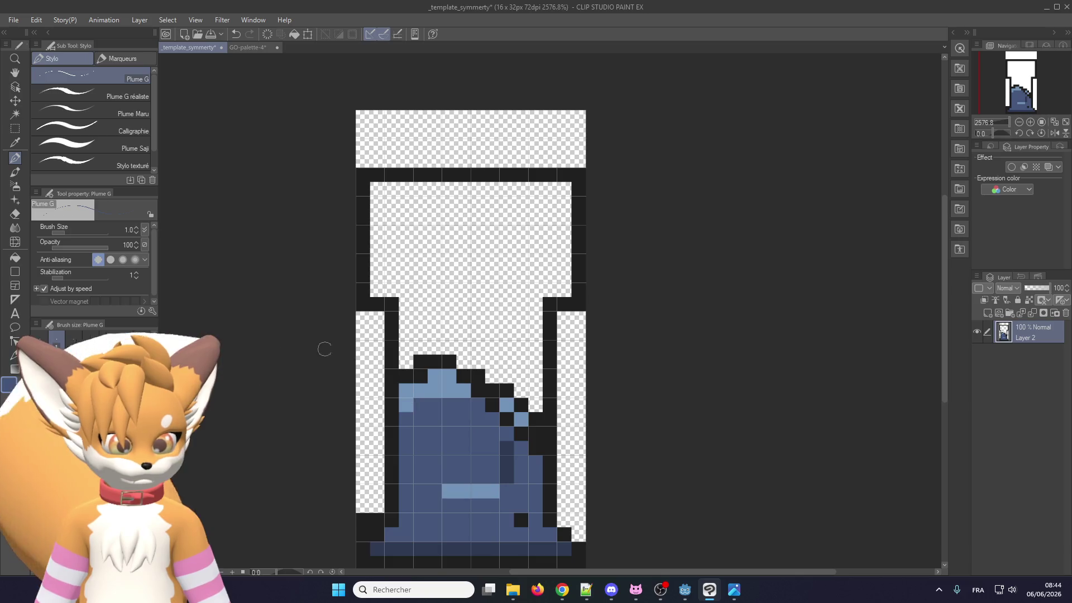
mouse_move(403, 399)
mouse_down()
mouse_move(405, 335)
mouse_move(435, 313)
mouse_move(461, 391)
mouse_move(485, 422)
mouse_move(490, 346)
mouse_move(504, 416)
mouse_move(534, 435)
mouse_move(510, 394)
mouse_move(521, 408)
mouse_move(530, 391)
mouse_move(523, 283)
mouse_move(535, 315)
mouse_move(406, 303)
mouse_up()
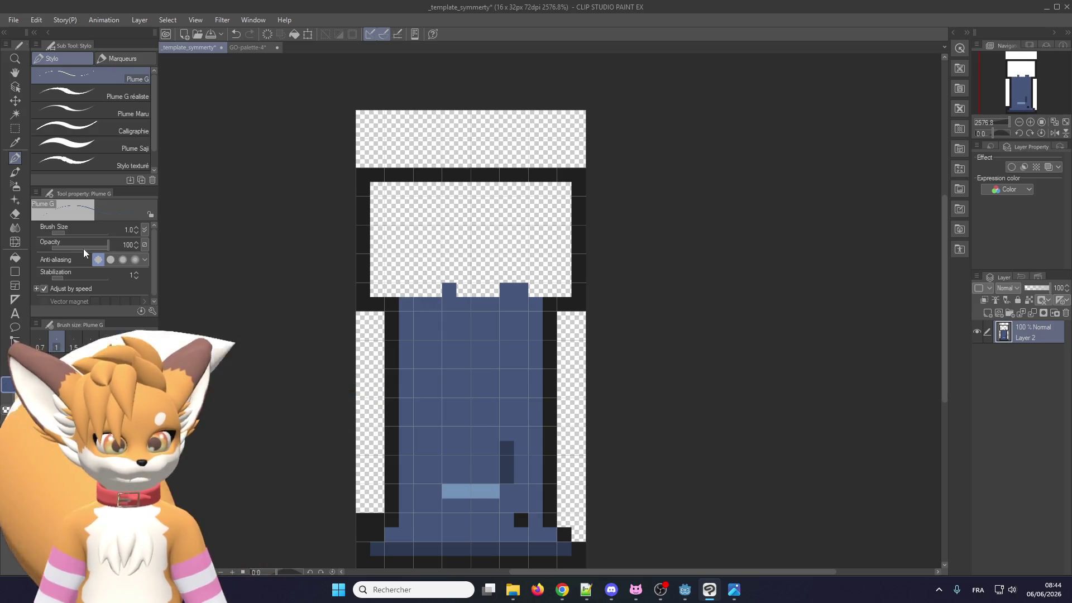
click(15, 257)
click(445, 239)
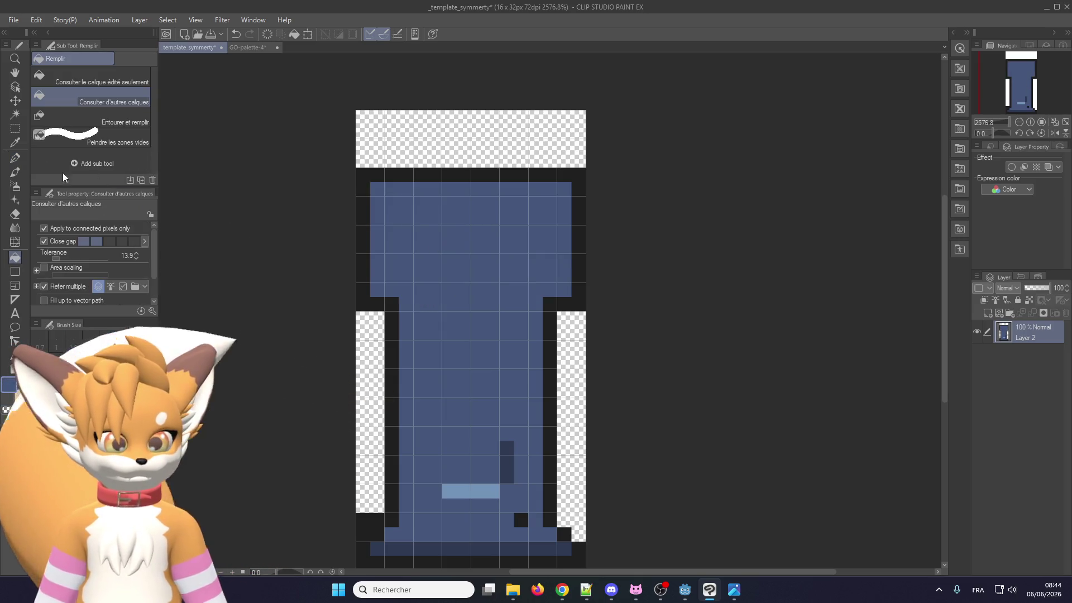
Paint a dark navy shading row under the pillar's top block with the pen
click(16, 160)
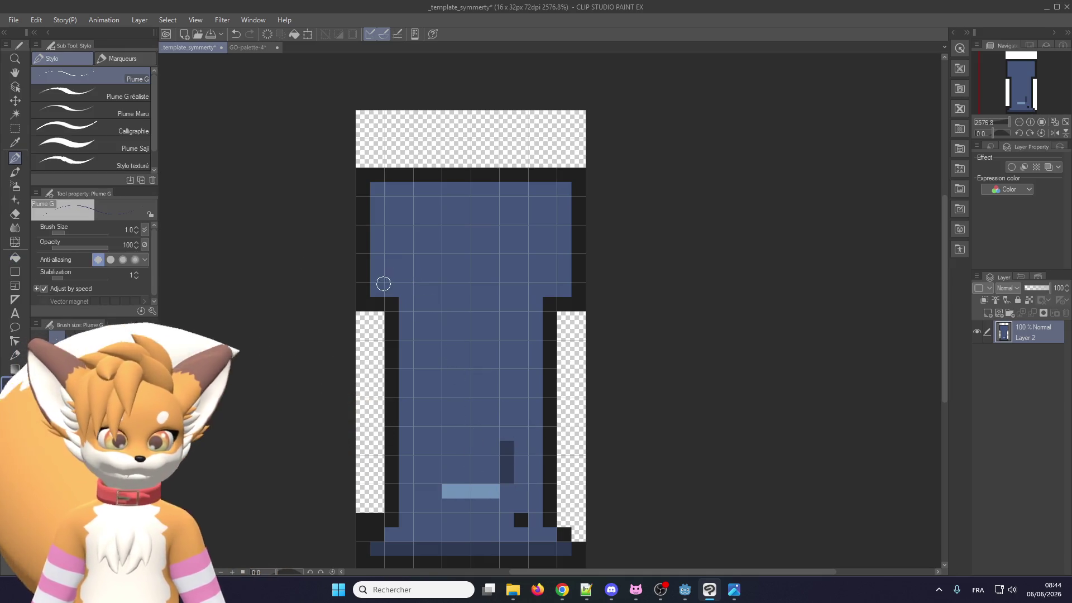
mouse_move(377, 279)
mouse_down()
mouse_move(564, 287)
mouse_move(378, 290)
mouse_up()
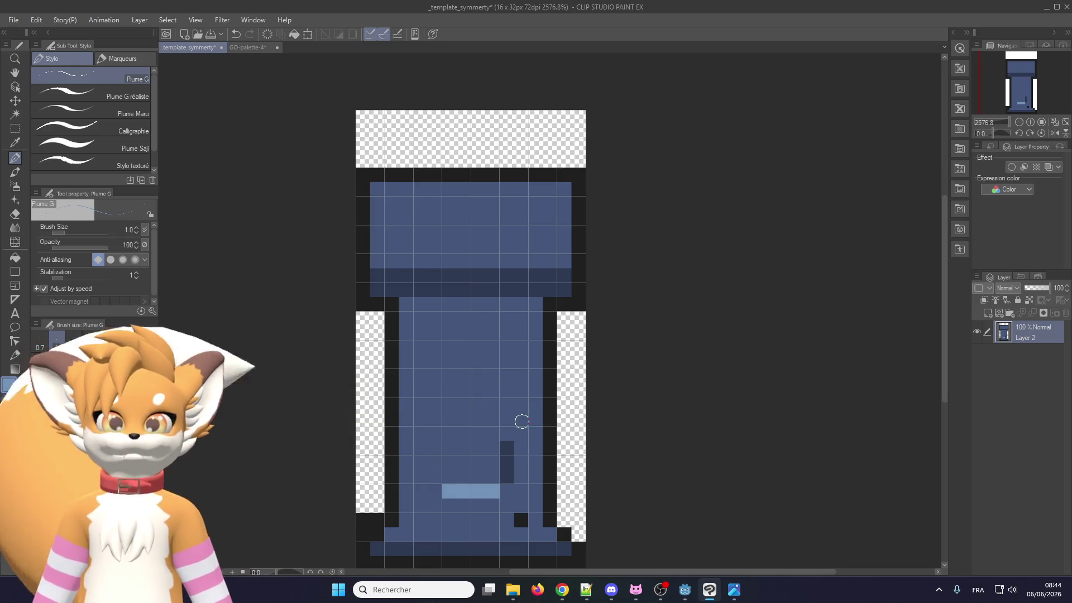
Repaint the shading row body blue and paint the top block's upper rows pale blue, one row lower
alt+click(399, 262)
mouse_move(386, 275)
mouse_down()
mouse_move(553, 275)
mouse_move(486, 290)
mouse_move(438, 289)
mouse_move(567, 275)
mouse_up()
alt+click(467, 493)
mouse_move(383, 190)
mouse_down()
mouse_move(565, 188)
mouse_move(386, 204)
mouse_move(455, 218)
mouse_move(569, 215)
mouse_up()
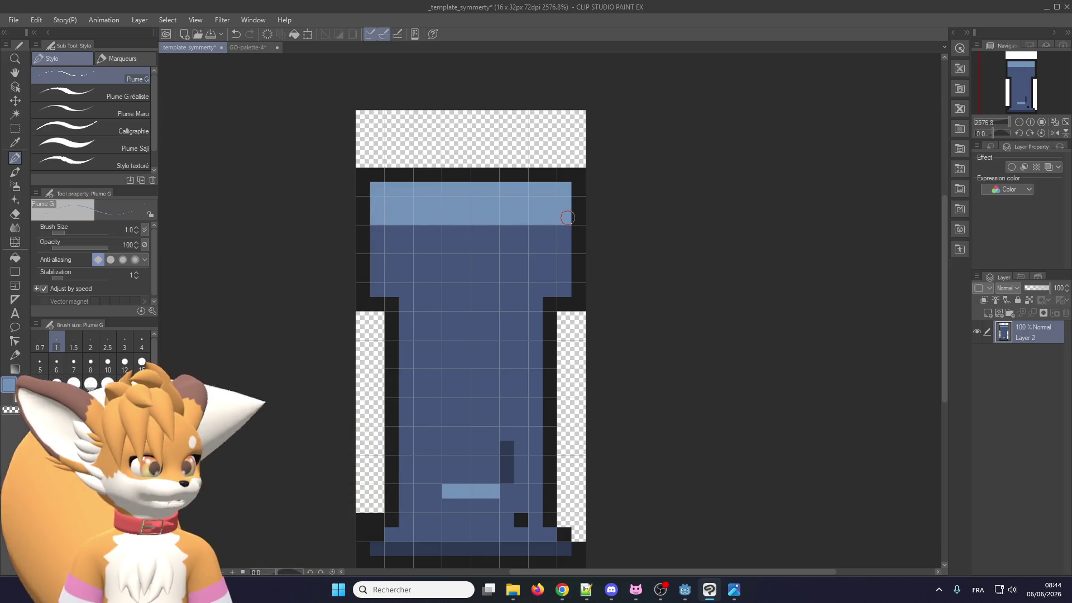
mouse_move(380, 232)
mouse_down()
mouse_move(577, 236)
mouse_move(375, 249)
mouse_up()
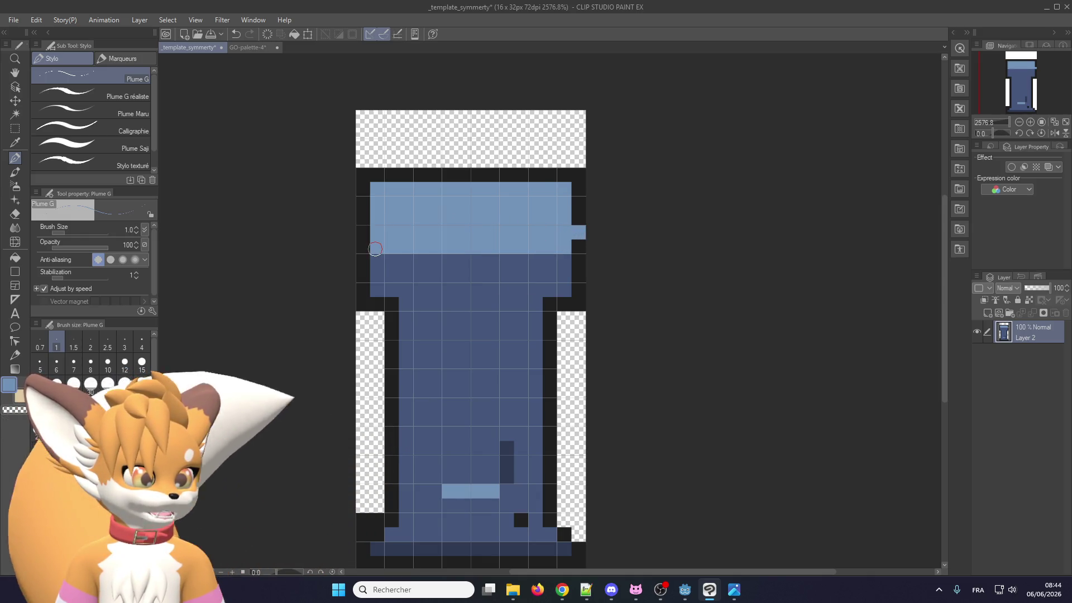
click(581, 237)
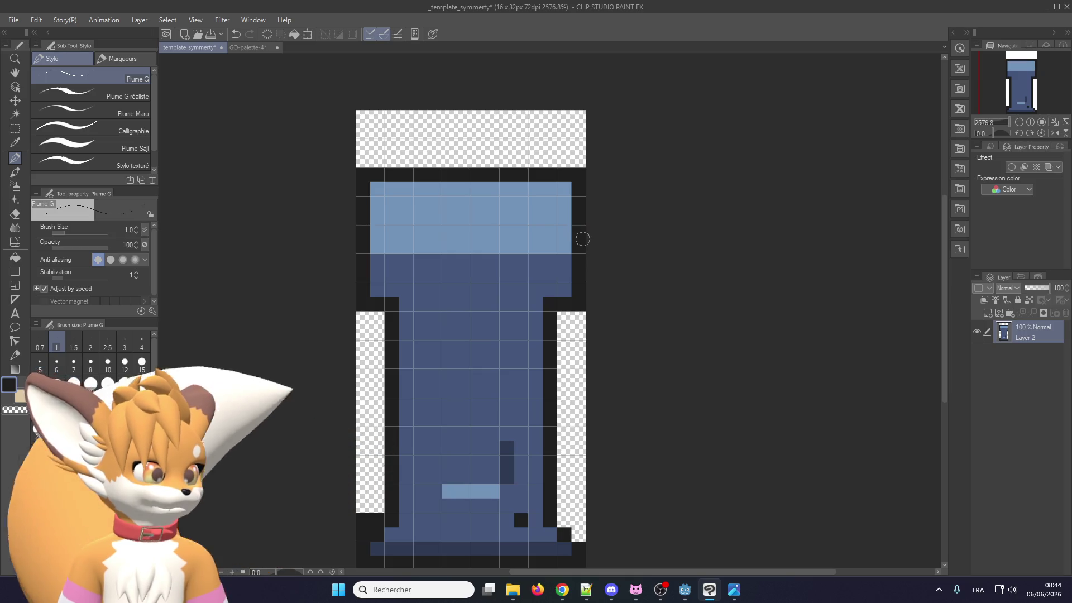
alt+click(435, 239)
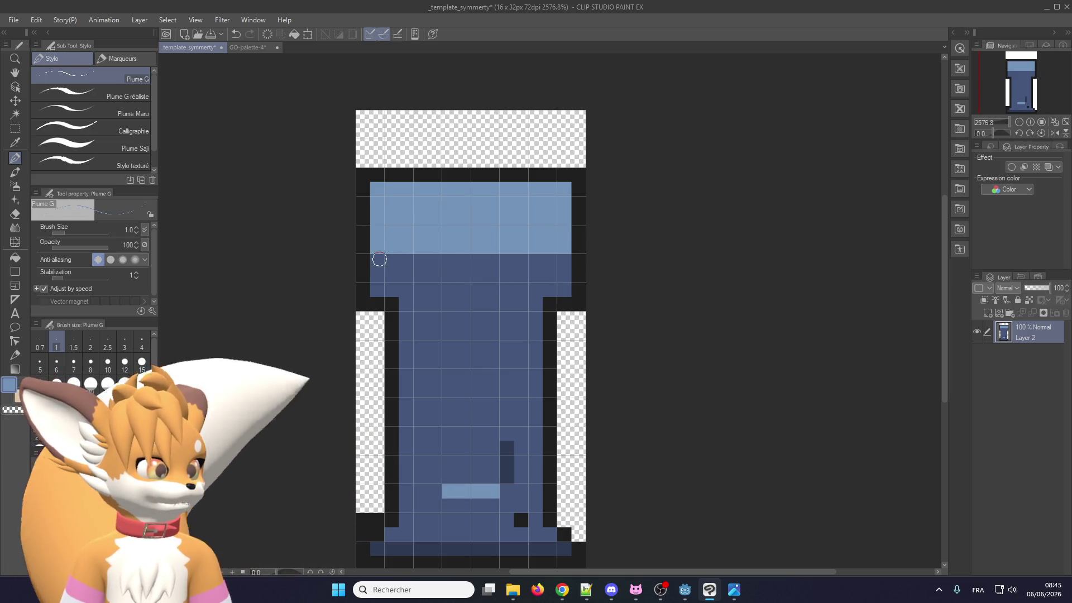
drag(376, 258, 561, 260)
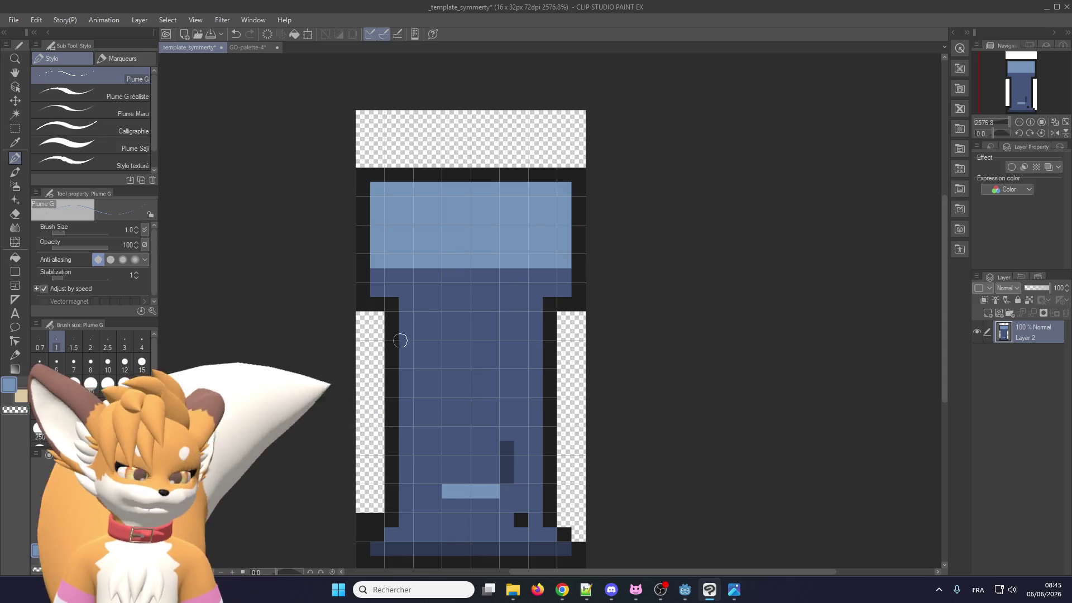
Paint two dark navy shadow rows atop the shaft, just beneath the capital
alt+click(505, 464)
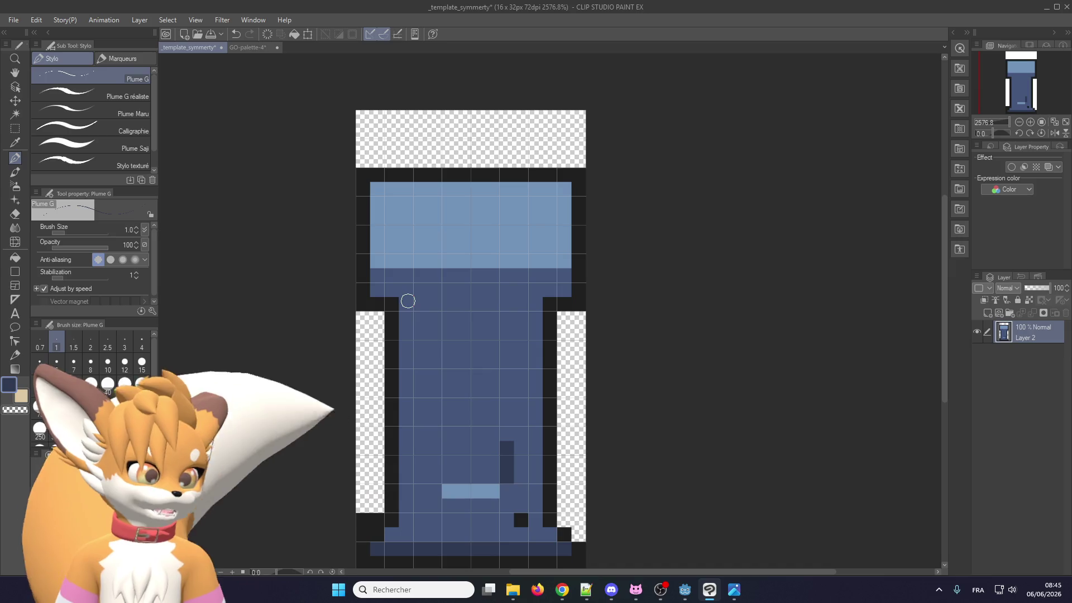
drag(409, 303, 527, 303)
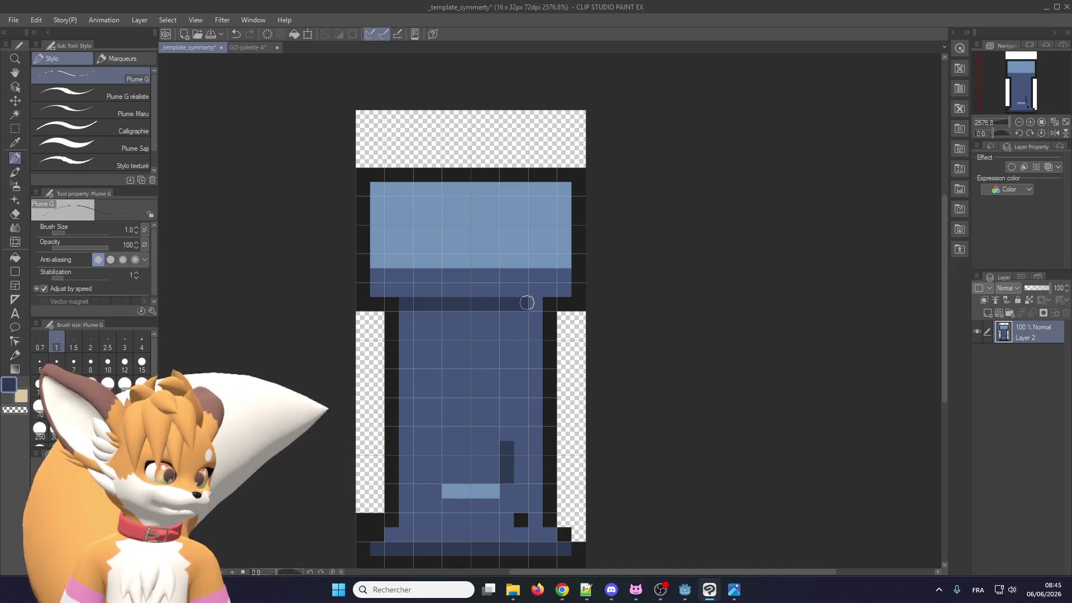
drag(414, 317, 511, 317)
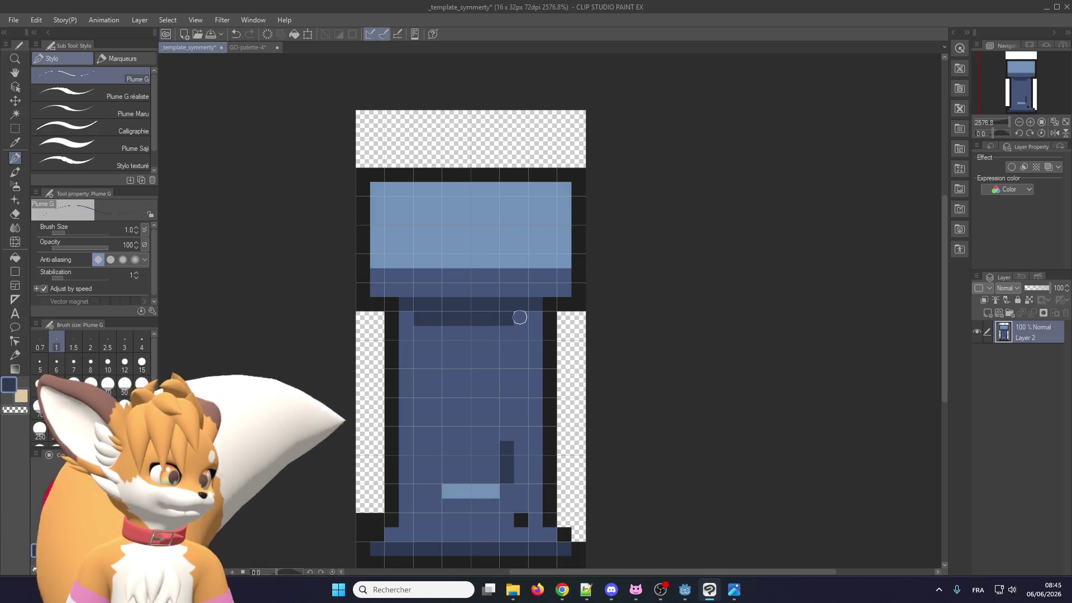
click(521, 317)
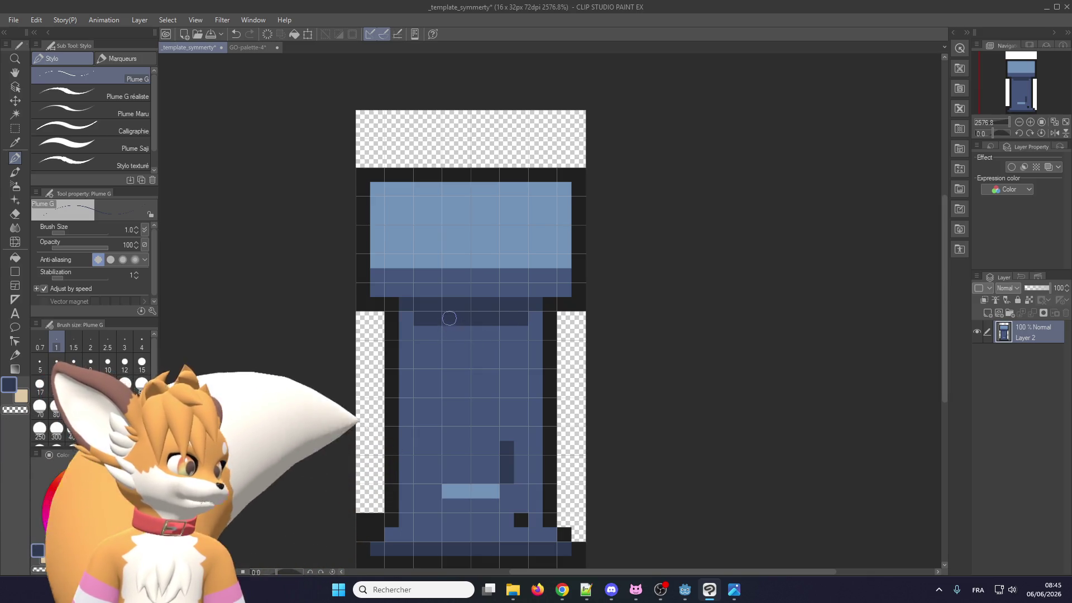
alt+click(428, 279)
alt+click(428, 279)
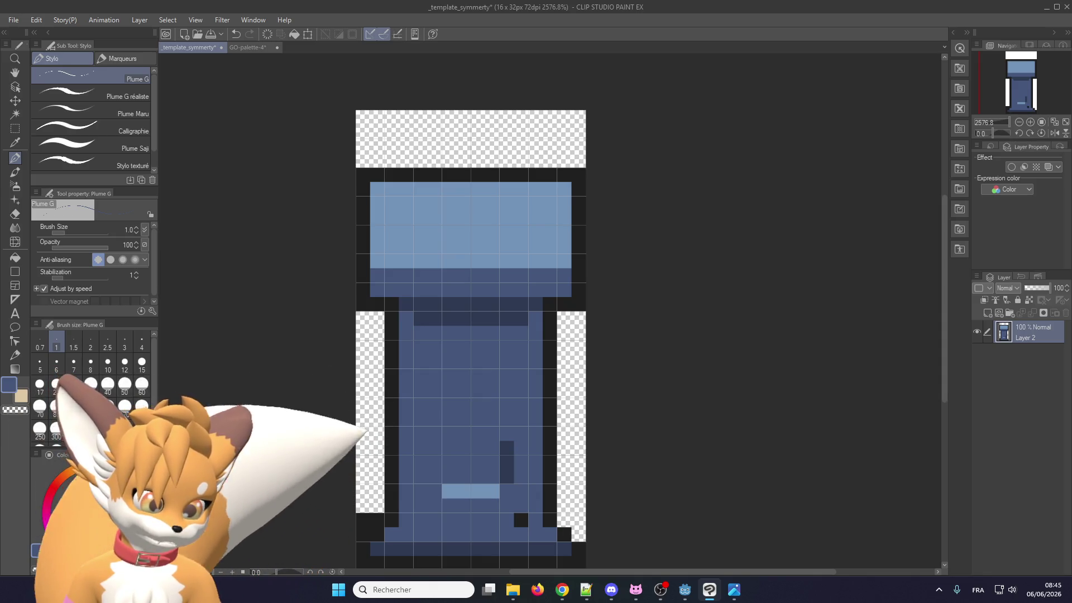
click(38, 551)
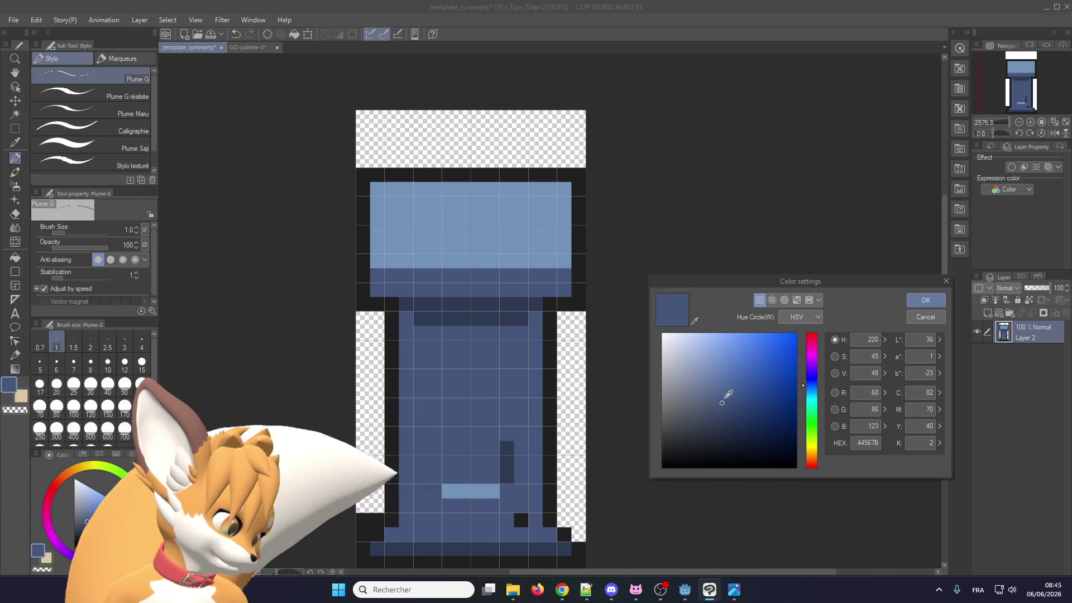
Set the drawing colour to the lighter blue 465B85, undoing a trial stroke on the shaft
click(728, 395)
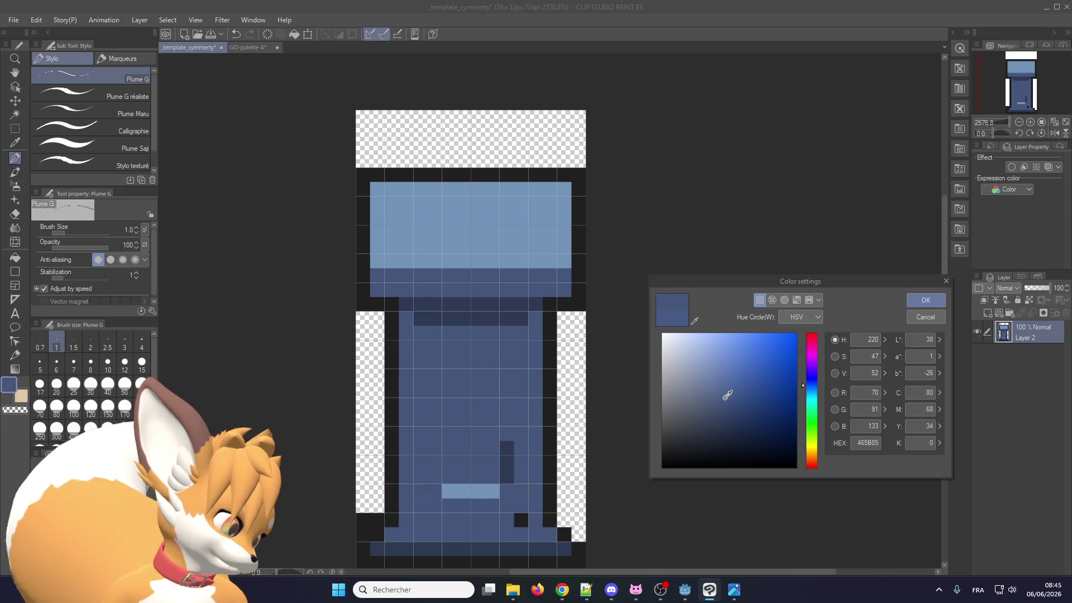
click(925, 300)
drag(470, 368, 421, 347)
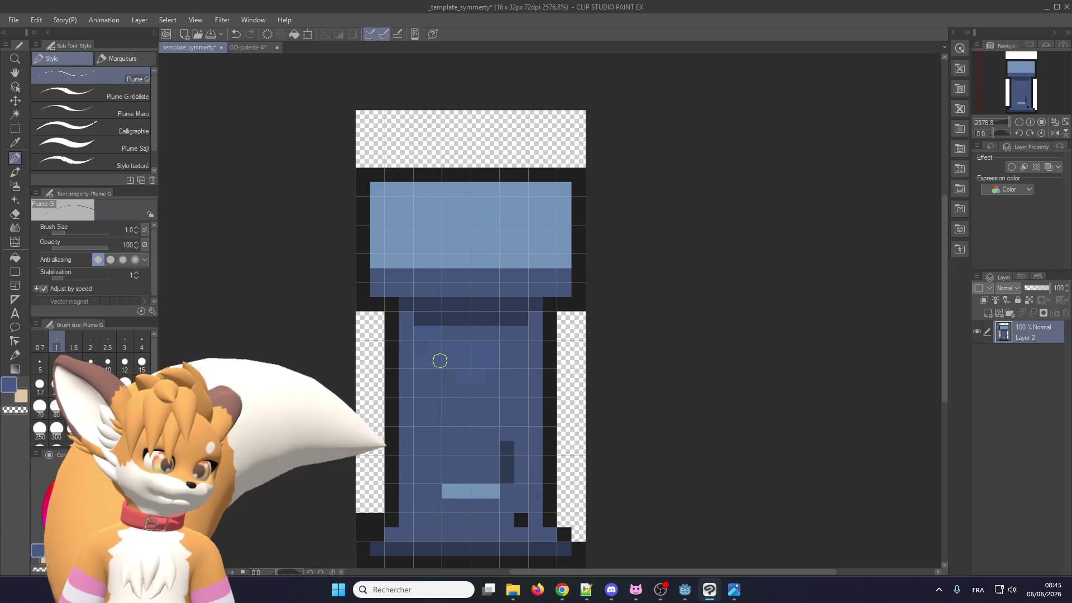
key(ctrl+z)
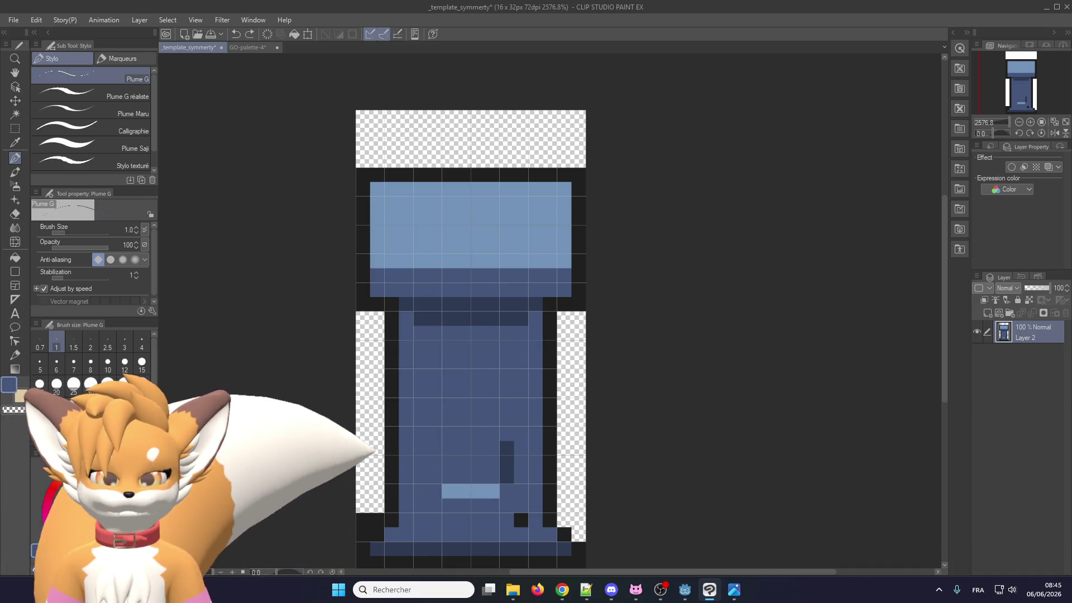
Paint a pale blue band across the pillar's base above a dark blue bottom row
key(alt+Tab)
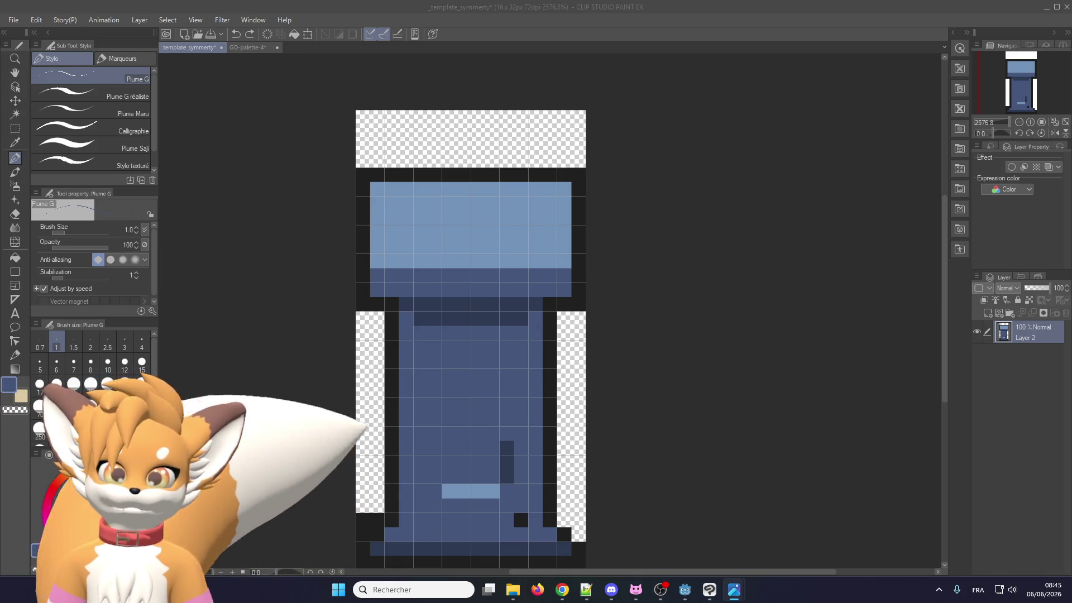
alt+click(455, 491)
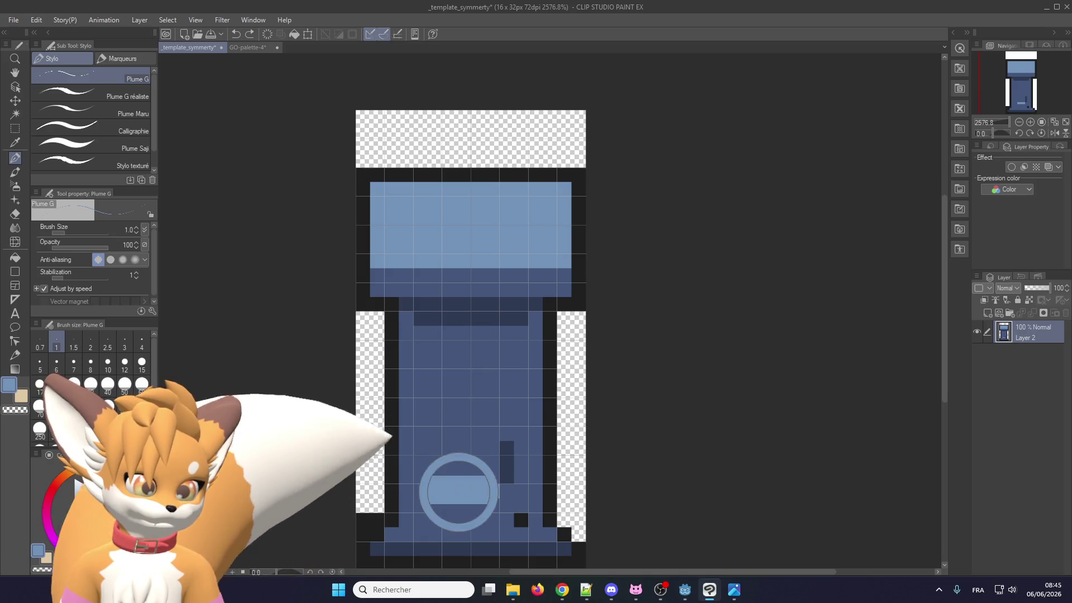
drag(386, 533, 550, 533)
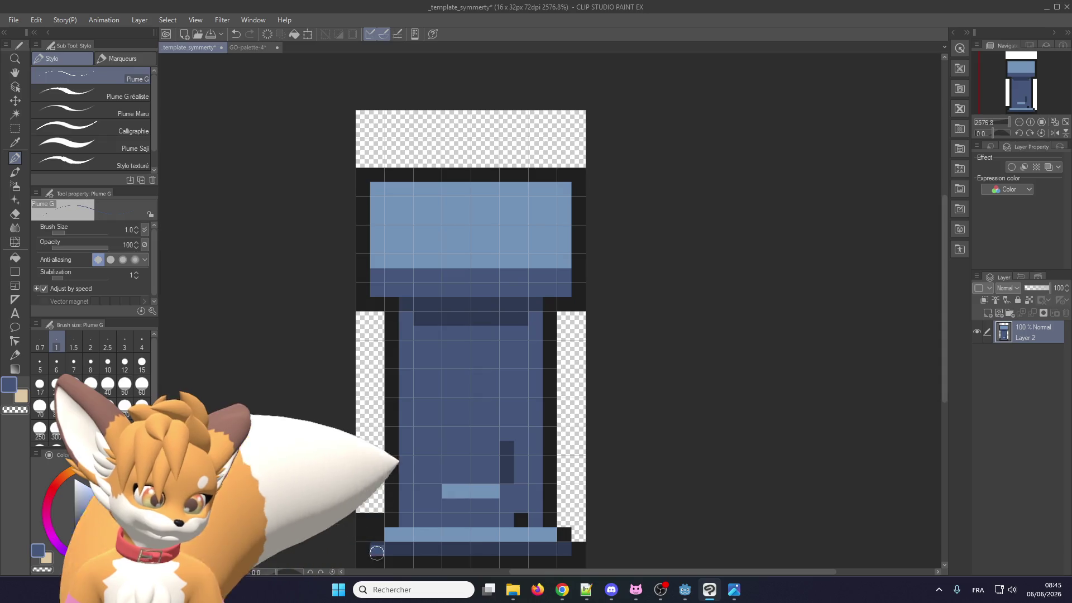
drag(564, 534, 377, 533)
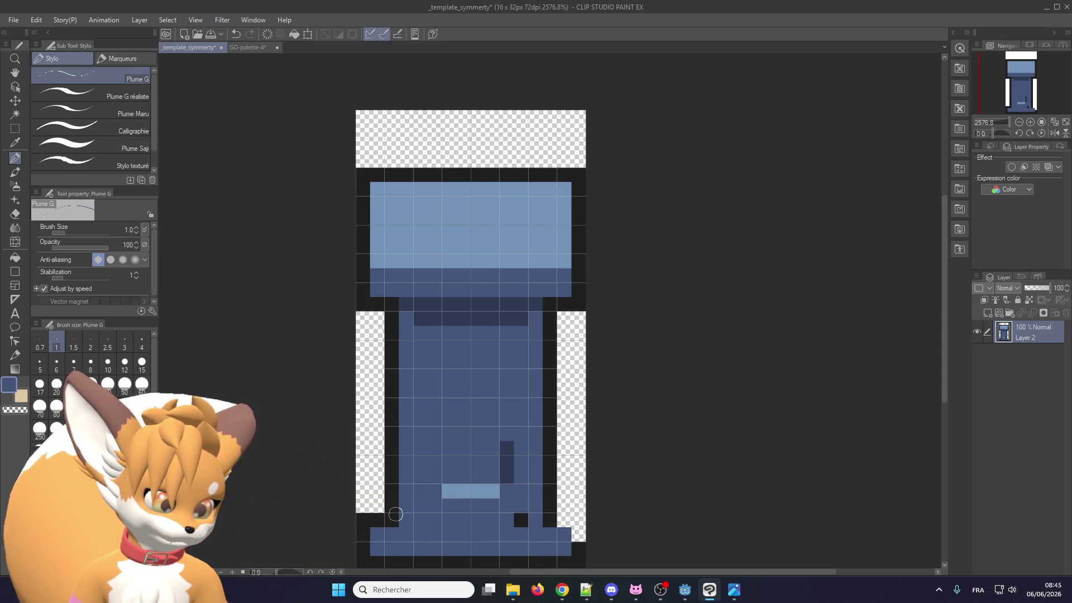
alt+click(467, 493)
mouse_move(381, 525)
mouse_down()
mouse_move(554, 521)
mouse_move(556, 505)
mouse_move(380, 500)
mouse_move(516, 491)
mouse_move(561, 493)
mouse_move(564, 514)
mouse_up()
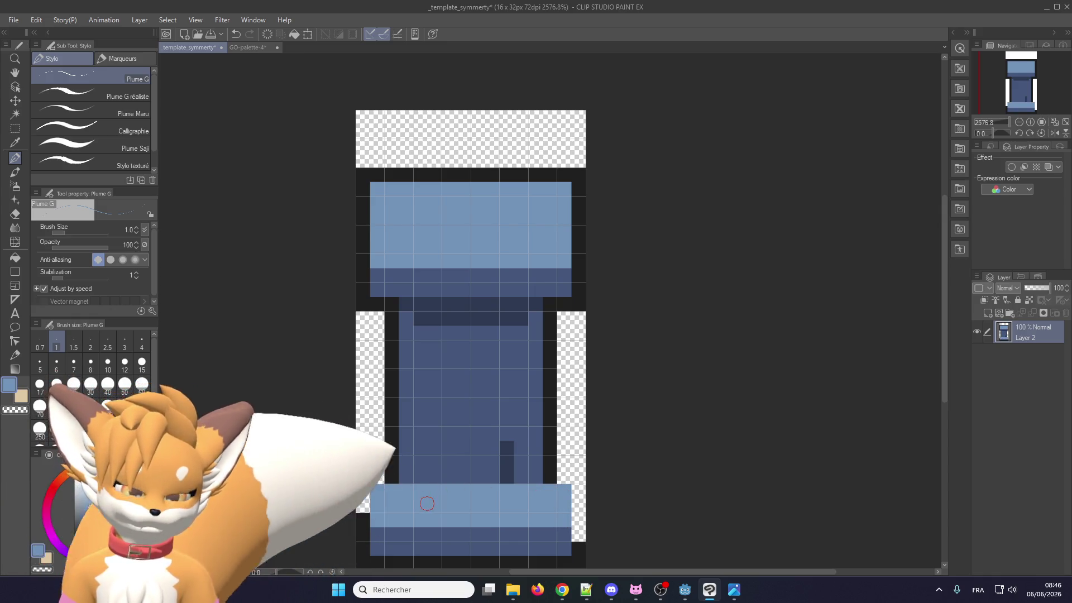
Paint dark navy grooves down both sides of the shaft and a stepped shadow band above the base
alt+click(359, 515)
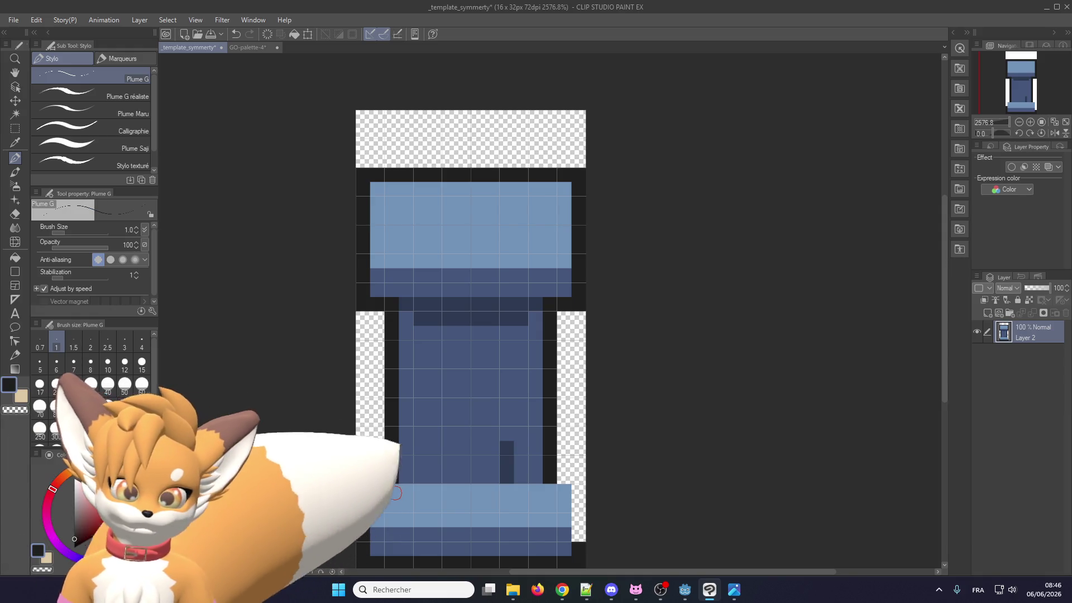
alt+click(518, 469)
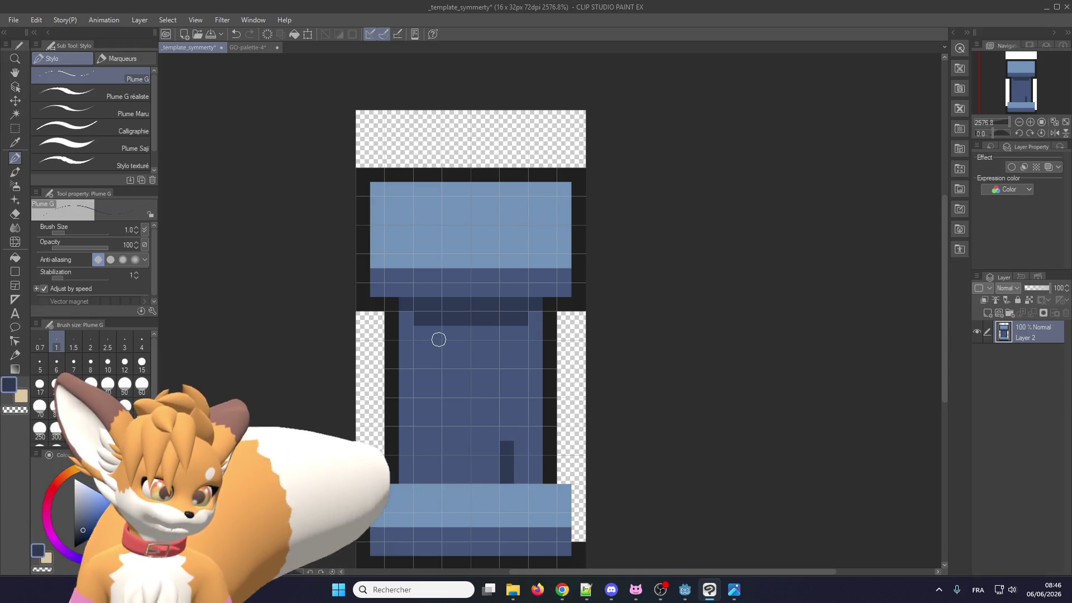
drag(440, 333, 434, 483)
drag(507, 336, 508, 452)
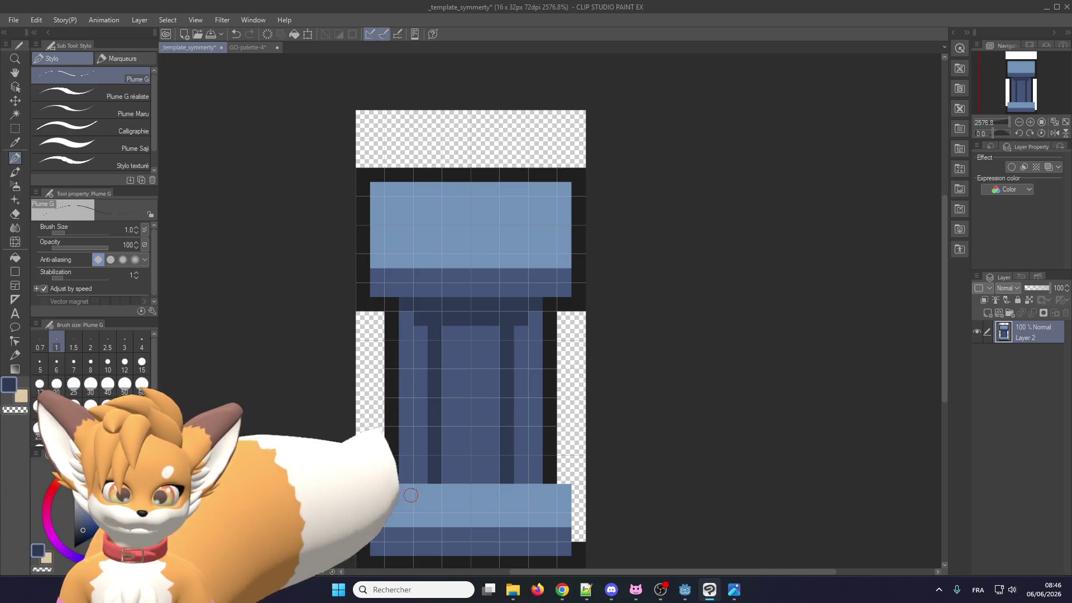
drag(424, 490, 524, 490)
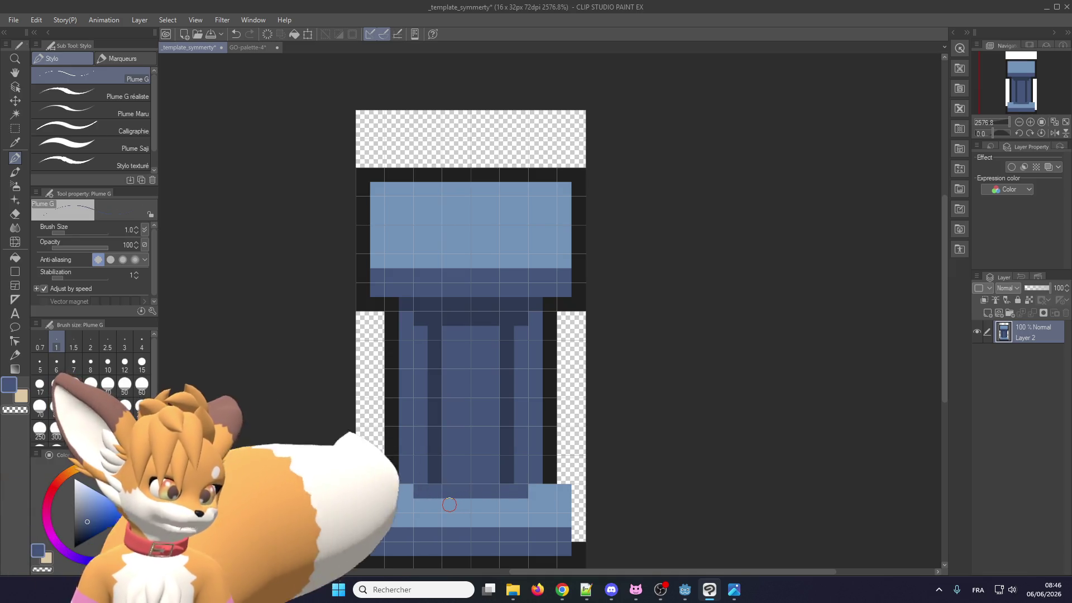
drag(449, 504, 492, 505)
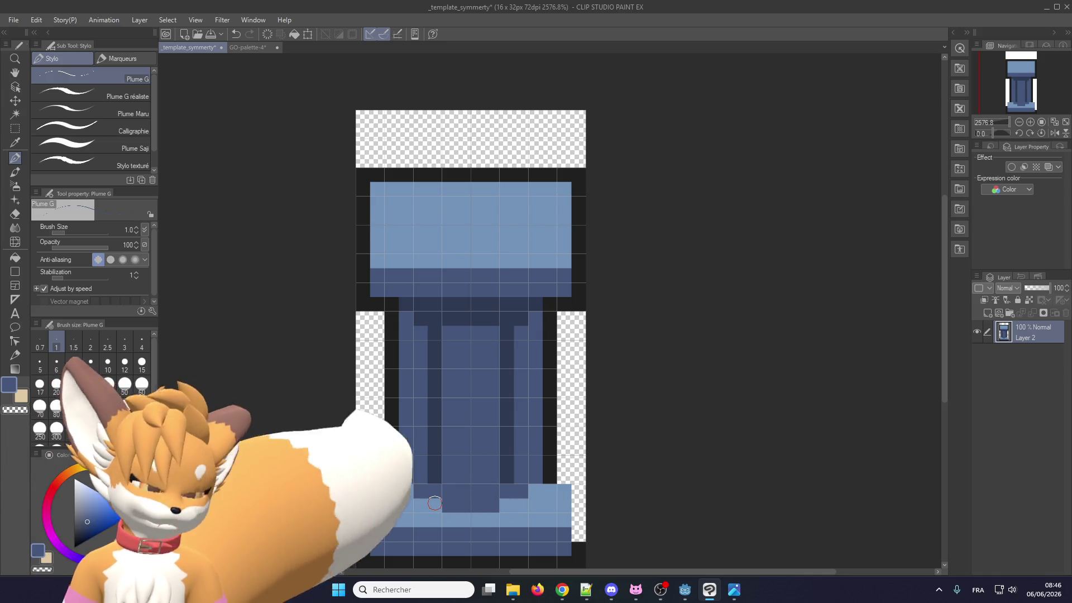
click(436, 502)
click(504, 505)
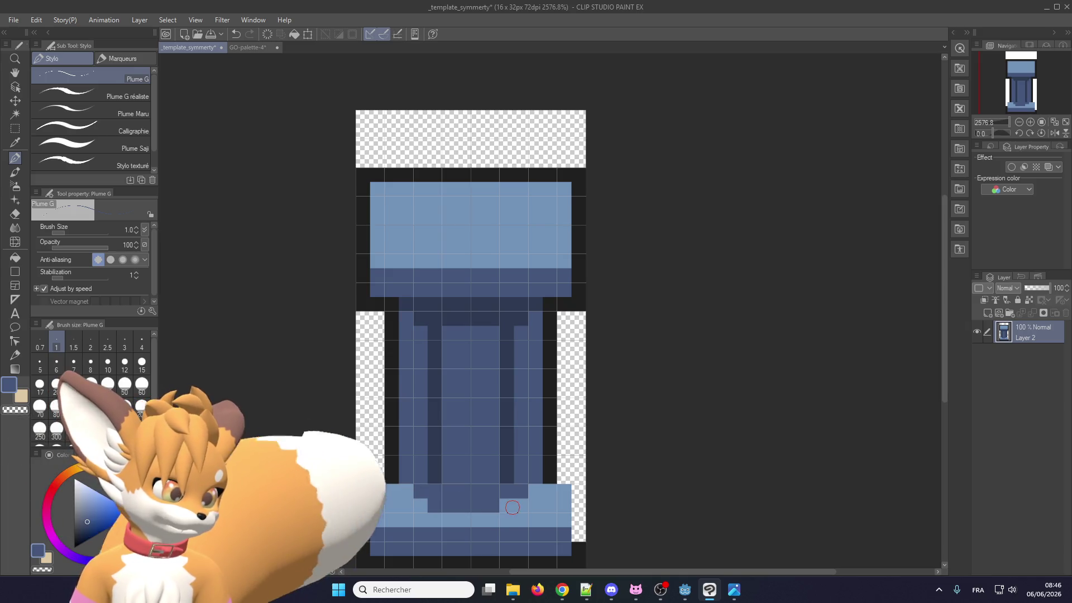
Outline the base's left and right edges in black and fill its right-side cells dark blue
alt+click(440, 475)
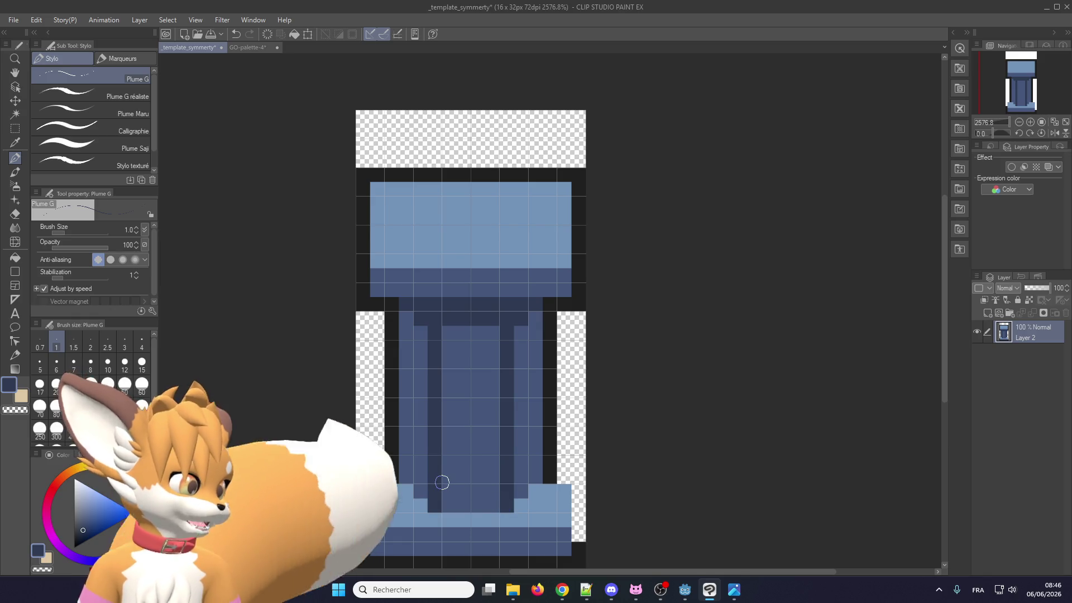
alt+click(376, 557)
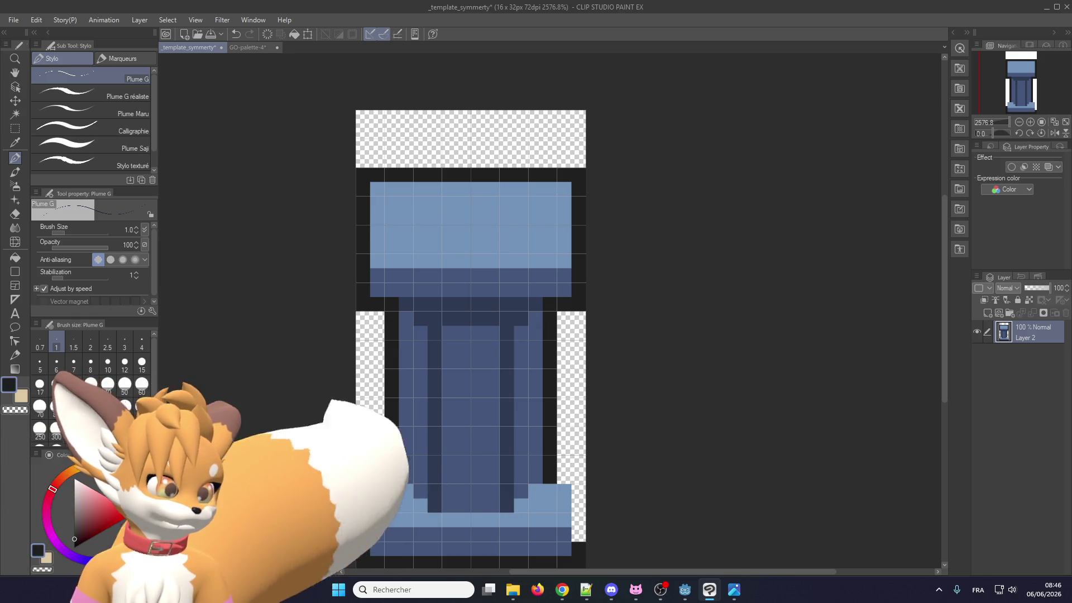
click(381, 475)
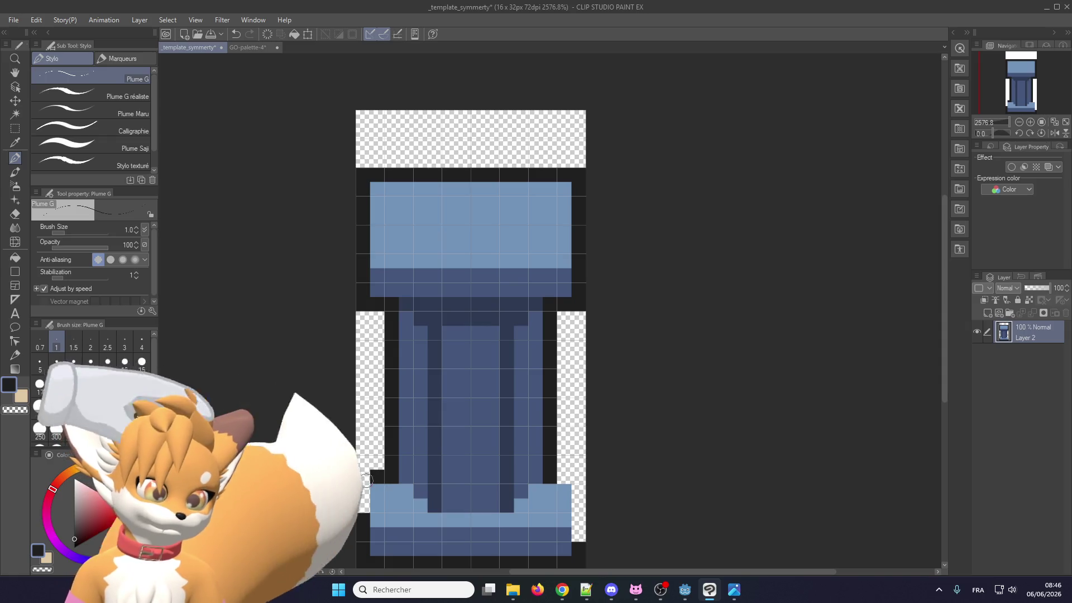
key(alt+Tab)
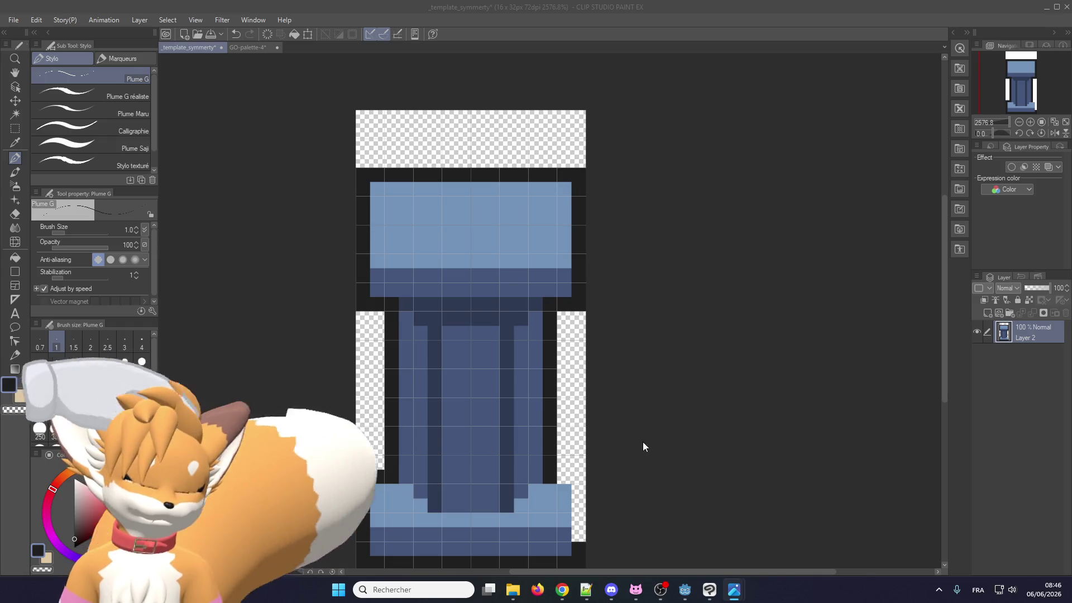
mouse_move(575, 479)
mouse_down()
mouse_move(563, 480)
mouse_move(578, 536)
mouse_up()
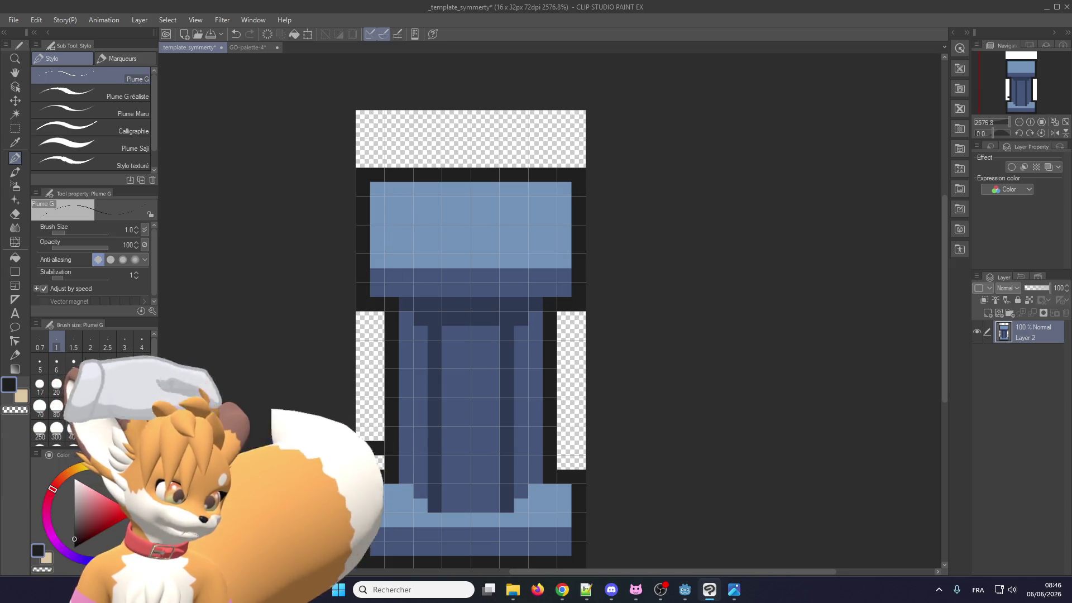
mouse_move(590, 446)
mouse_down()
mouse_move(564, 448)
mouse_move(578, 462)
mouse_move(563, 476)
mouse_up()
alt+click(563, 493)
alt+click(545, 547)
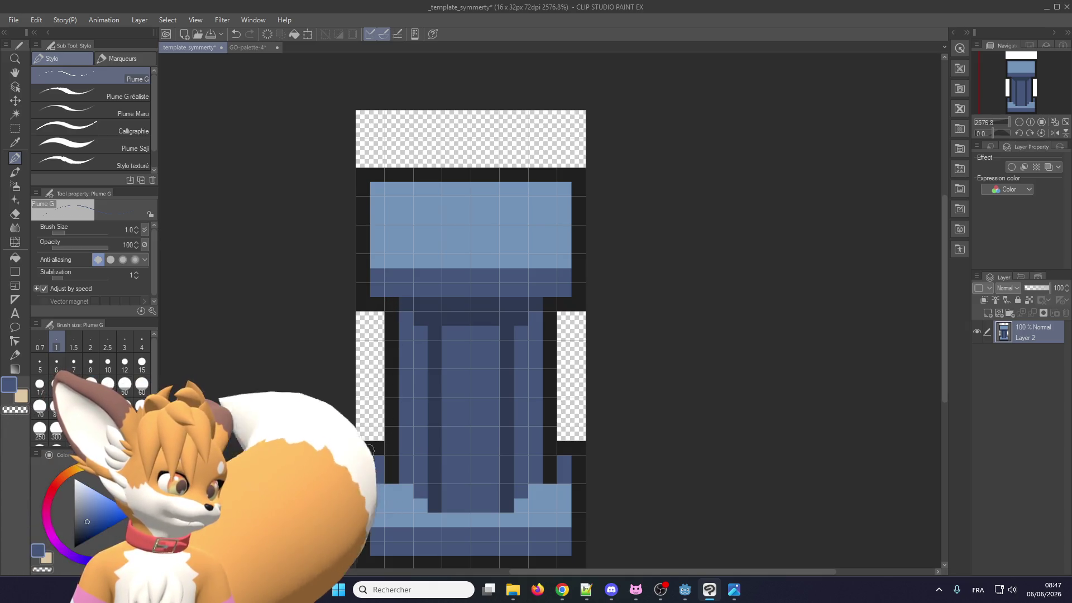
scroll(369, 450, down, 1)
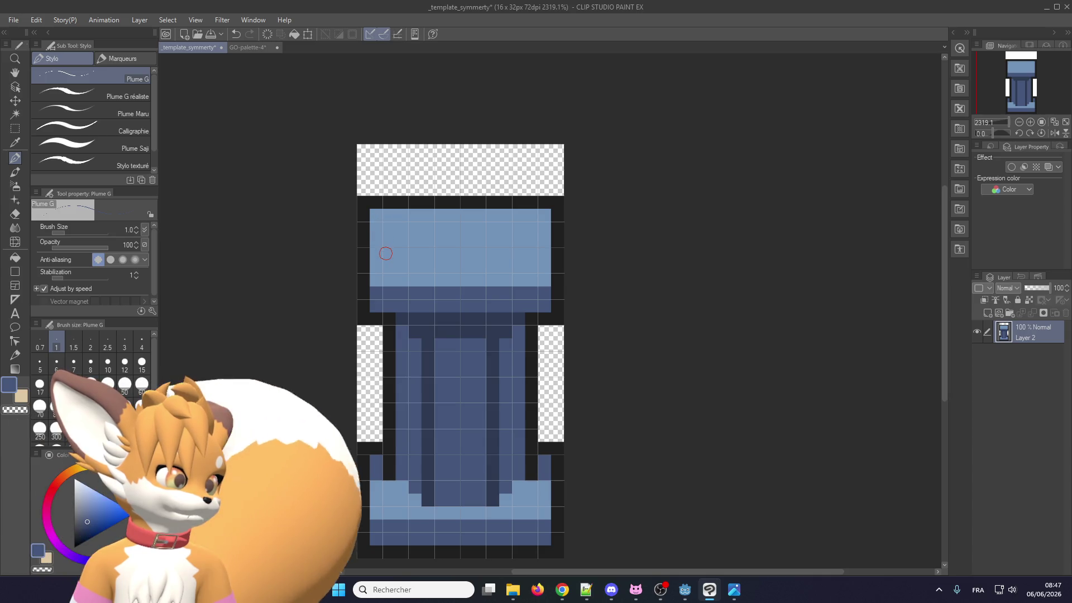
Fill black edge gaps, add a black top row, raise the pale and dark bands, and darken a base row
click(375, 432)
click(544, 434)
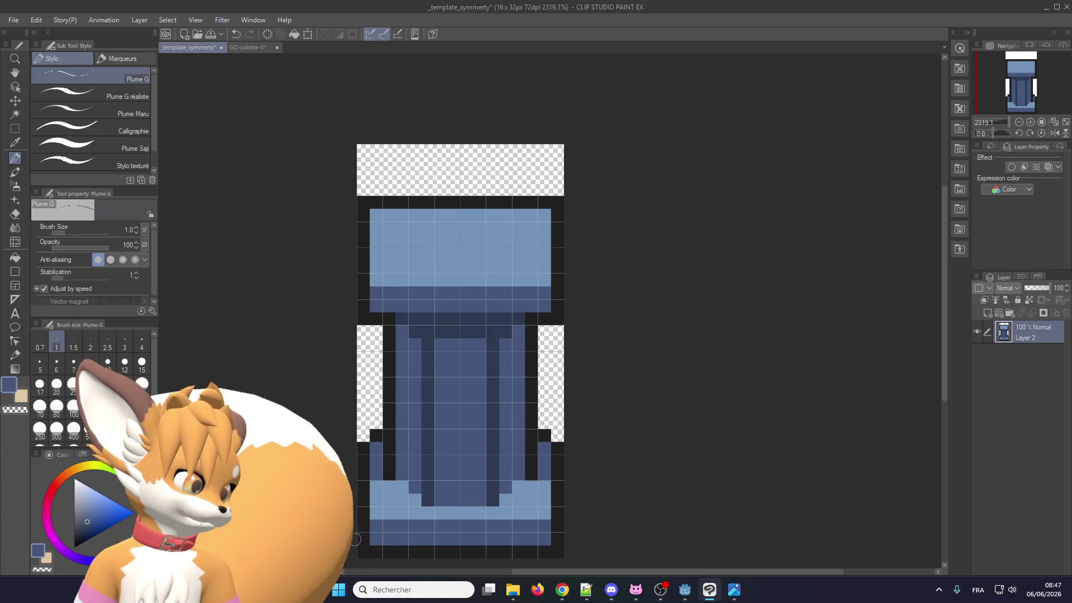
alt+click(376, 202)
drag(376, 189, 545, 189)
drag(378, 204, 547, 203)
alt+click(409, 295)
drag(377, 279, 550, 280)
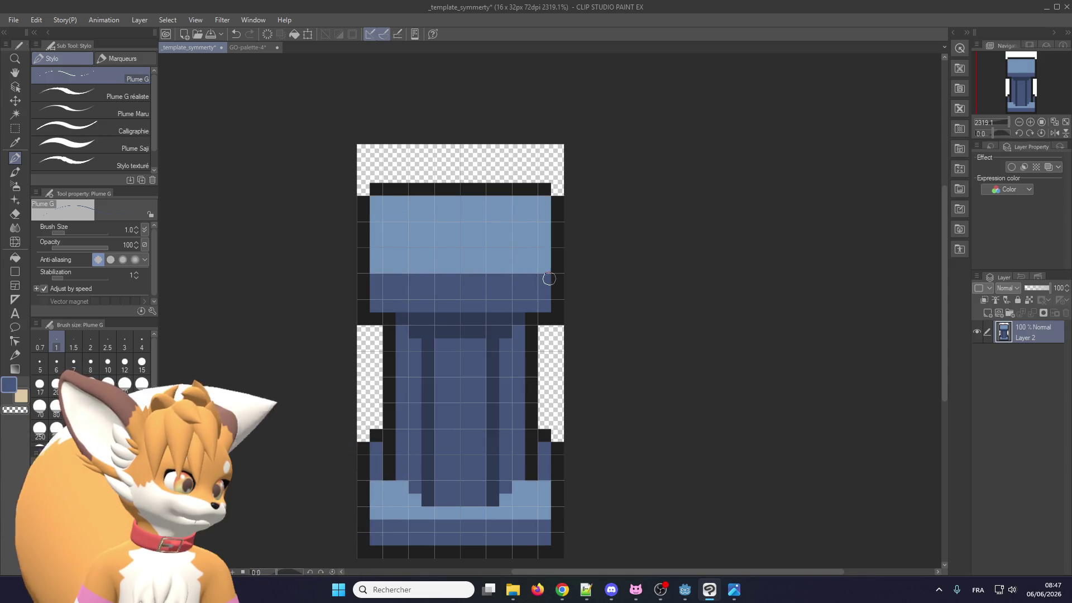
alt+click(387, 320)
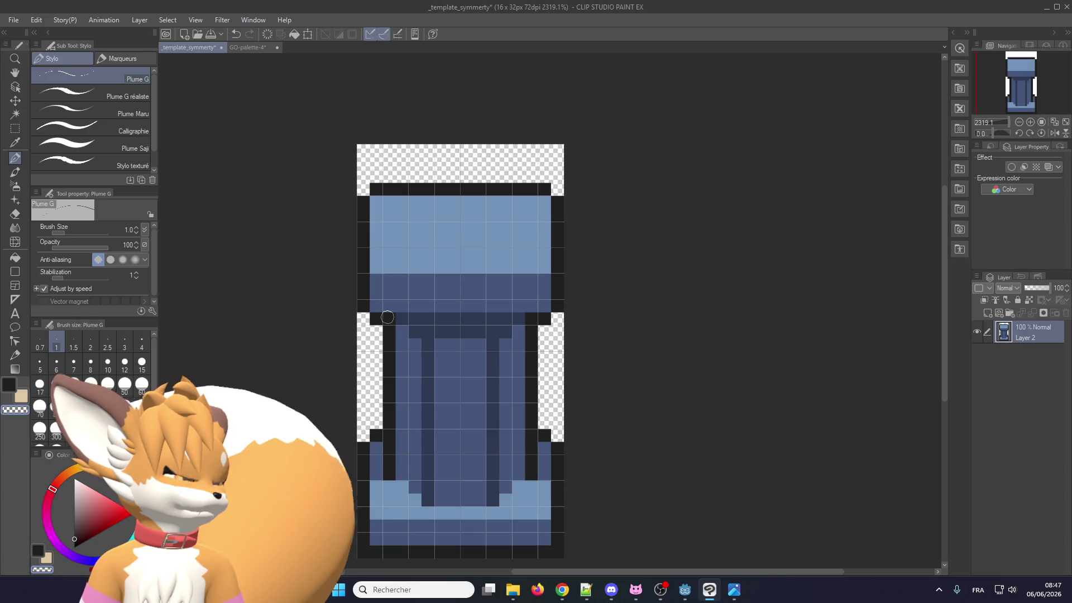
drag(378, 303, 531, 313)
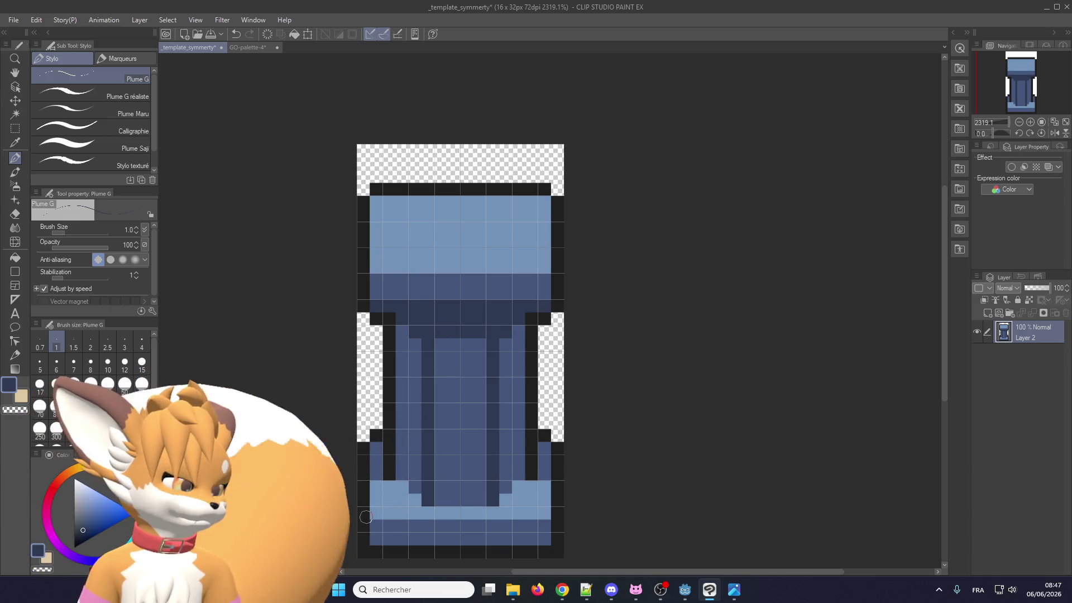
Erase the bottom corner pixels and add mirrored light and medium blue pixels on both sides of the base
click(364, 551)
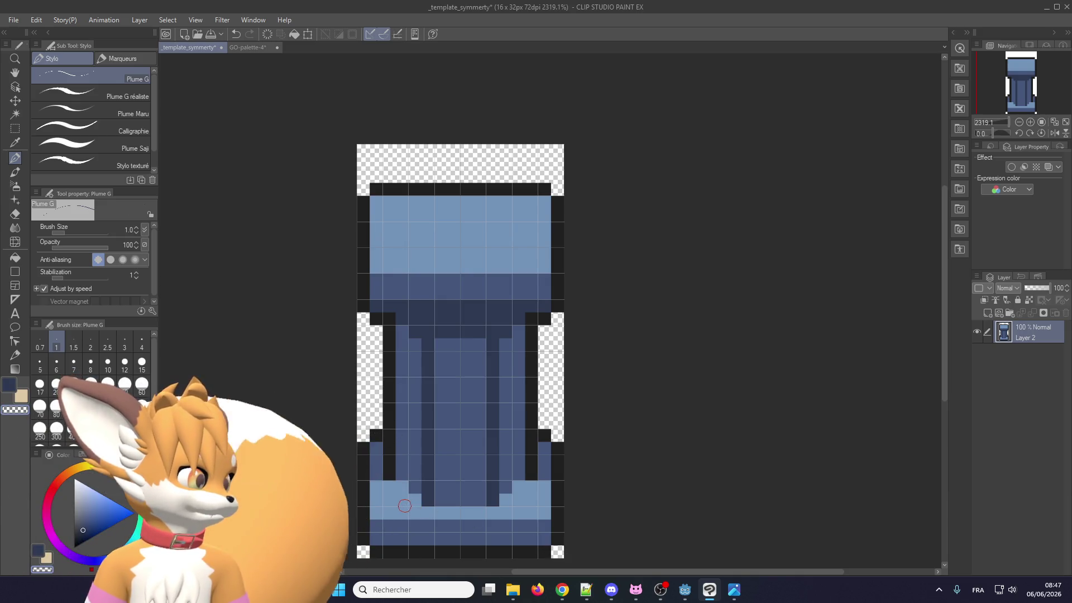
alt+click(372, 519)
click(546, 509)
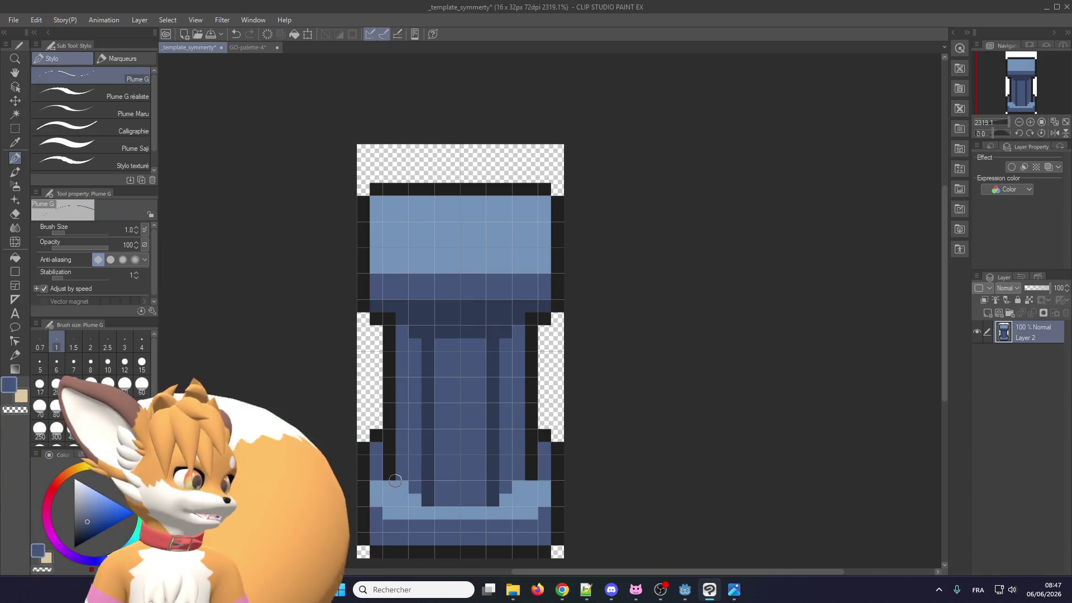
alt+click(398, 481)
click(376, 474)
click(550, 474)
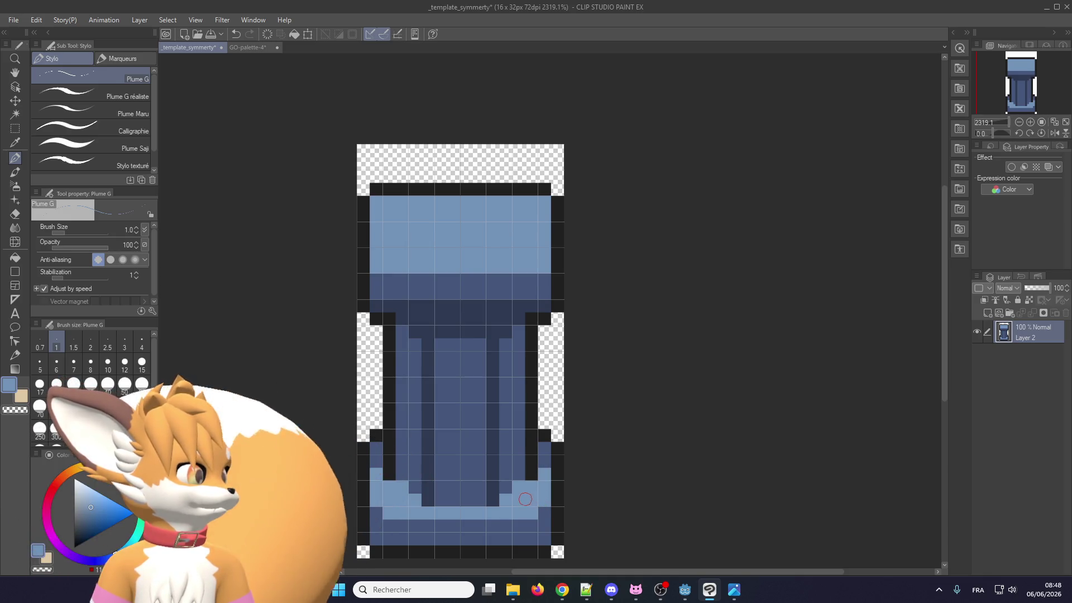
alt+click(402, 474)
click(402, 488)
click(414, 499)
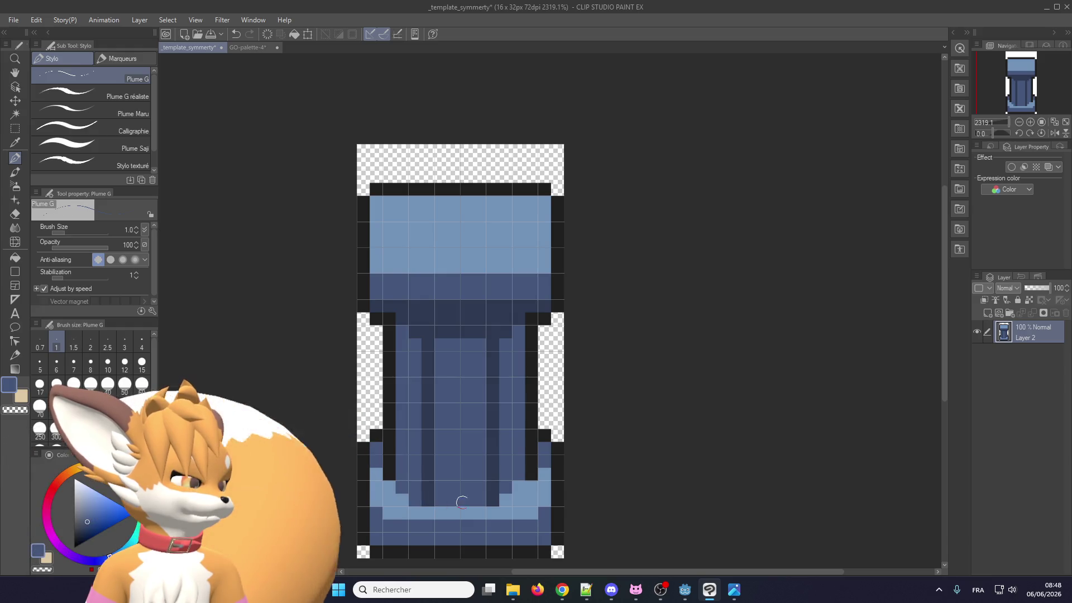
click(505, 499)
click(518, 488)
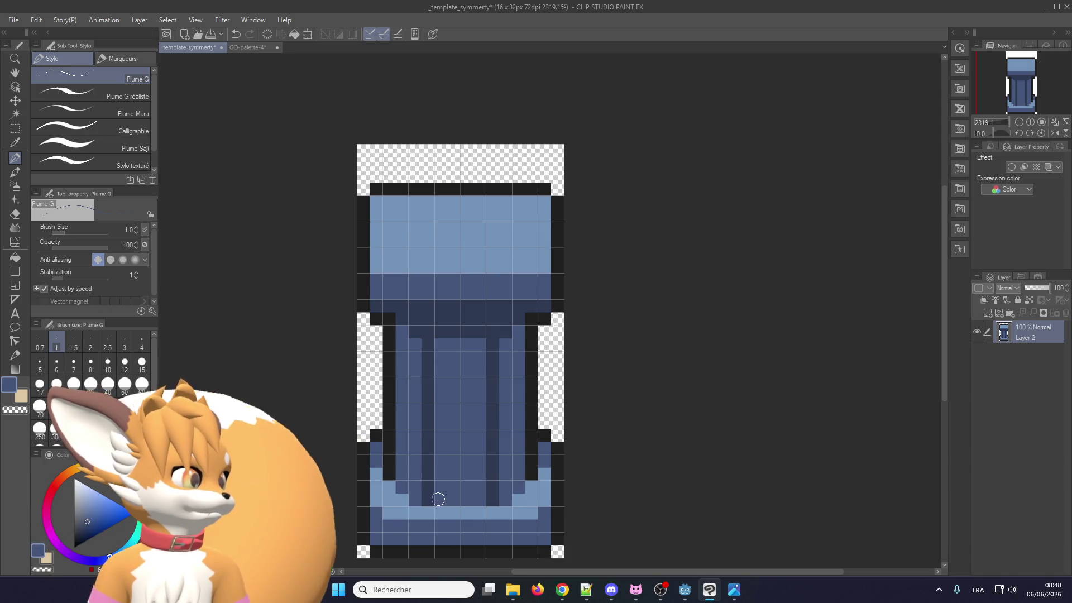
click(15, 129)
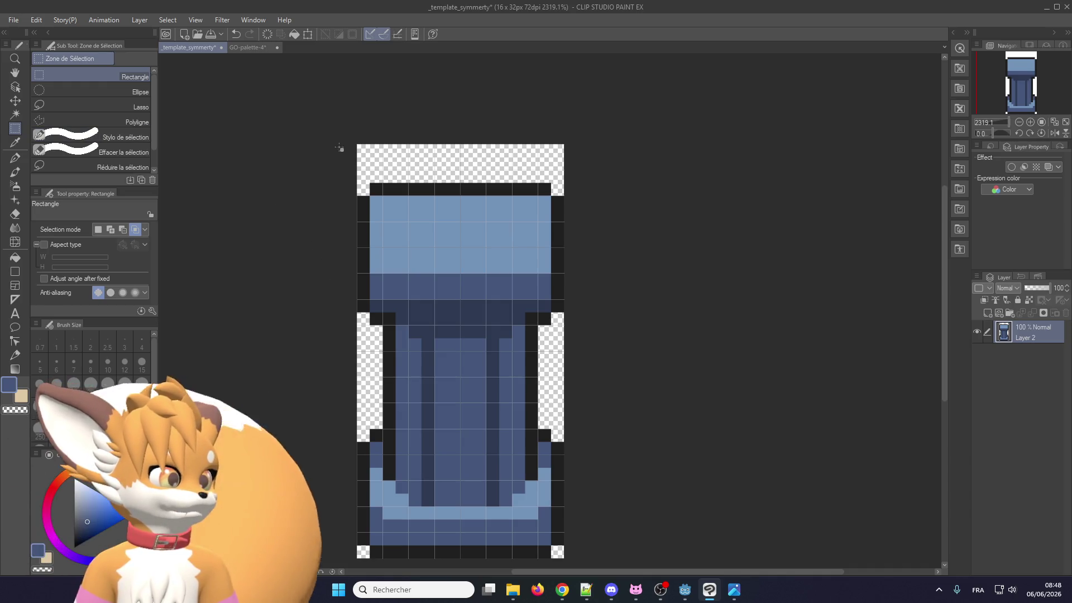
Shift the selected upper part of the pillar up one pixel
drag(357, 157, 586, 429)
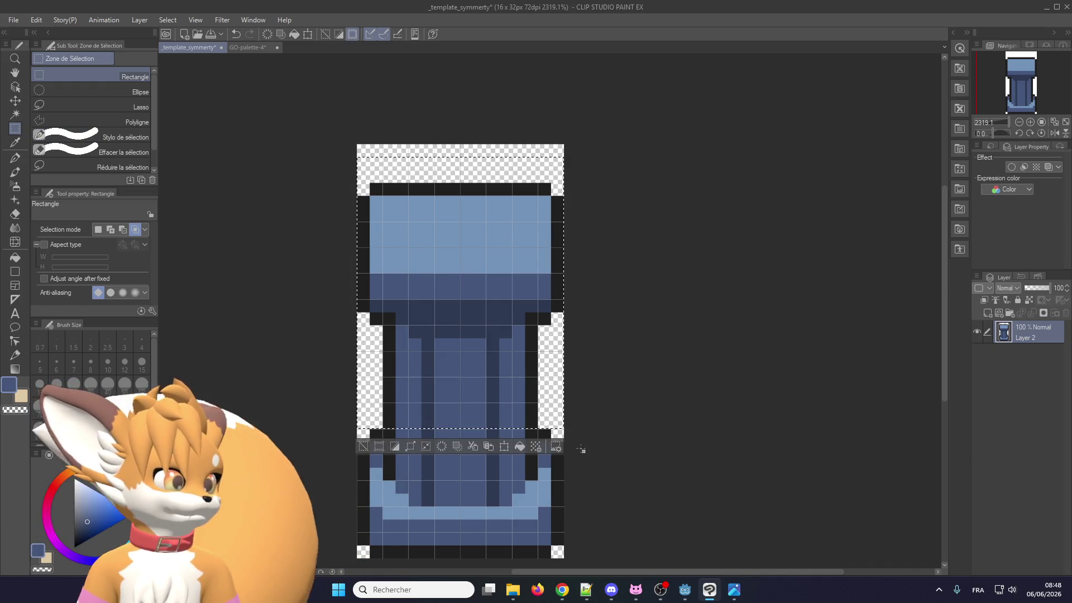
click(504, 446)
drag(492, 342, 479, 307)
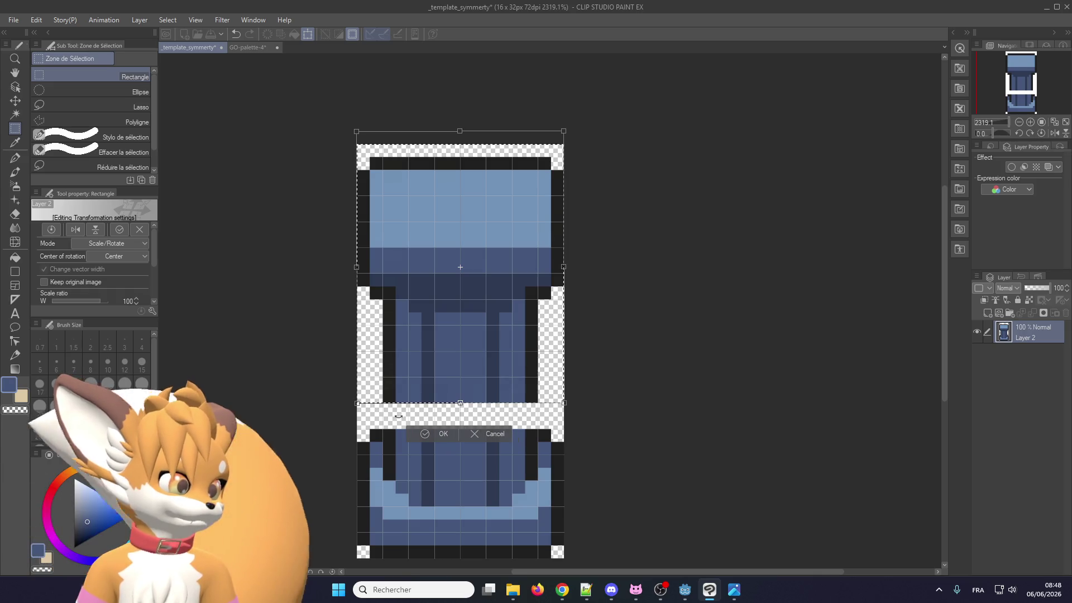
key(Return)
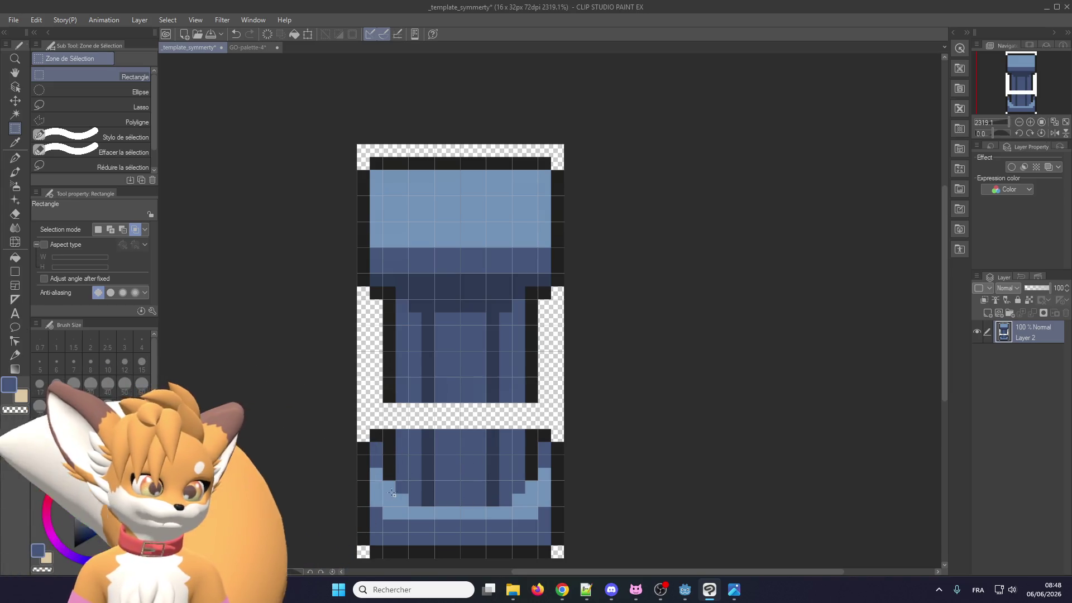
Move the pillar's lower block up one pixel row and clear the selection
mouse_move(383, 506)
mouse_down()
mouse_move(481, 434)
mouse_move(541, 418)
mouse_up()
key(ctrl+t)
mouse_move(466, 474)
mouse_down()
mouse_move(468, 444)
mouse_move(463, 452)
mouse_up()
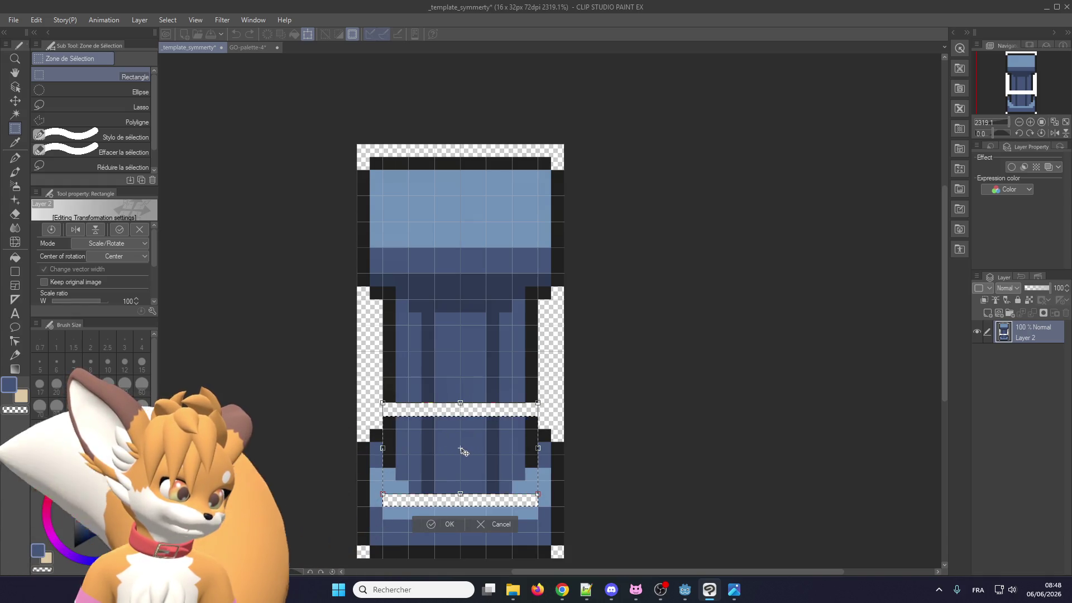
key(ctrl+d)
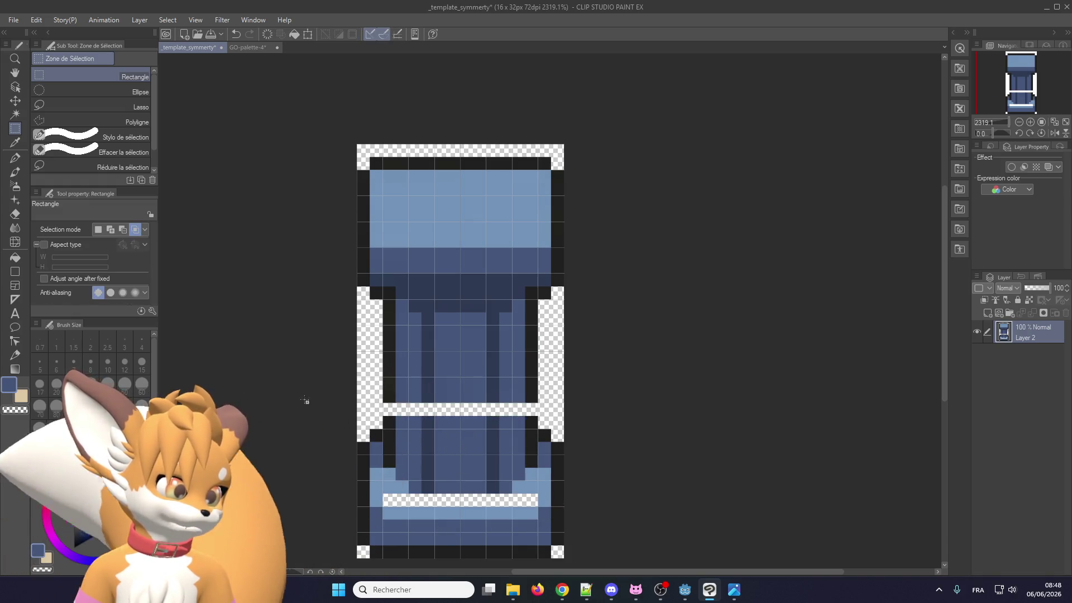
key(p)
scroll(401, 480, up, 1)
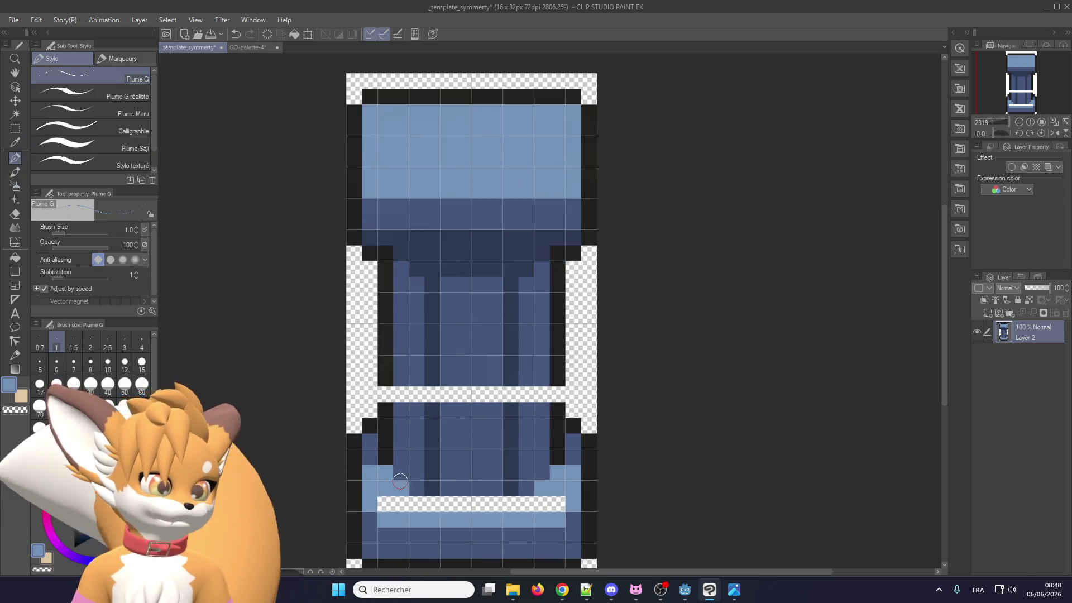
Fill the transparent strip near the pillar's bottom with blue
drag(413, 507, 558, 505)
drag(486, 505, 528, 505)
scroll(491, 504, down, 2)
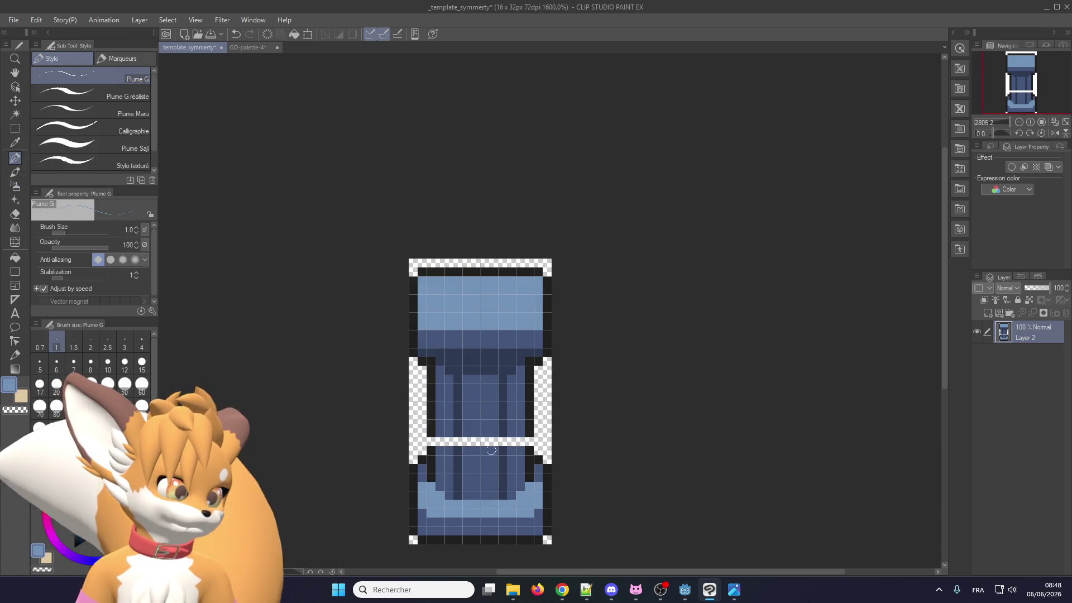
scroll(488, 446, up, 1)
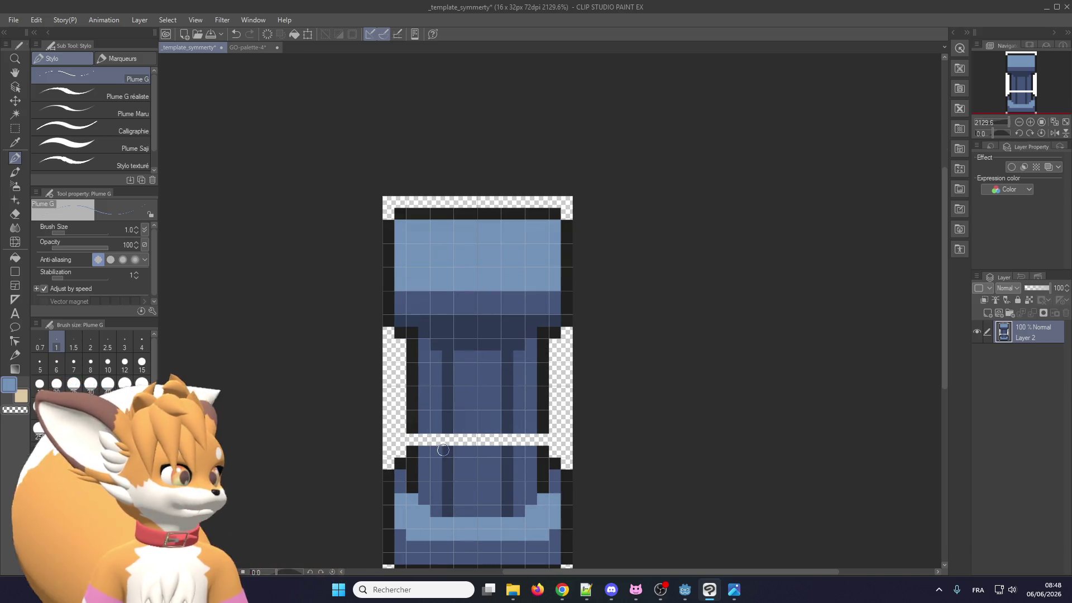
Fill the shaft's gap row with a black outline pixel, blue, and dark navy
alt+click(414, 454)
click(412, 440)
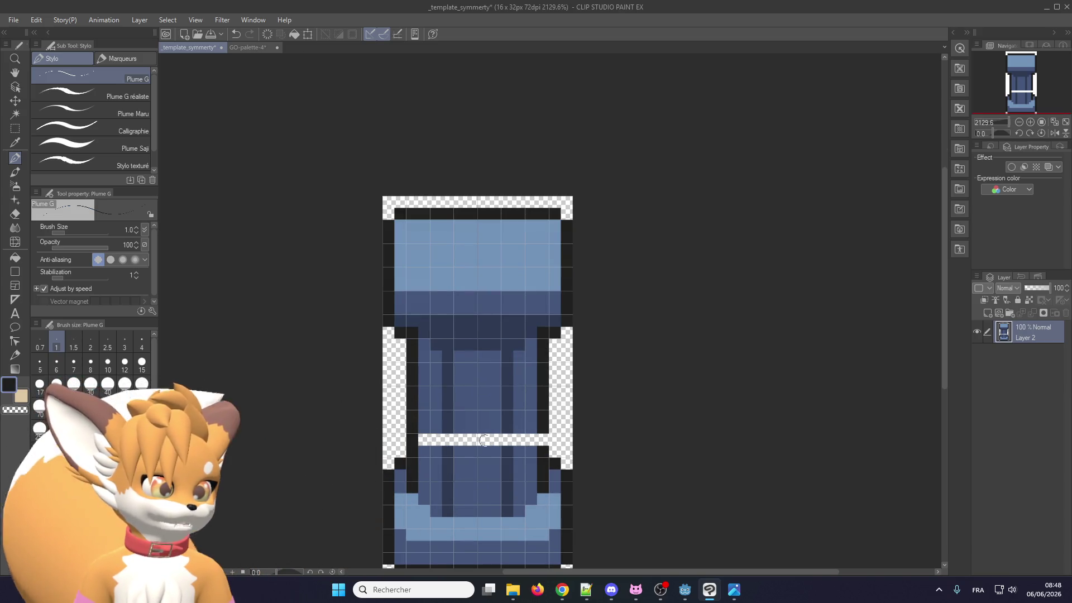
alt+click(534, 452)
click(542, 439)
click(459, 440)
mouse_move(495, 439)
mouse_down()
mouse_move(516, 439)
mouse_move(420, 440)
mouse_up()
alt+click(447, 442)
click(447, 442)
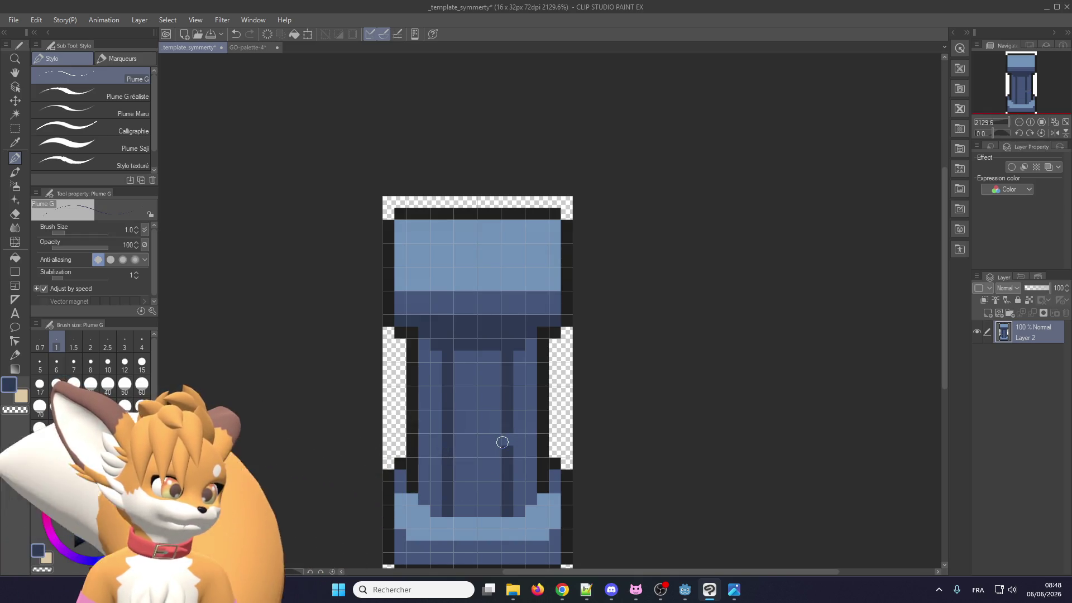
scroll(506, 441, down, 2)
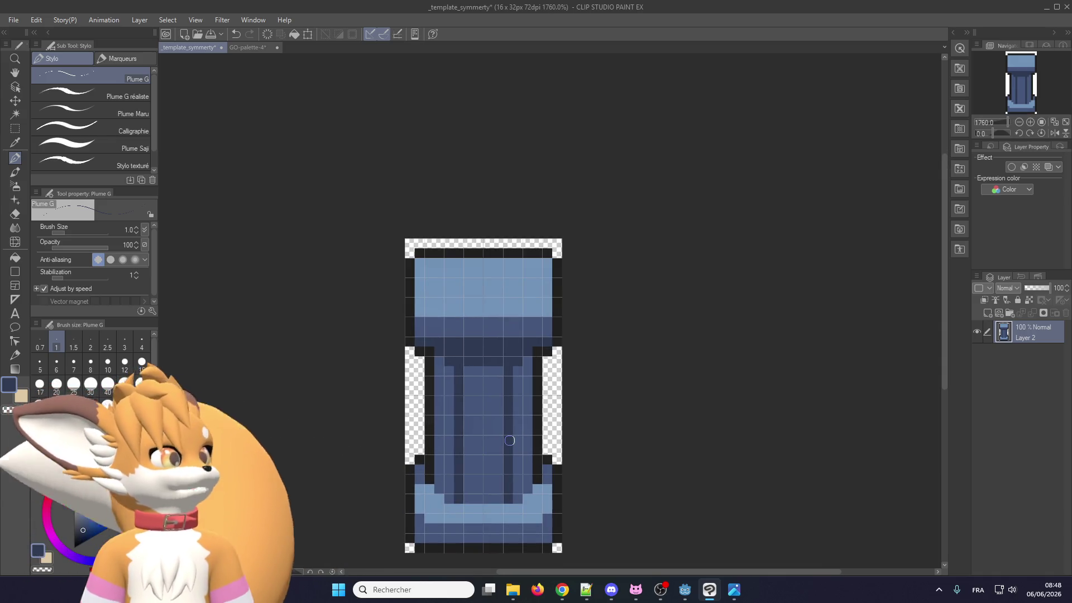
scroll(504, 439, down, 2)
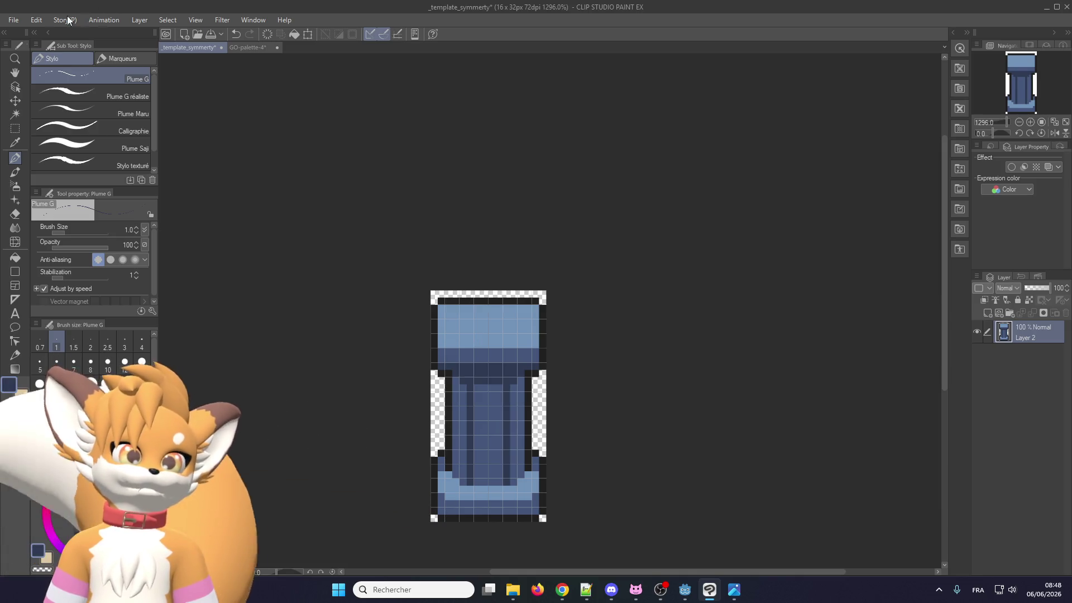
Export the layer as pillar_a.png into clip studio\png with default PNG settings
click(14, 20)
mouse_move(67, 158)
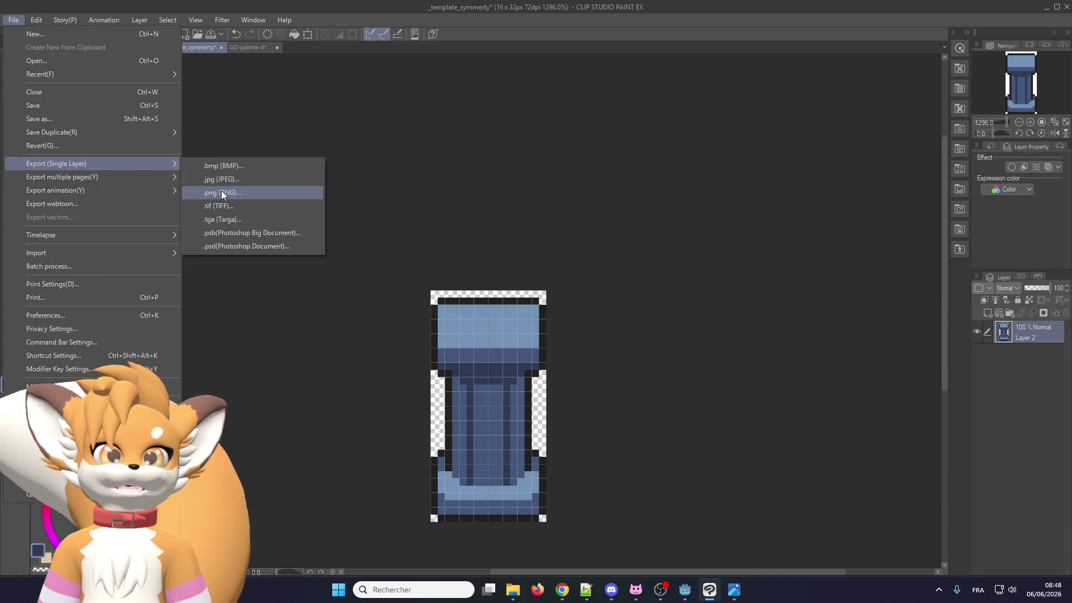
click(222, 192)
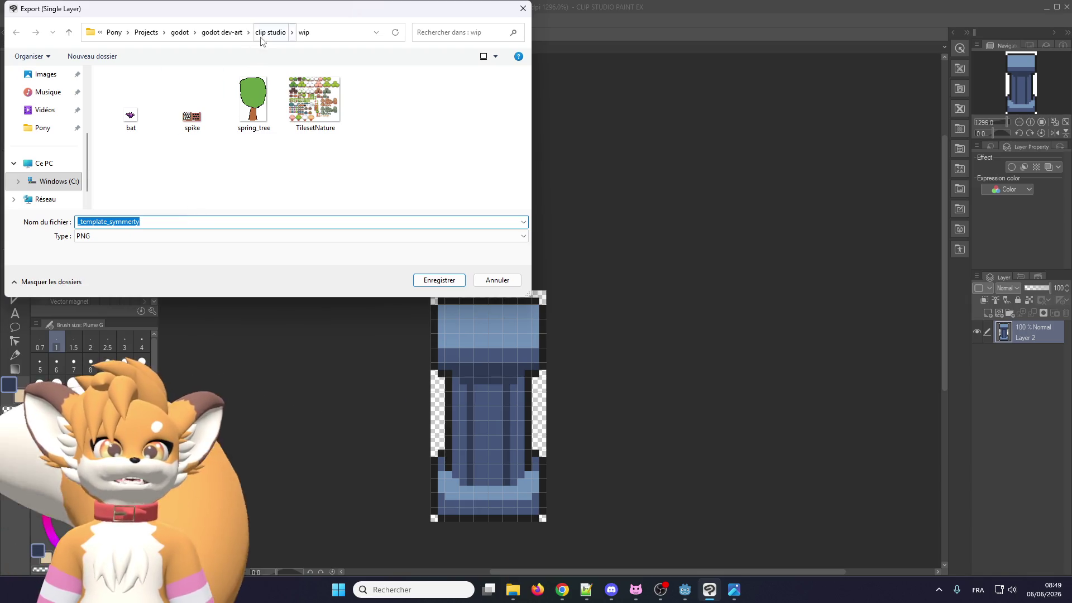
click(267, 34)
double_click(167, 137)
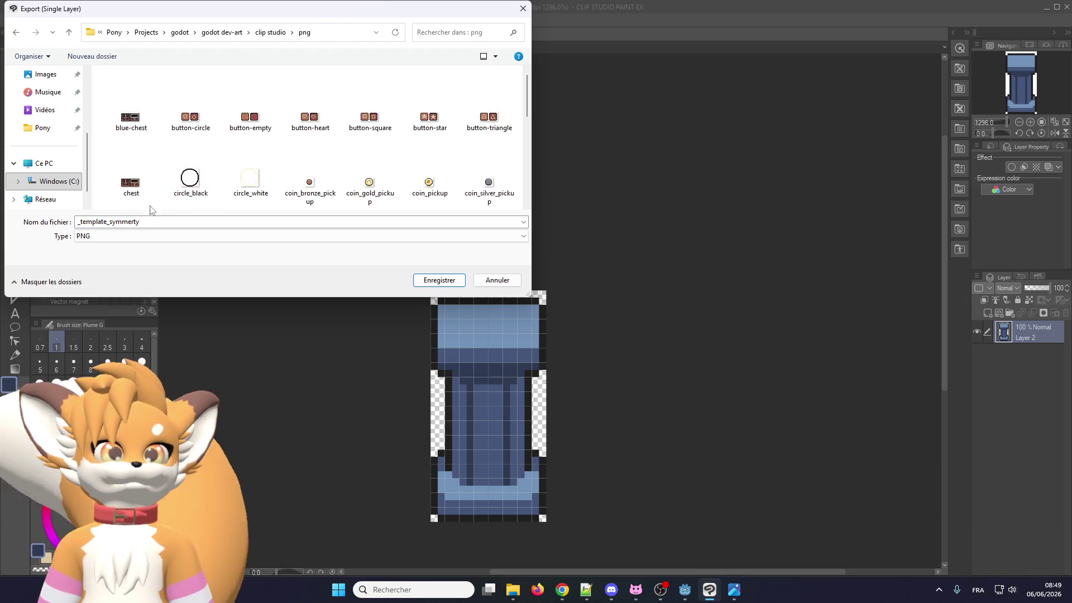
text(pilla)
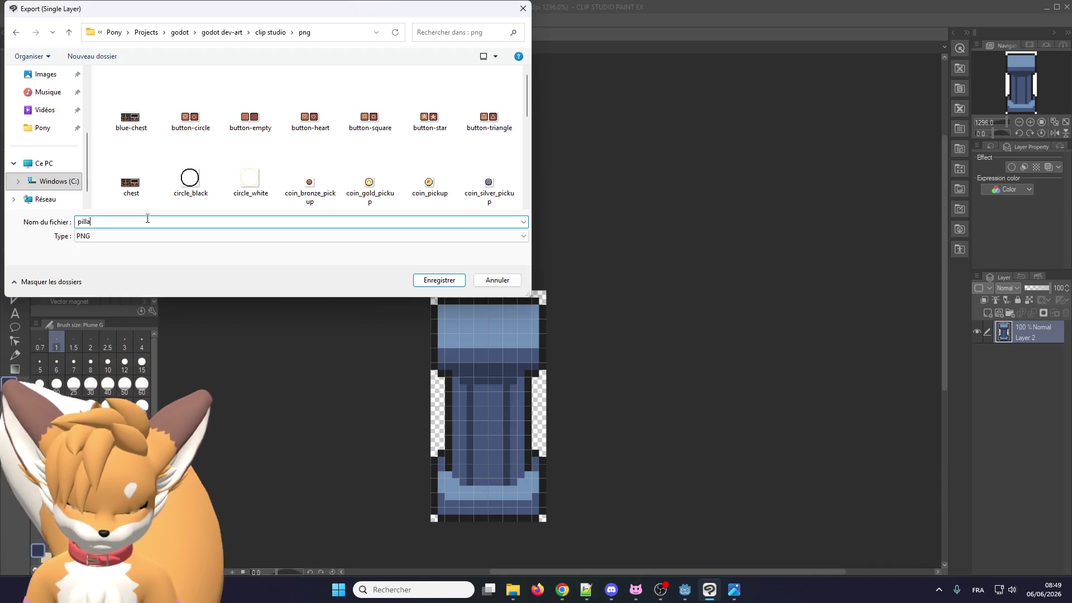
text(r_a)
key(Return)
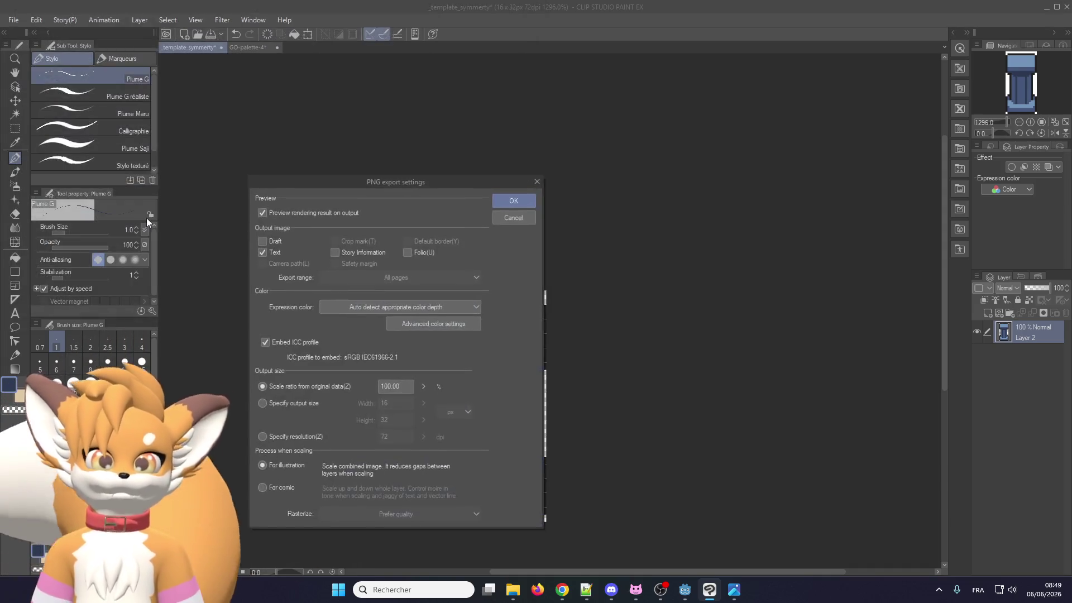
key(Return)
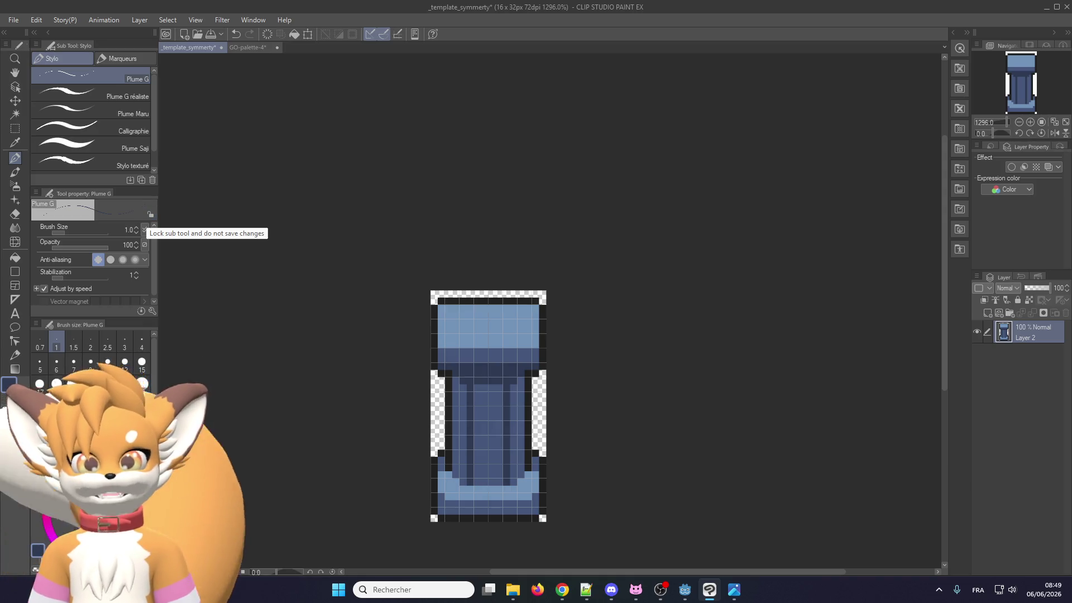
key(alt+Tab)
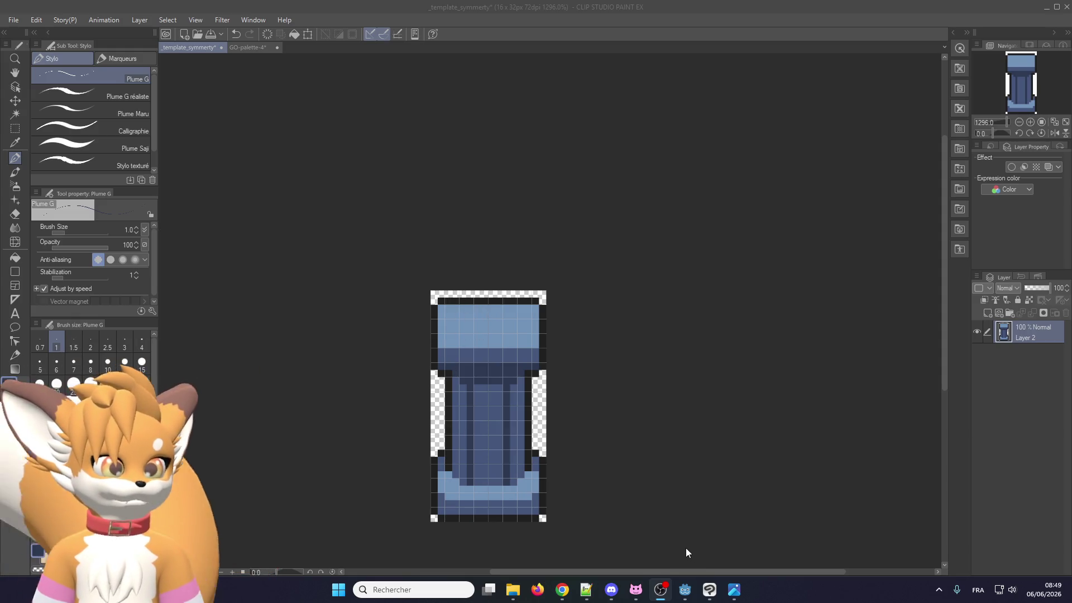
mouse_move(734, 580)
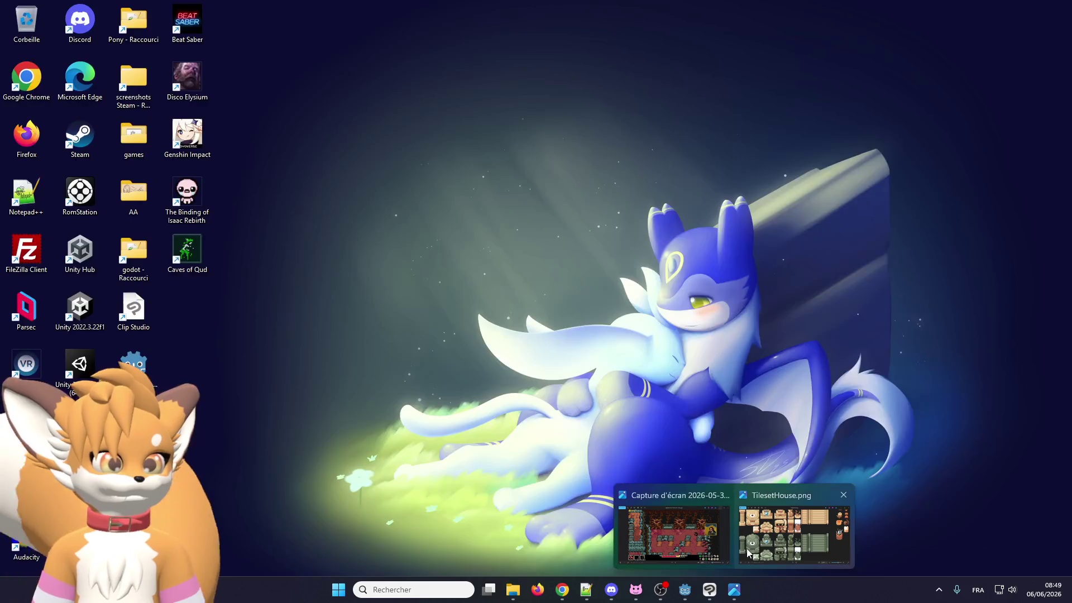
click(768, 531)
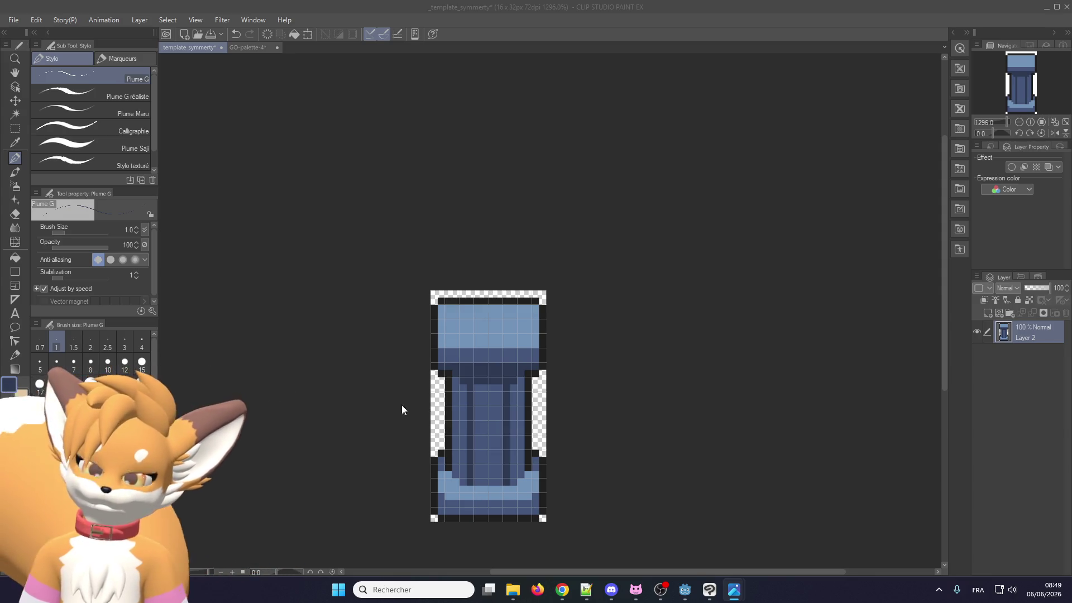
scroll(483, 361, up, 1)
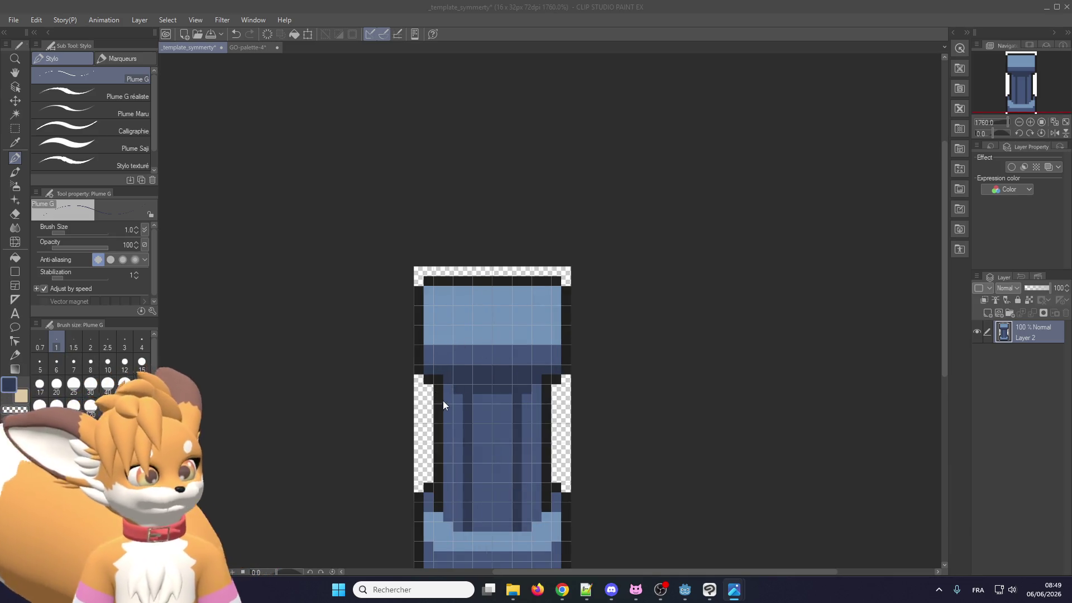
Draw three black crack lines across the pillar shaft
alt+click(438, 400)
drag(444, 409, 550, 446)
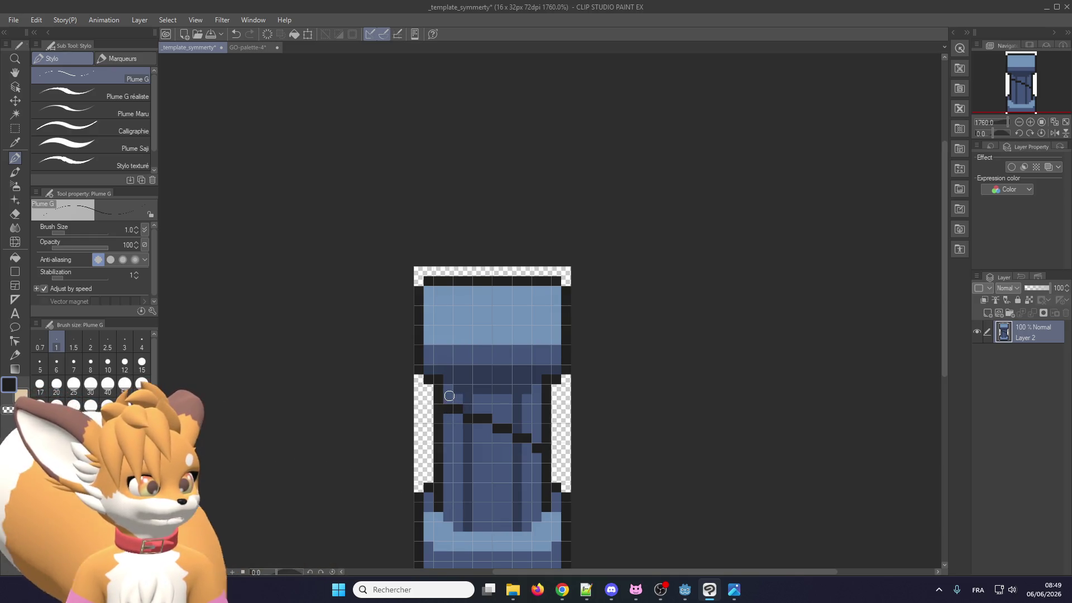
drag(464, 399, 542, 424)
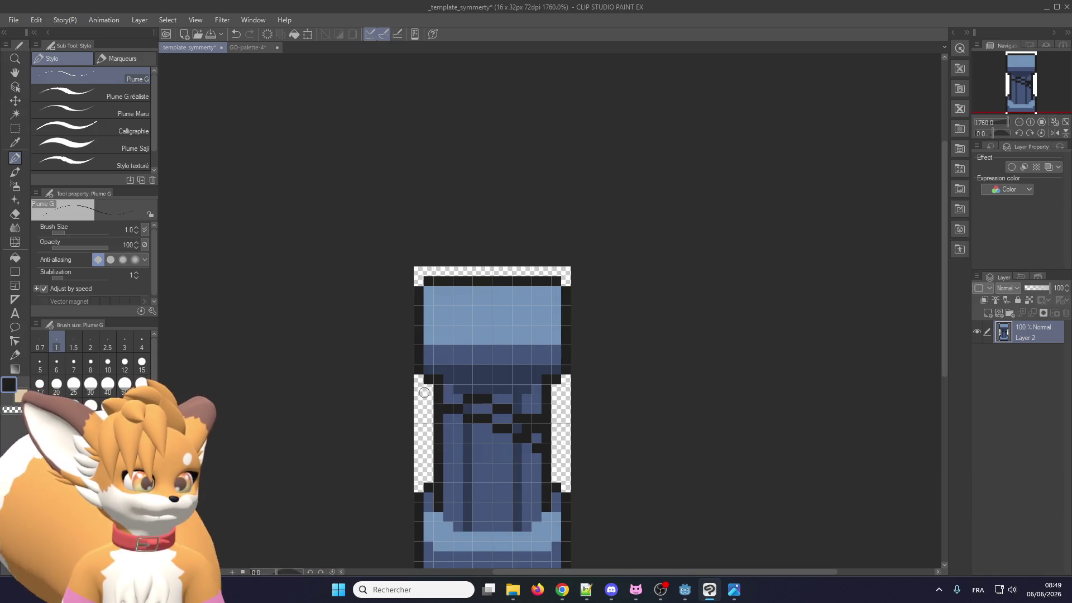
drag(424, 393, 565, 373)
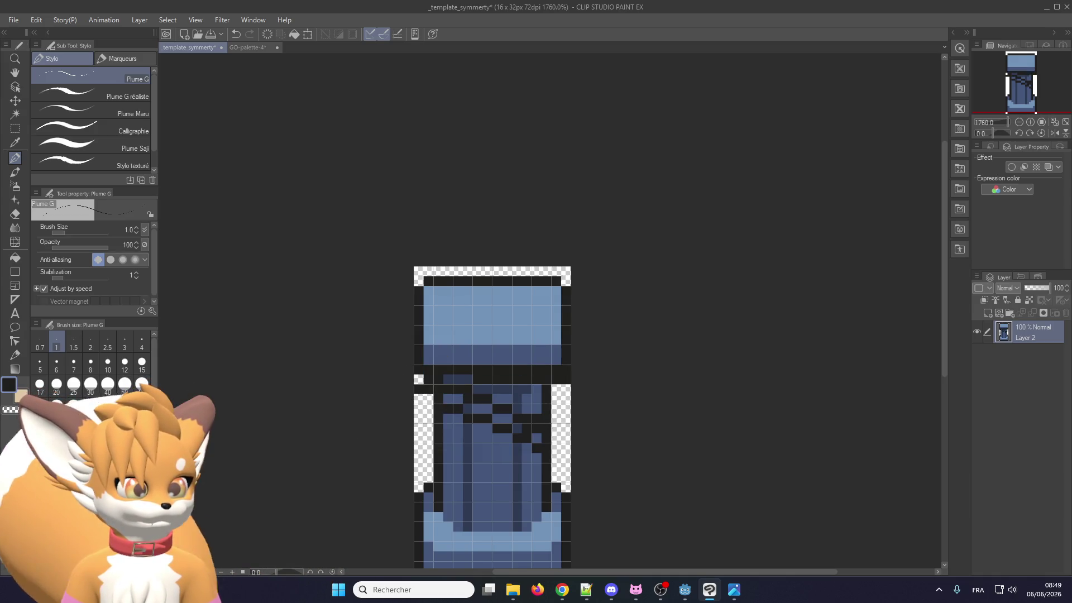
Erase the pillar's top rows with a size 10 transparent brush
click(107, 363)
click(11, 410)
mouse_move(478, 312)
mouse_down()
mouse_move(459, 339)
mouse_move(627, 342)
mouse_up()
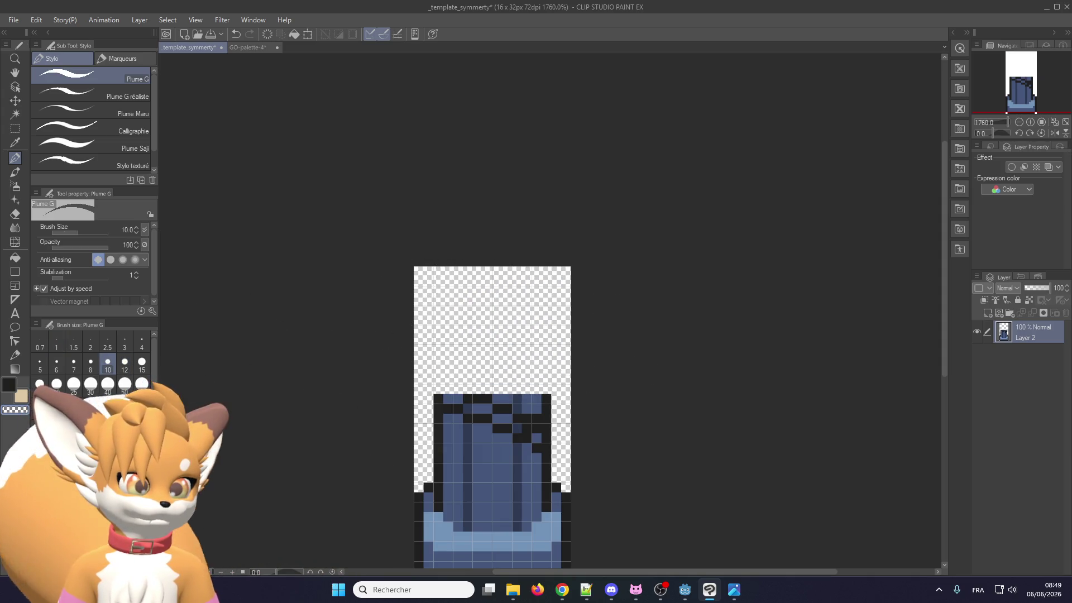
Return to a one-pixel black pen and place a light-blue pixel on the broken top
click(8, 385)
click(56, 342)
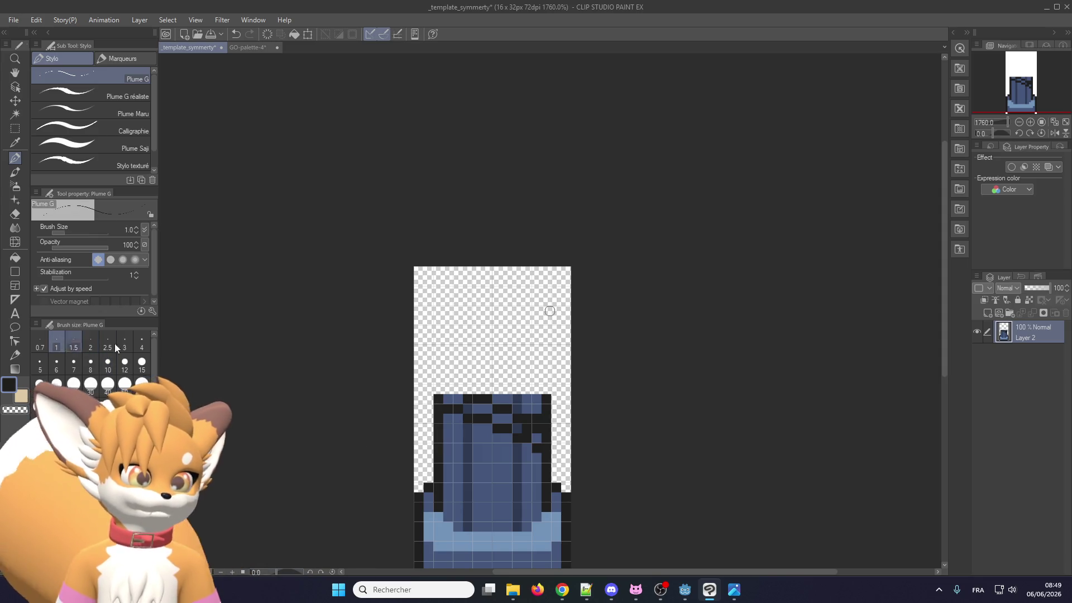
scroll(491, 391, up, 2)
scroll(505, 398, up, 1)
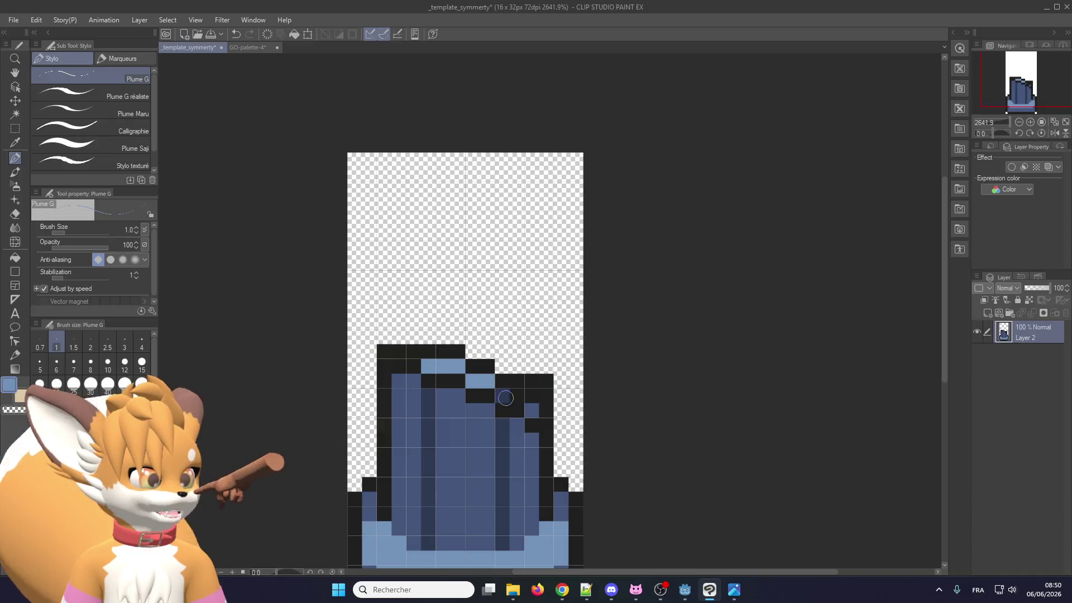
click(505, 398)
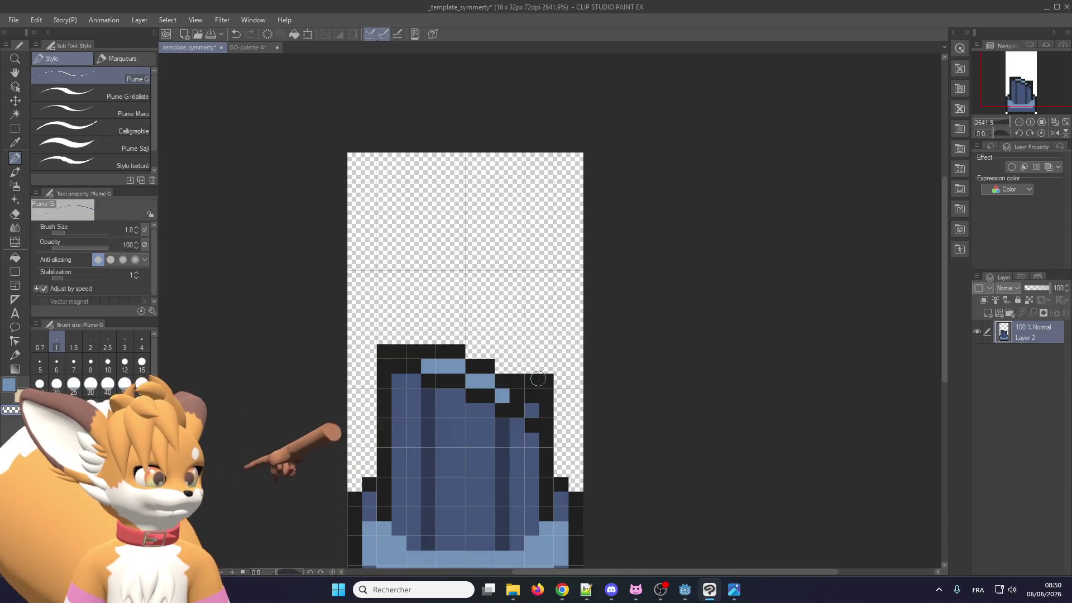
key(ctrl+z)
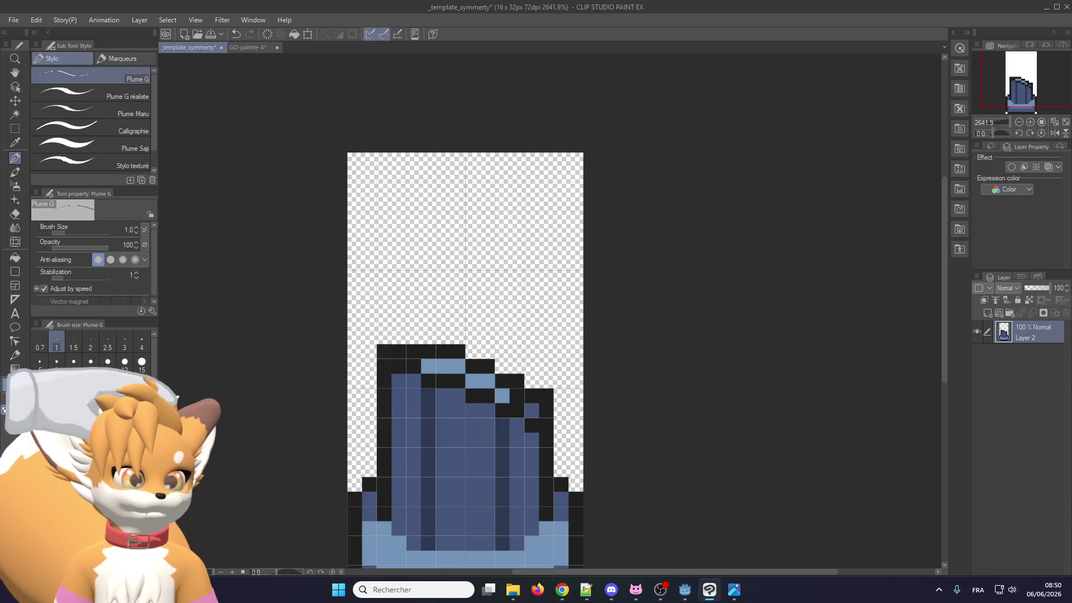
key(alt+Tab)
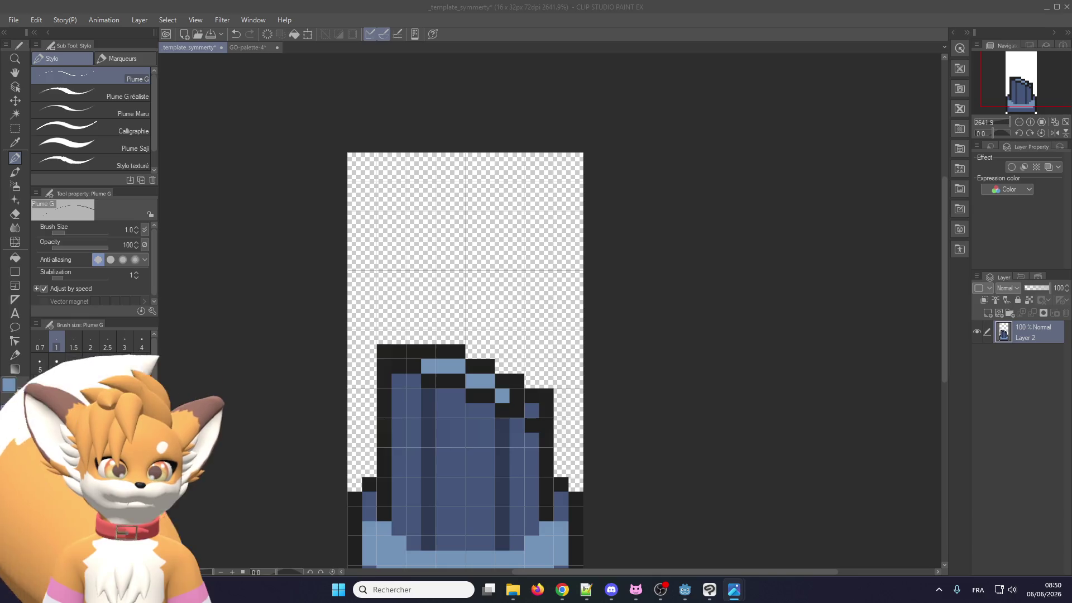
key(alt+Tab)
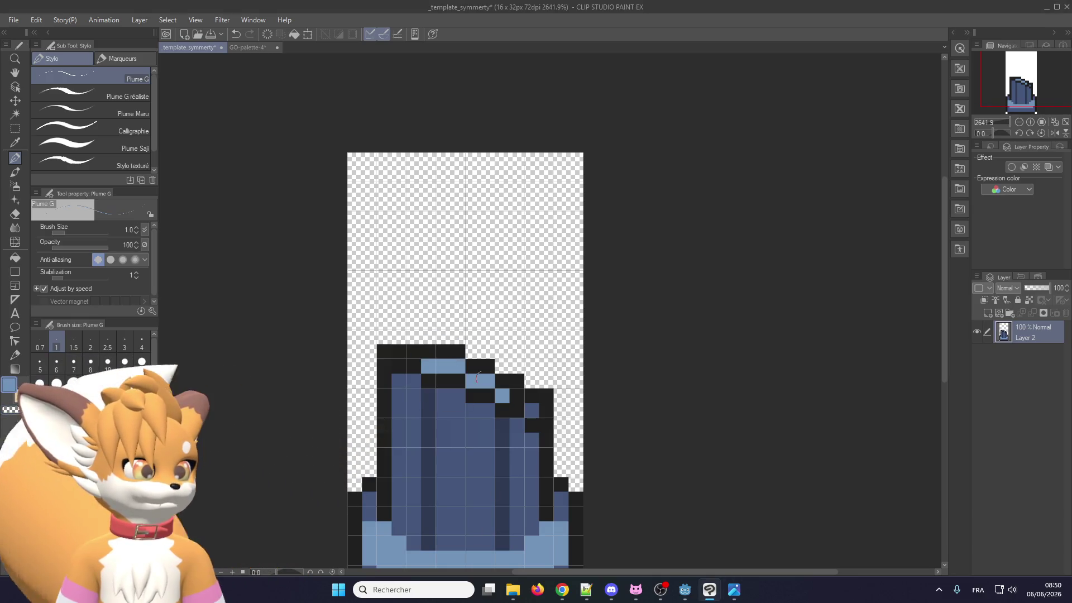
Add light-blue highlights and black outline pixels along the jagged top edge
click(517, 394)
click(531, 395)
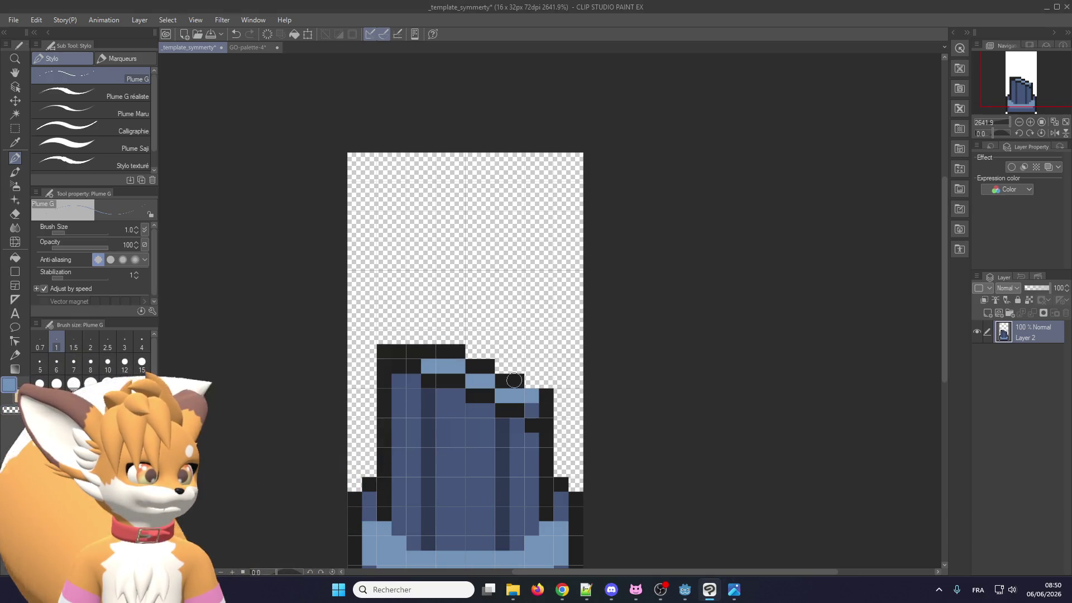
alt+click(515, 380)
click(529, 382)
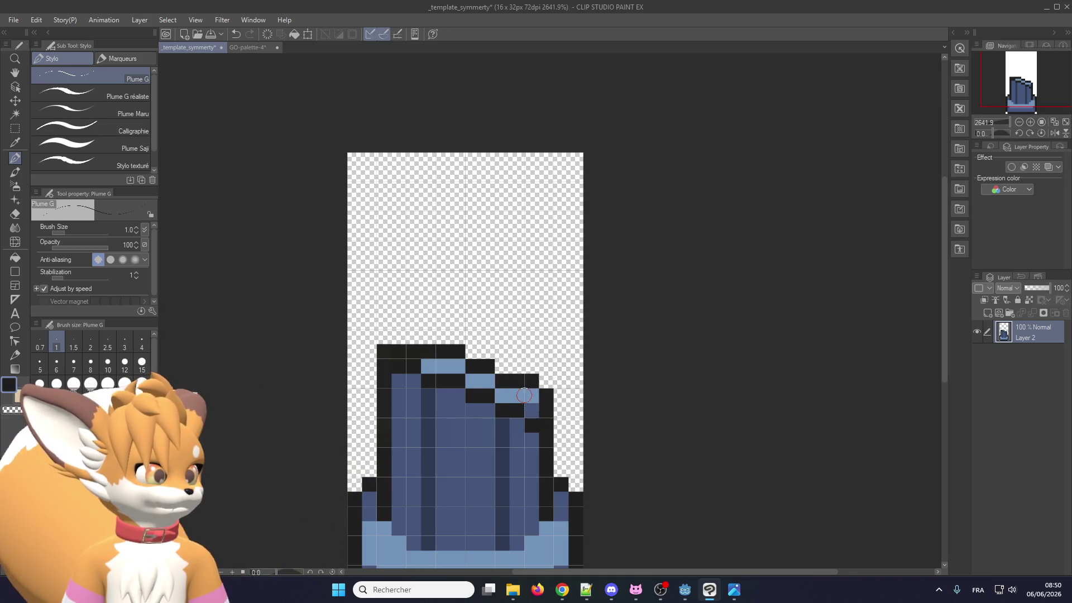
click(488, 395)
alt+click(483, 403)
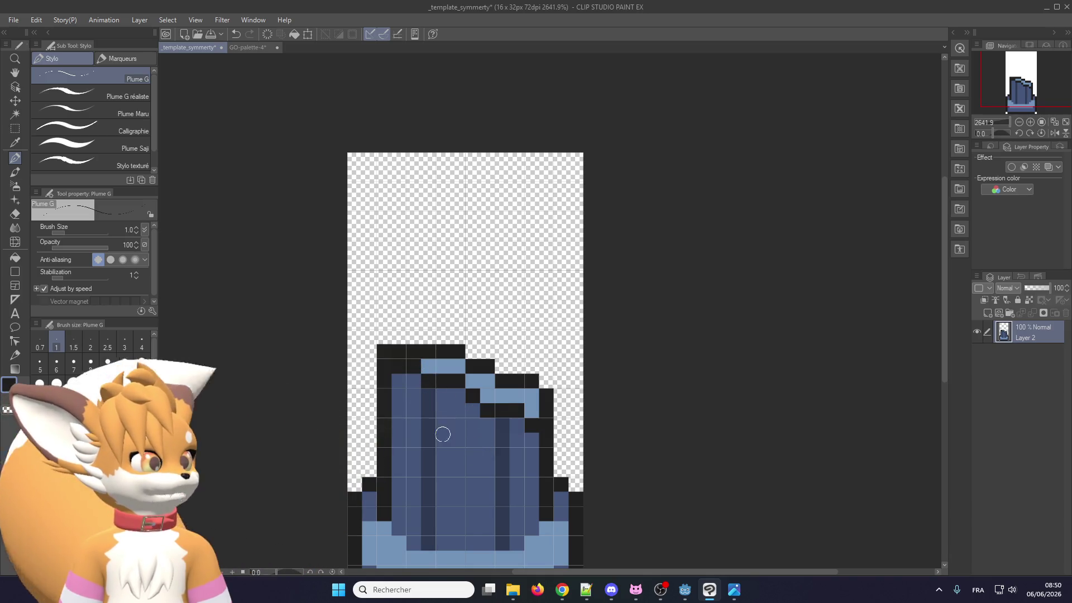
scroll(478, 313, down, 1)
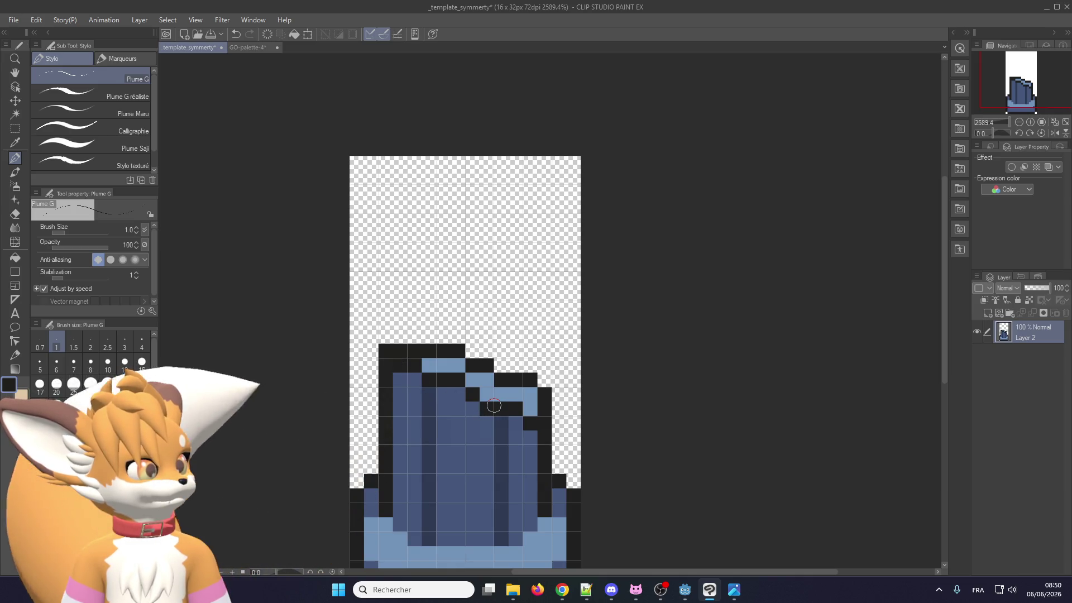
Start a single-layer PNG export and navigate to the clip studio png folder
click(13, 19)
mouse_move(51, 163)
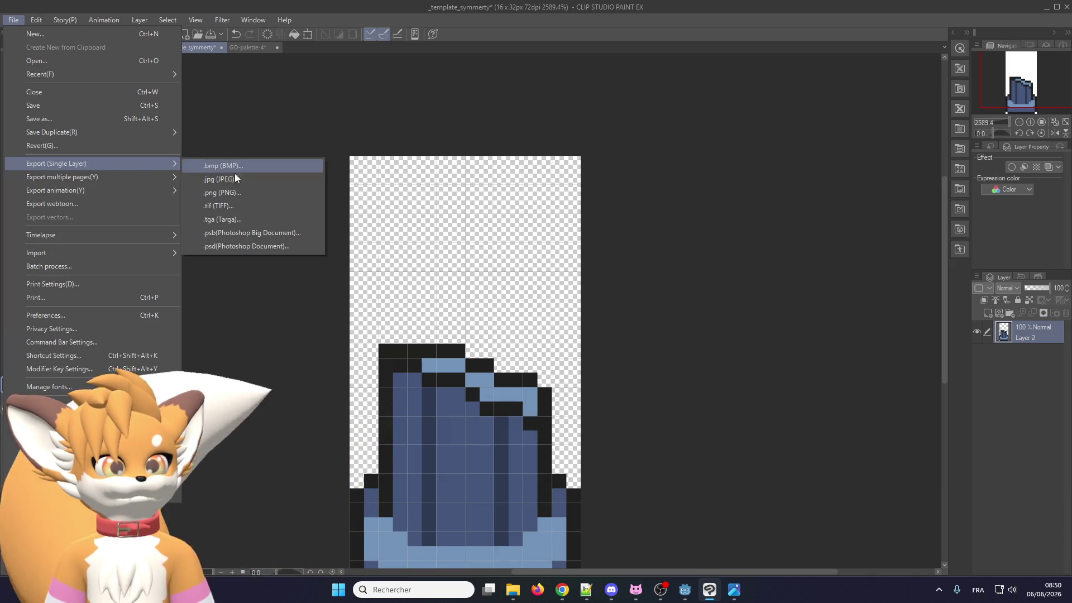
click(243, 194)
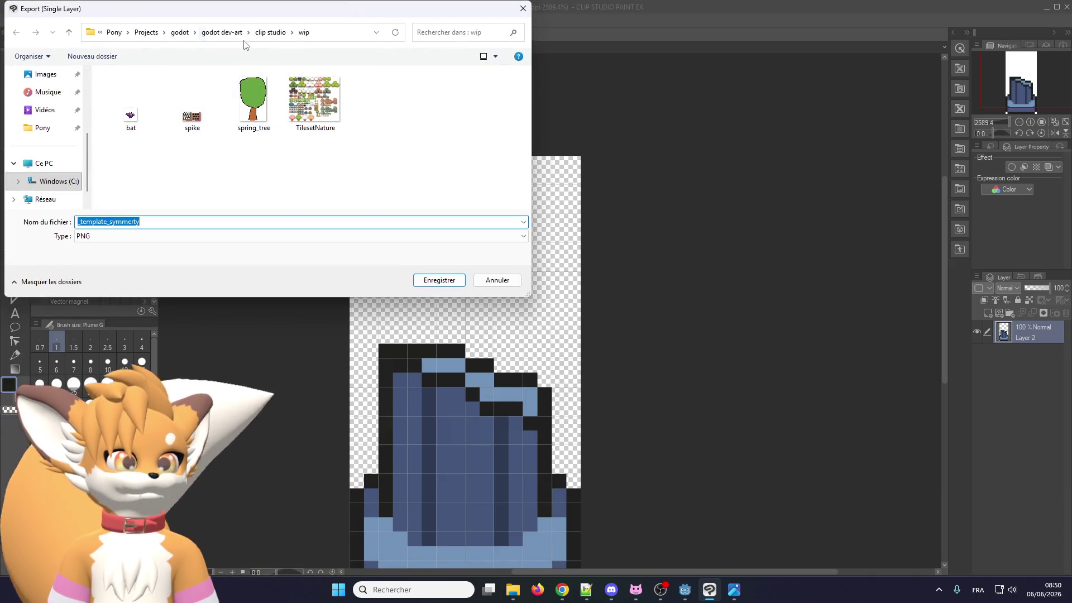
click(270, 33)
double_click(162, 139)
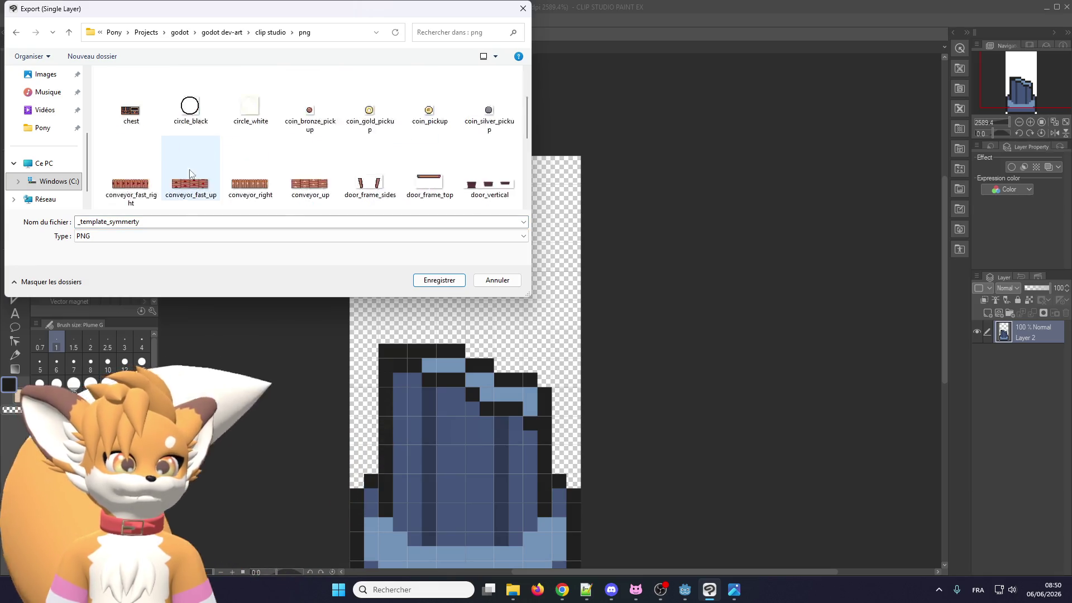
scroll(190, 168, down, 5)
Name the export pillar_b and confirm the settings and preview to save it
click(311, 129)
click(154, 223)
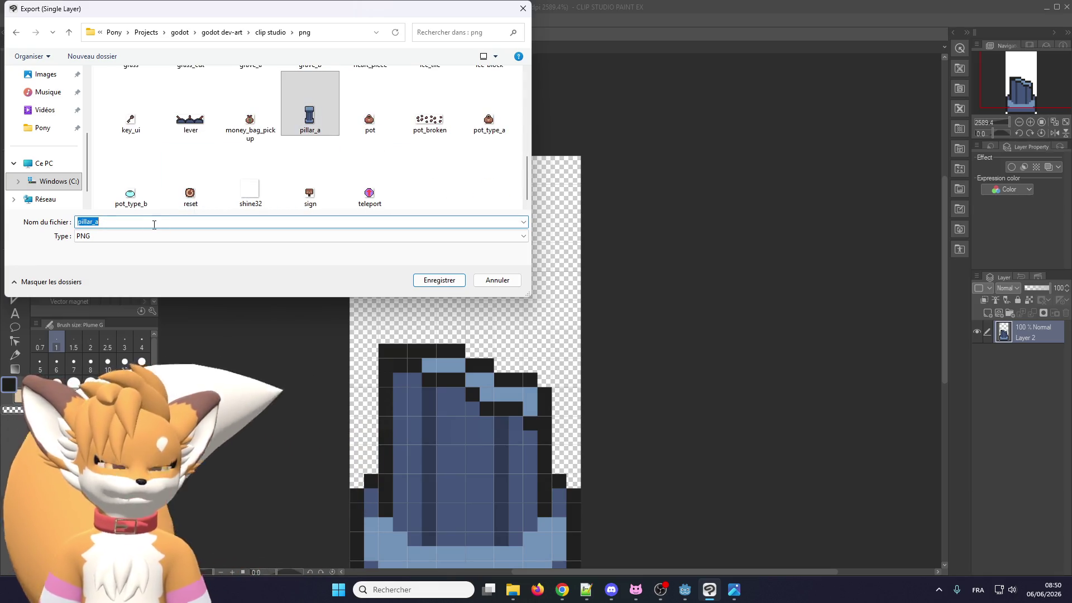
key(BackSpace)
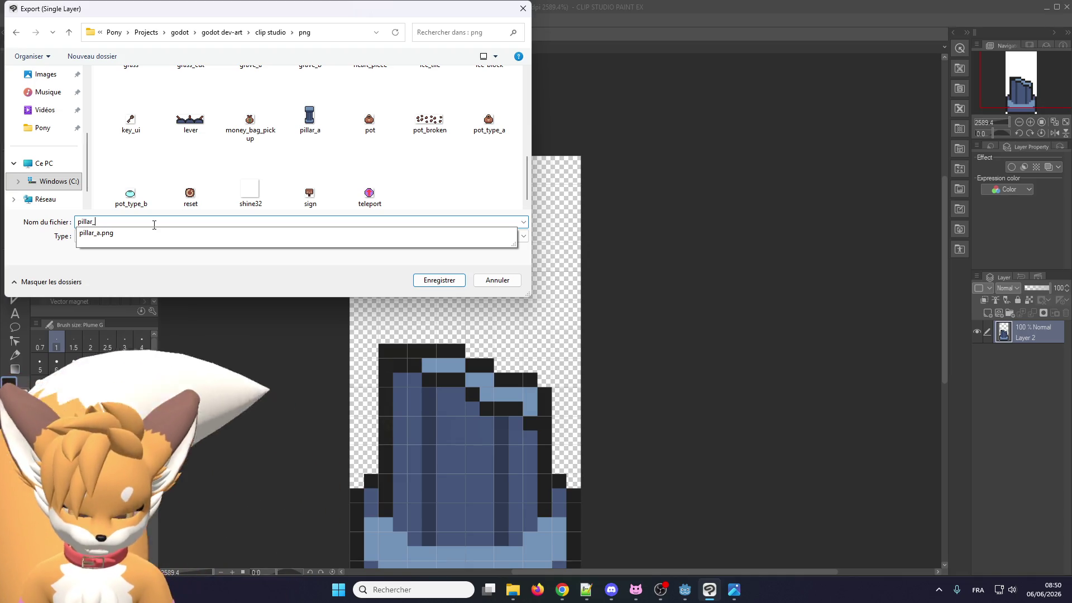
text(b)
key(Return)
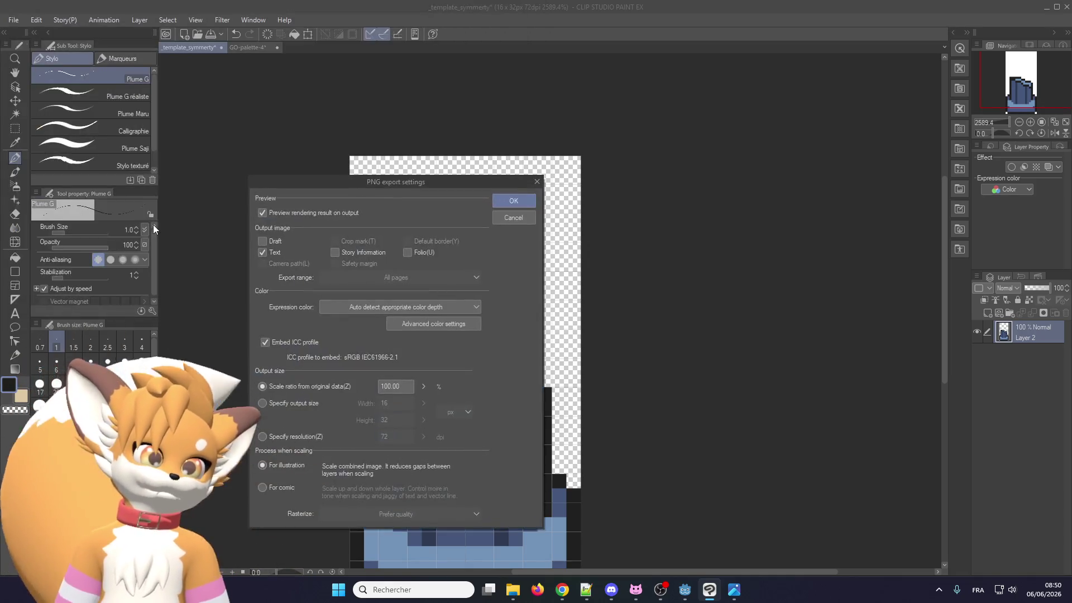
key(Return)
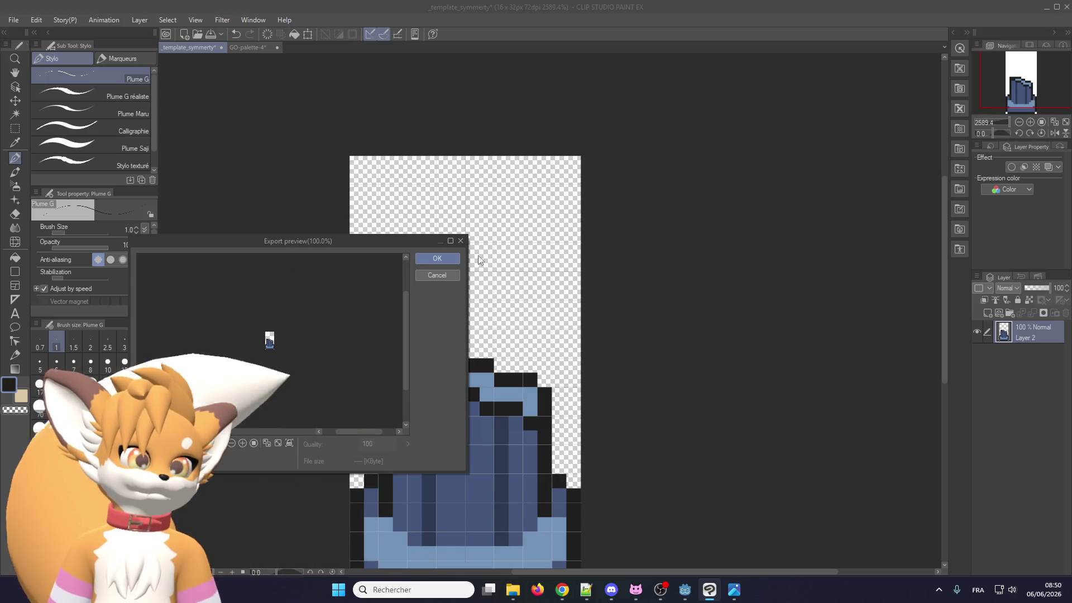
click(437, 258)
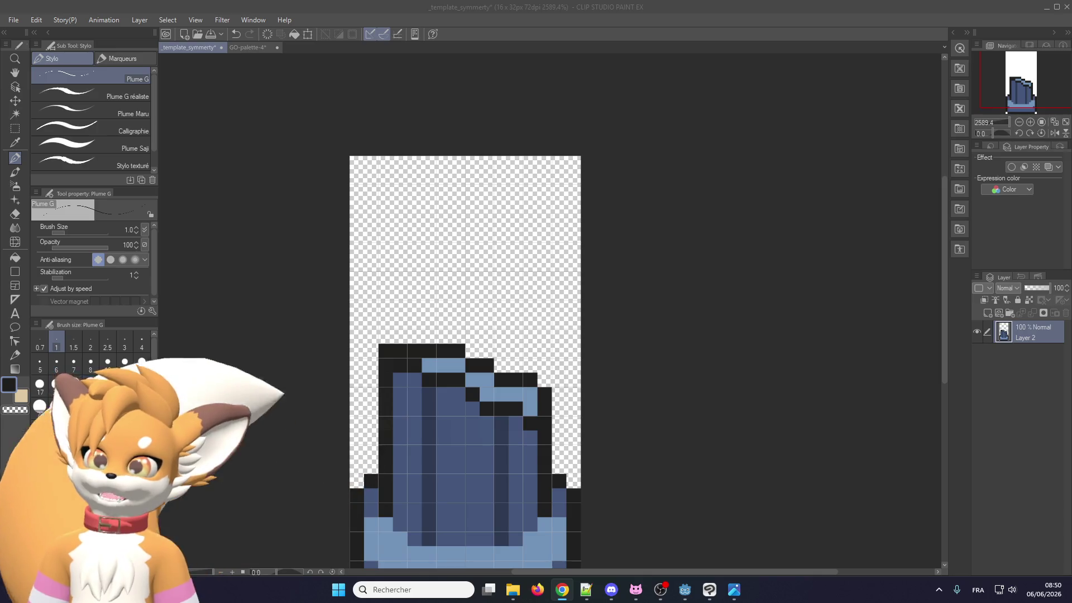
key(alt+Tab)
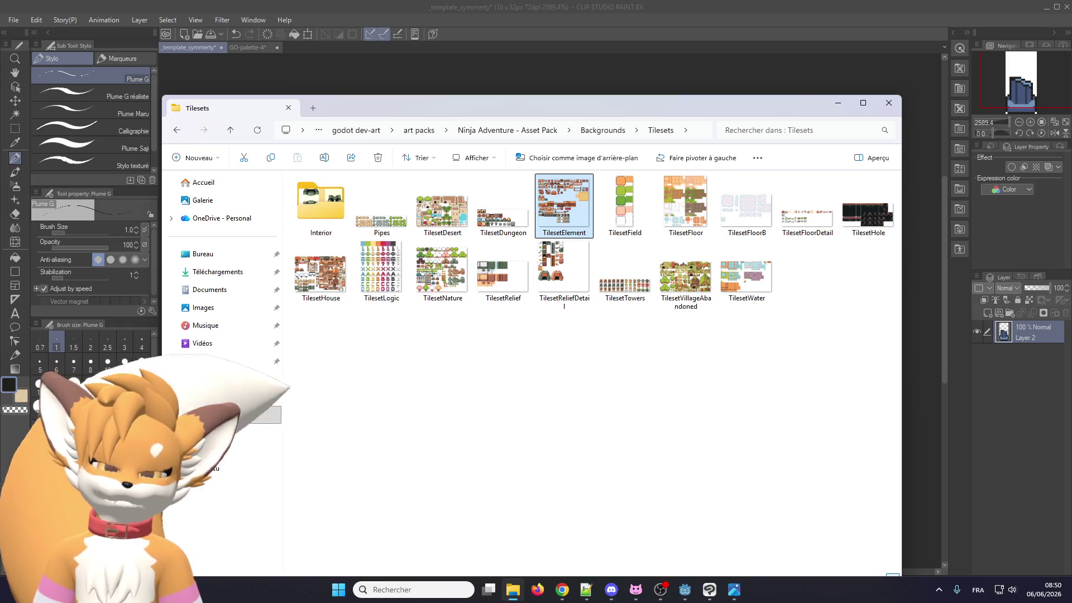
key(alt+Tab)
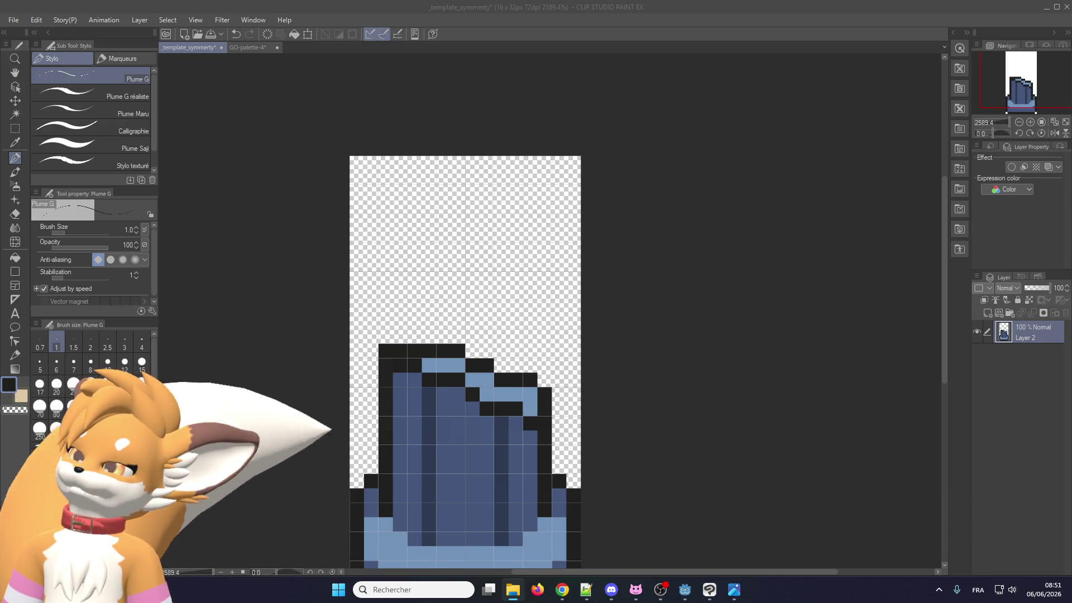
key(alt+Tab)
Open extra_tiles.tiles.png and scroll around its tile sheet
scroll(835, 270, up, 2)
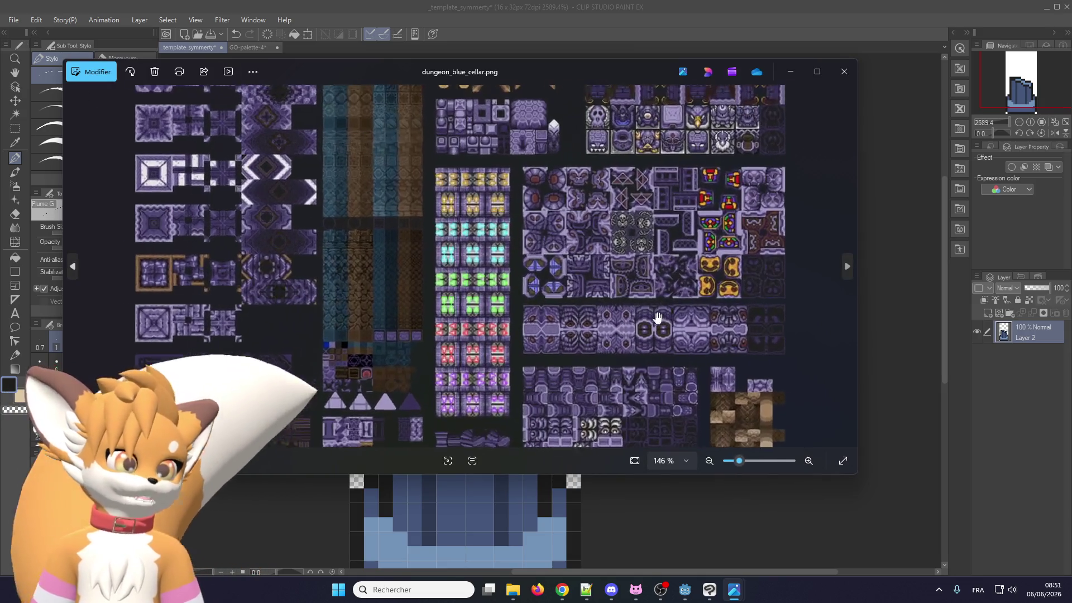
click(845, 266)
scroll(321, 145, up, 5)
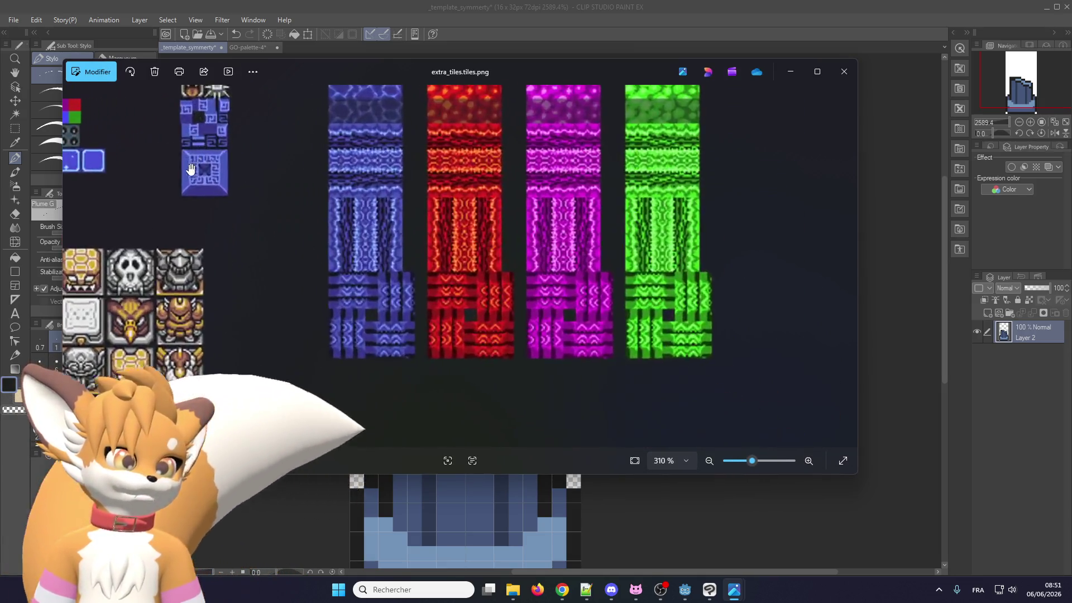
scroll(352, 342, down, 10)
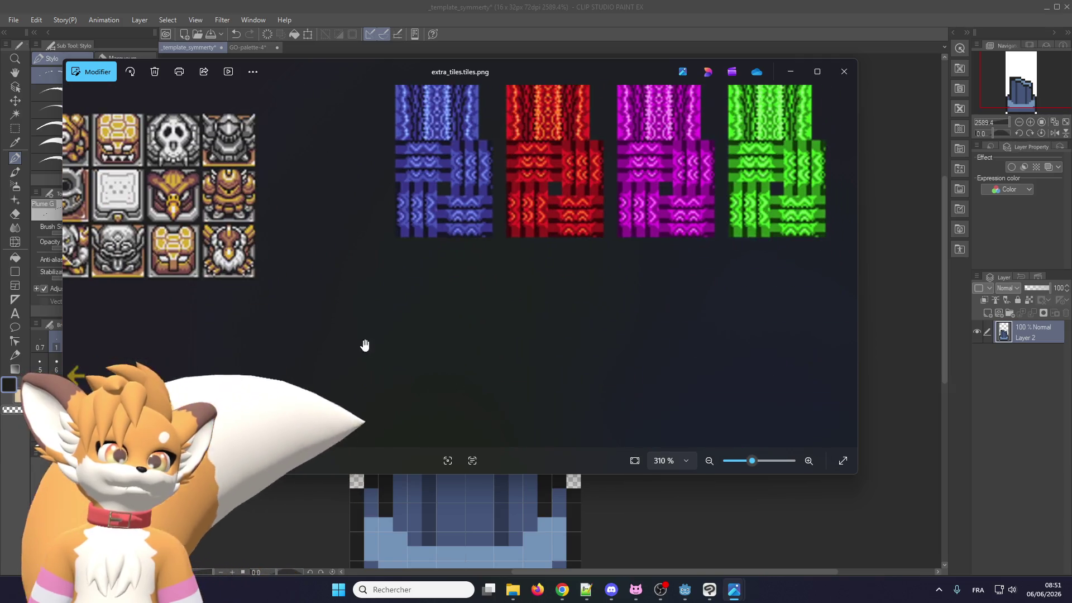
scroll(616, 152, right, 10)
scroll(558, 203, down, 3)
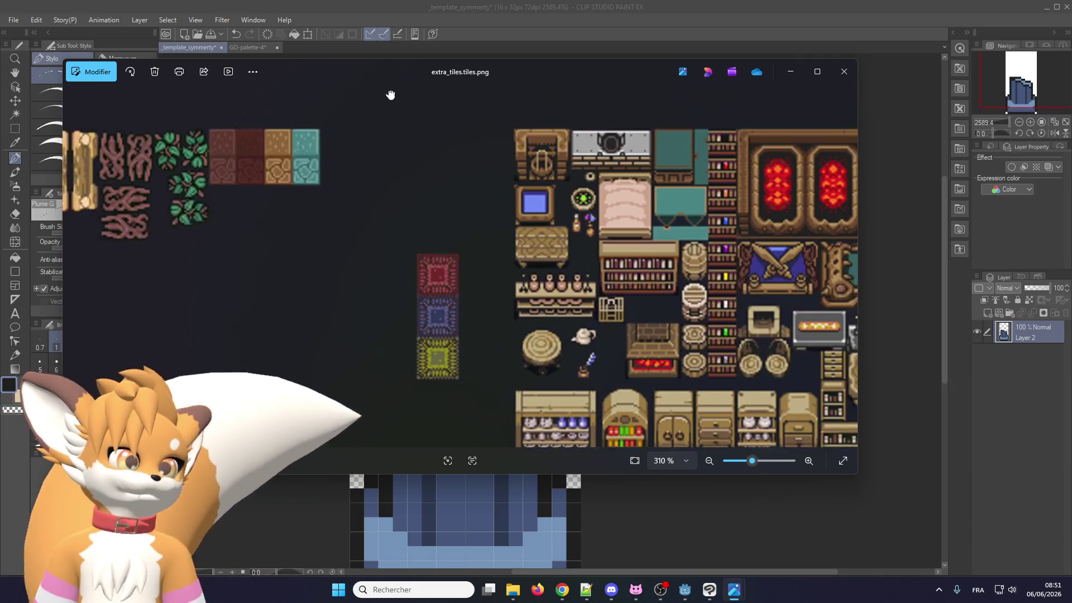
scroll(421, 209, up, 1)
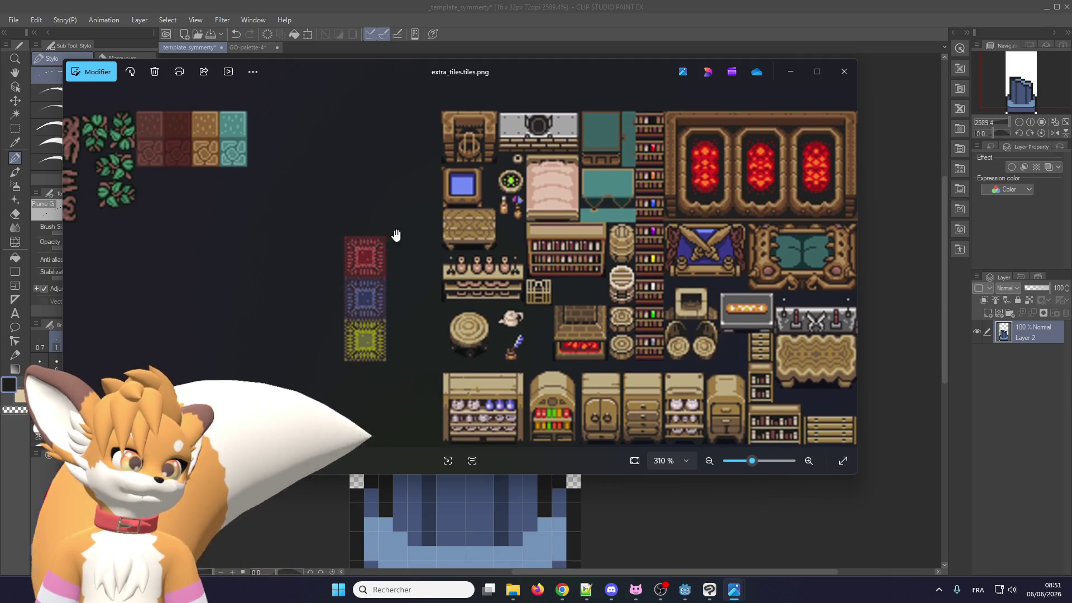
mouse_move(463, 198)
mouse_down()
mouse_move(469, 226)
mouse_move(602, 334)
mouse_up()
scroll(603, 334, left, 10)
scroll(603, 334, up, 5)
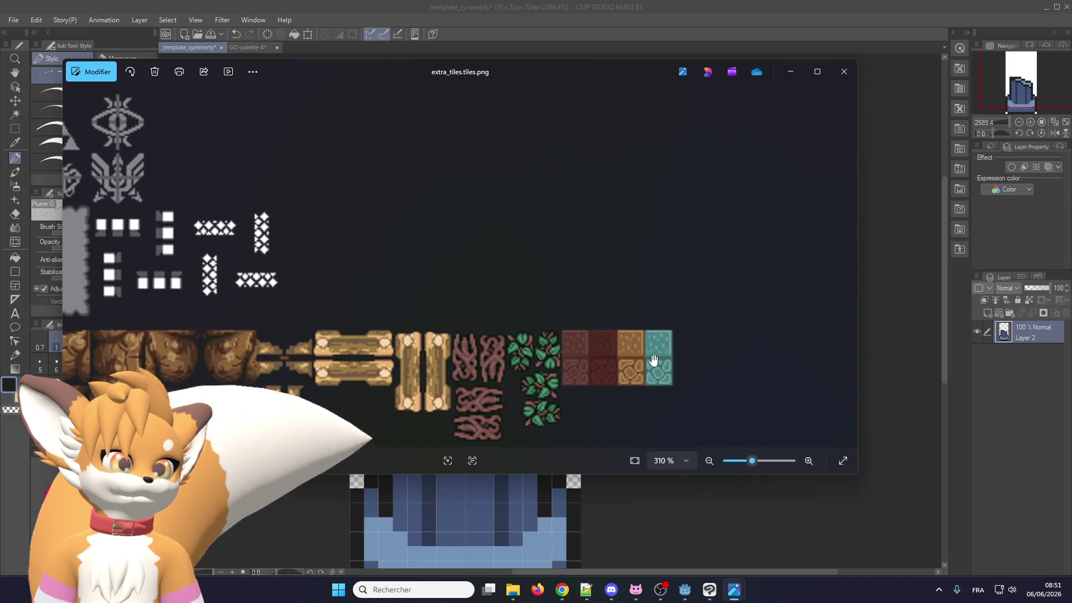
scroll(537, 377, down, 2)
scroll(364, 220, right, 8)
scroll(322, 201, up, 3)
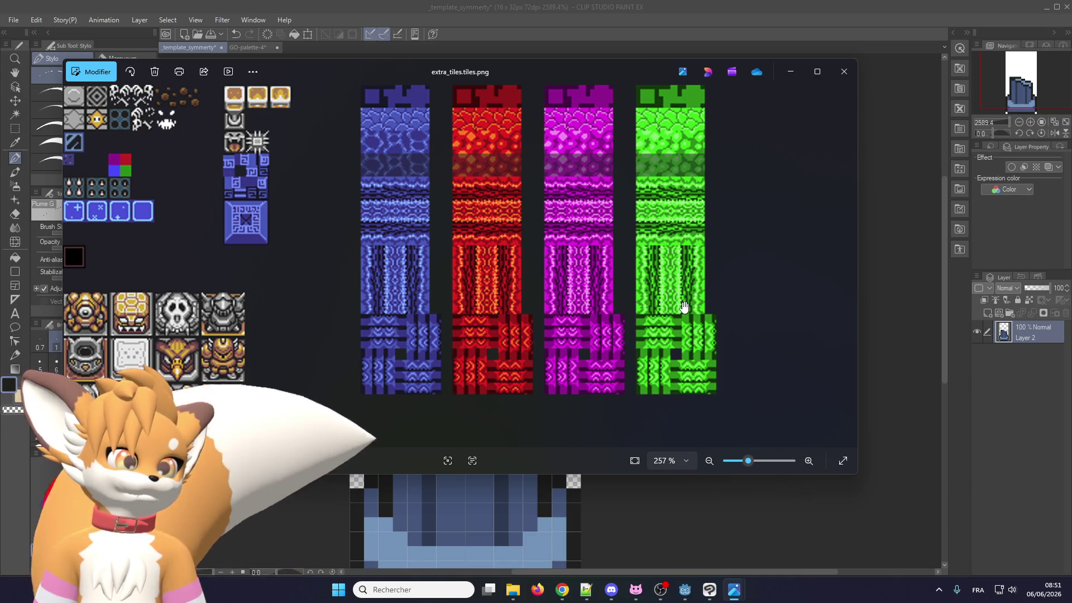
scroll(684, 307, right, 3)
scroll(614, 349, left, 3)
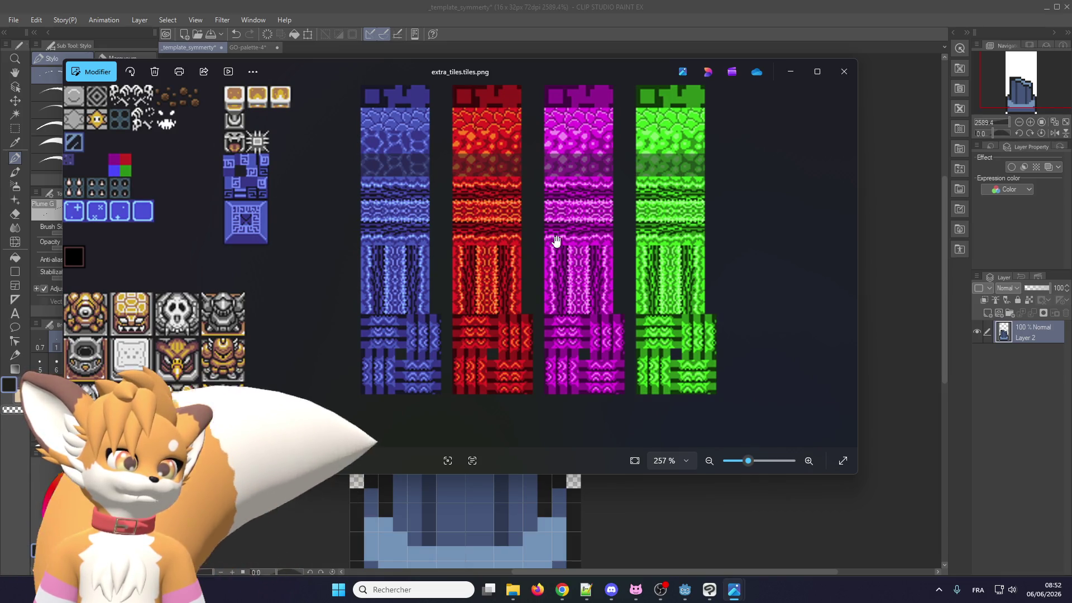
scroll(476, 350, up, 5)
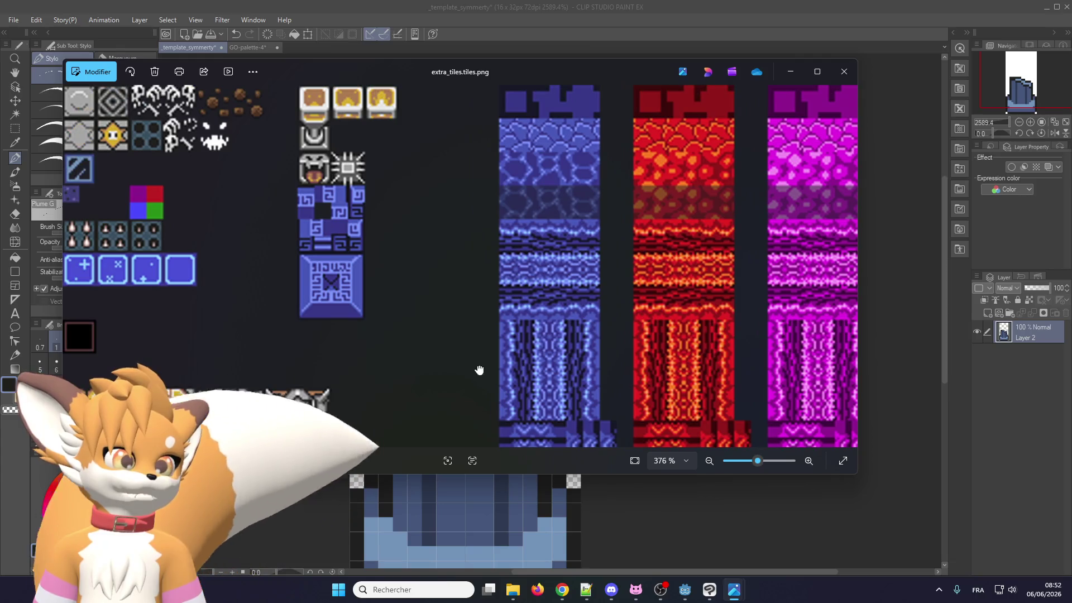
scroll(141, 131, up, 3)
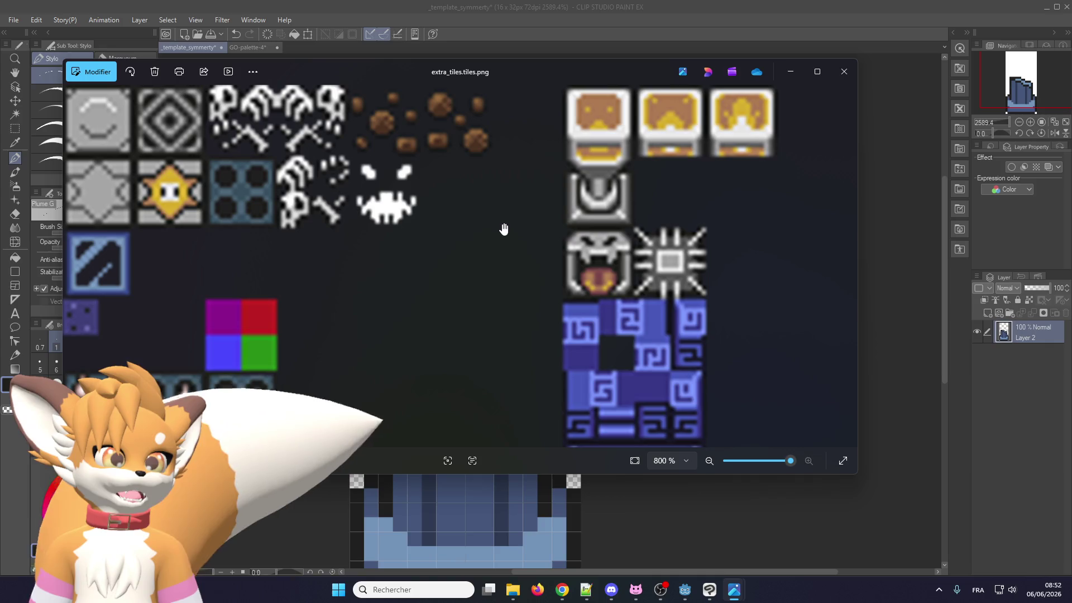
scroll(761, 296, down, 5)
scroll(411, 279, up, 3)
scroll(571, 283, down, 1)
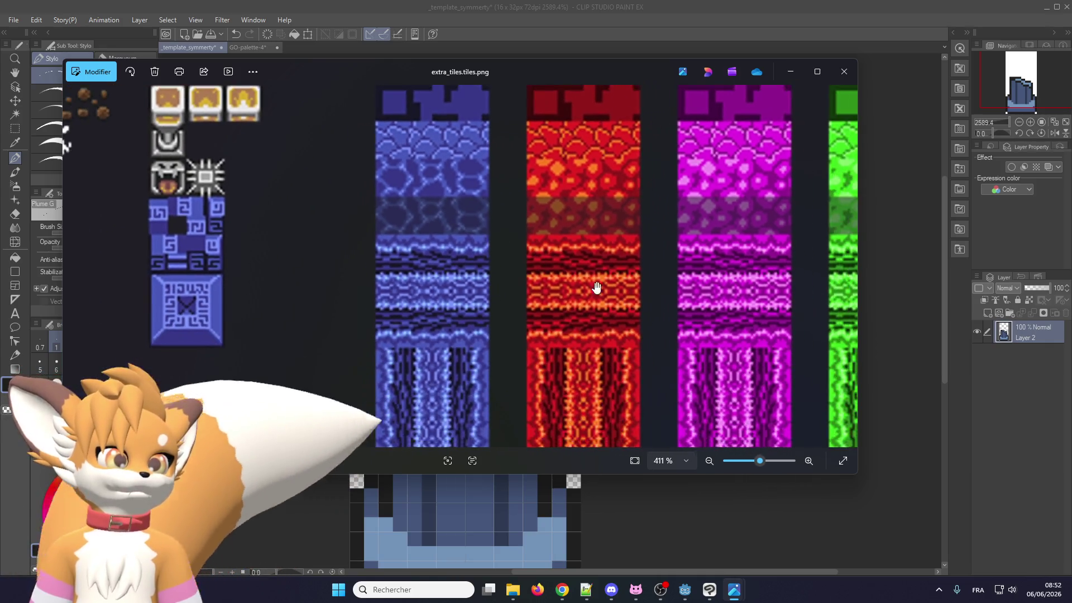
Pan across the coloured and furniture tiles, then advance to LIGHT_buildings.tiles.png
drag(580, 299, 560, 293)
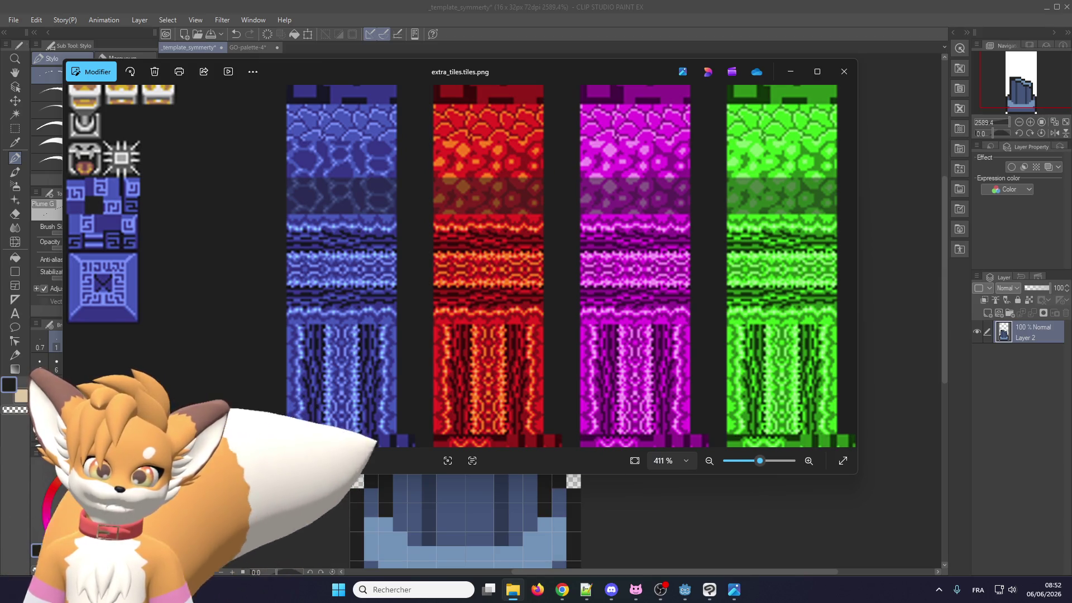
scroll(558, 370, right, 5)
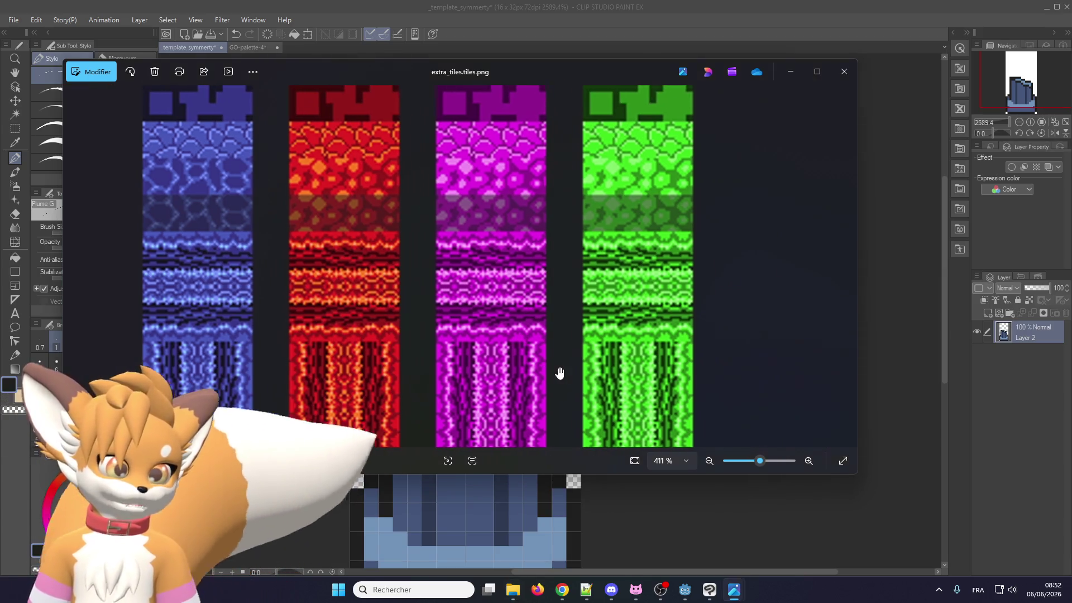
scroll(577, 299, down, 3)
scroll(623, 391, down, 8)
scroll(624, 391, right, 4)
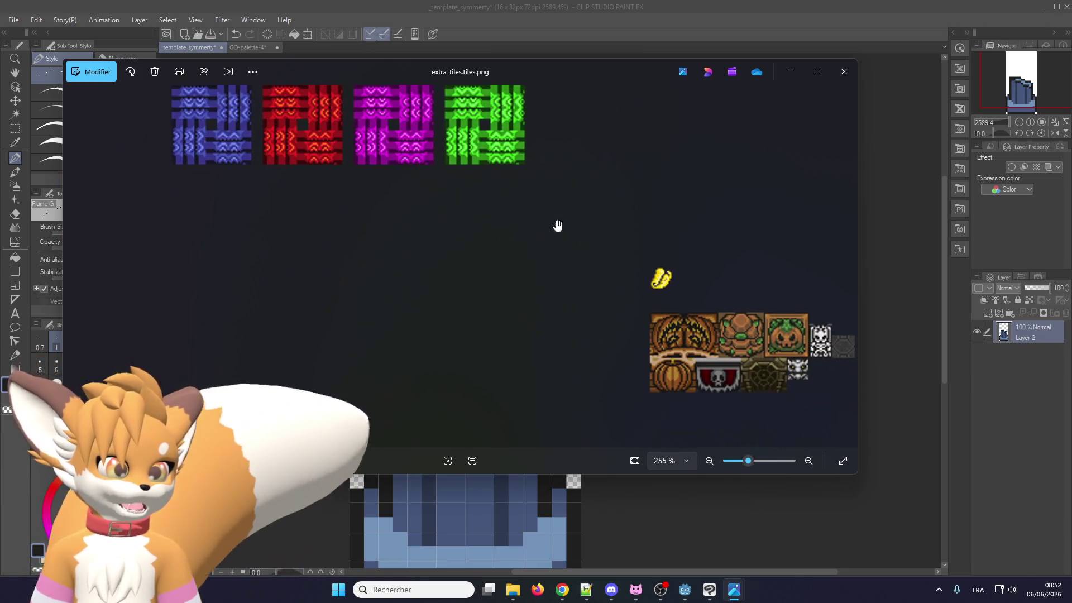
scroll(706, 330, down, 4)
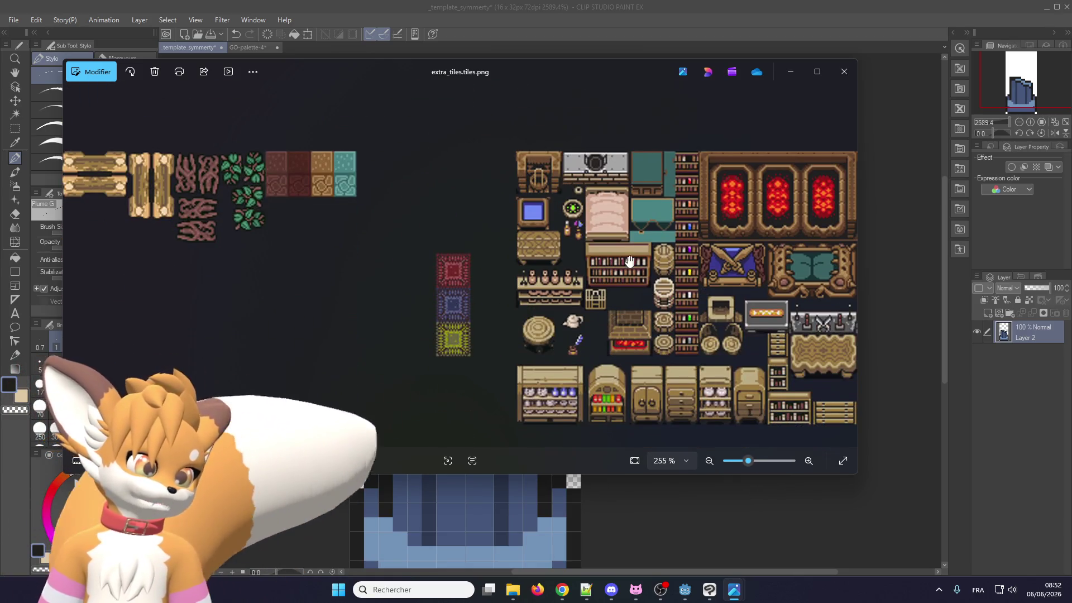
scroll(539, 290, up, 2)
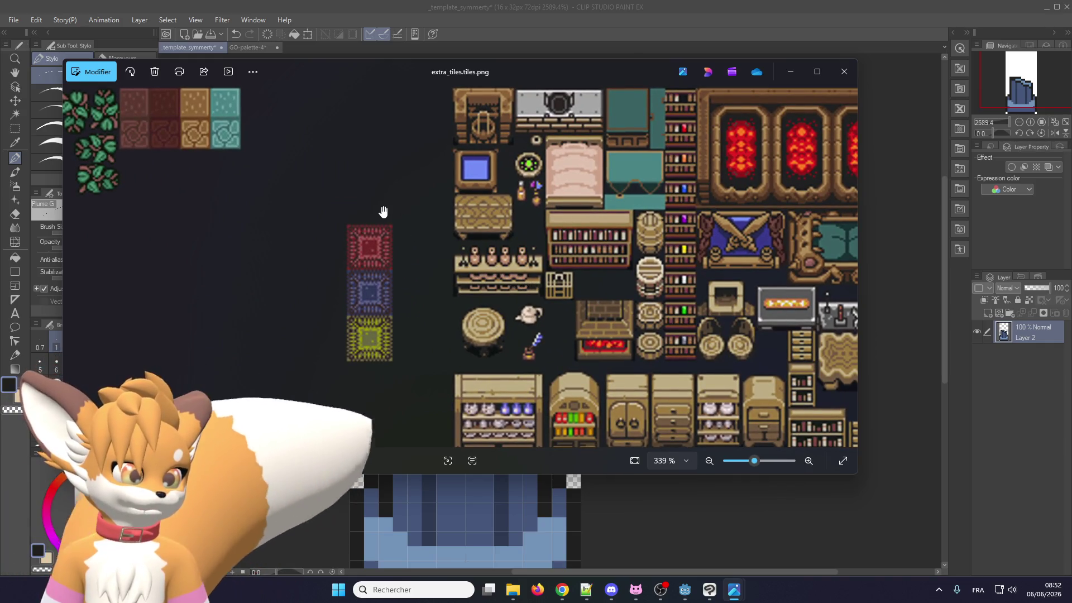
drag(642, 340, 592, 306)
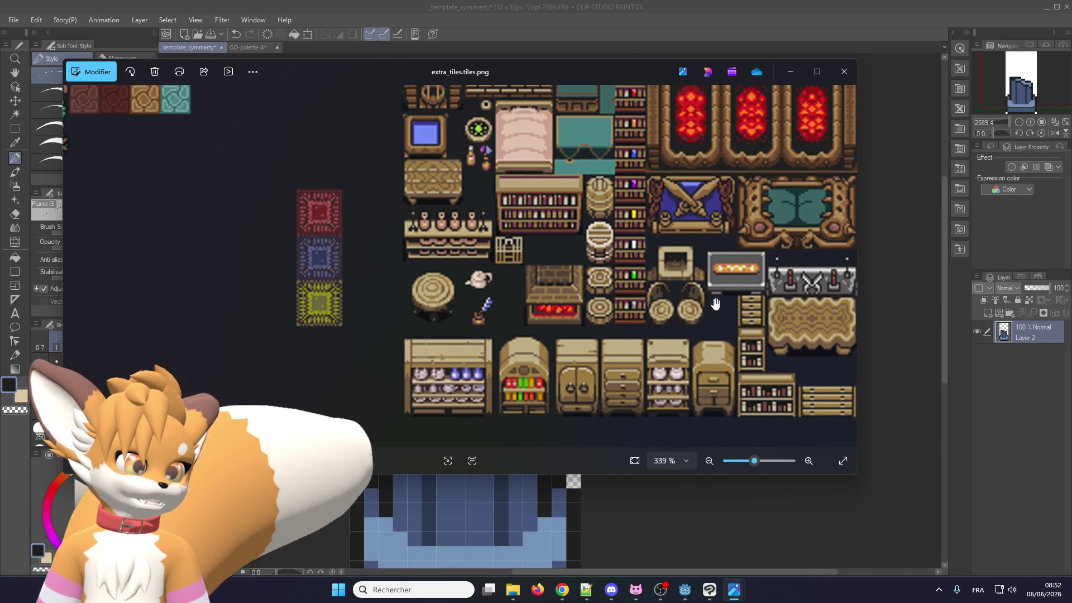
click(844, 265)
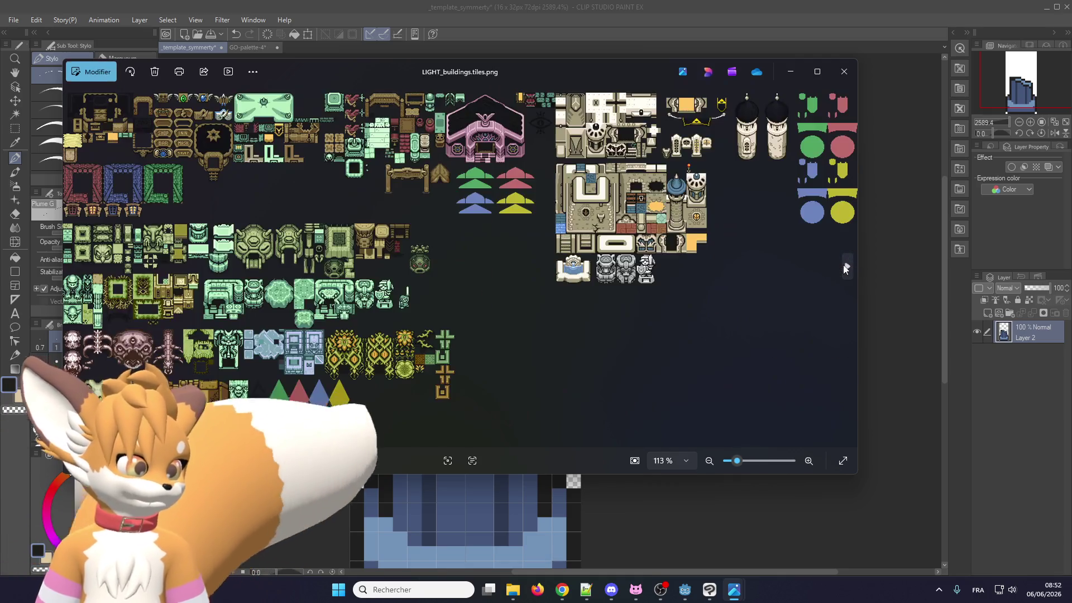
scroll(518, 217, up, 7)
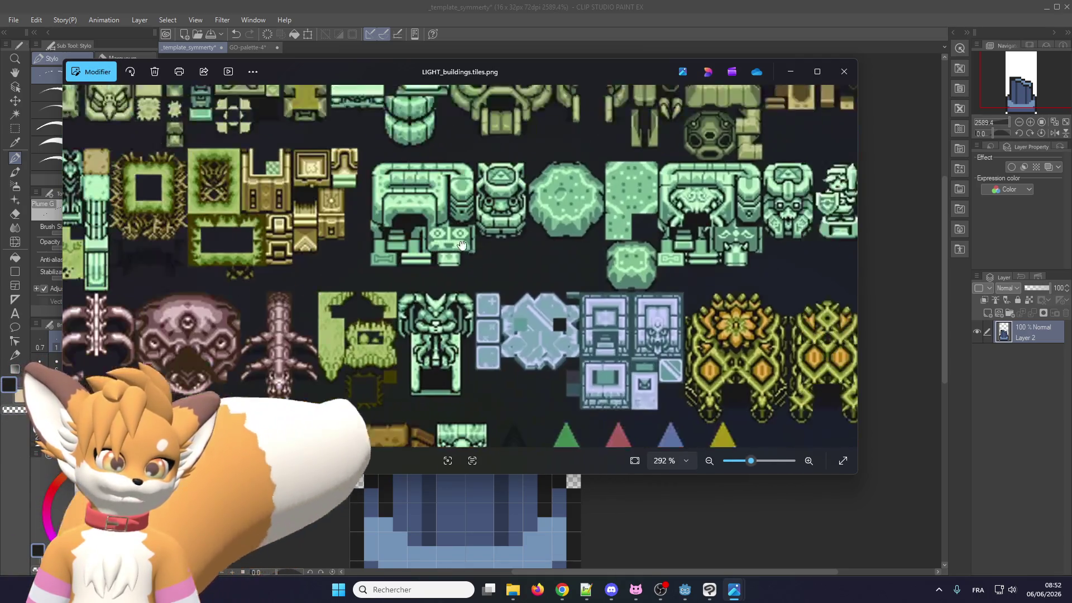
scroll(435, 214, down, 3)
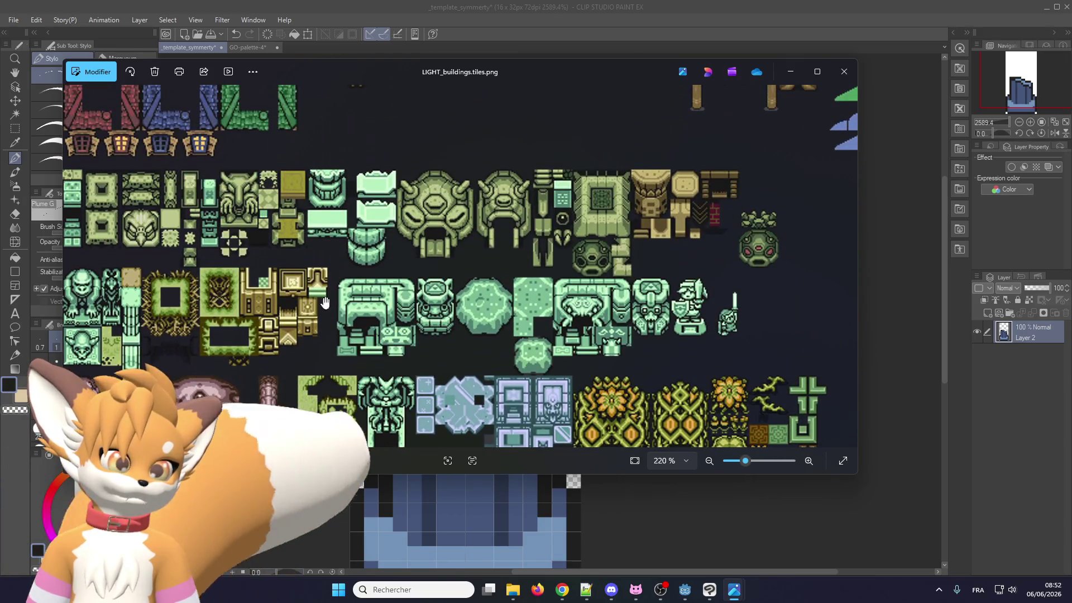
drag(176, 199, 213, 228)
scroll(365, 311, up, 8)
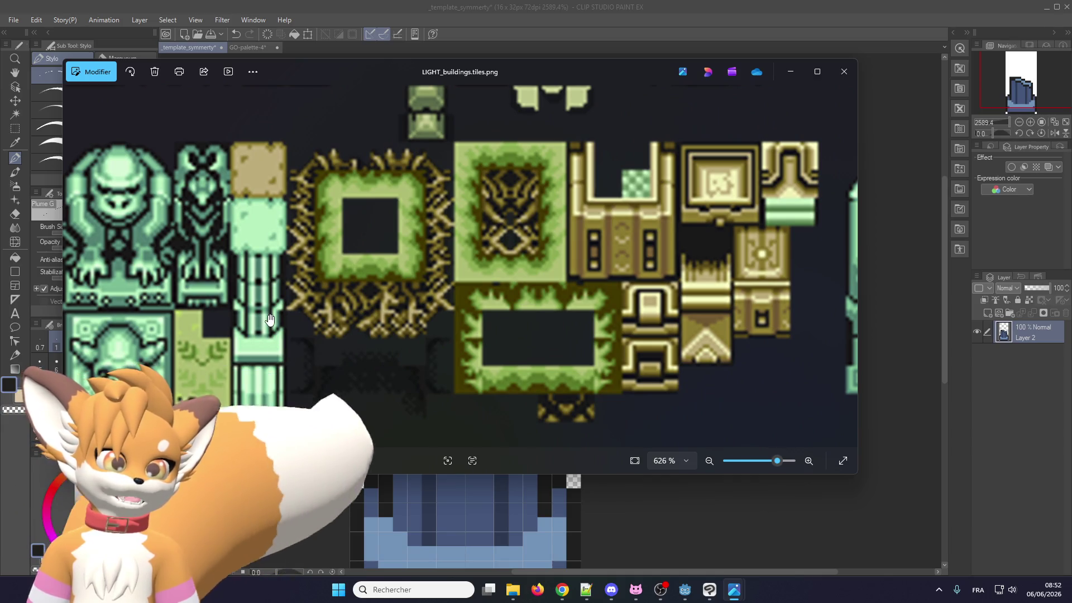
drag(270, 319, 384, 327)
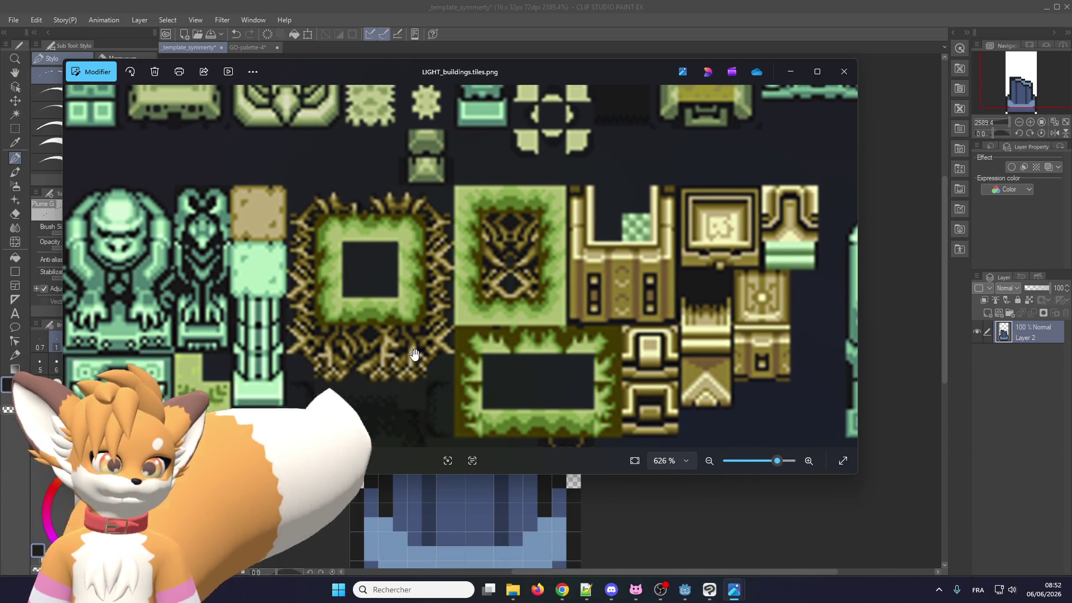
scroll(384, 327, down, 2)
scroll(374, 385, down, 2)
drag(386, 262, 407, 391)
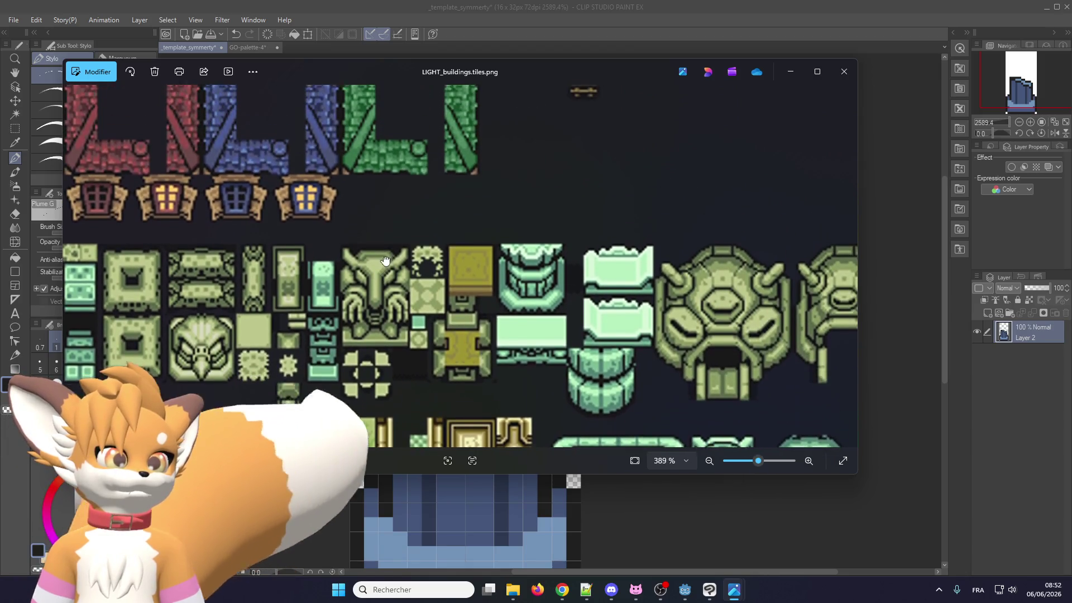
drag(425, 235, 446, 380)
drag(447, 257, 468, 428)
scroll(477, 354, down, 1)
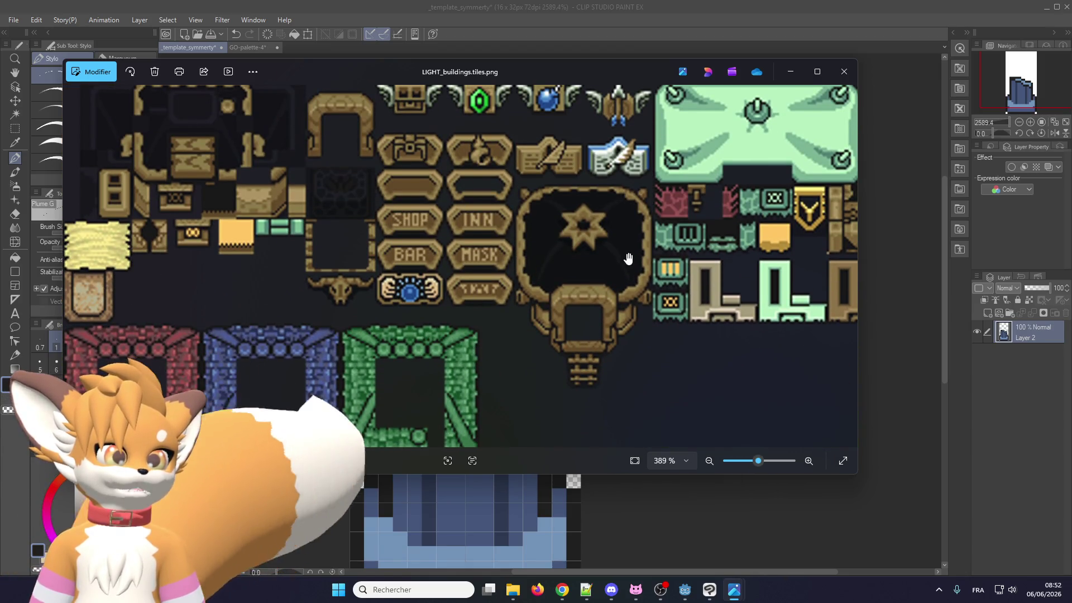
scroll(625, 274, up, 1)
scroll(184, 179, up, 4)
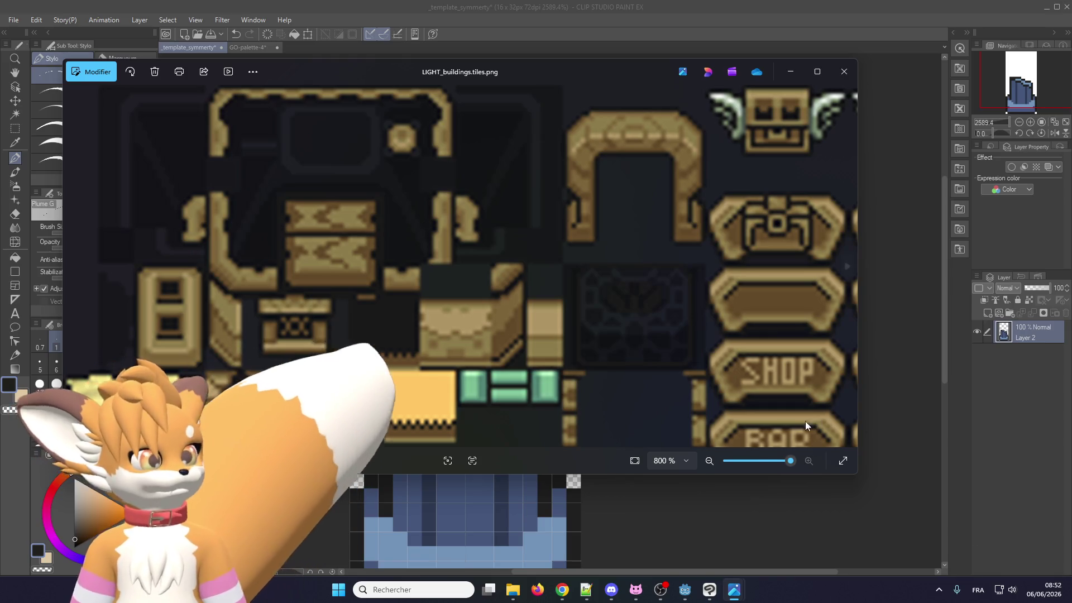
scroll(823, 423, down, 4)
drag(653, 352, 373, 326)
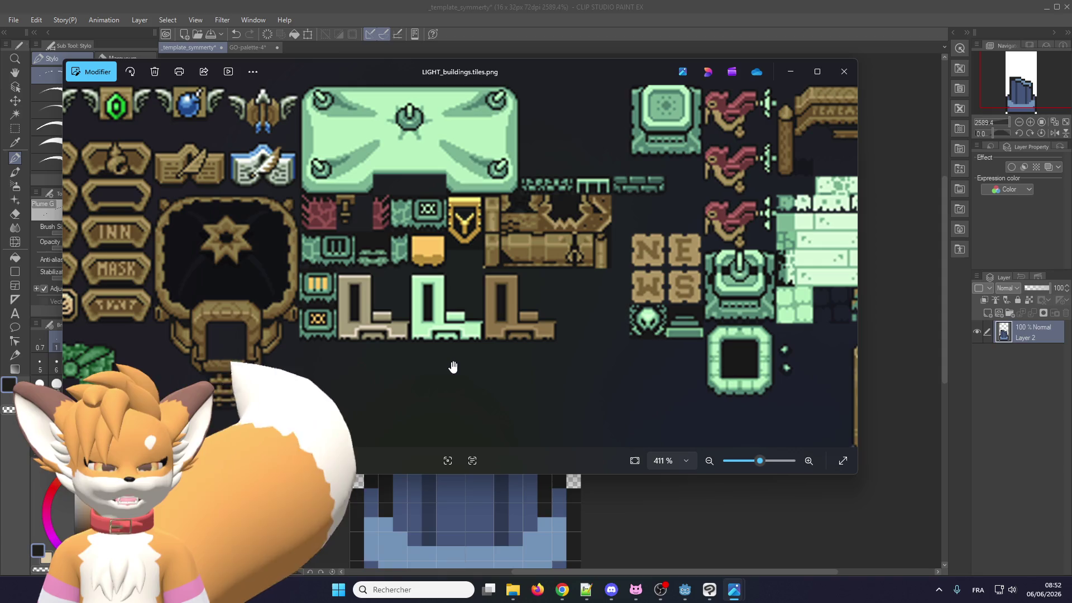
drag(486, 350, 137, 362)
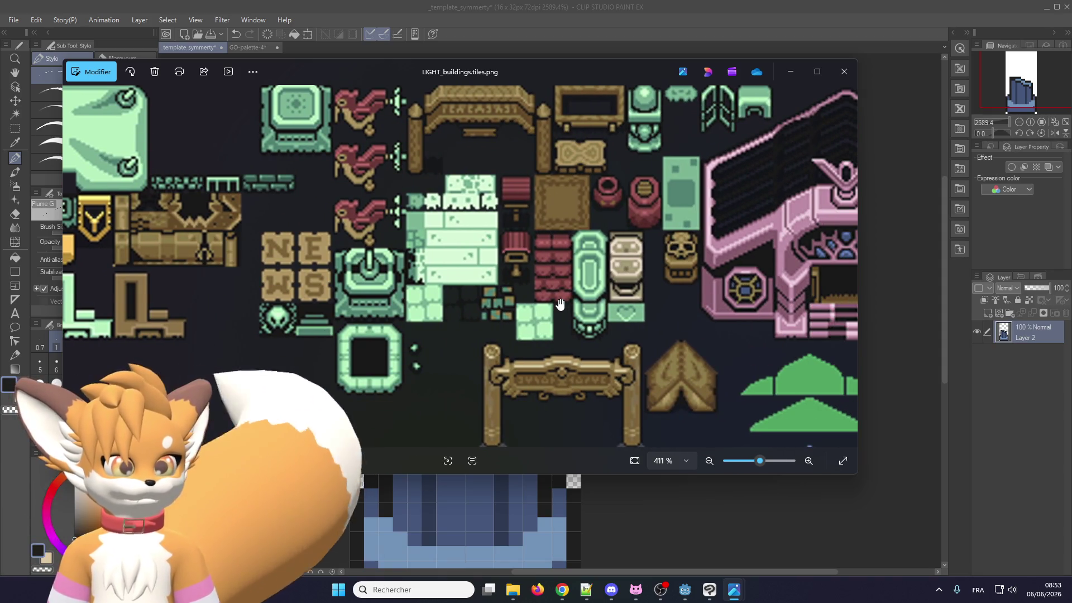
drag(560, 304, 305, 305)
scroll(486, 304, down, 2)
mouse_move(486, 305)
mouse_down()
mouse_move(268, 234)
mouse_move(441, 235)
mouse_up()
scroll(120, 151, up, 3)
drag(120, 151, 311, 205)
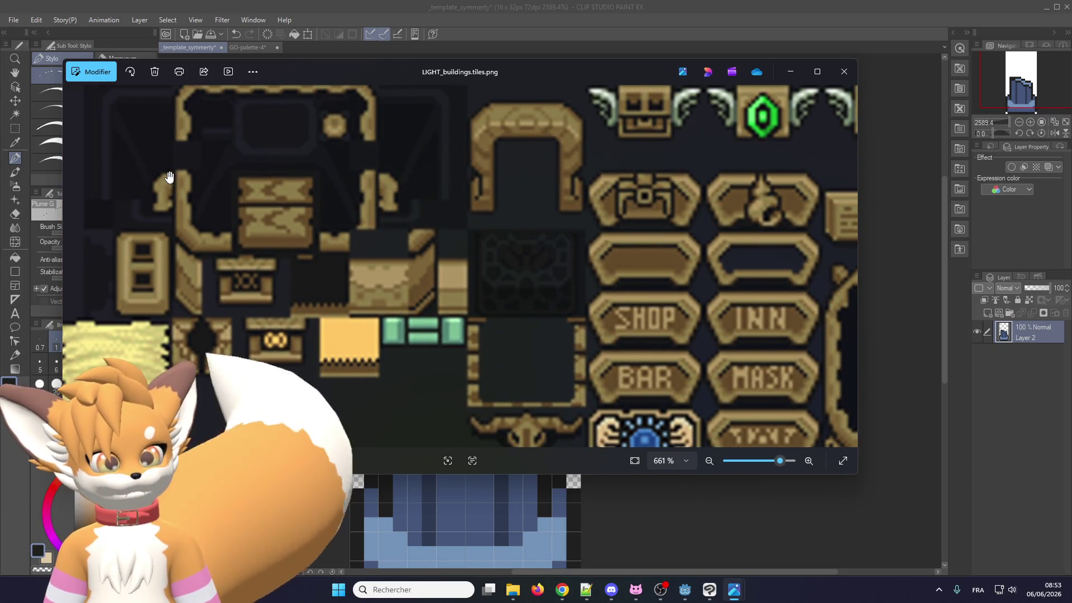
scroll(251, 203, down, 2)
scroll(391, 251, right, 10)
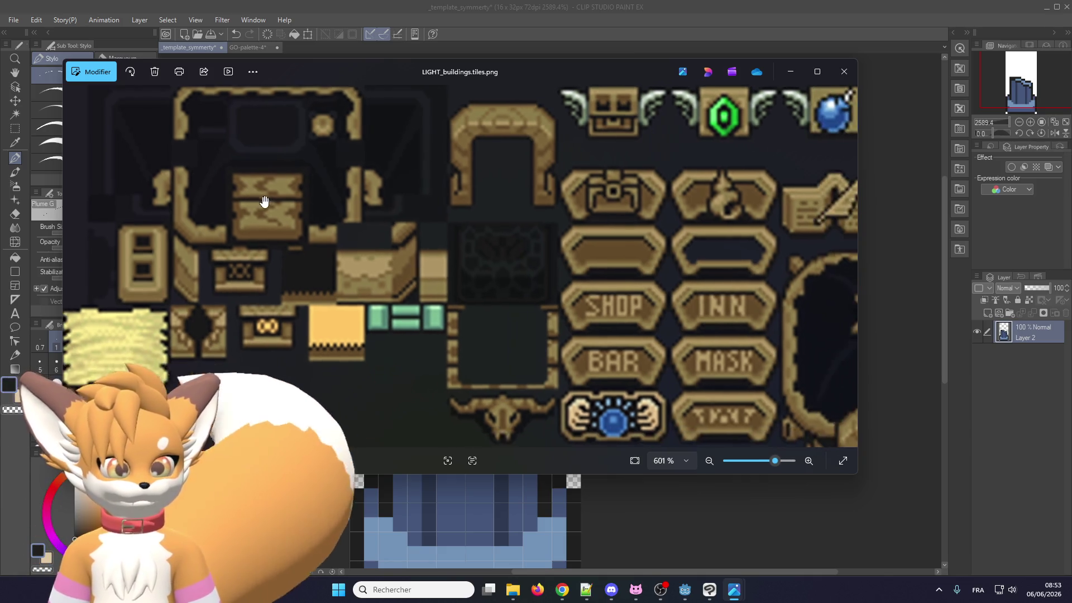
scroll(615, 335, right, 5)
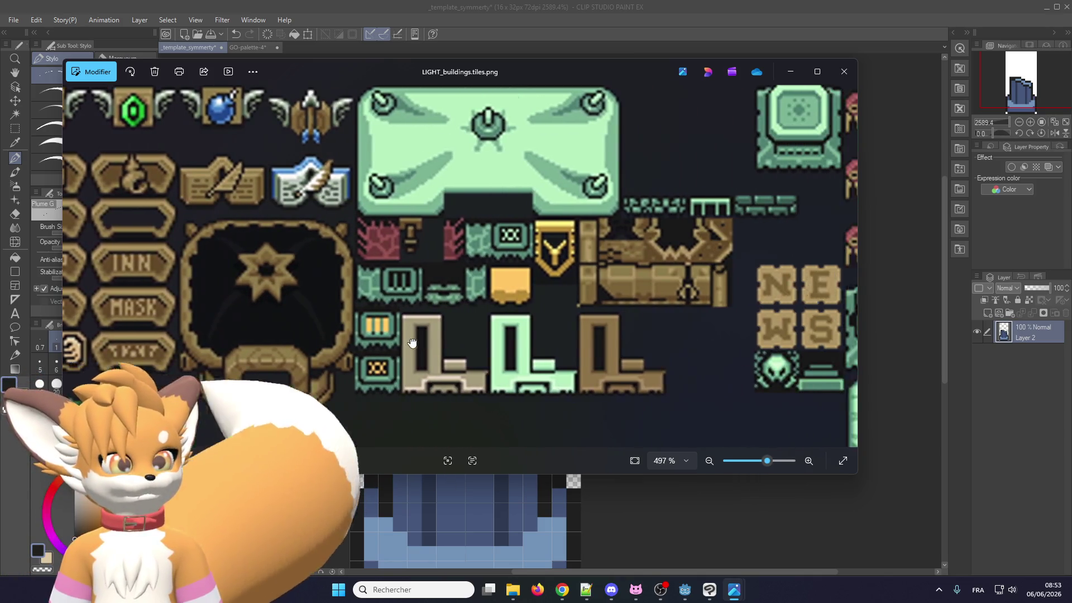
scroll(555, 279, right, 12)
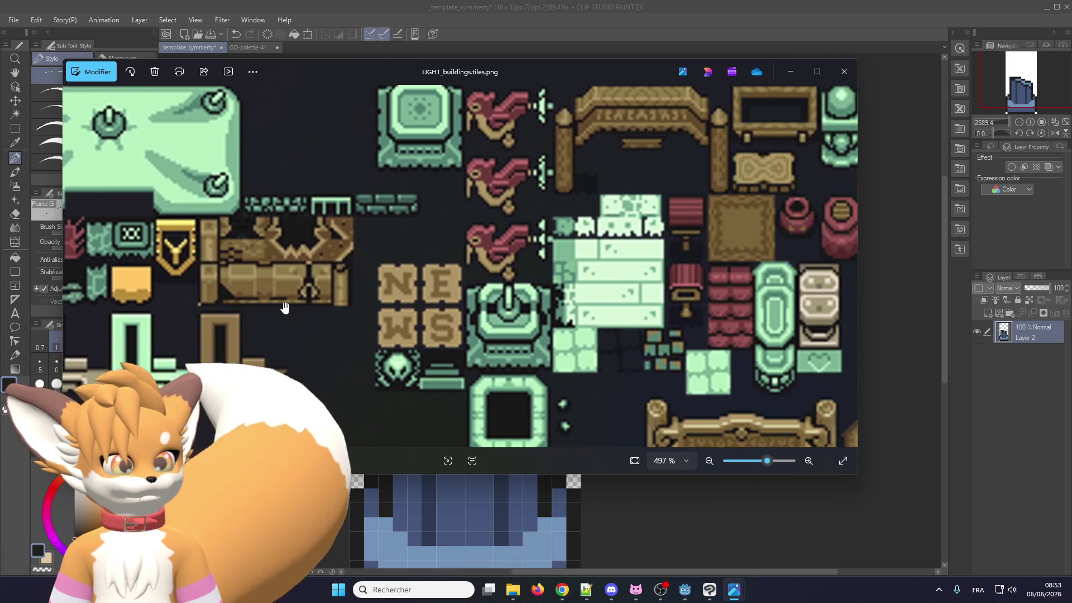
scroll(219, 287, right, 12)
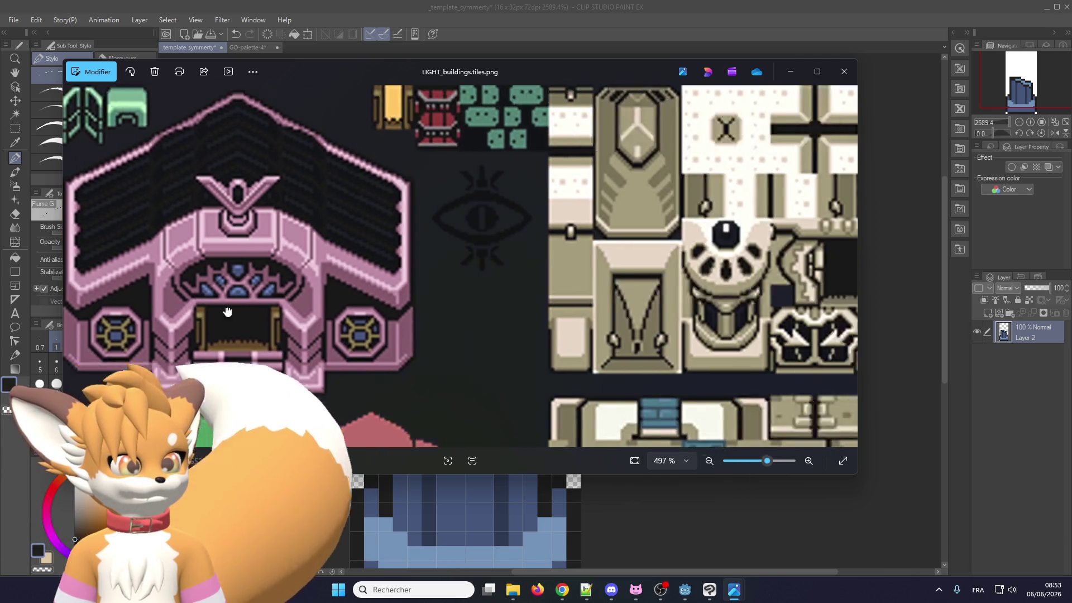
scroll(427, 279, right, 10)
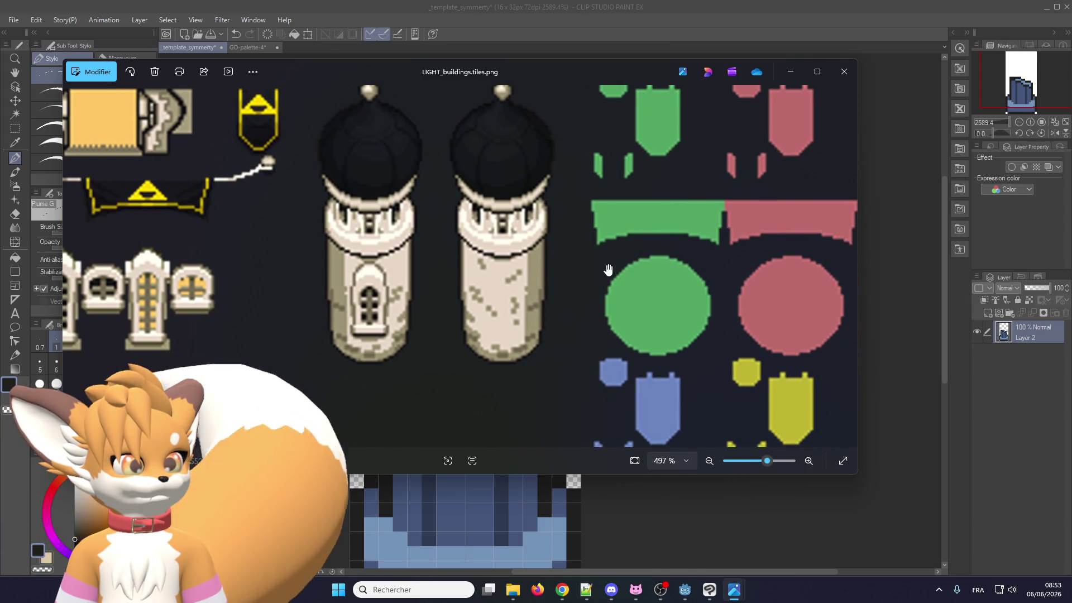
scroll(605, 268, down, 2)
drag(446, 359, 574, 233)
drag(513, 314, 665, 267)
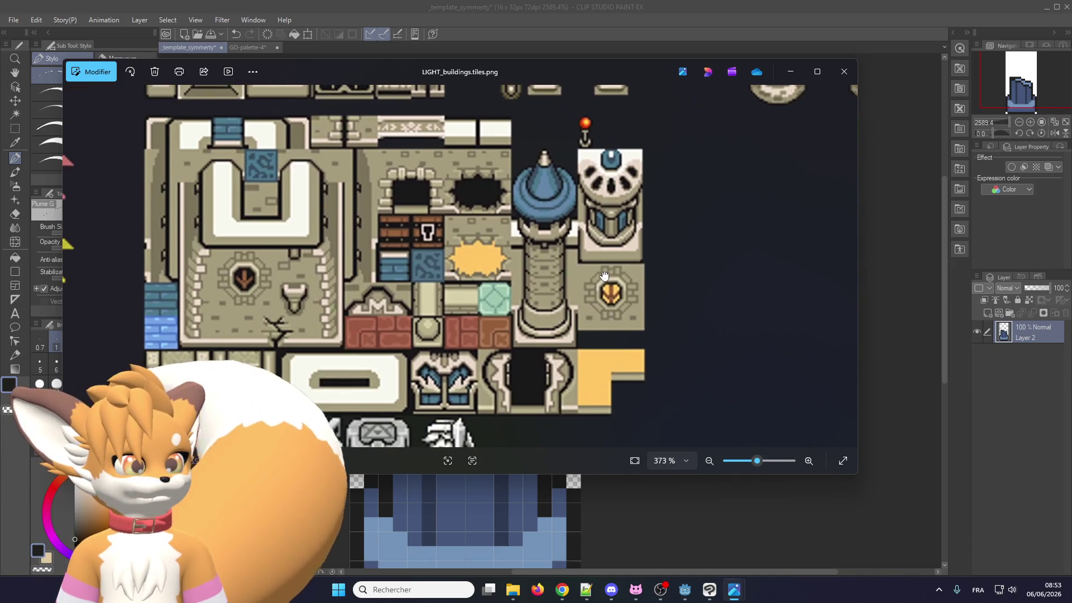
scroll(478, 274, down, 1)
drag(478, 273, 512, 212)
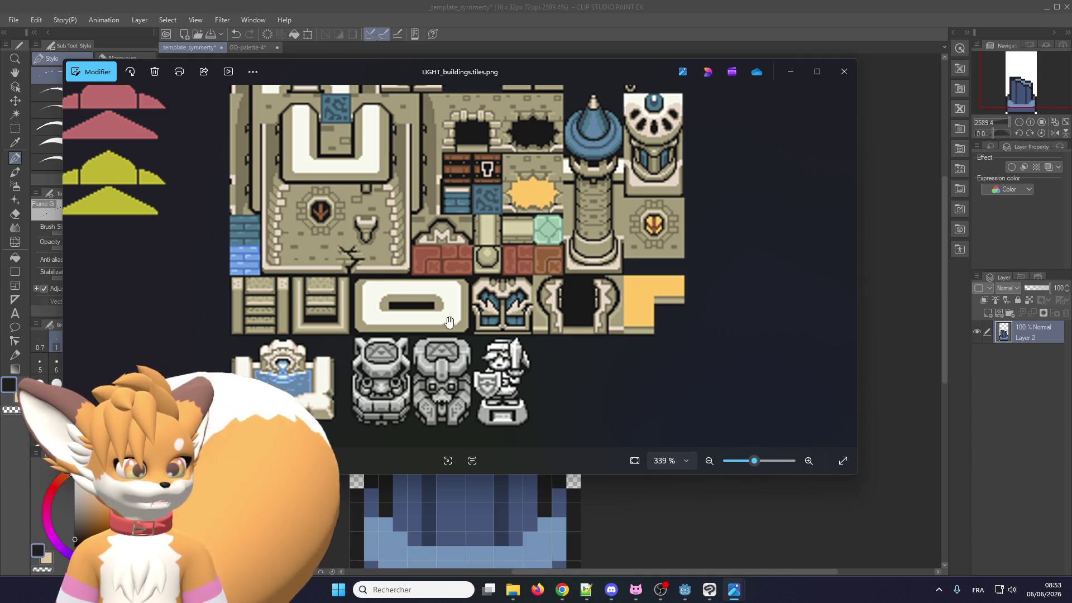
mouse_move(547, 349)
mouse_down()
mouse_move(449, 336)
mouse_move(391, 313)
mouse_move(270, 352)
mouse_move(437, 266)
mouse_up()
scroll(449, 336, down, 3)
drag(168, 264, 344, 306)
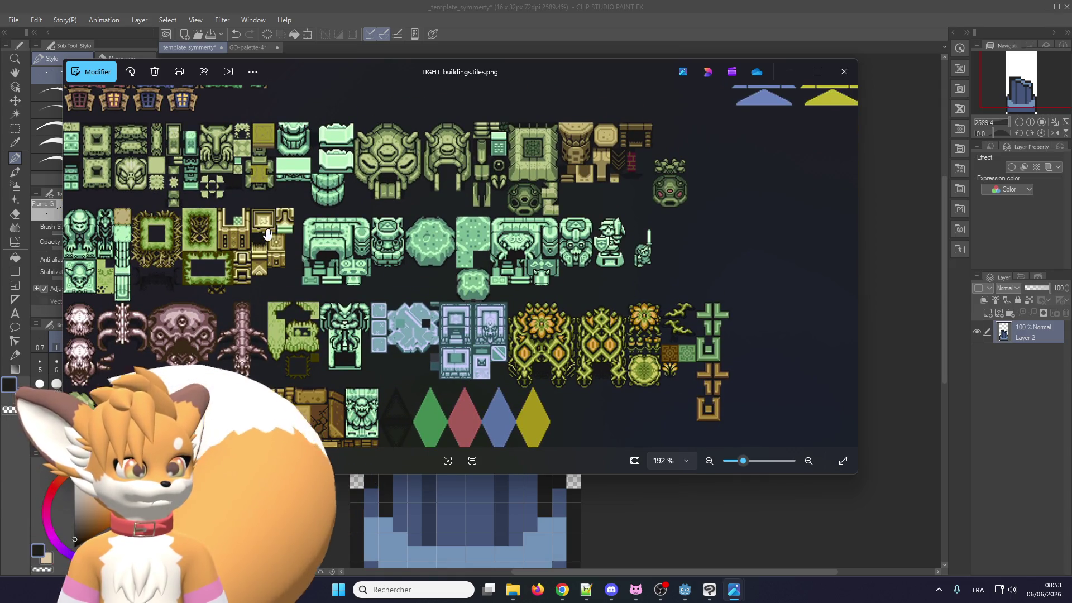
drag(717, 379, 391, 473)
scroll(392, 350, up, 3)
scroll(391, 350, up, 1)
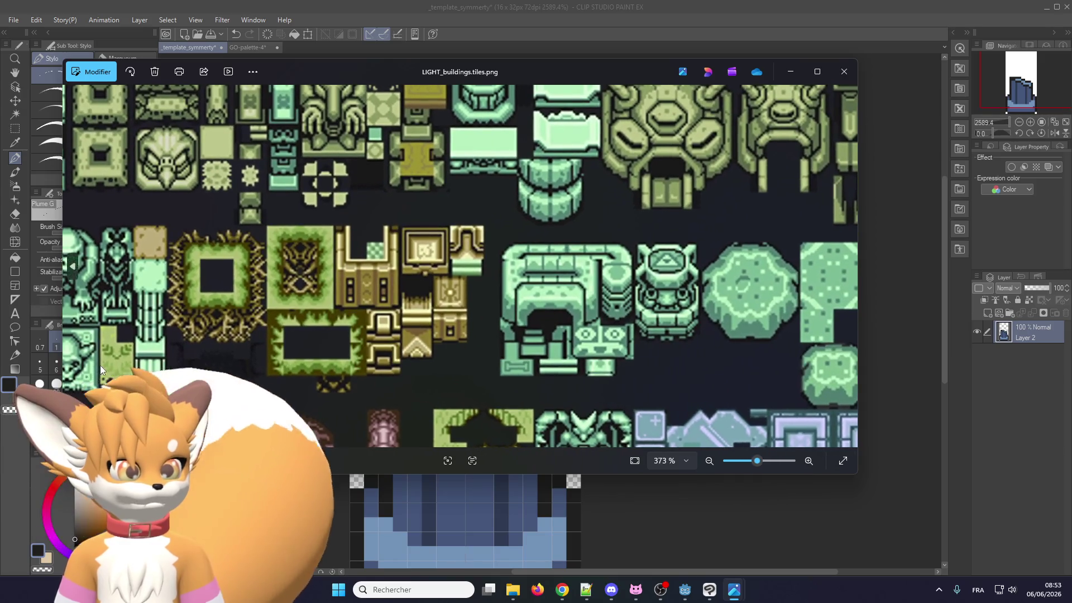
drag(169, 348, 199, 321)
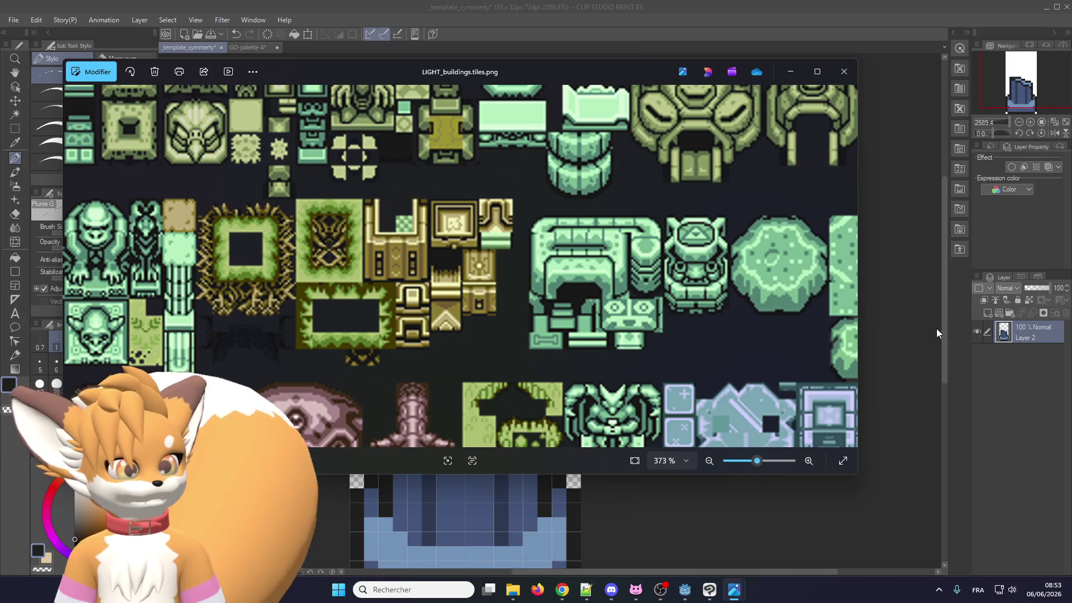
Page through LIGHT_main.entities.png to LIGHT_main.tiles.png and pan over its tiles
key(Right)
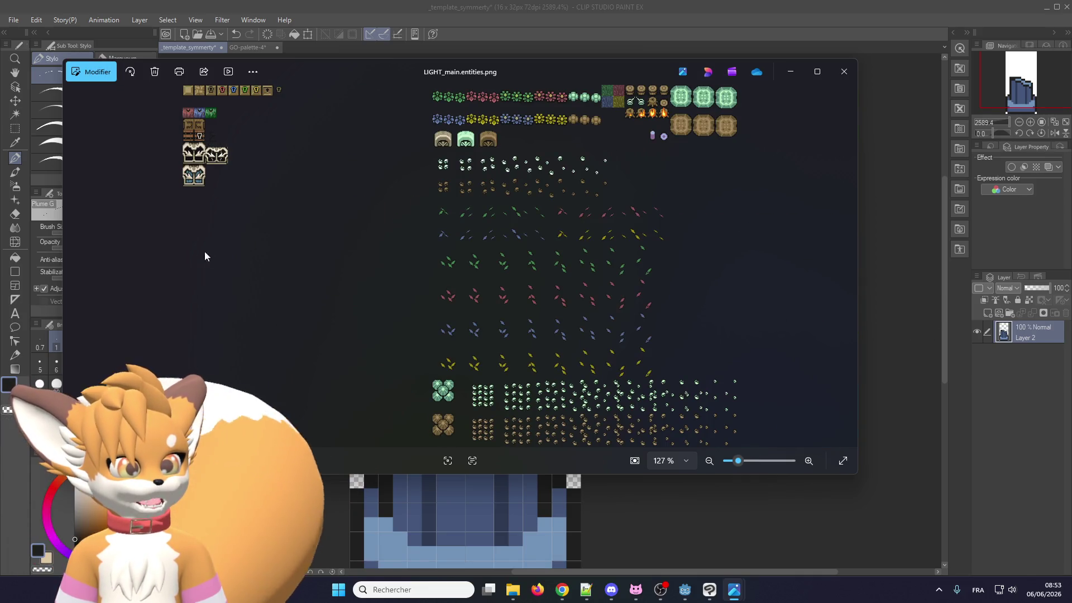
click(71, 267)
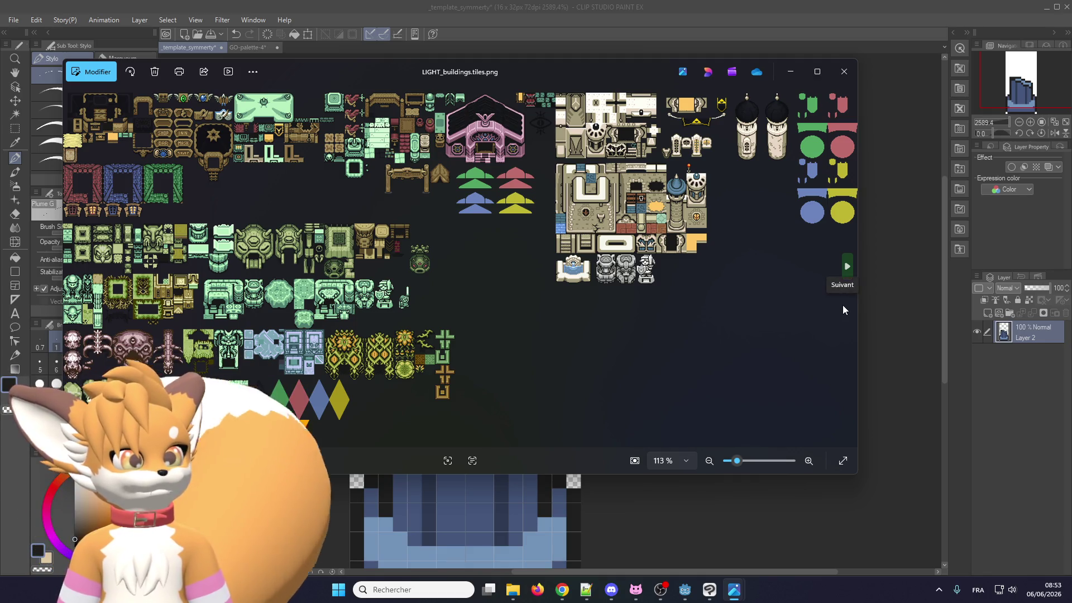
key(Right)
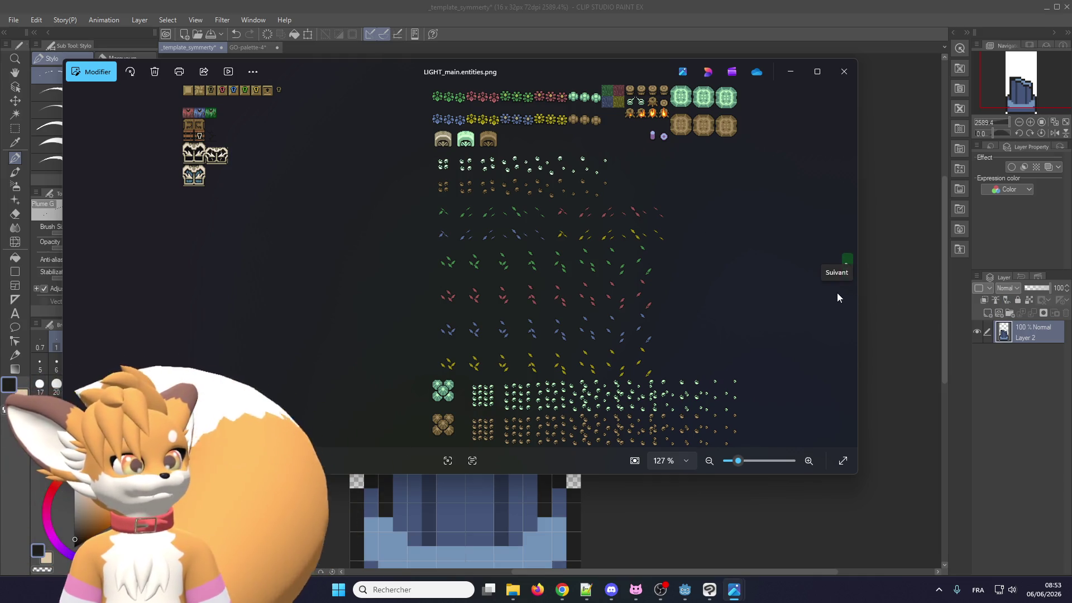
key(Right)
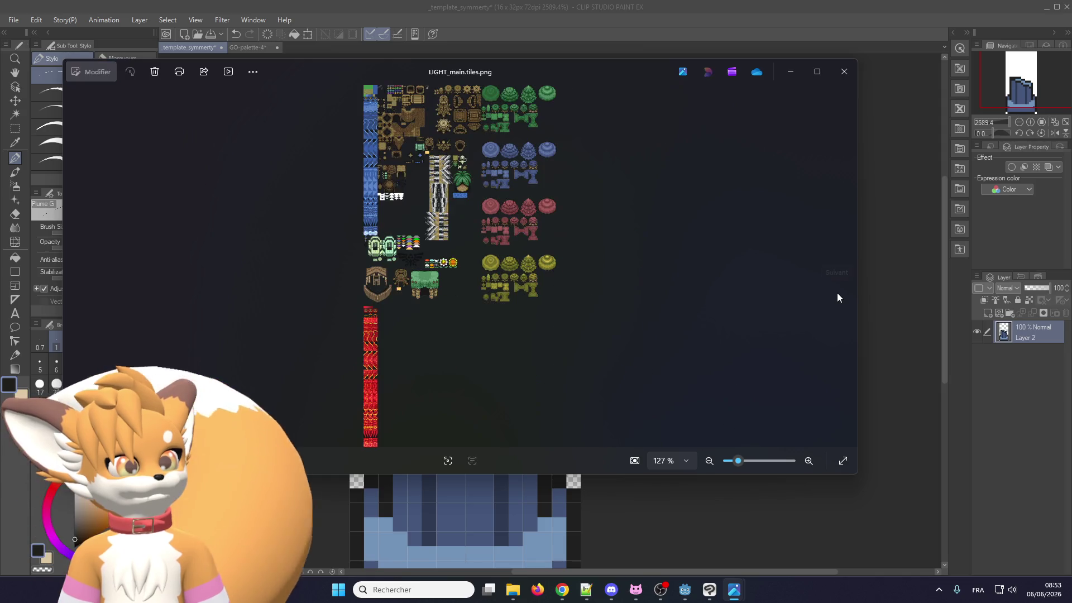
scroll(455, 175, up, 5)
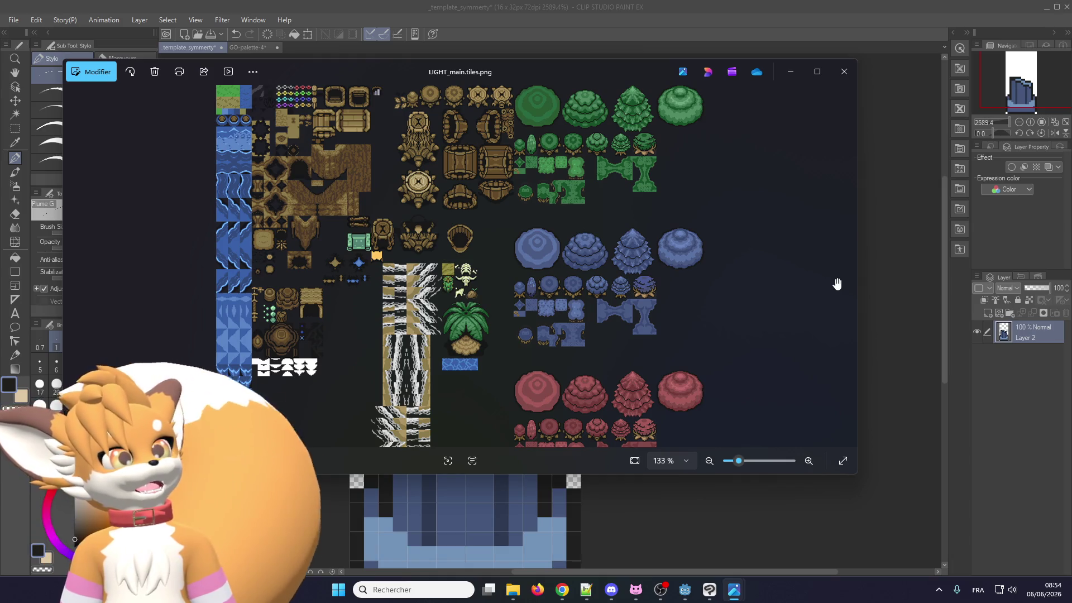
scroll(713, 125, up, 5)
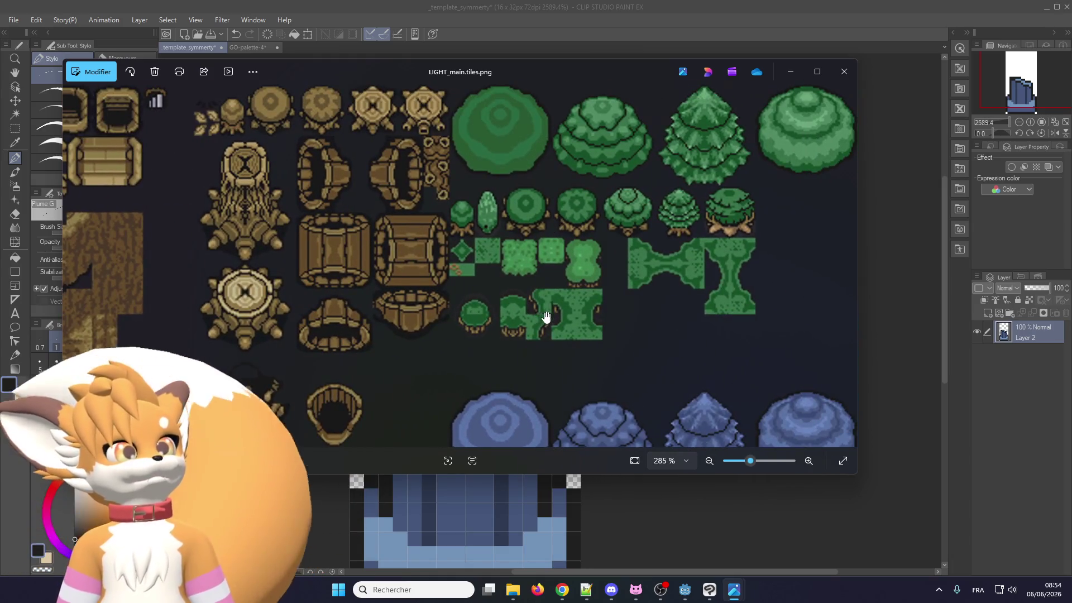
drag(400, 291, 618, 293)
scroll(490, 204, down, 3)
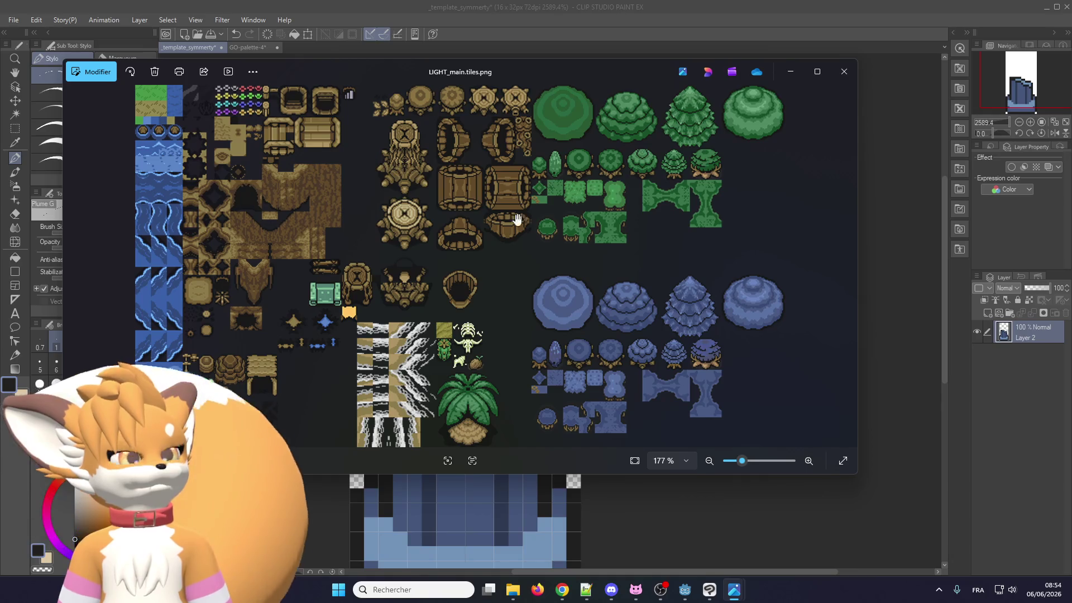
scroll(119, 249, down, 2)
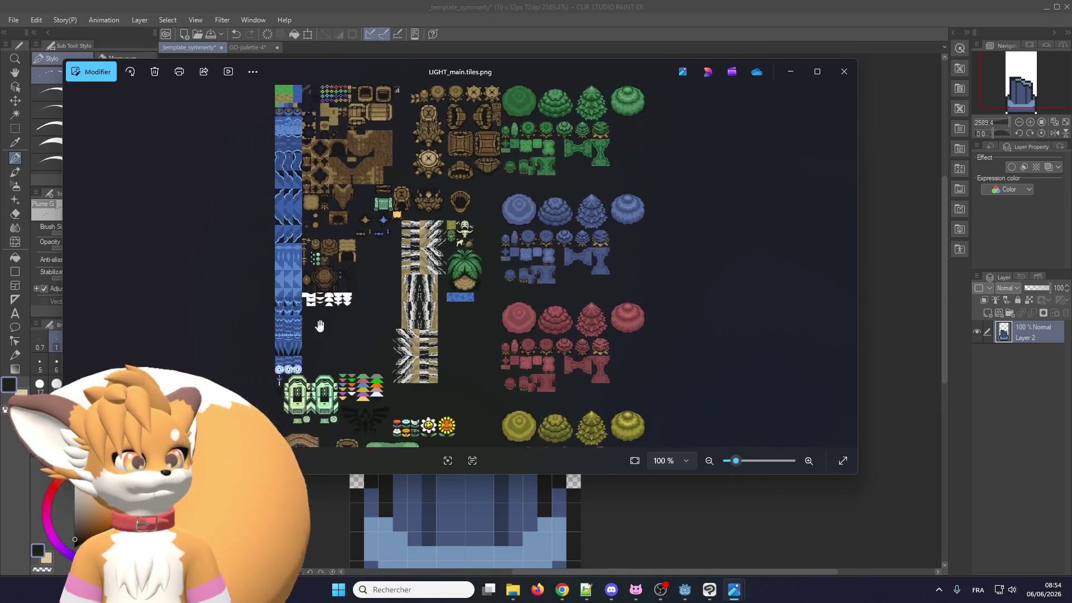
scroll(310, 363, up, 1)
Step through other tilesets back to LIGHT_buildings.tiles.png and close the viewer
click(89, 277)
click(89, 276)
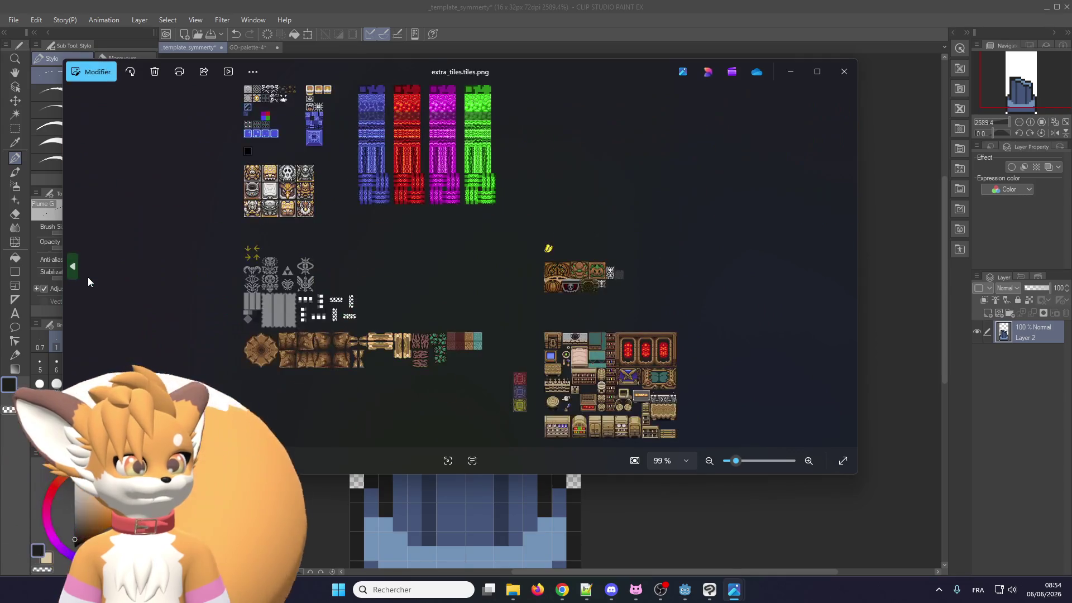
click(88, 277)
click(88, 277)
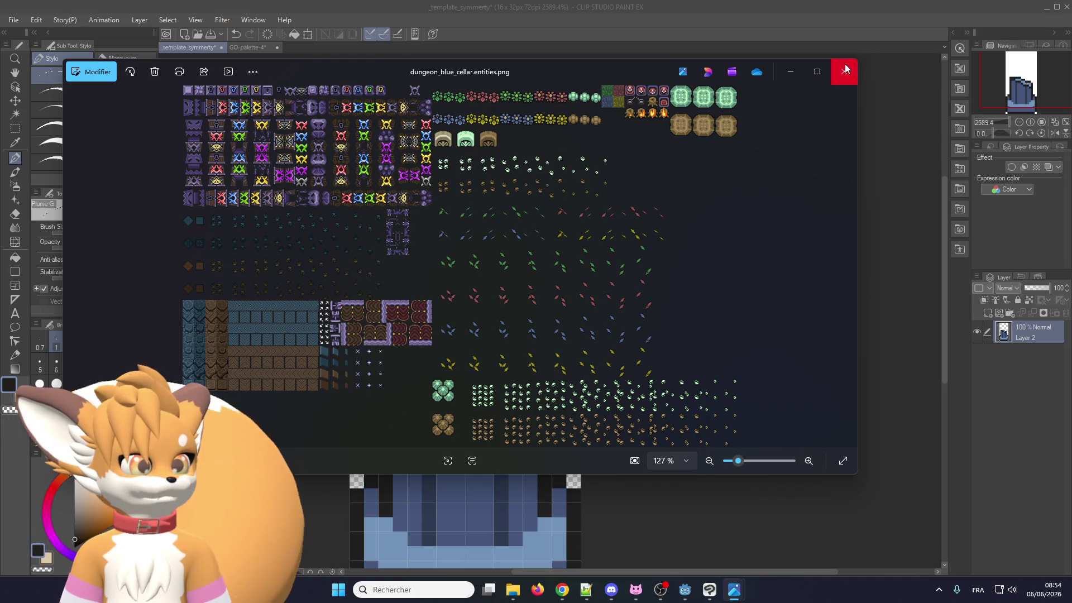
key(Left)
key(Left)
key(Left)
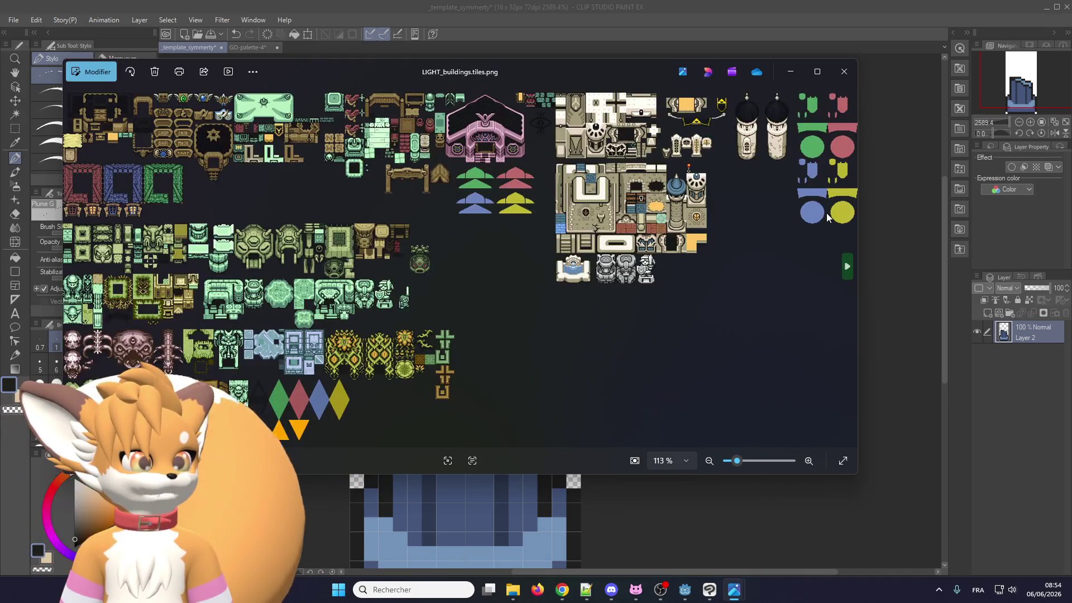
click(86, 244)
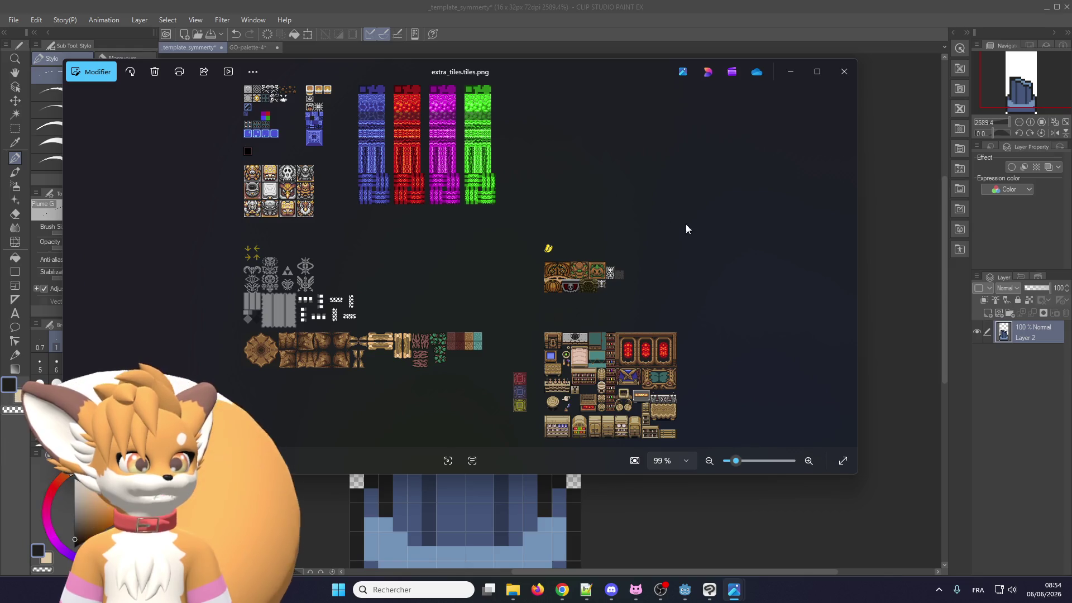
click(829, 264)
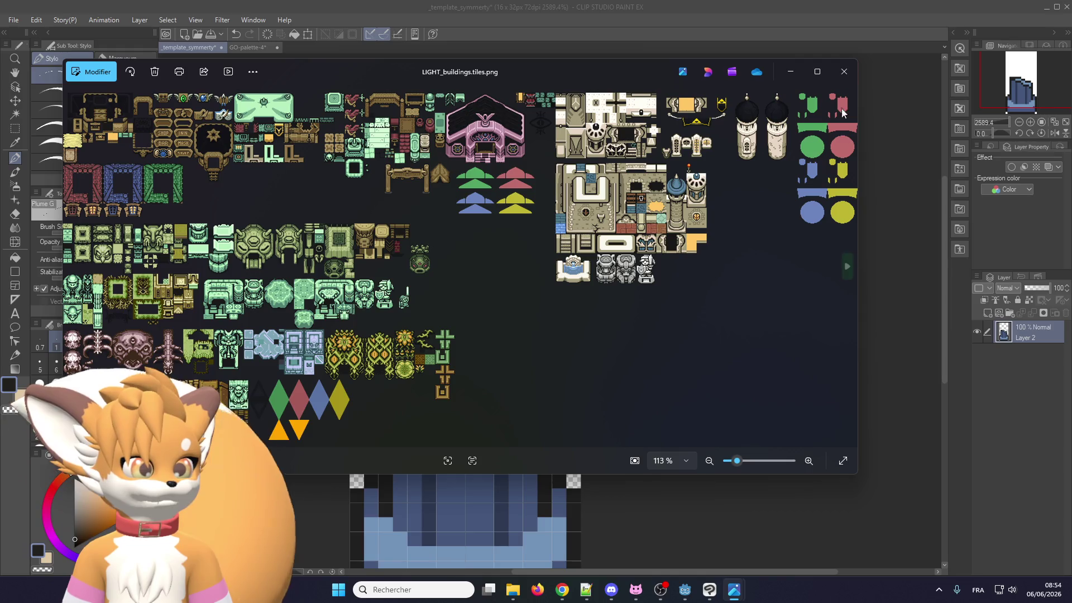
click(845, 73)
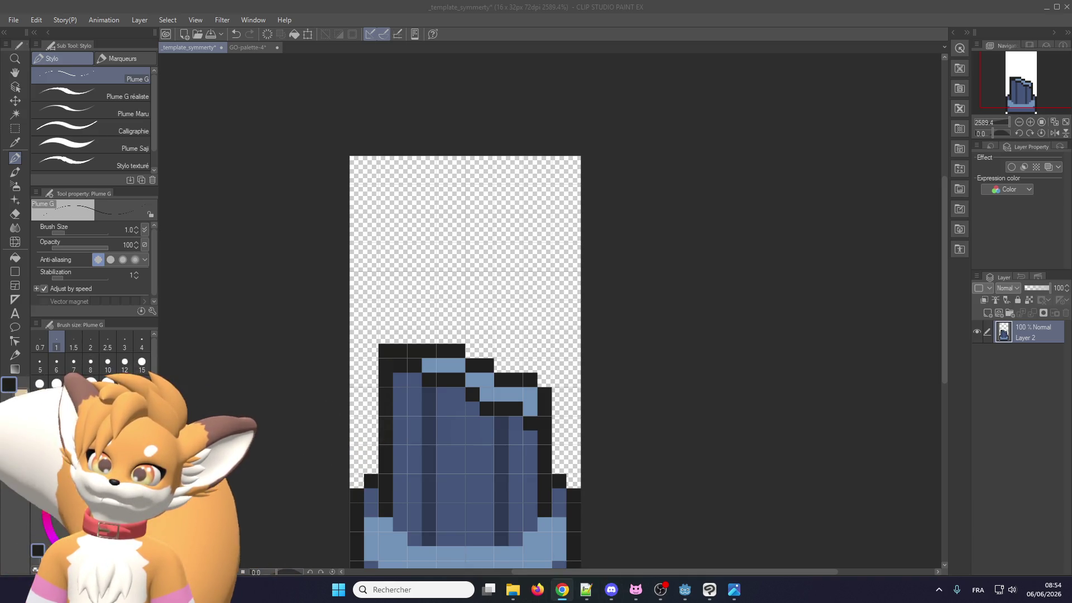
Check the Godot script editor, return to the pixel-art canvas, and open the File menu
key(alt+Tab)
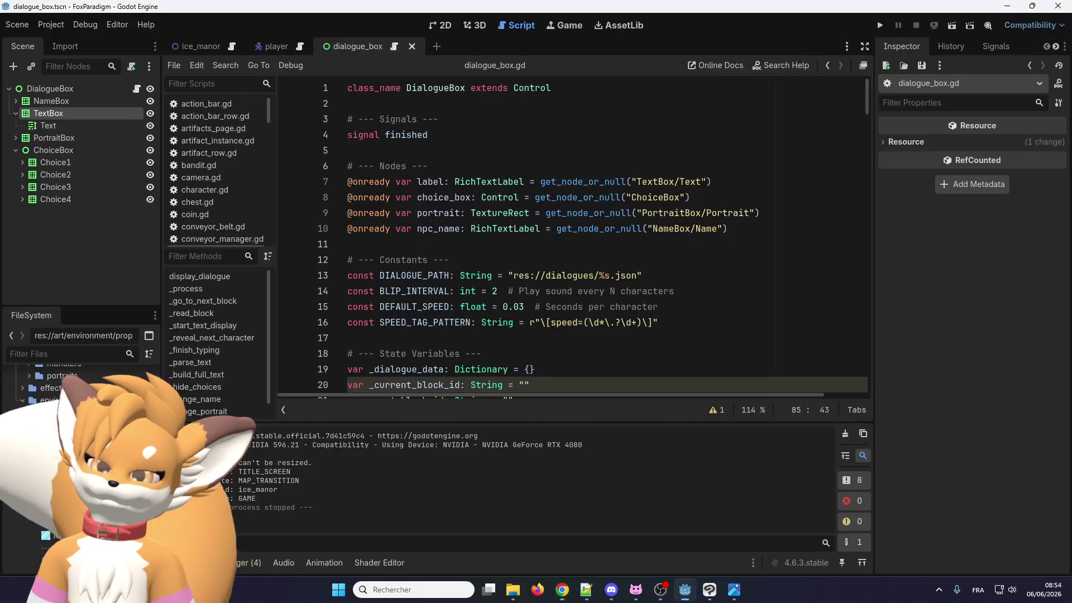
key(alt+Tab)
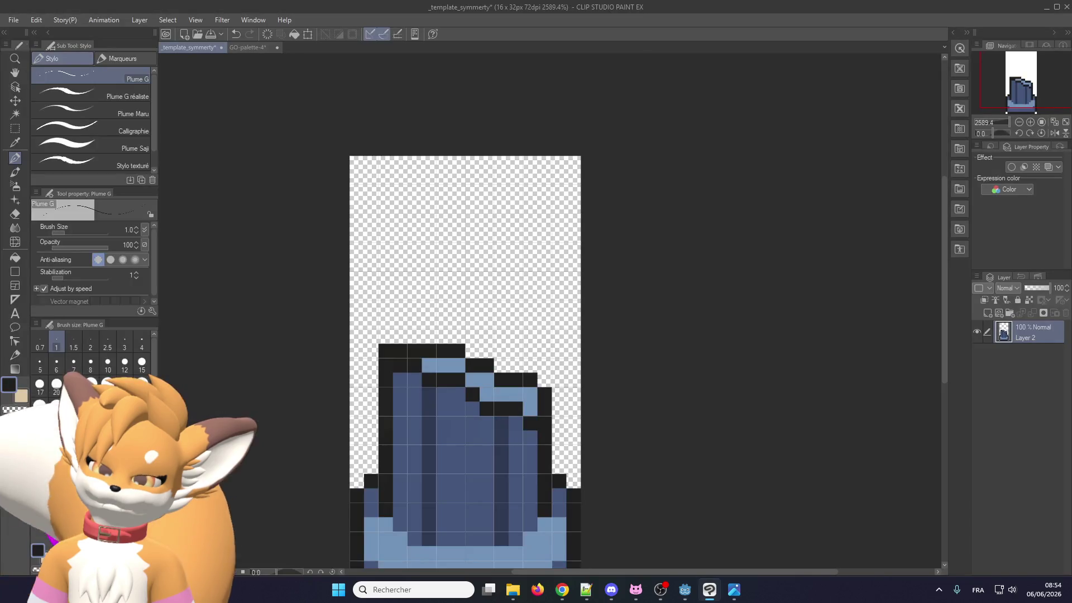
key(alt+Tab)
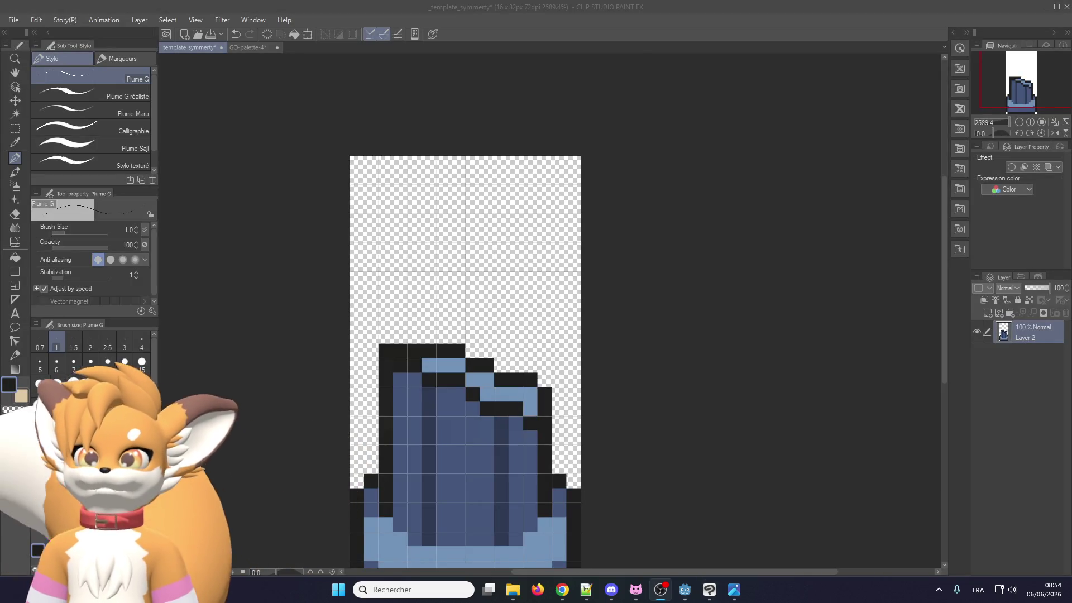
key(alt+Tab)
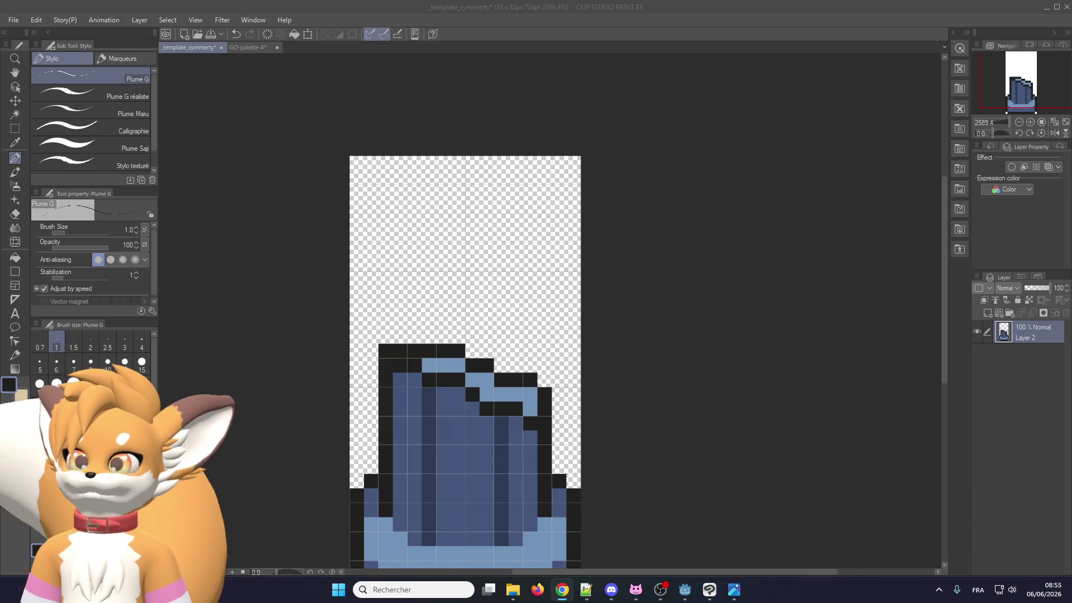
key(alt+Tab)
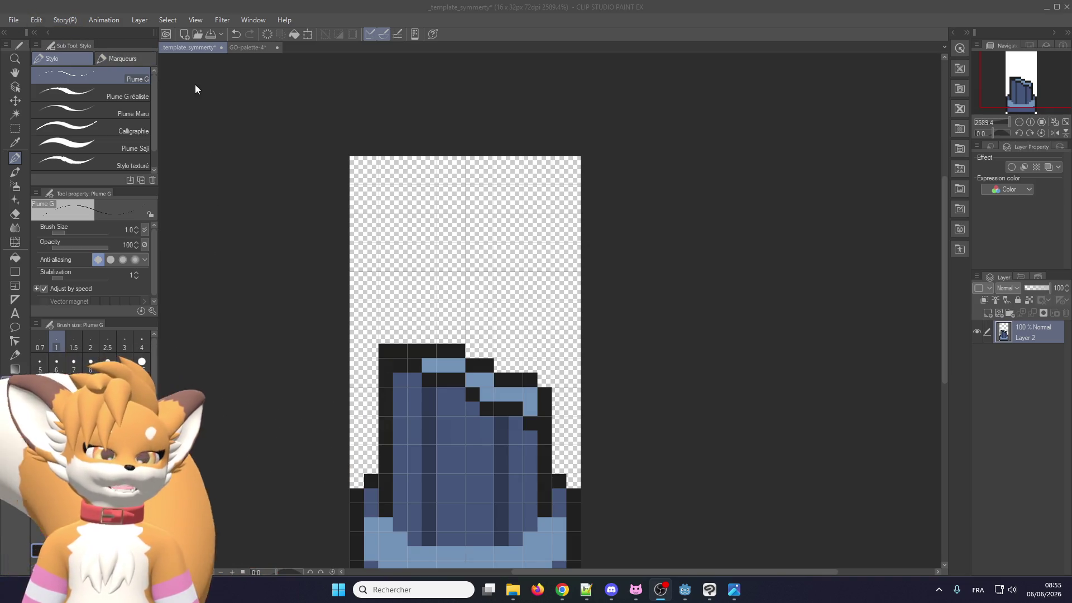
click(13, 20)
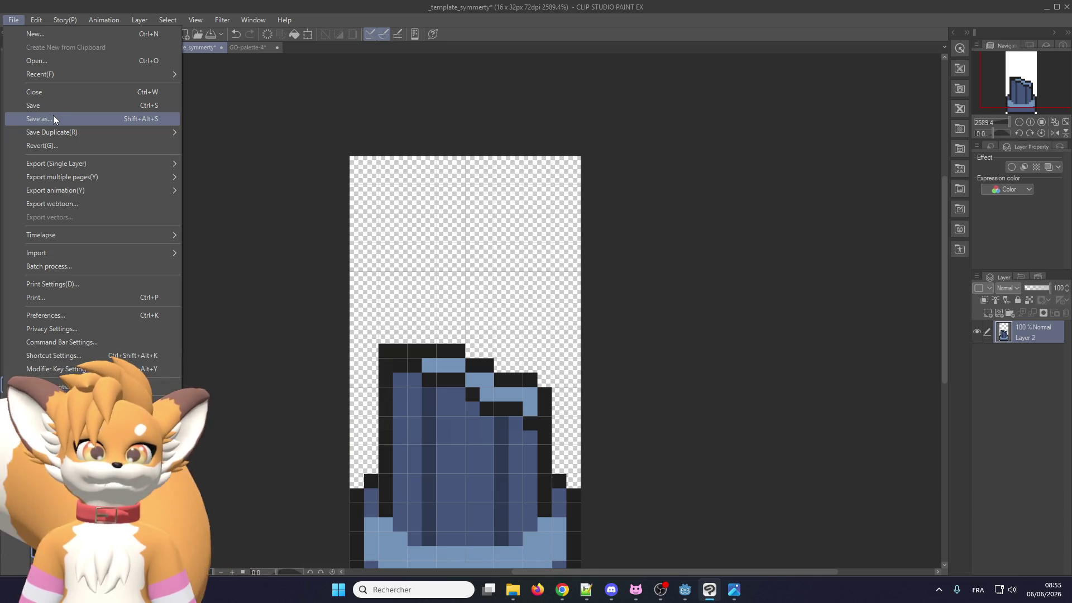
Save the canvas as tileset_nature in the wip folder
click(53, 119)
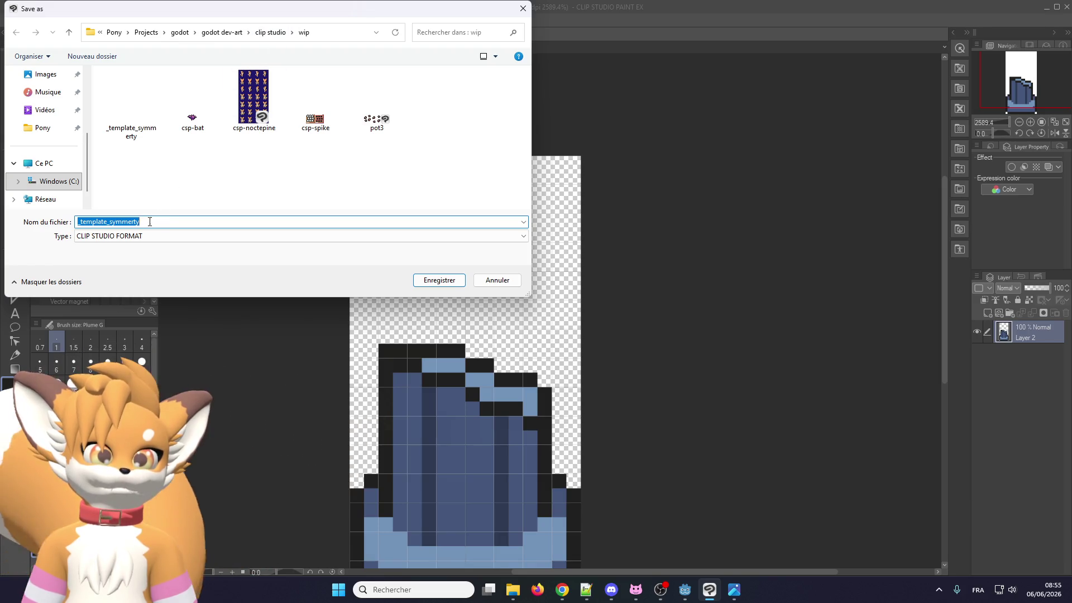
drag(170, 218, 73, 225)
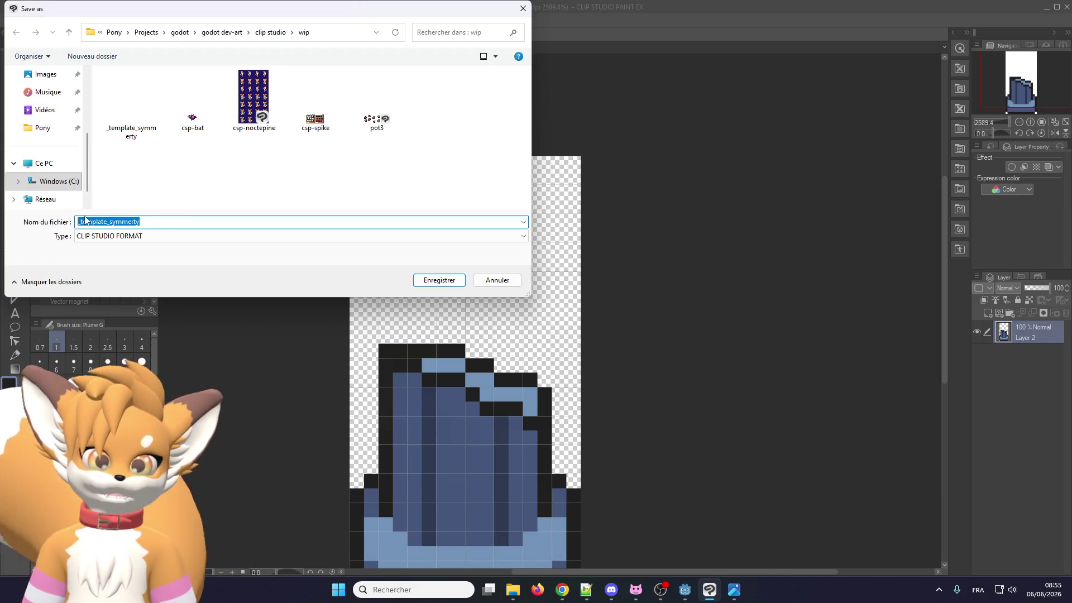
text(til)
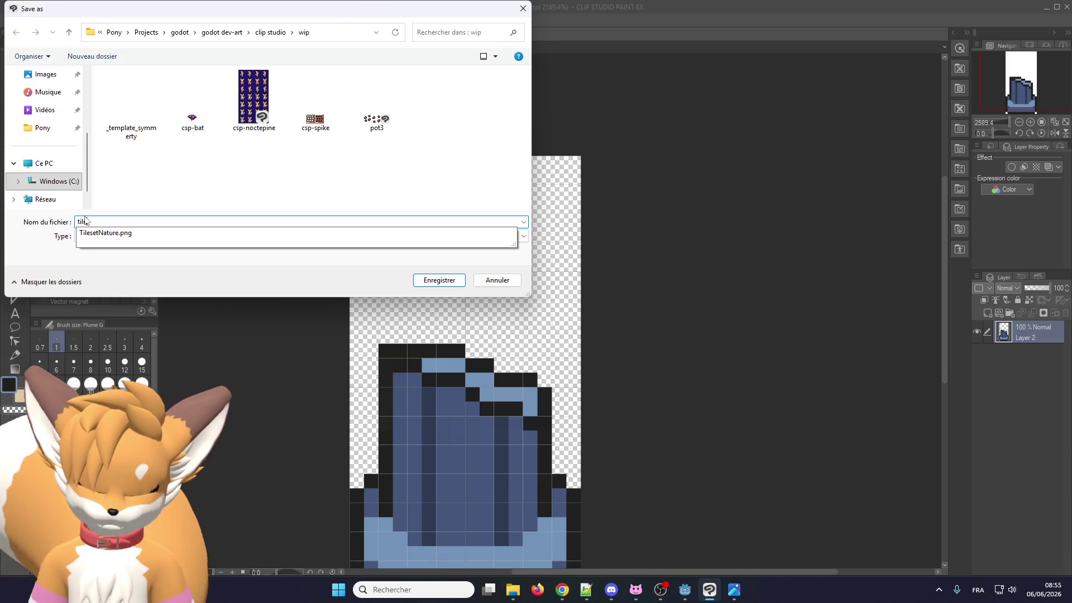
text(esey)
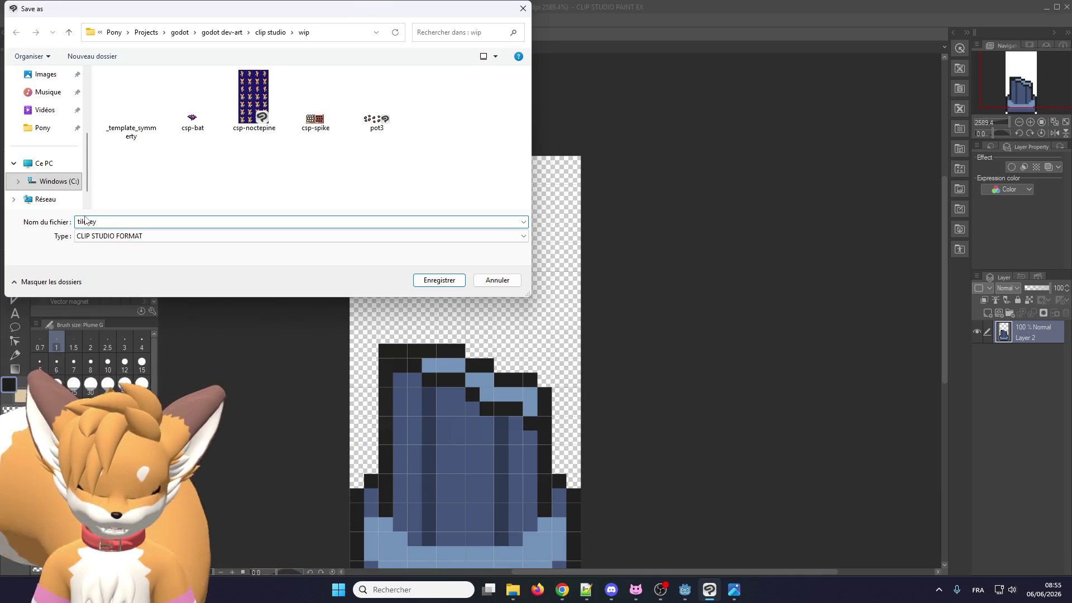
key(BackSpace)
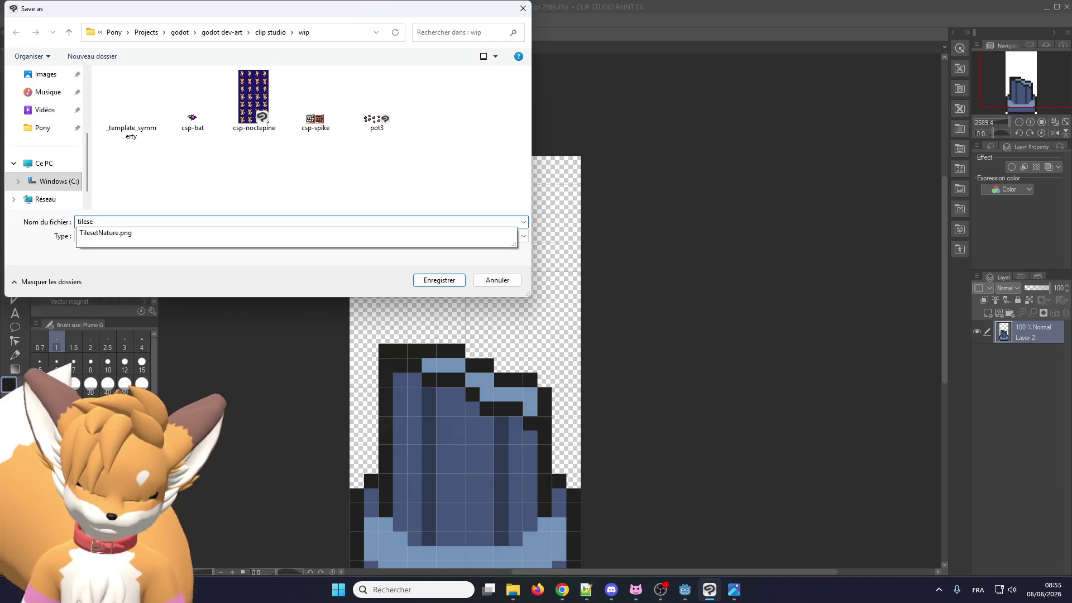
text(t_)
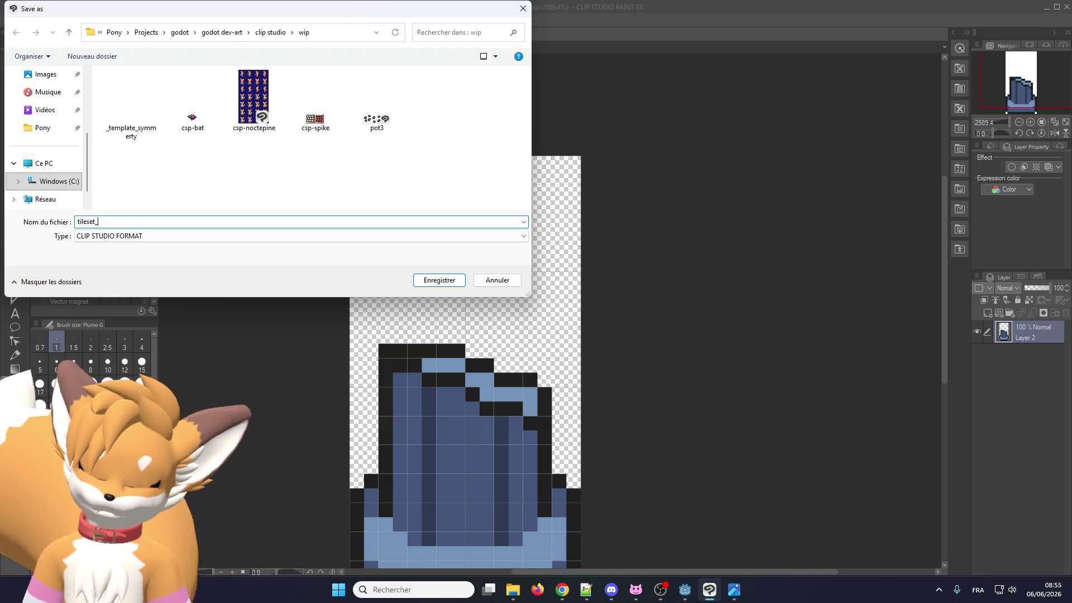
text(ex)
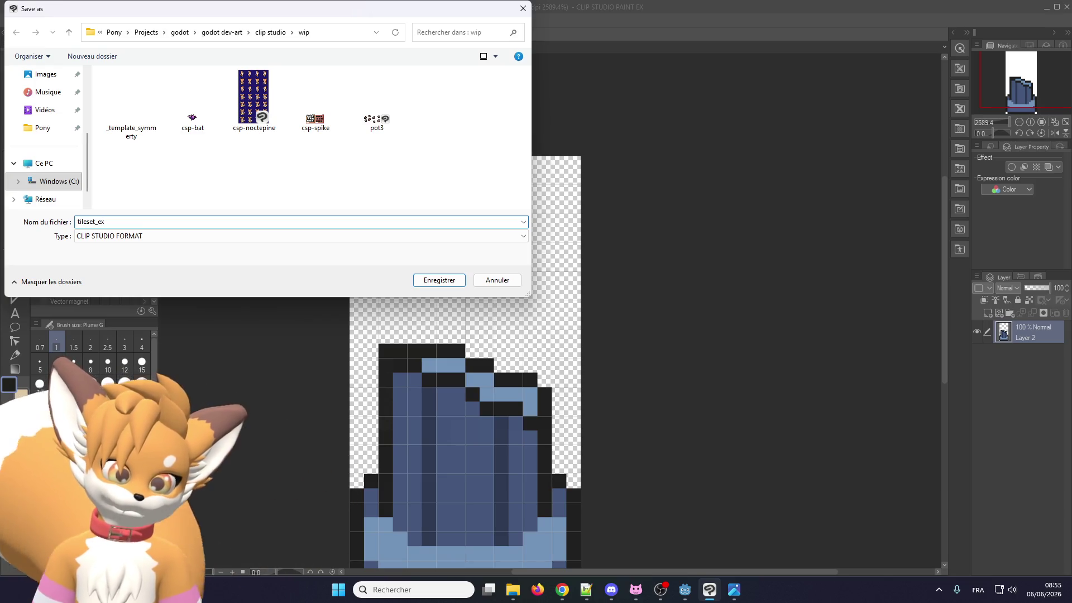
key(BackSpace)
key(BackSpace)
text(natur)
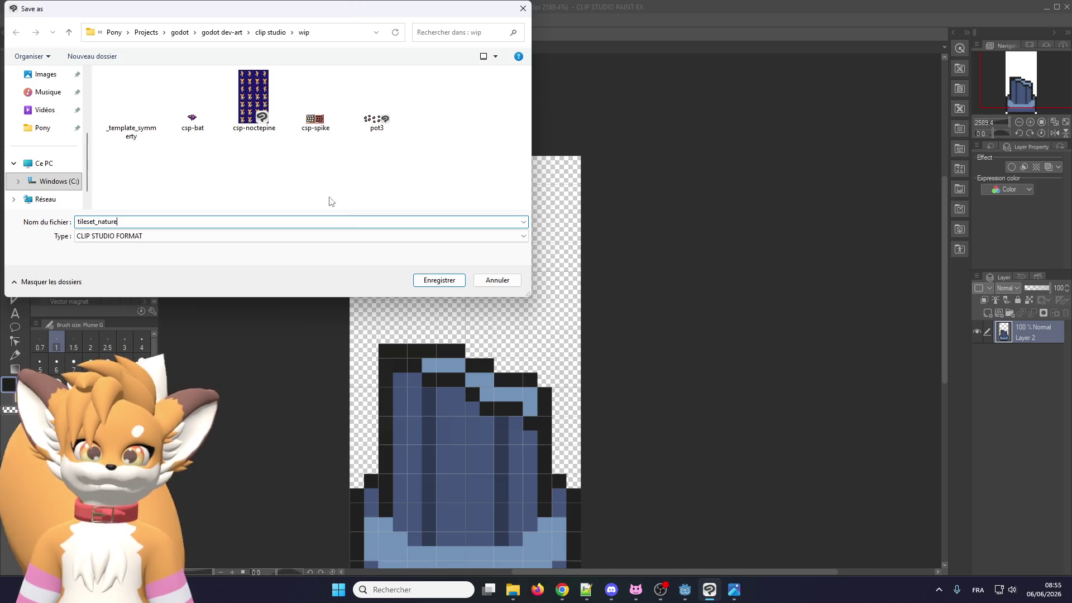
click(436, 278)
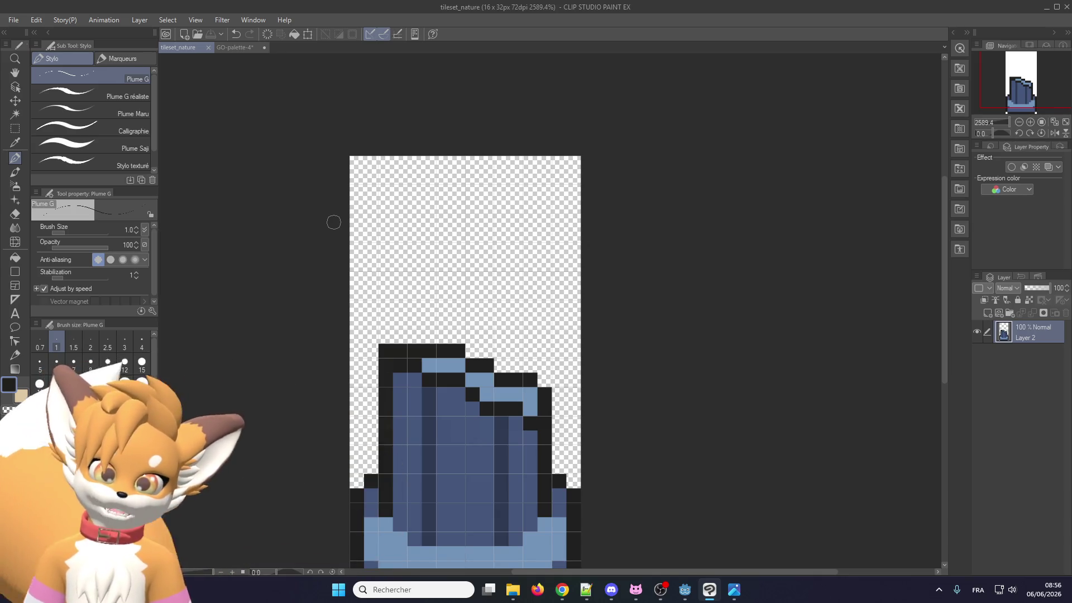
scroll(400, 329, down, 1)
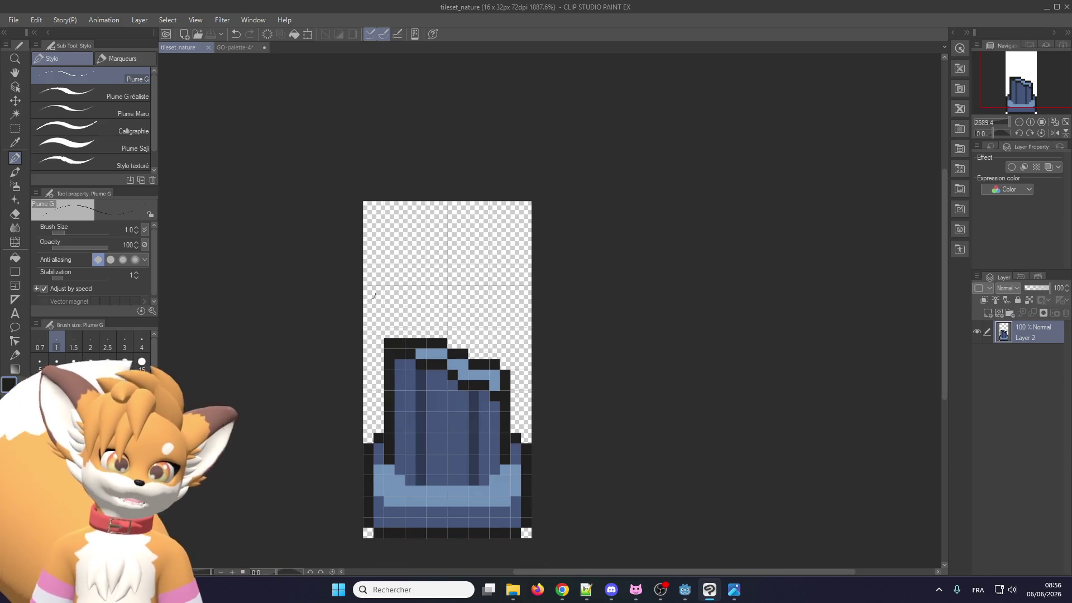
Change the canvas size to 64 x 64 px through Edit > Change Canvas Size
click(36, 25)
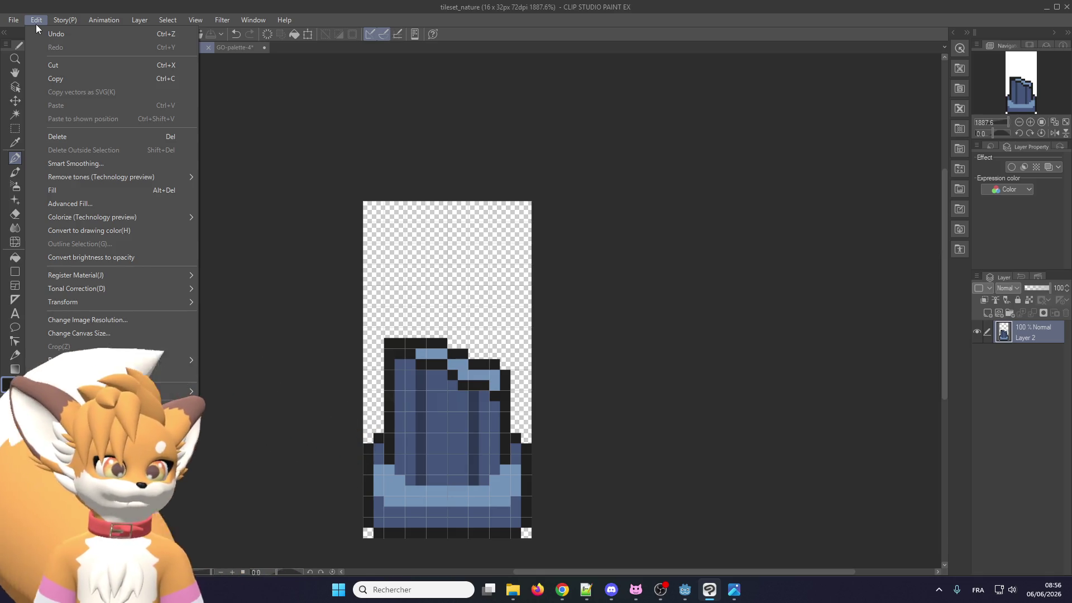
mouse_move(66, 19)
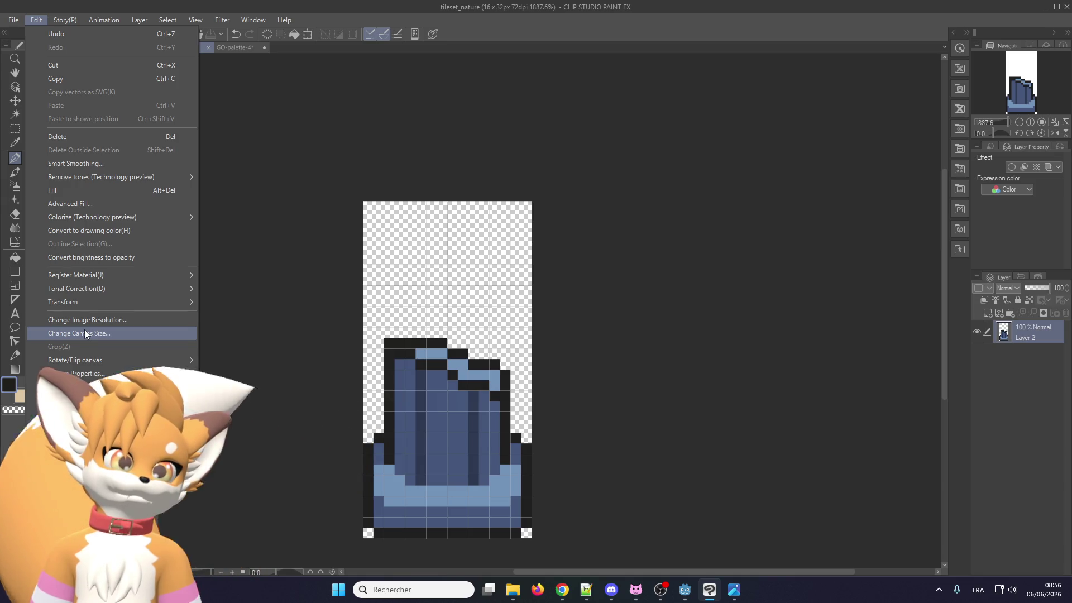
click(85, 333)
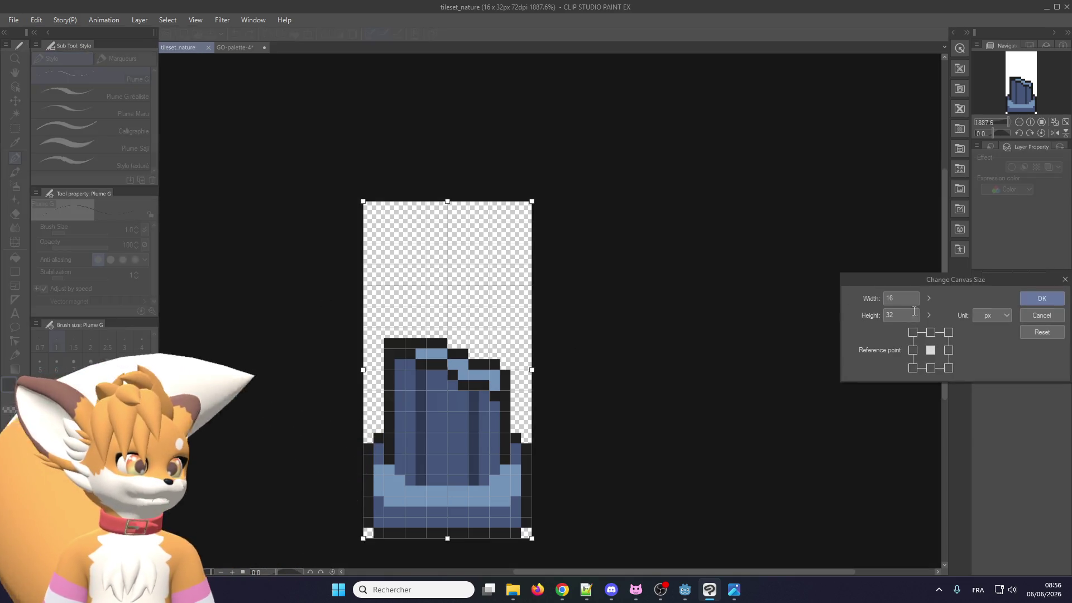
drag(928, 281, 717, 174)
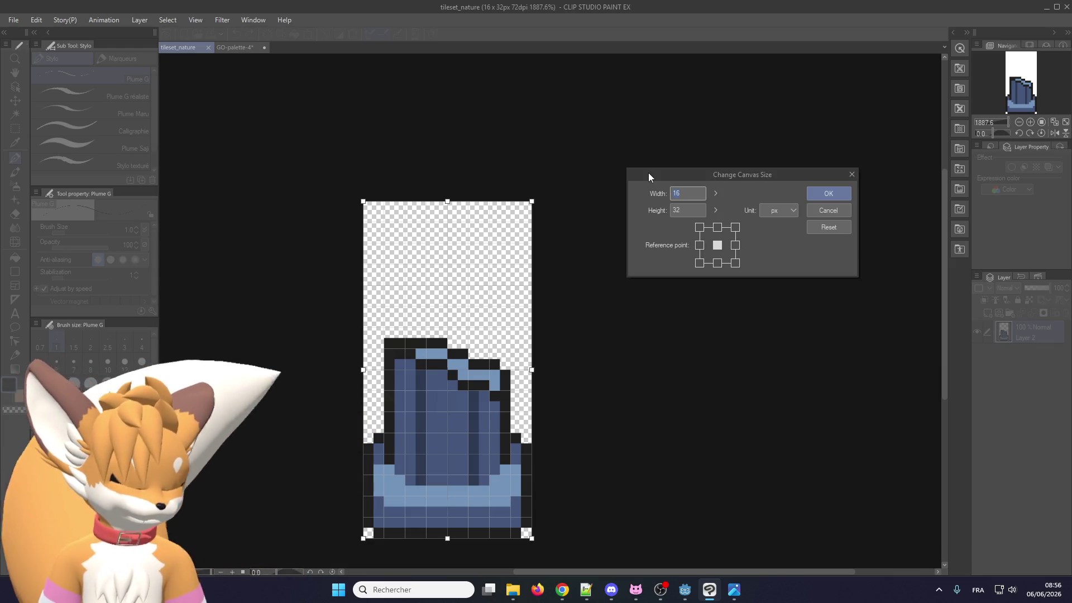
text(64)
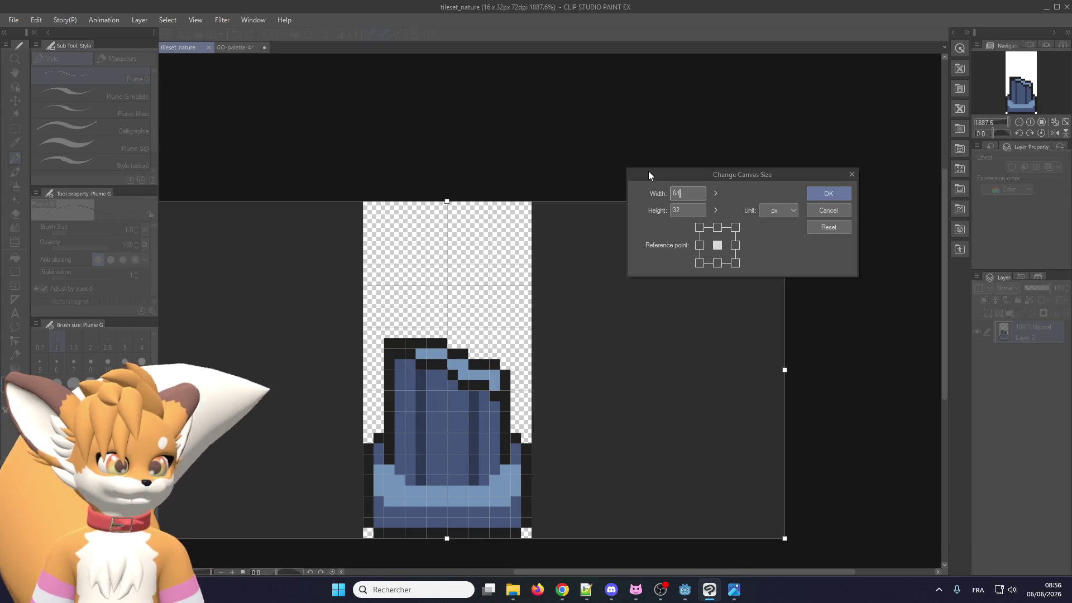
key(Tab)
text(64)
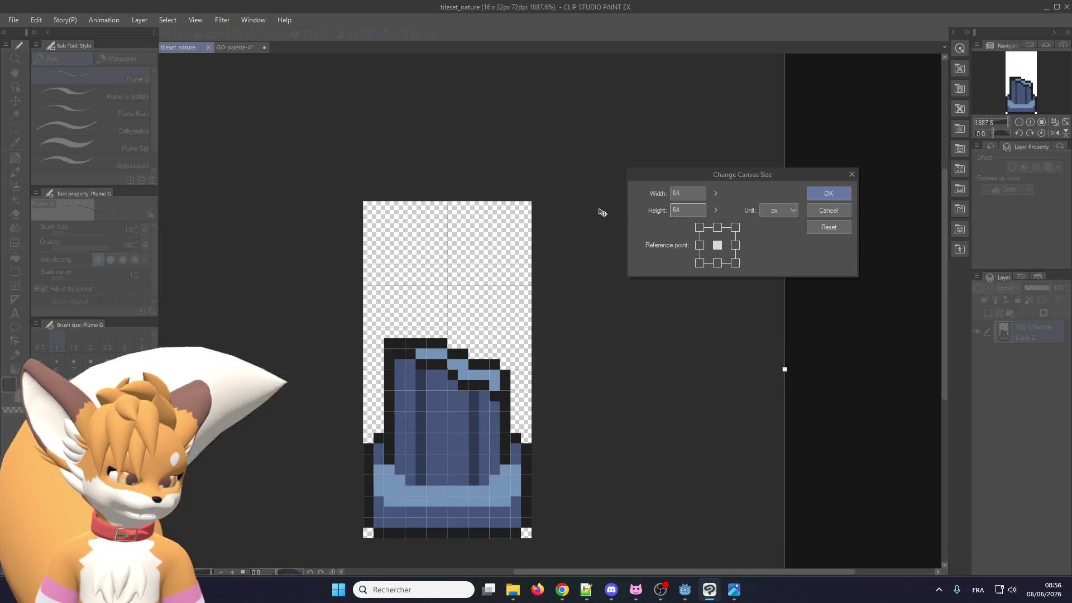
click(821, 194)
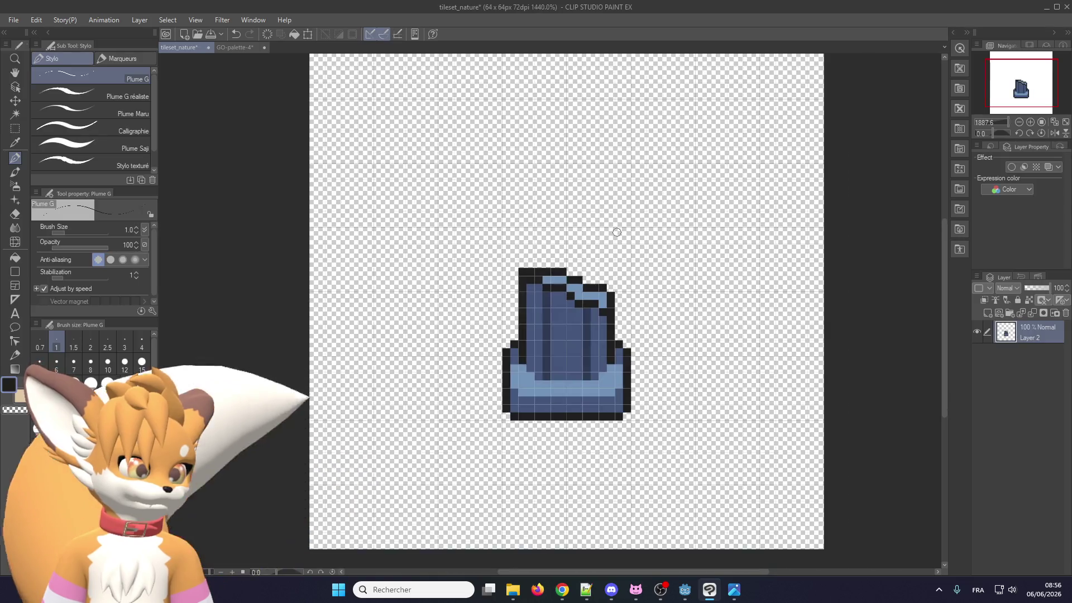
scroll(481, 179, up, 3)
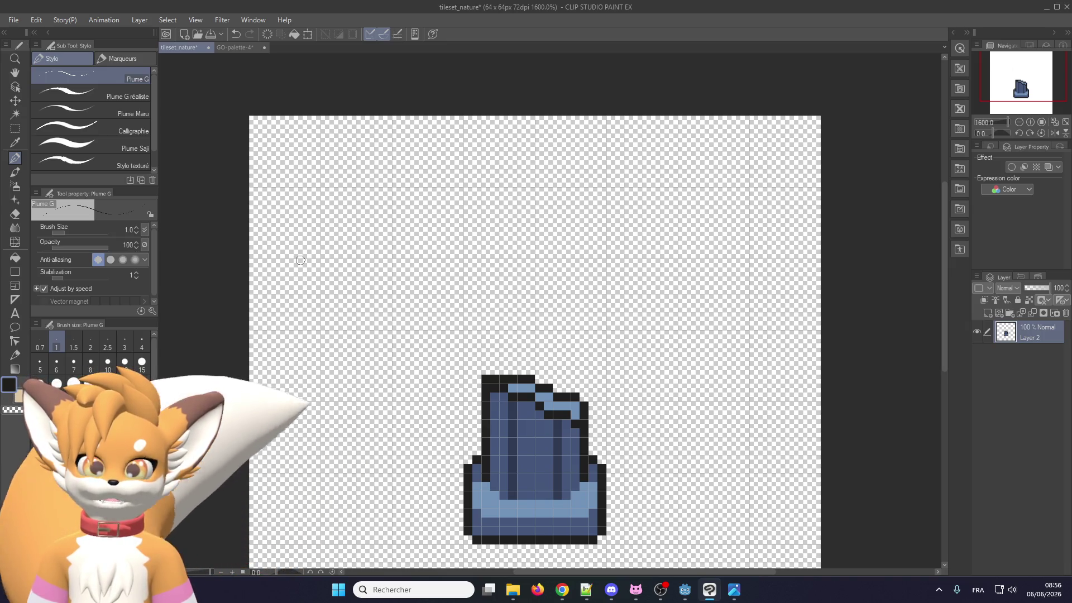
Drop the 16x16 grave_a.png and grave_b.png sprites into Clip Studio as new documents
scroll(298, 258, down, 1)
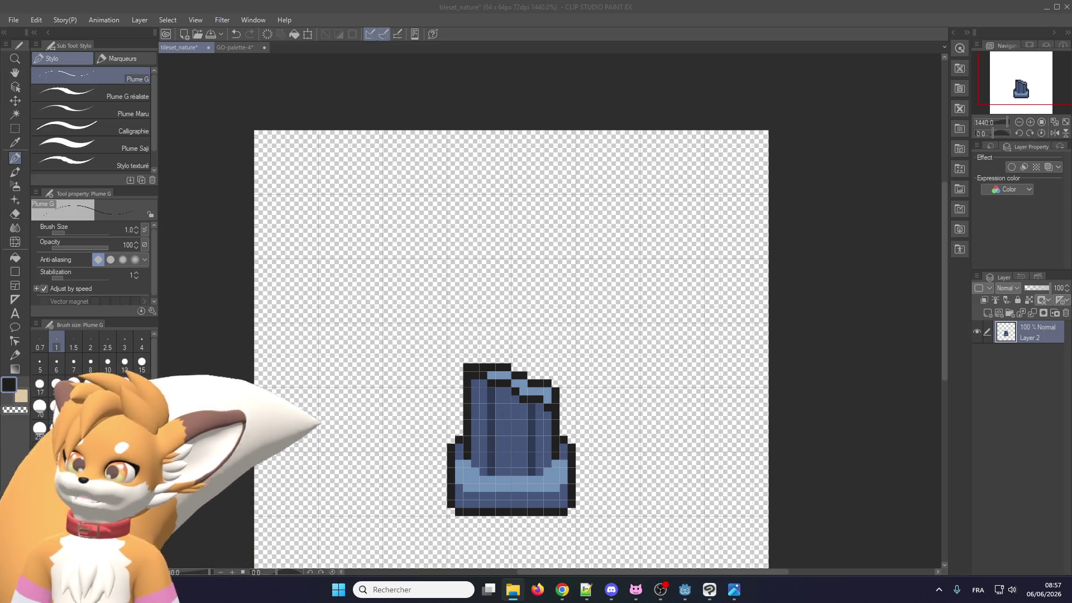
drag(292, 159, 294, 159)
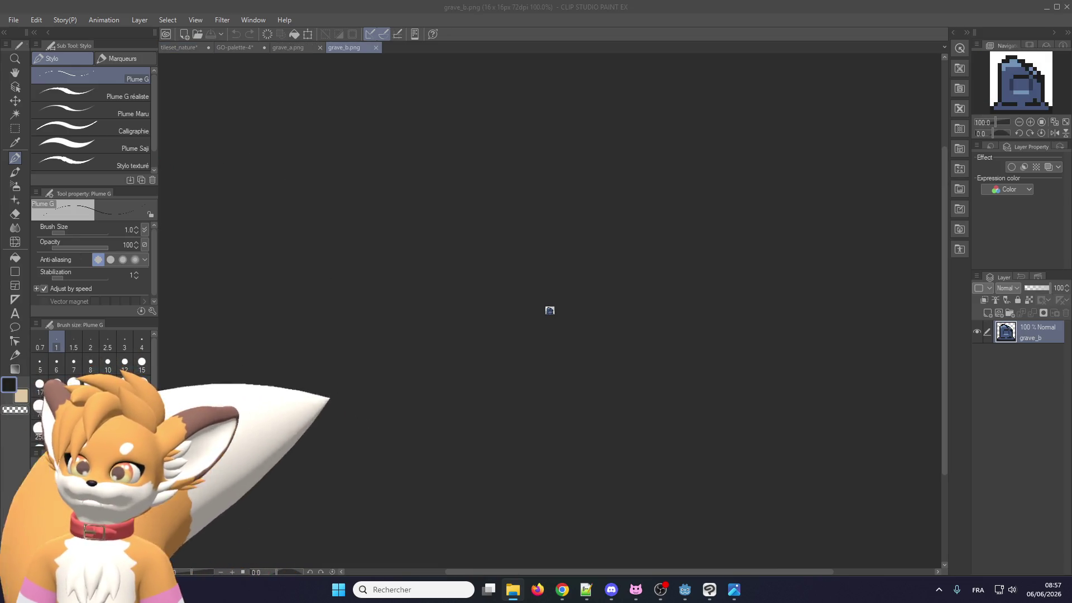
Open pillar_a.png as a third sprite document and select all of grave_b with rectangular selection
drag(310, 303, 311, 302)
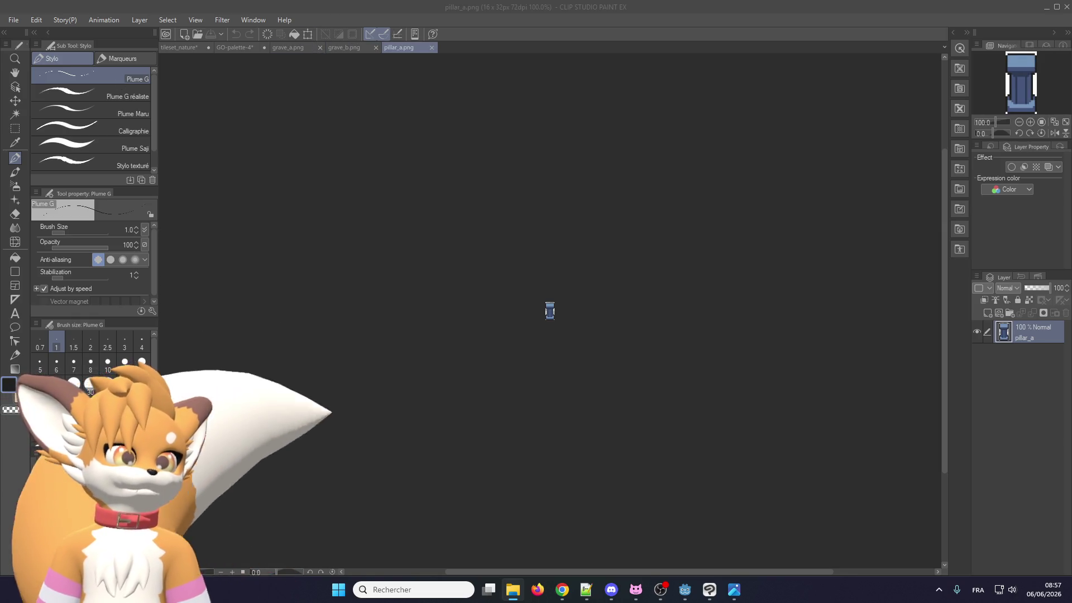
click(70, 107)
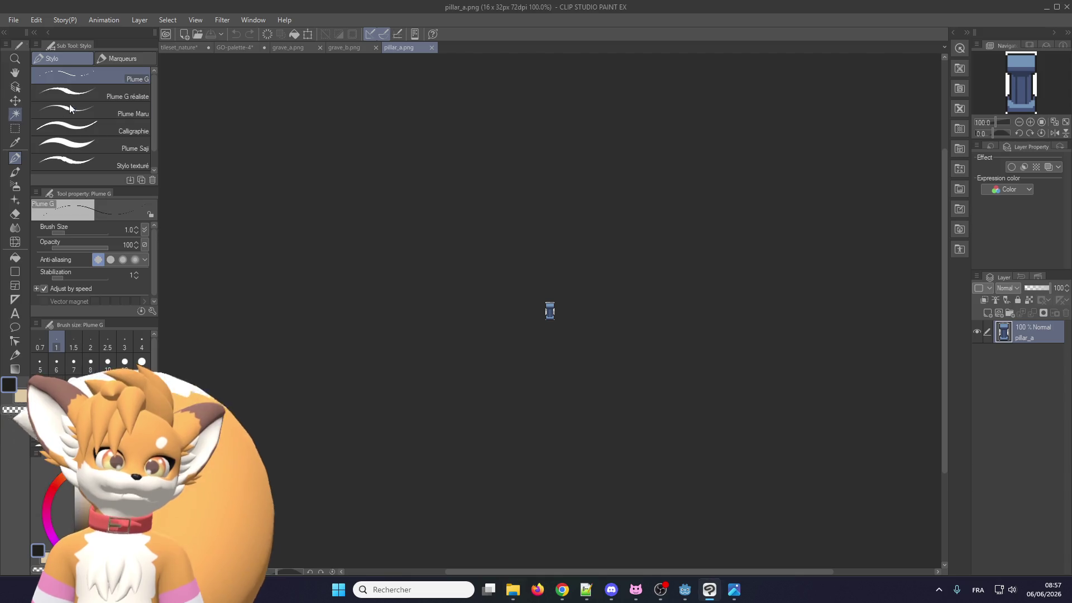
click(357, 49)
click(391, 47)
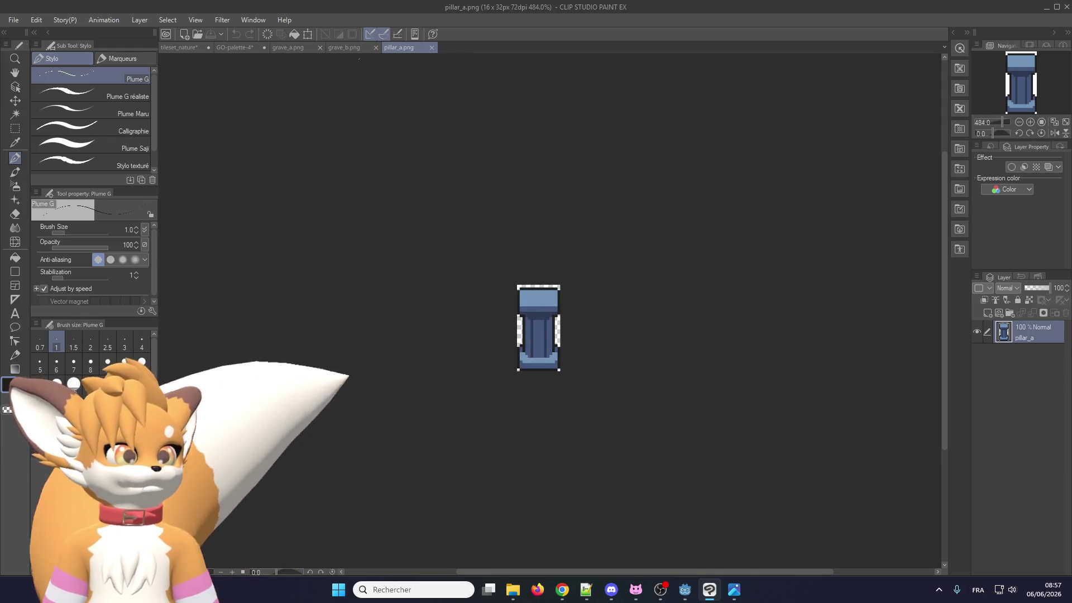
key(ctrl+shift+Tab)
scroll(577, 331, up, 4)
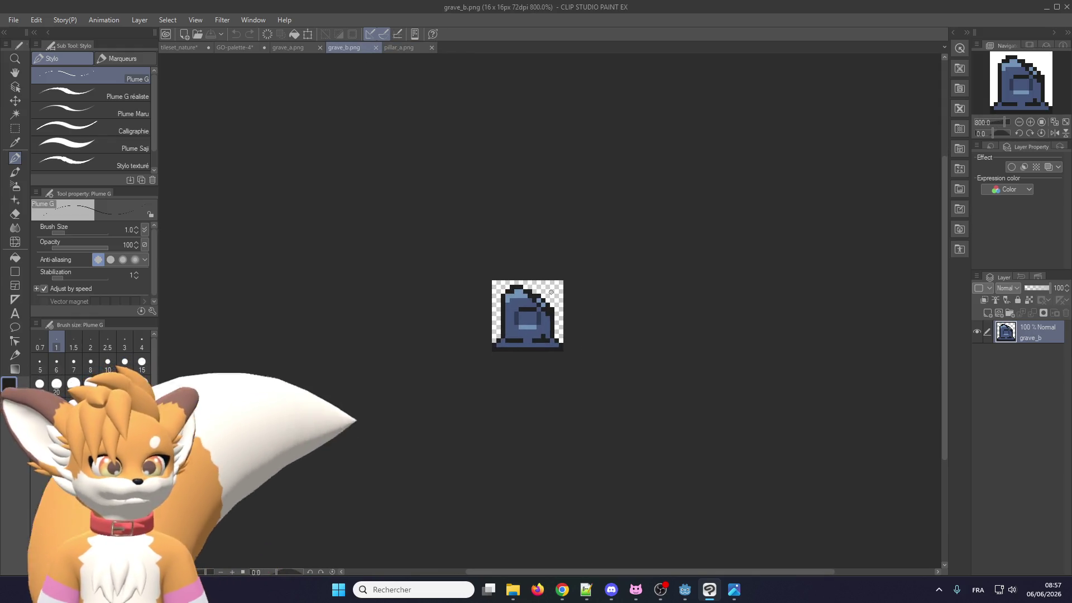
click(15, 128)
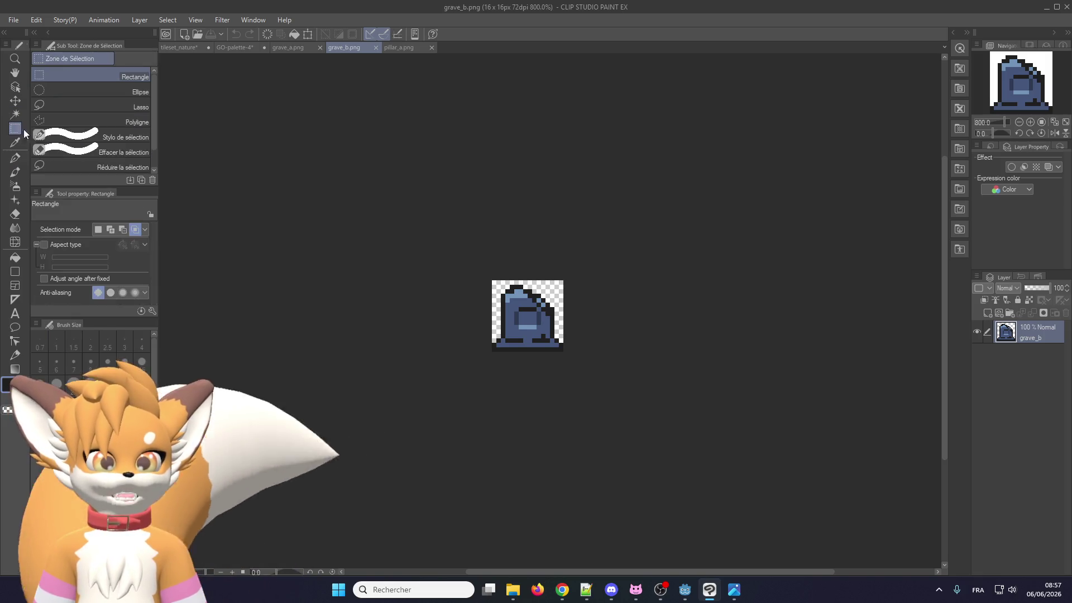
scroll(450, 354, up, 1)
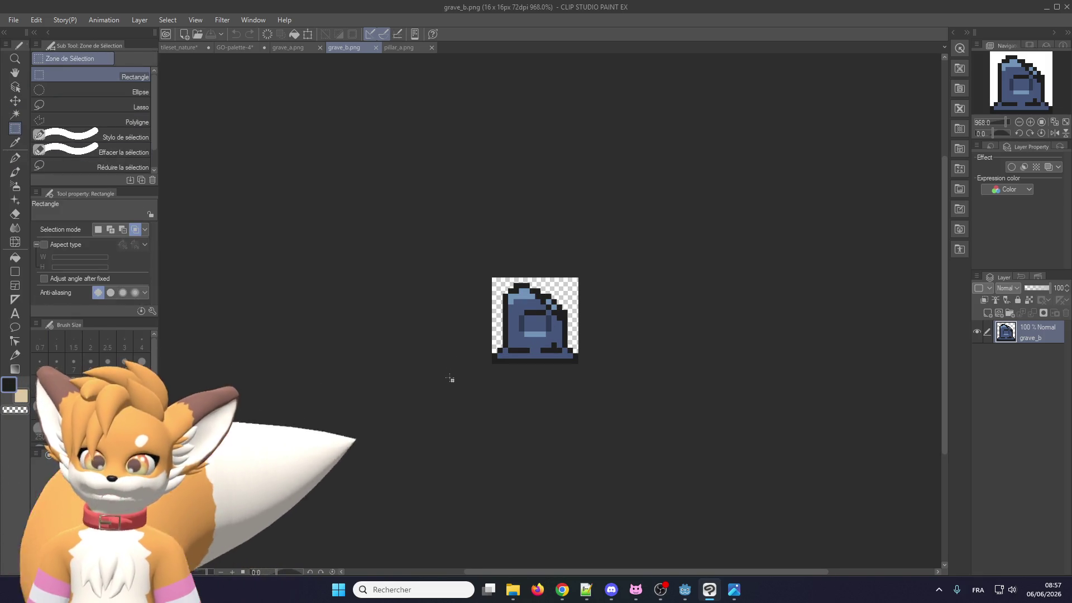
key(ctrl+a)
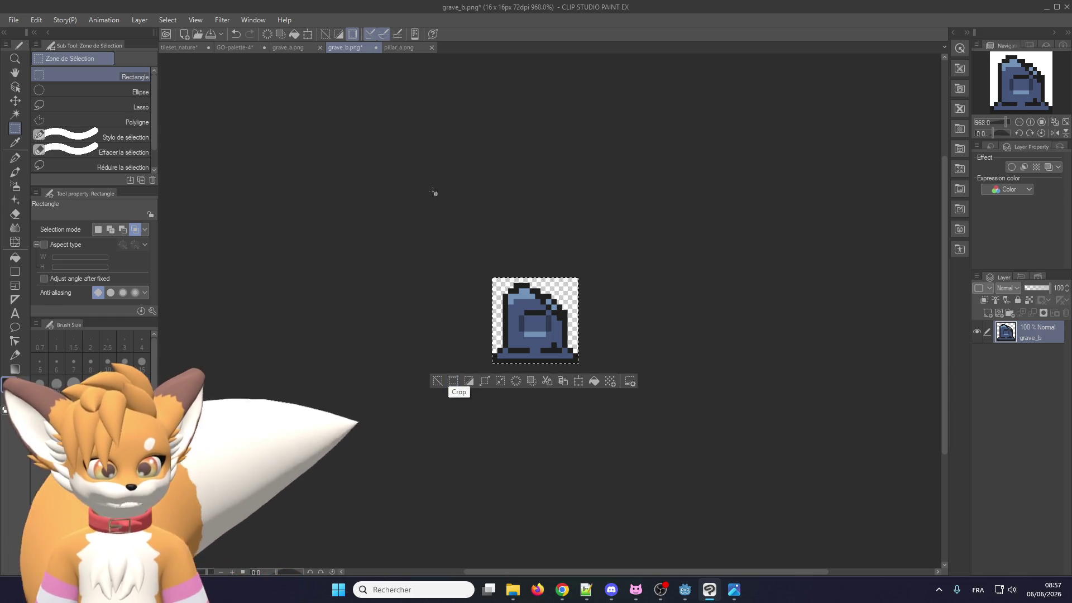
click(370, 148)
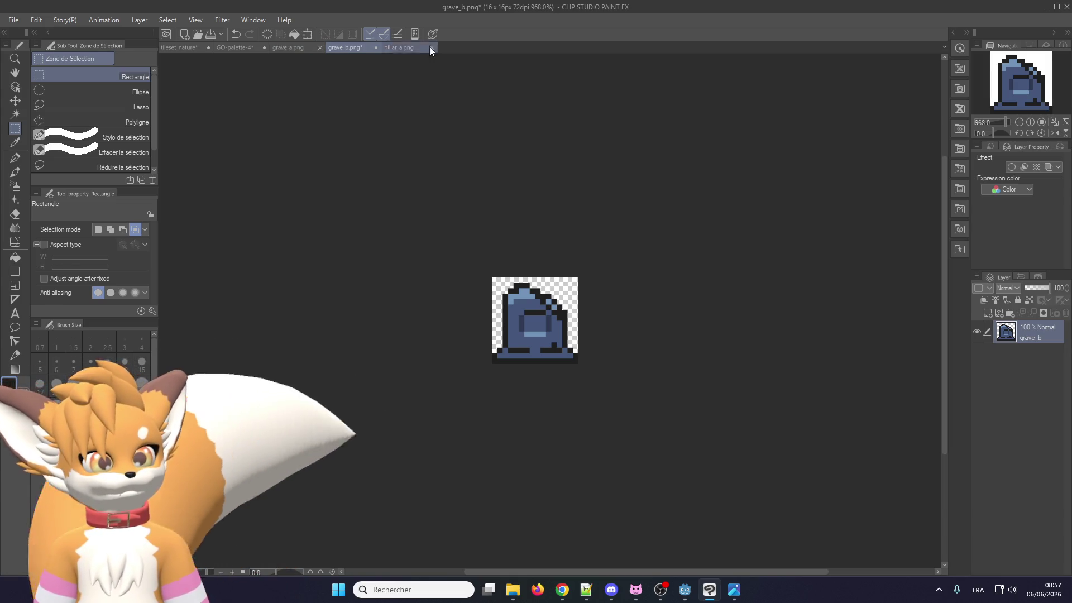
Copy the whole grave_a sprite and paste it into tileset_nature as a new layer
click(289, 48)
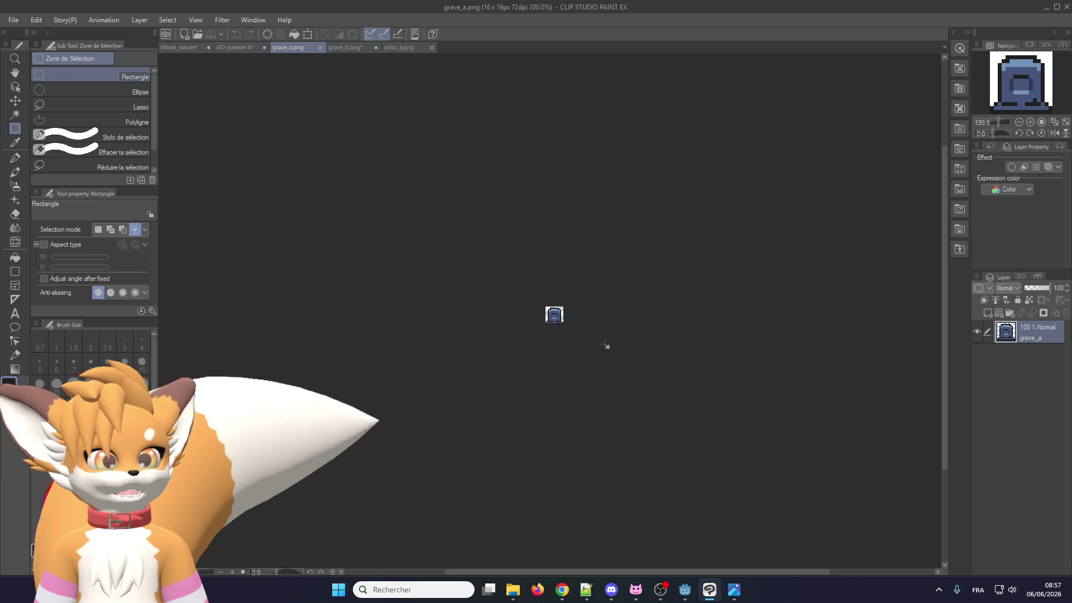
scroll(606, 346, up, 5)
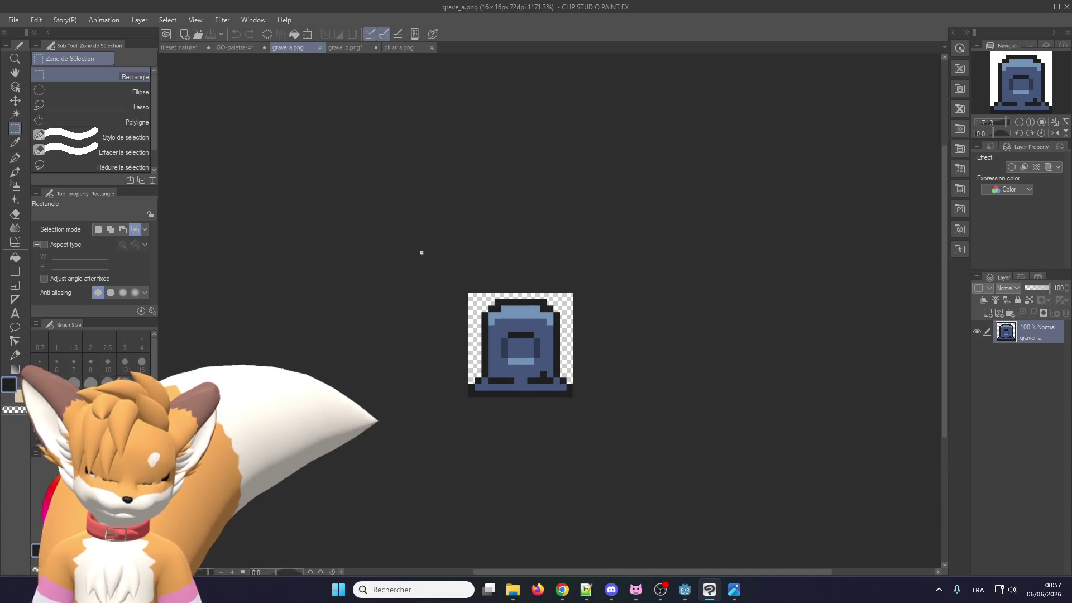
key(ctrl+a)
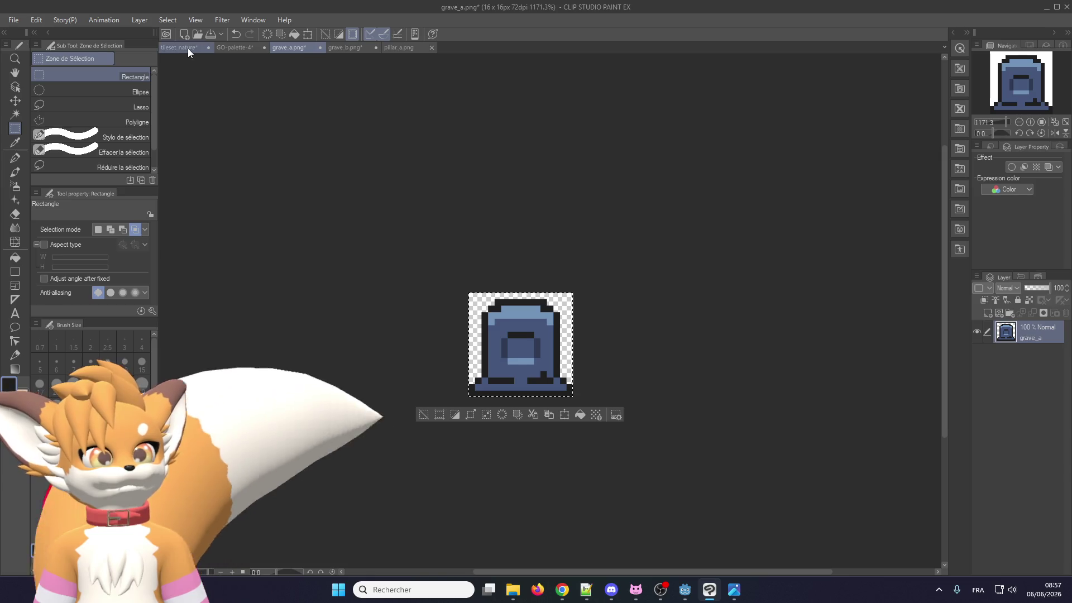
click(187, 48)
scroll(388, 241, down, 2)
key(ctrl+v)
scroll(313, 168, up, 5)
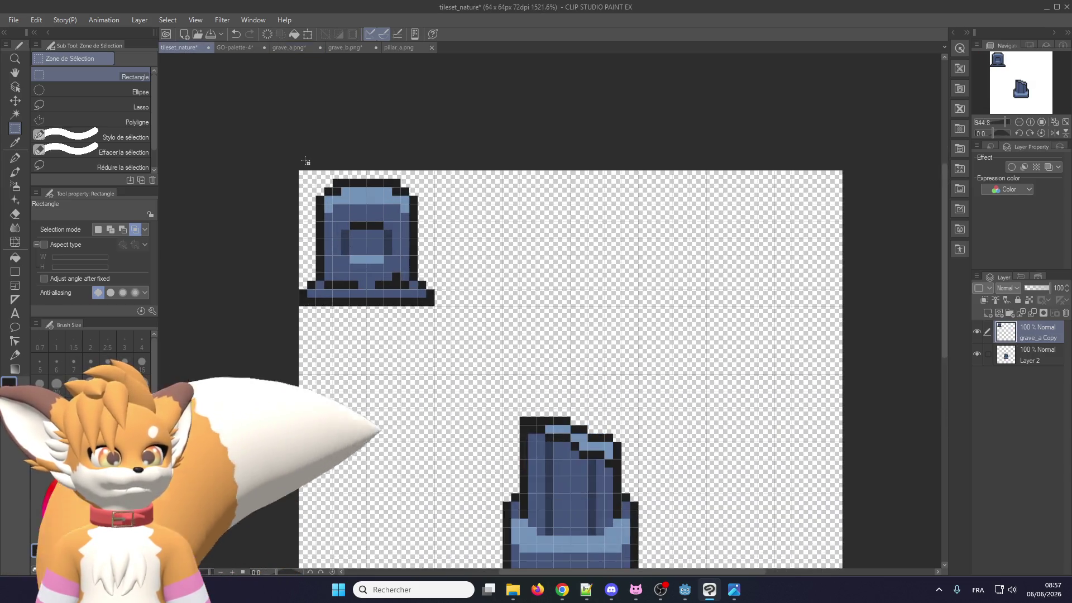
scroll(439, 289, down, 1)
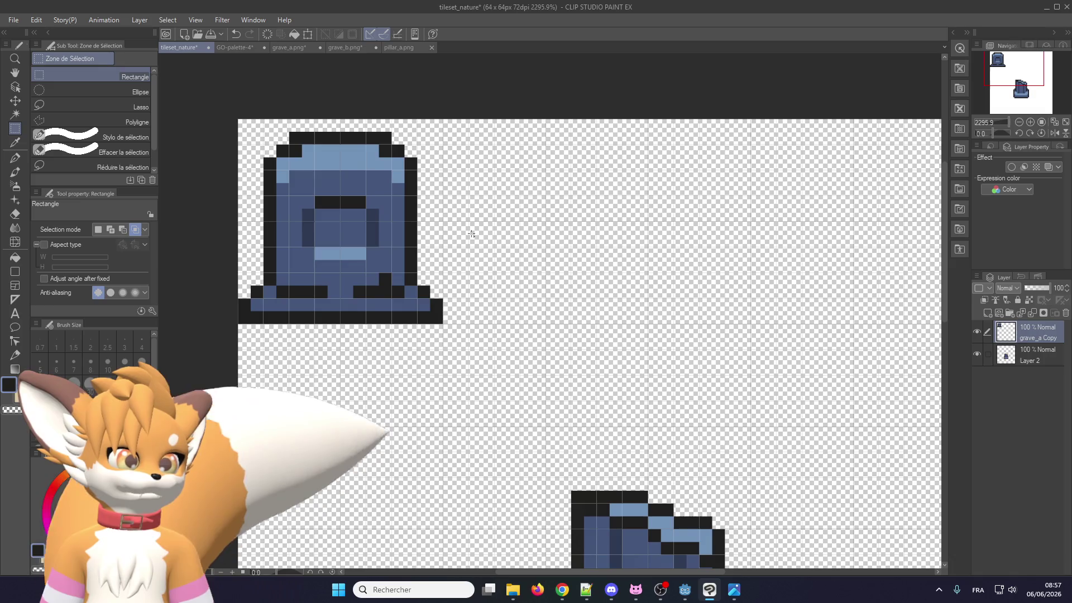
scroll(450, 205, down, 2)
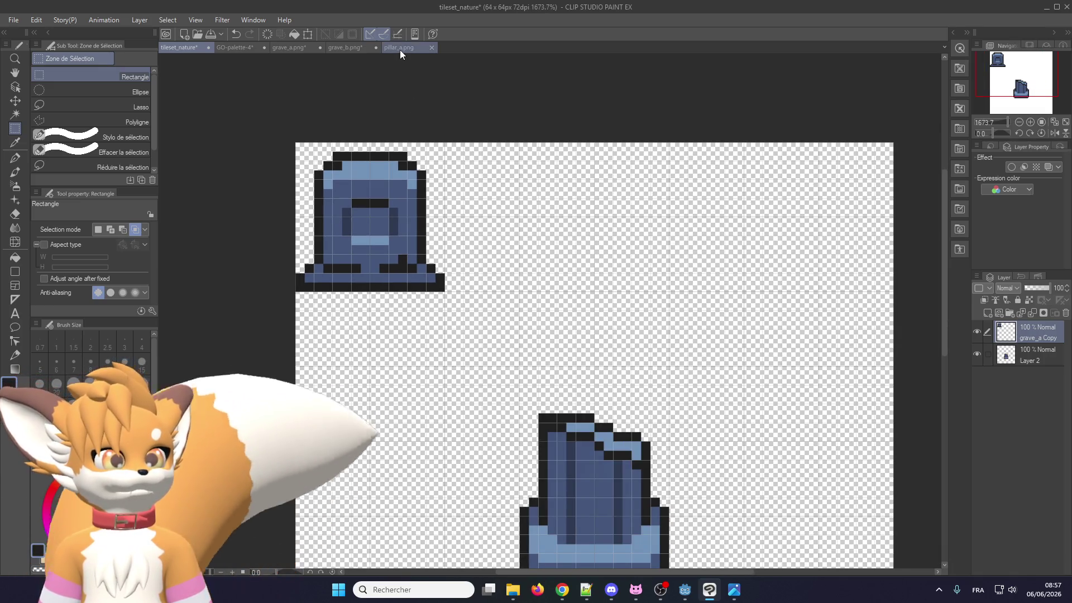
Paste grave_b into tileset_nature and place it beside grave_a along the top edge
click(400, 49)
click(346, 48)
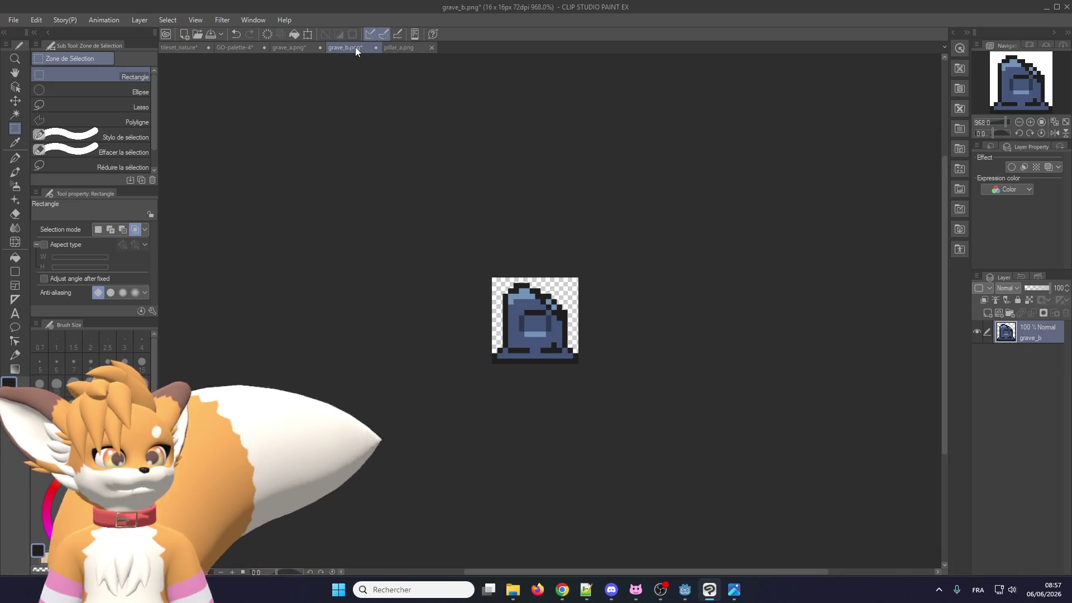
key(ctrl+a)
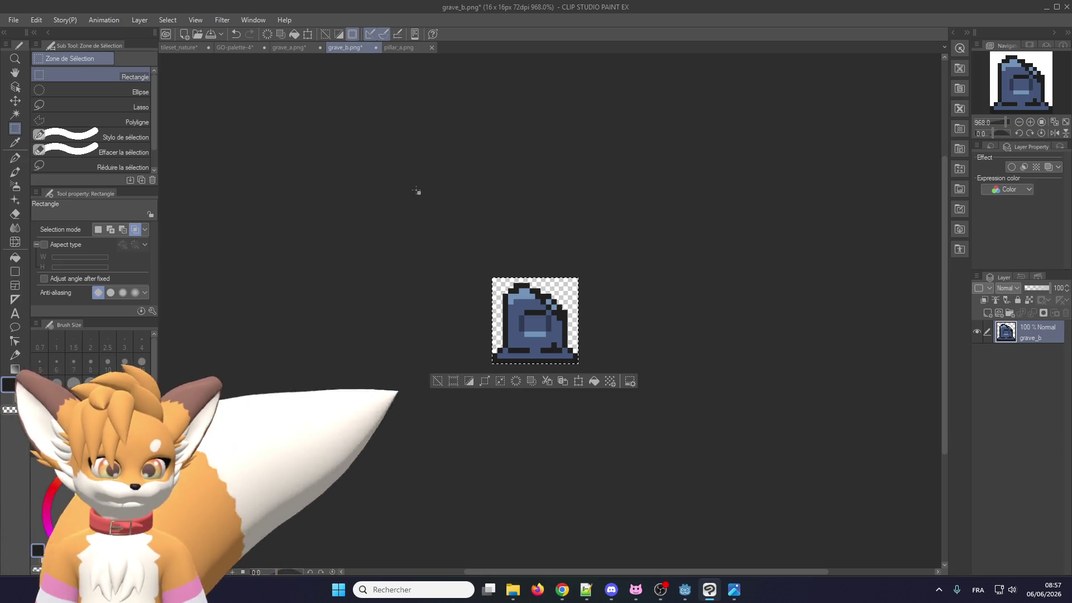
click(181, 49)
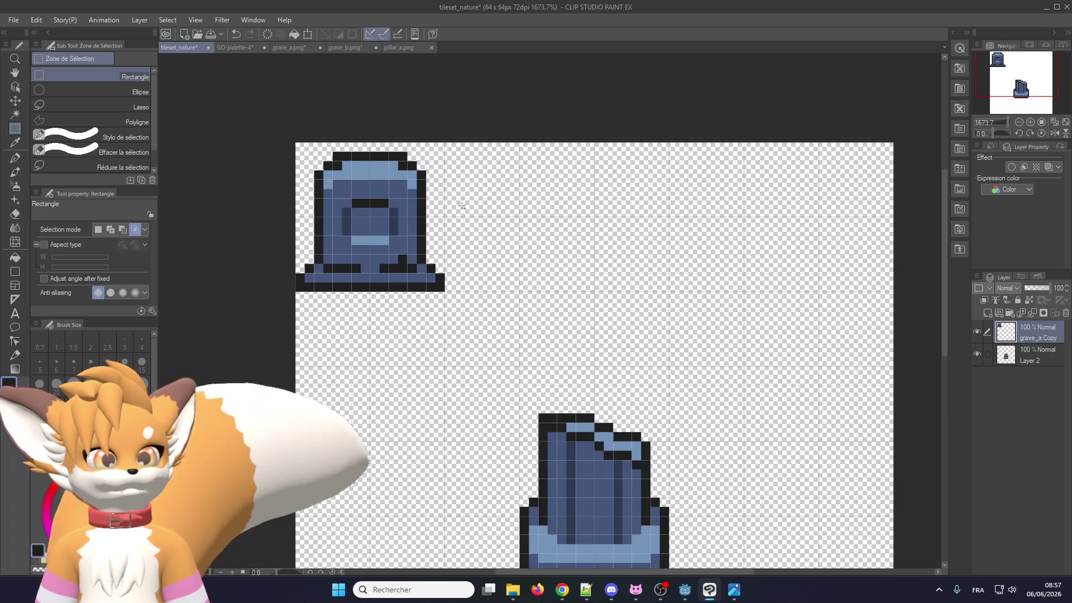
key(ctrl+v)
click(17, 100)
scroll(373, 234, up, 1)
mouse_move(374, 238)
mouse_down()
mouse_move(596, 238)
mouse_move(554, 237)
mouse_up()
key(ctrl+minus)
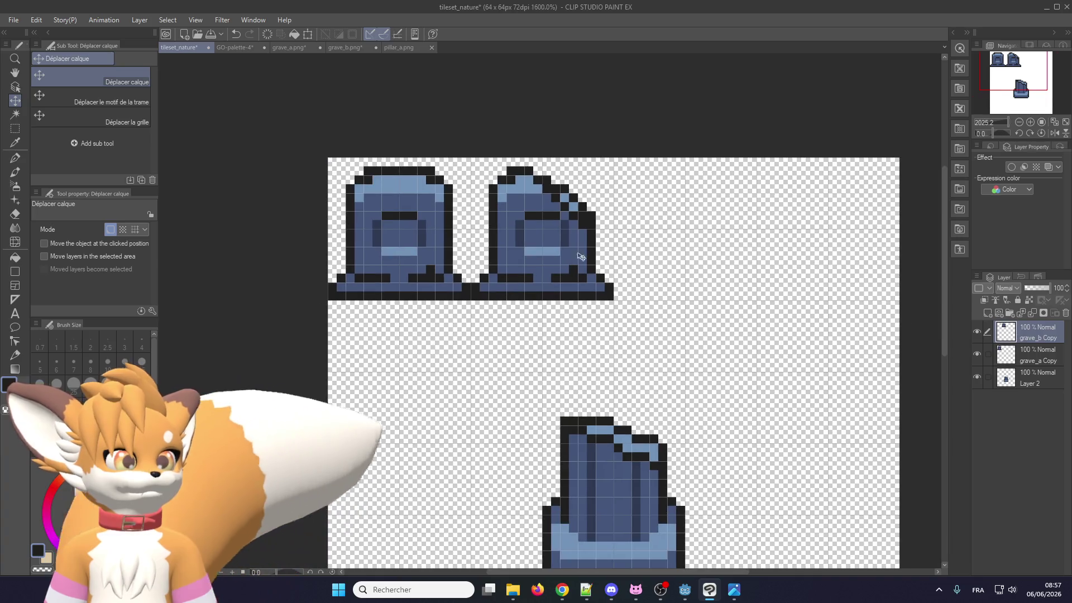
Paste pillar_a into tileset_nature and move it below the graves on the left
click(388, 49)
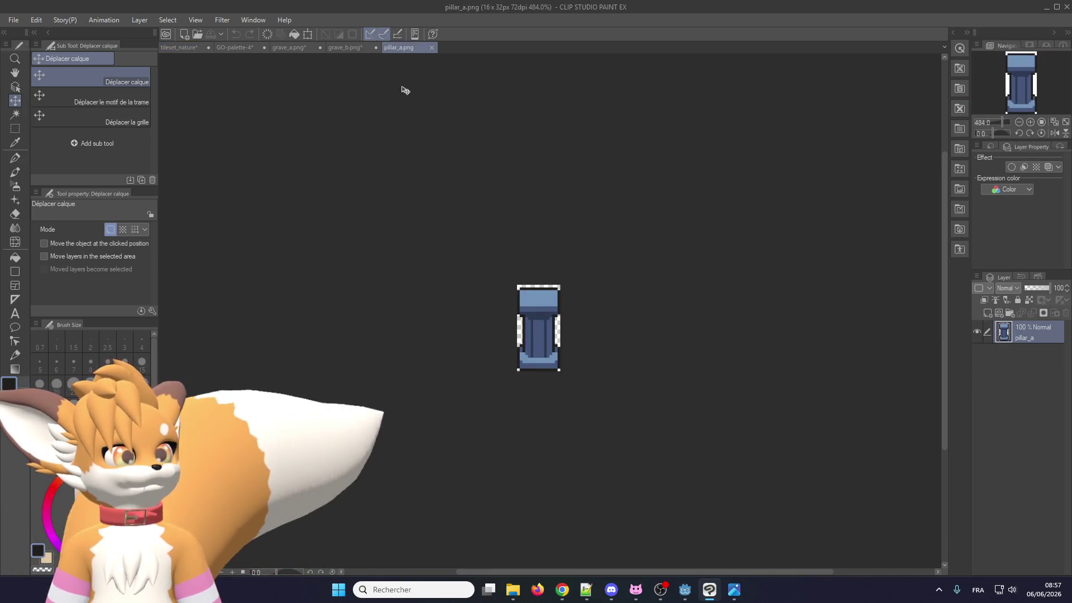
key(ctrl+a)
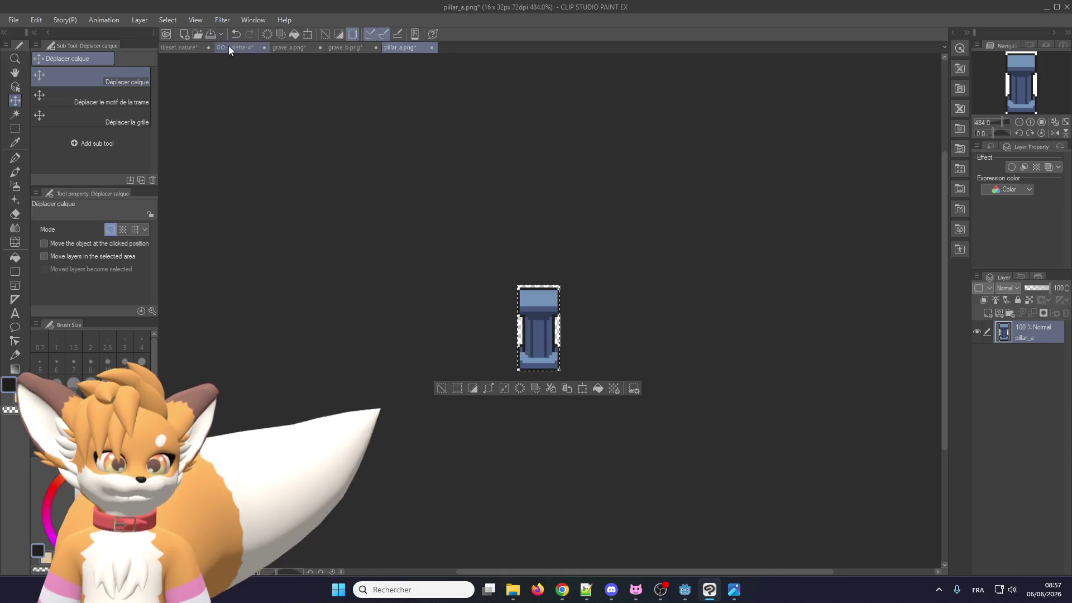
click(182, 48)
scroll(474, 262, down, 3)
scroll(483, 411, up, 2)
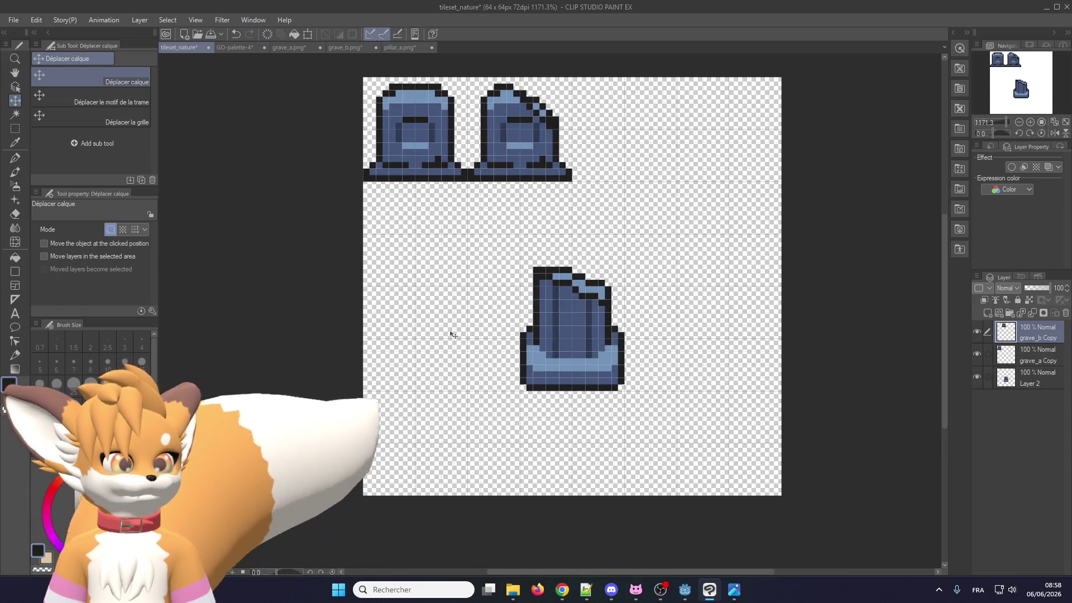
key(ctrl+v)
drag(434, 219, 418, 311)
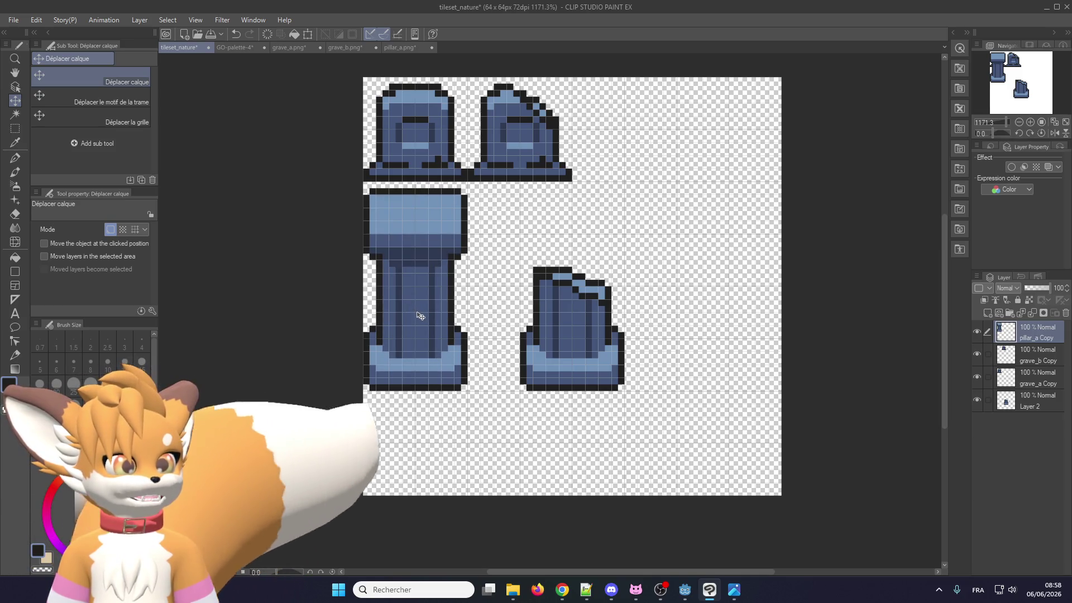
Move the original grave on Layer 2 left so it sits beside the pillar
click(378, 49)
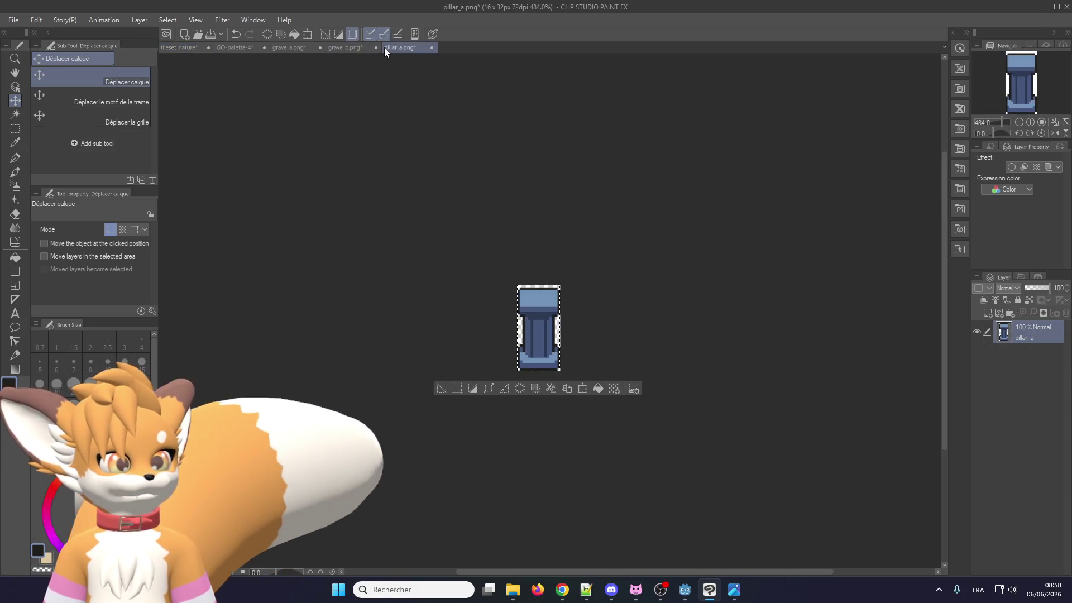
click(195, 48)
click(1013, 411)
drag(597, 333, 550, 334)
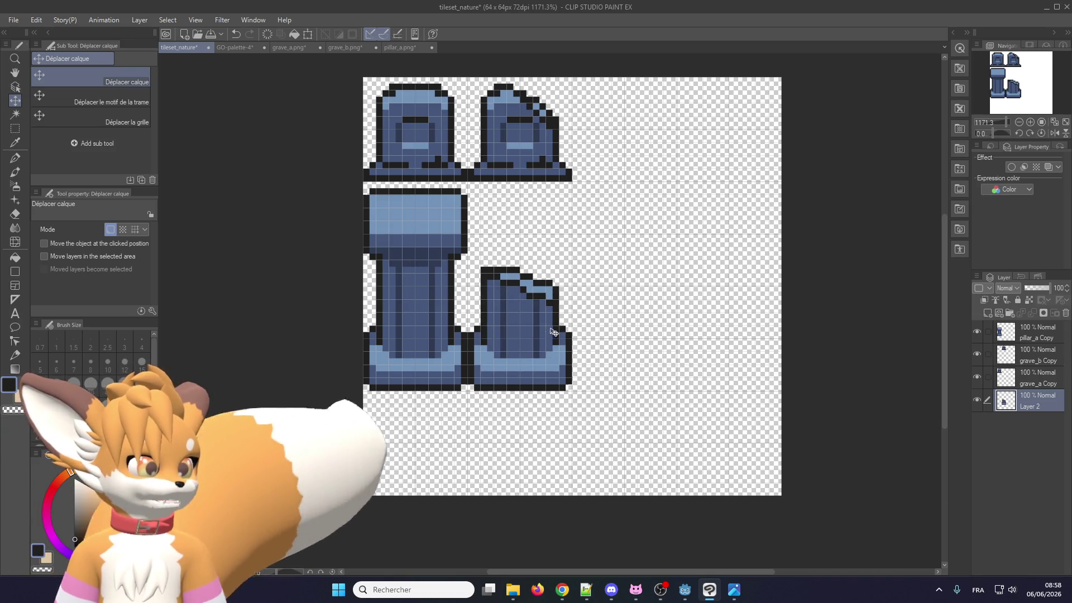
scroll(468, 186, up, 1)
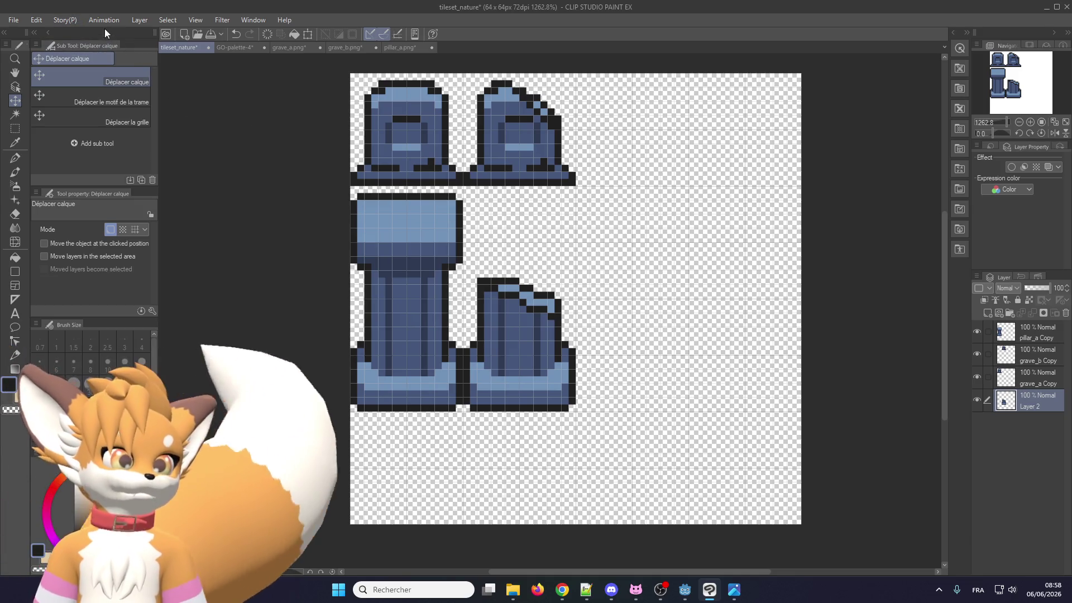
Save tileset_nature and minimize all windows to show the desktop
click(13, 20)
click(38, 109)
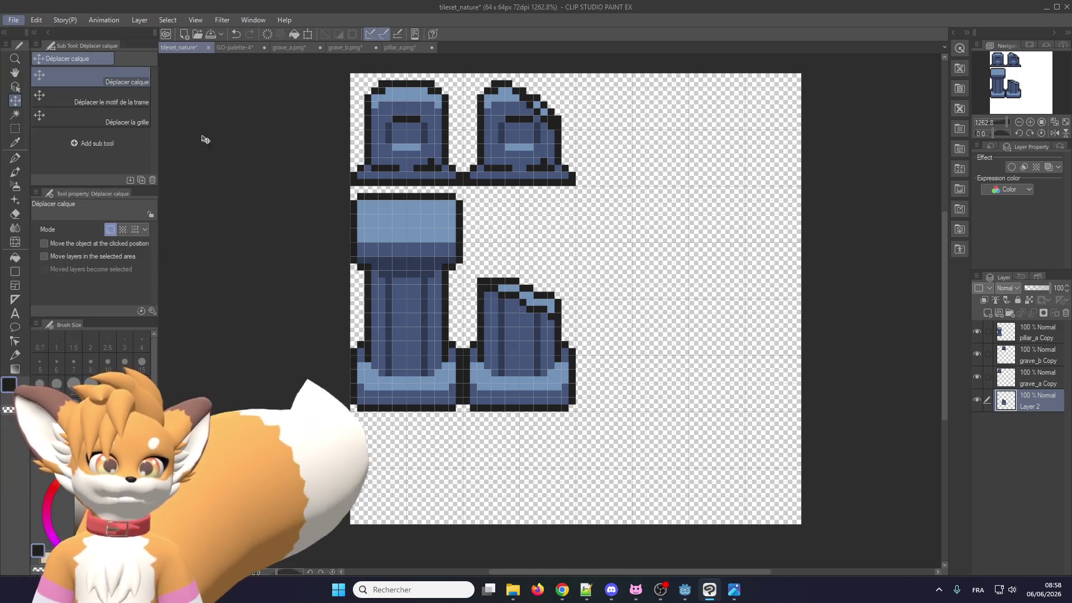
scroll(446, 195, up, 4)
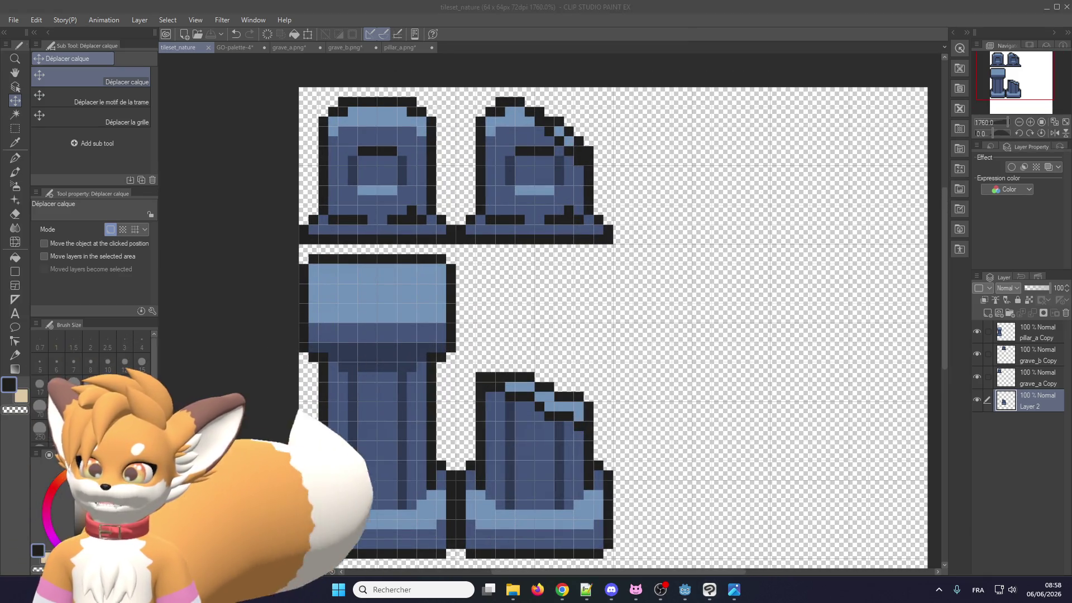
key(super+d)
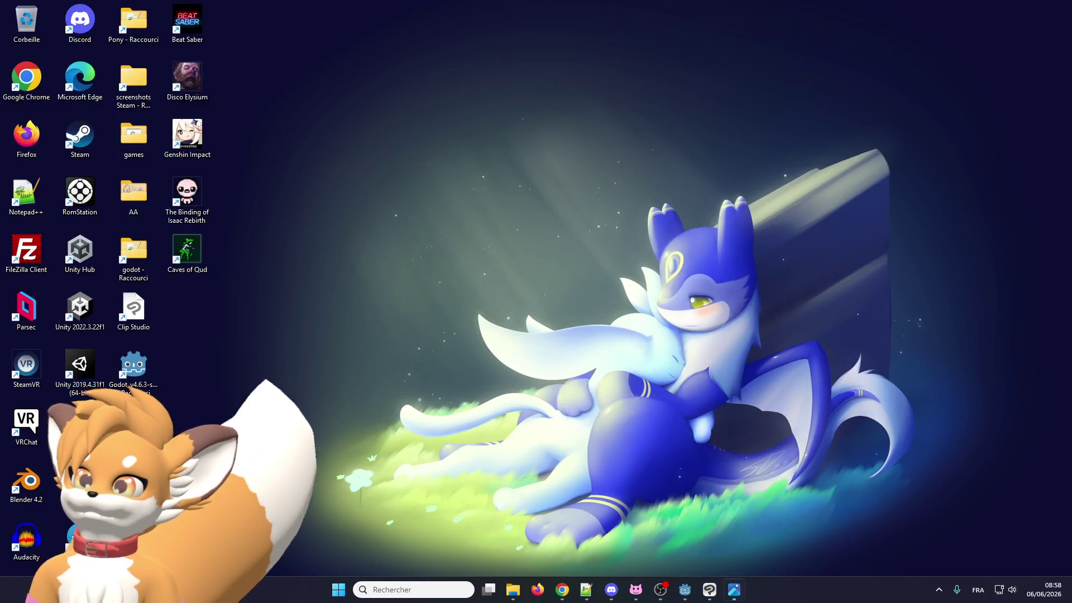
Restore the windows and close the TilesetFloorDetail.png reference image in Photos
key(super+d)
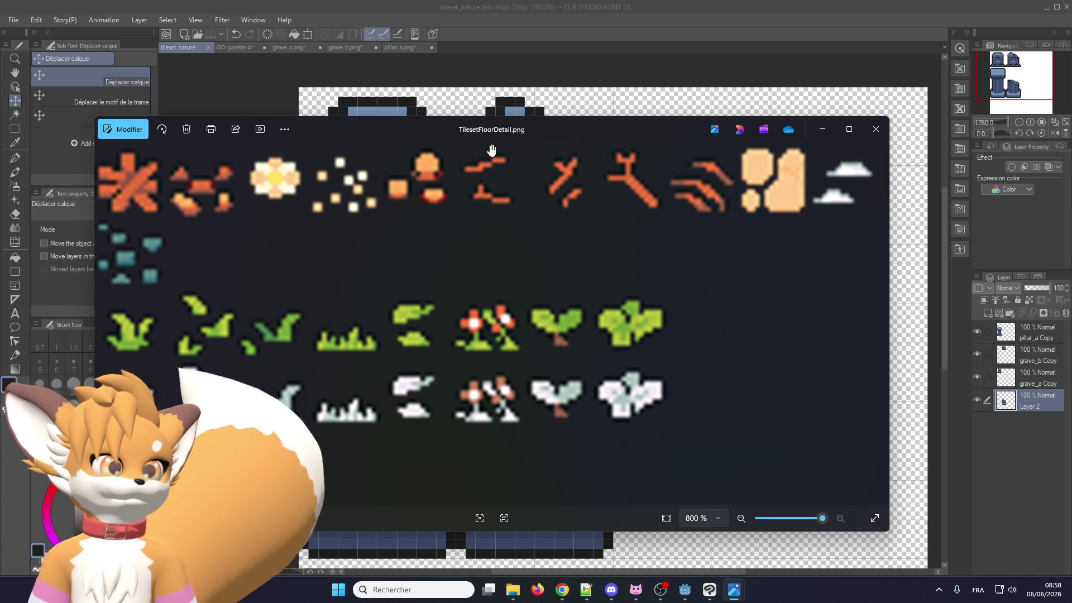
key(alt+F4)
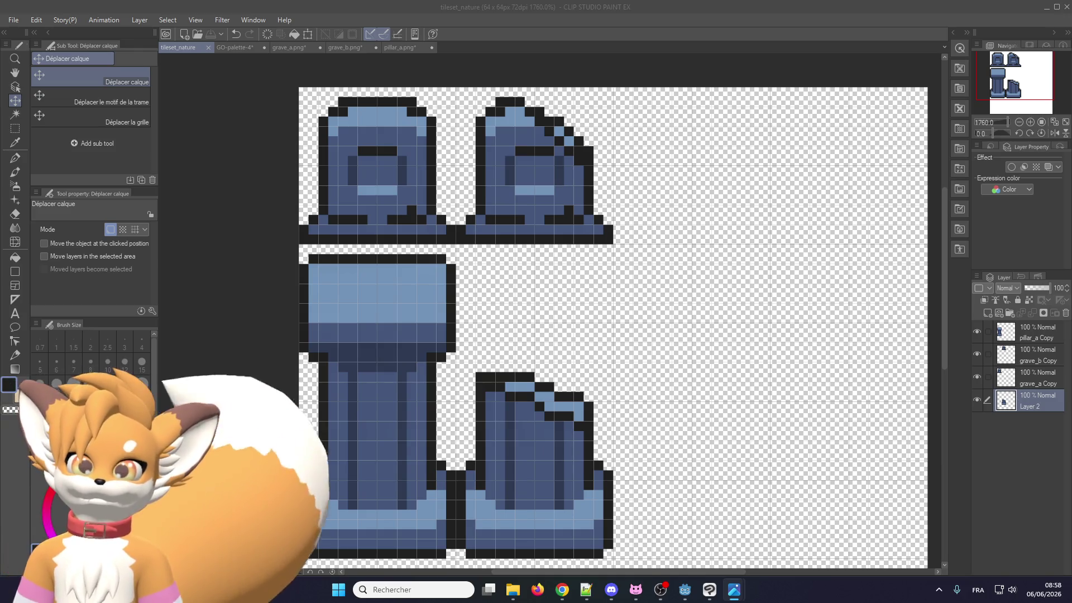
Bring in grass.png from File Explorer and sample its black outline and dark teal colours
scroll(434, 209, up, 1)
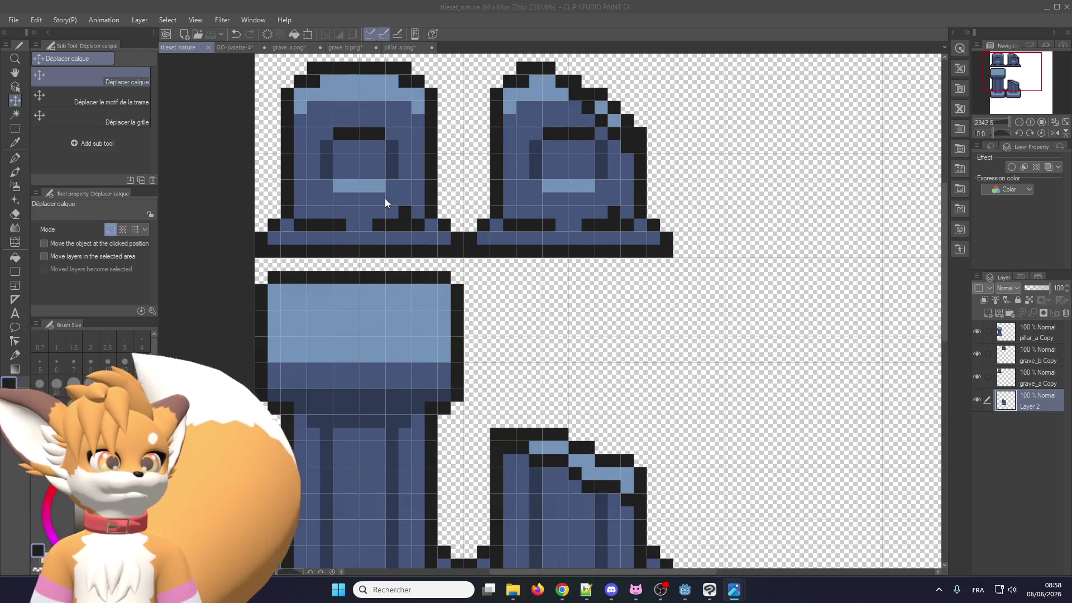
click(237, 47)
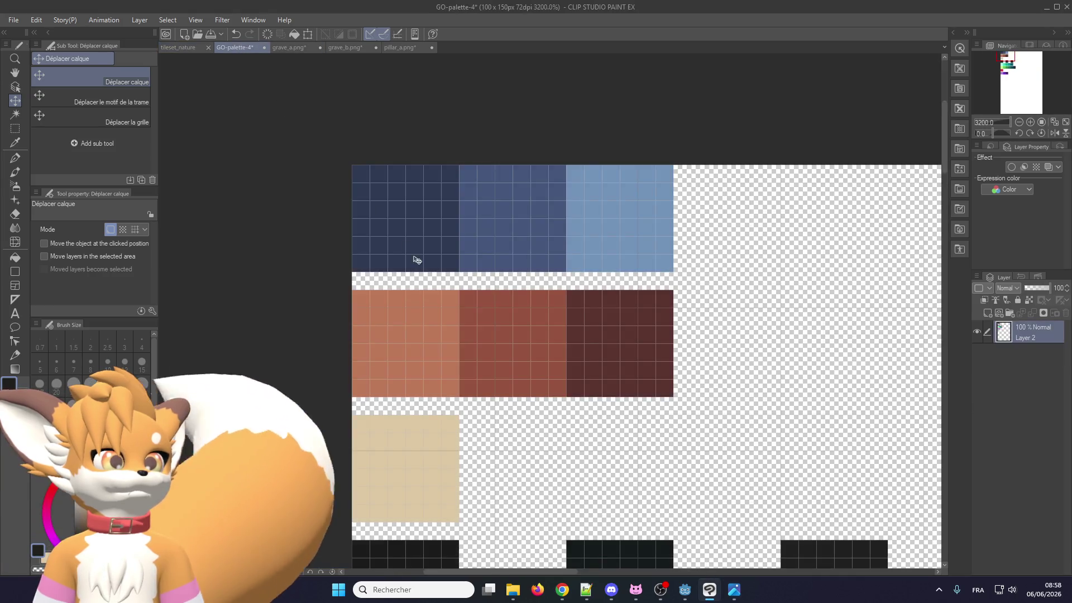
scroll(414, 261, down, 3)
scroll(421, 389, up, 2)
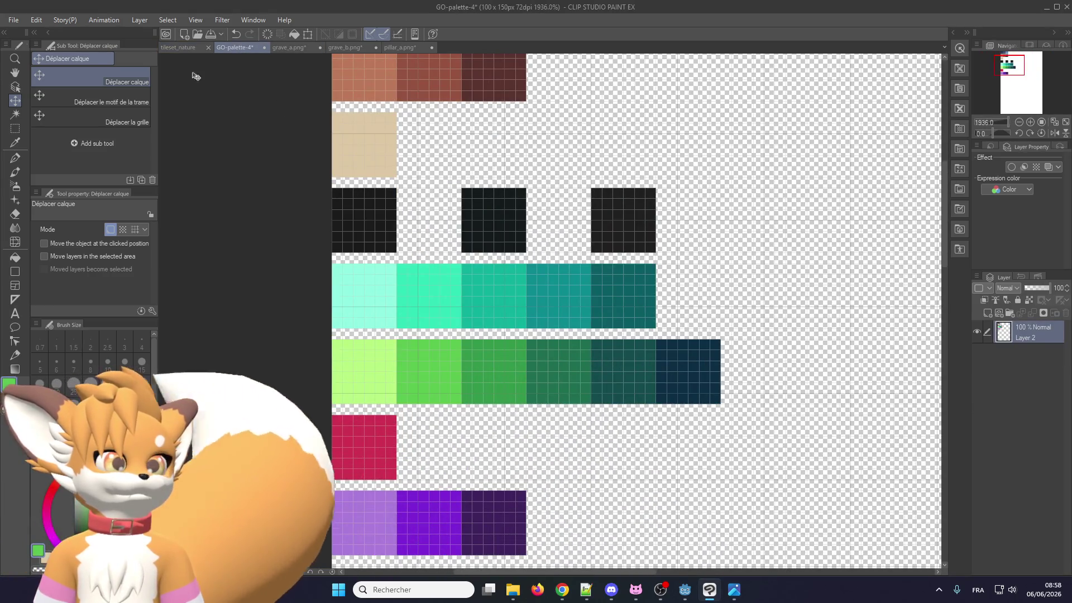
click(181, 48)
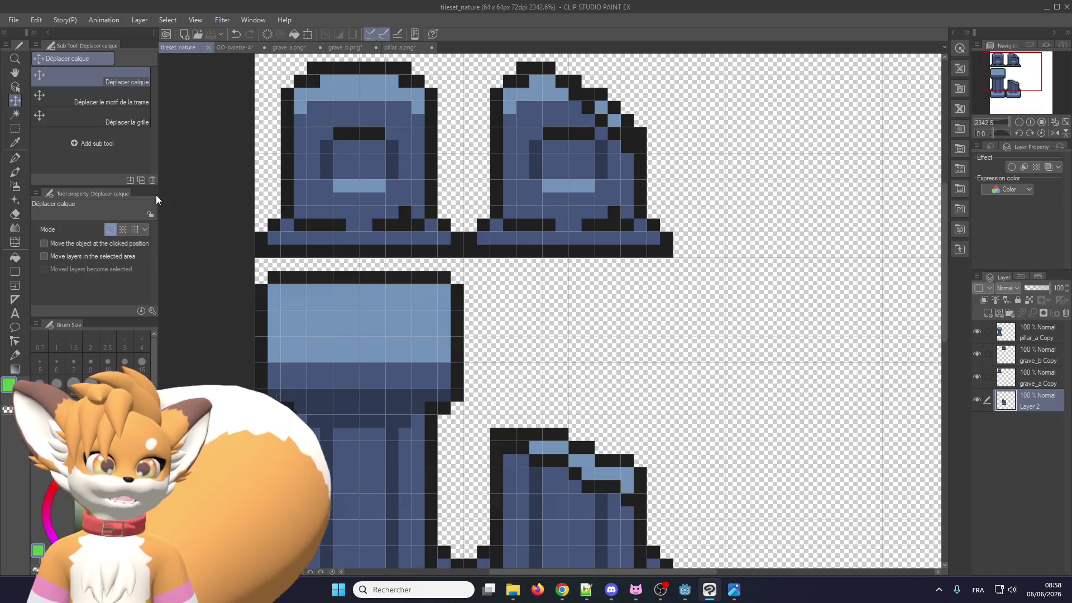
click(510, 592)
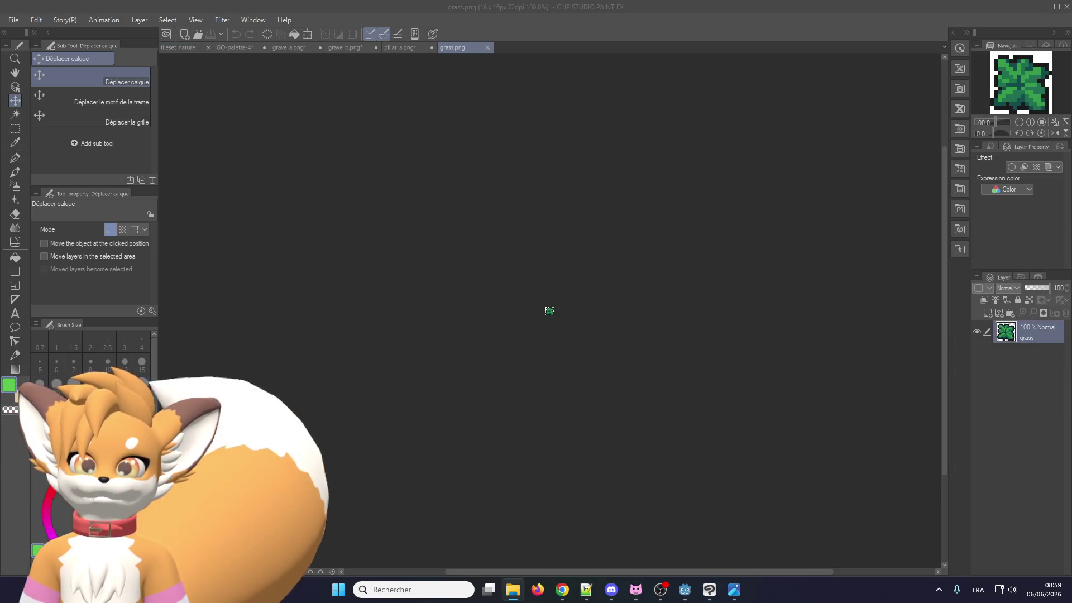
scroll(581, 311, up, 5)
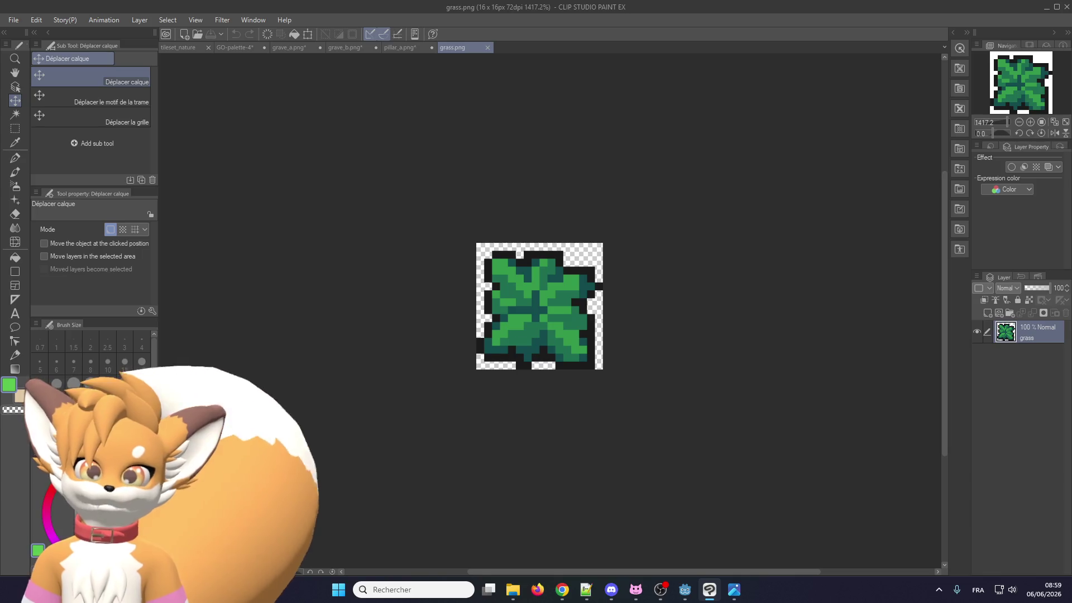
key(alt+Tab)
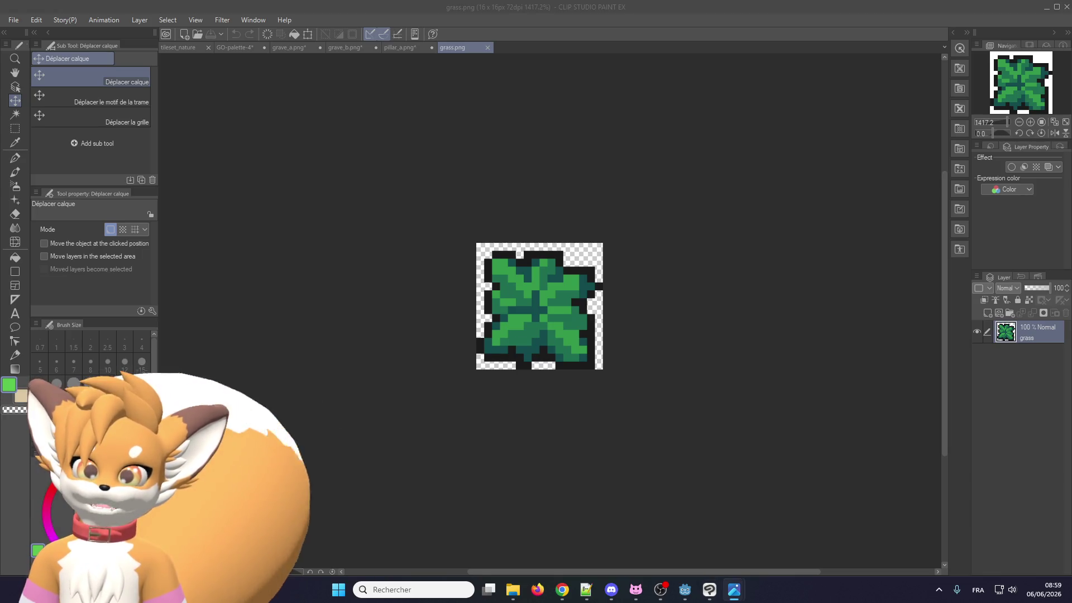
key(alt+Tab)
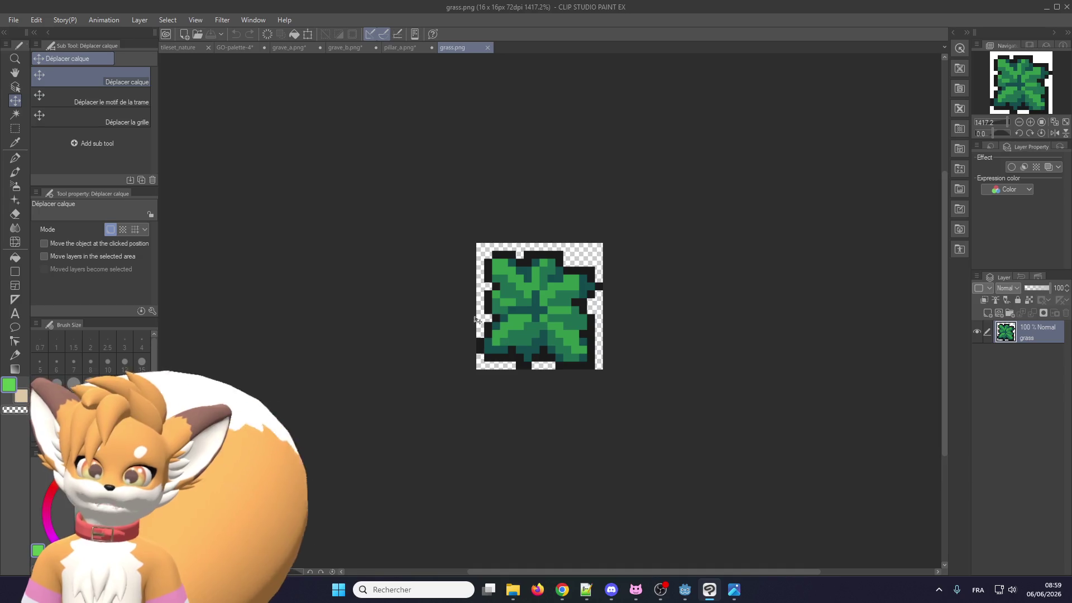
scroll(463, 320, up, 3)
alt+click(472, 397)
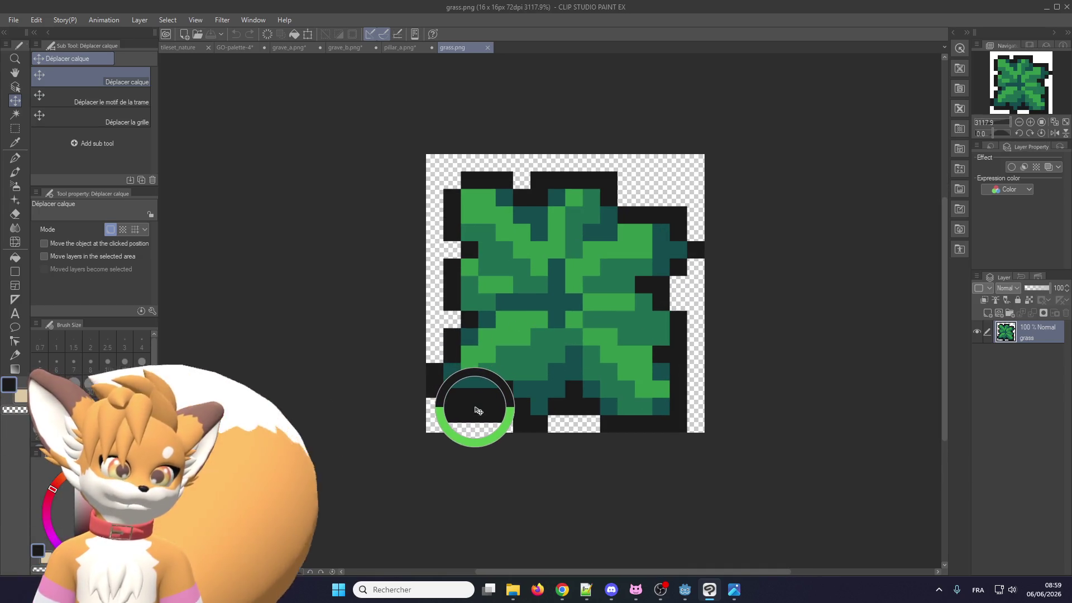
alt+click(478, 388)
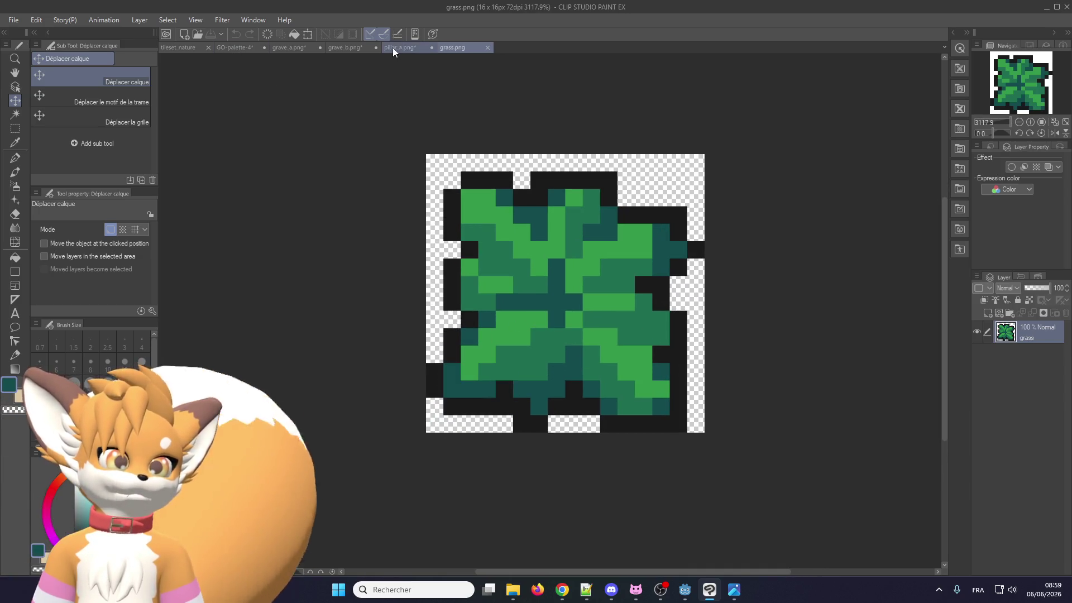
Close pillar_a, grave_b and grave_a without saving, then return to tileset_nature
click(421, 47)
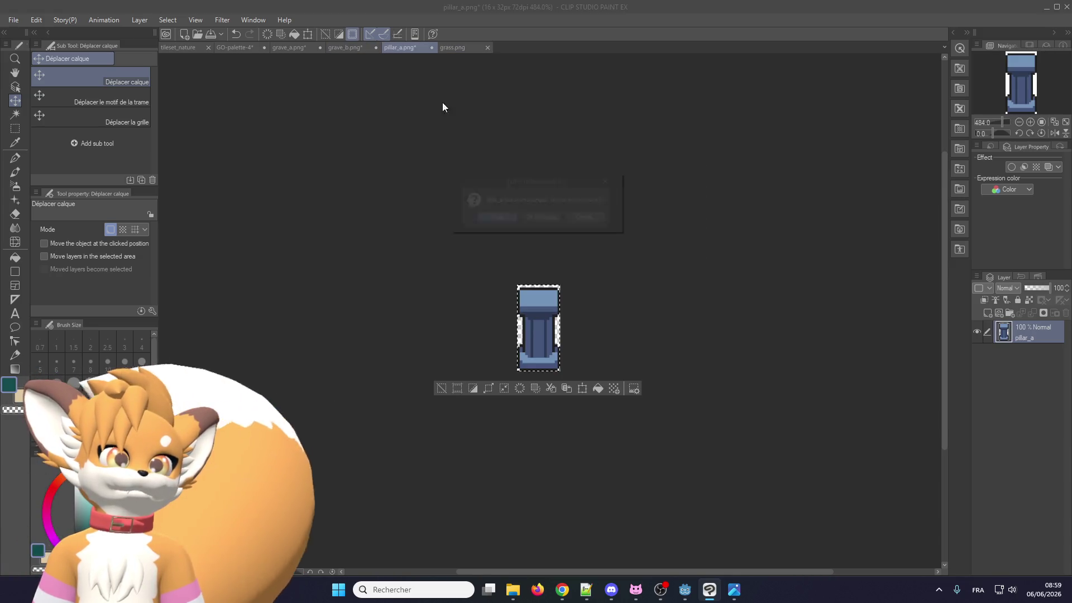
click(544, 216)
click(371, 47)
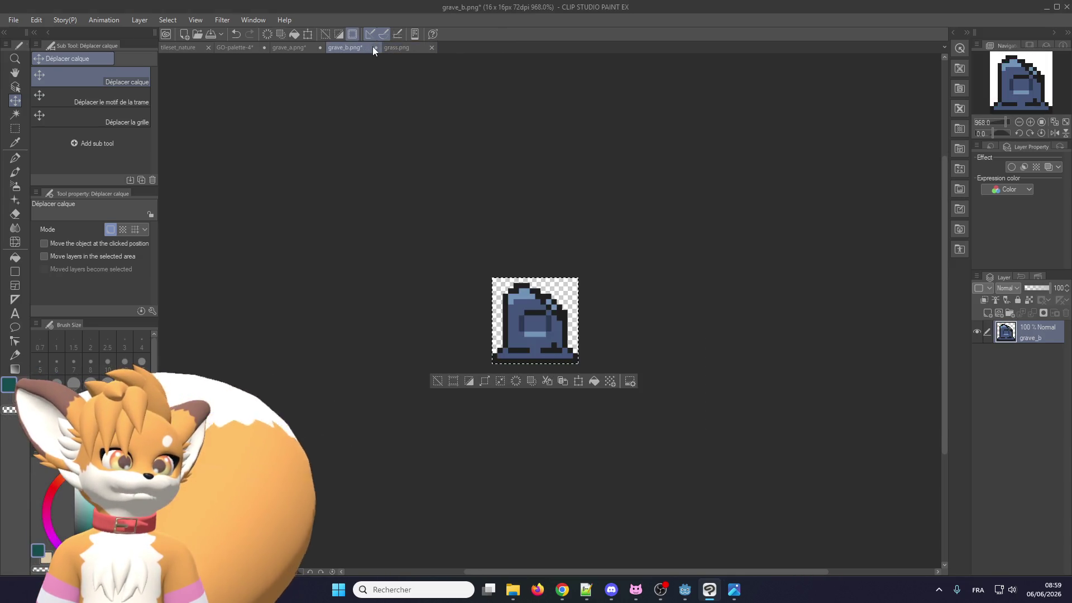
click(372, 46)
click(541, 218)
click(287, 47)
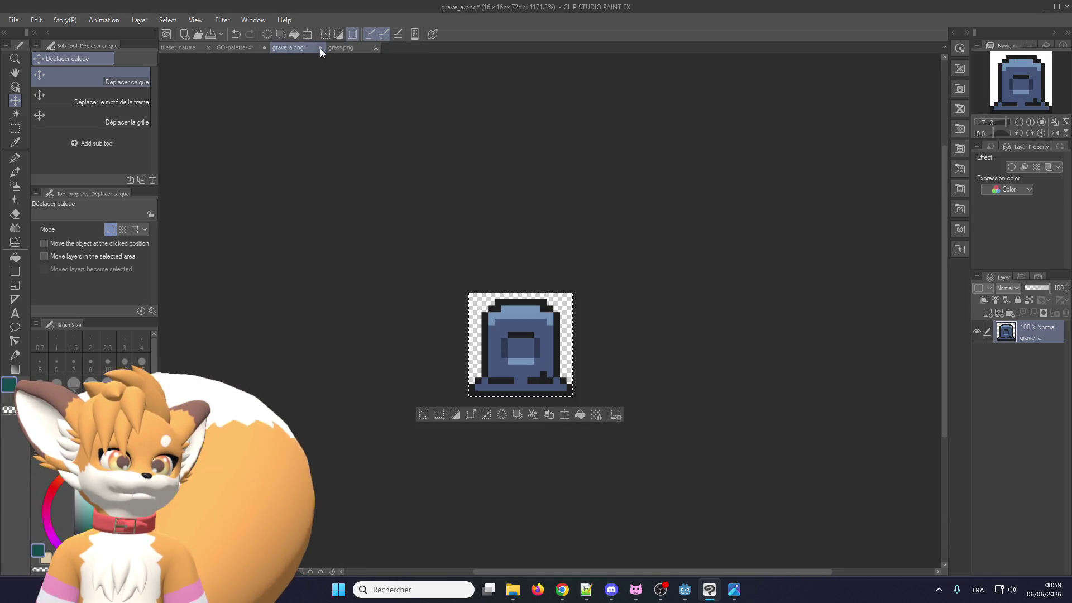
click(320, 48)
click(561, 220)
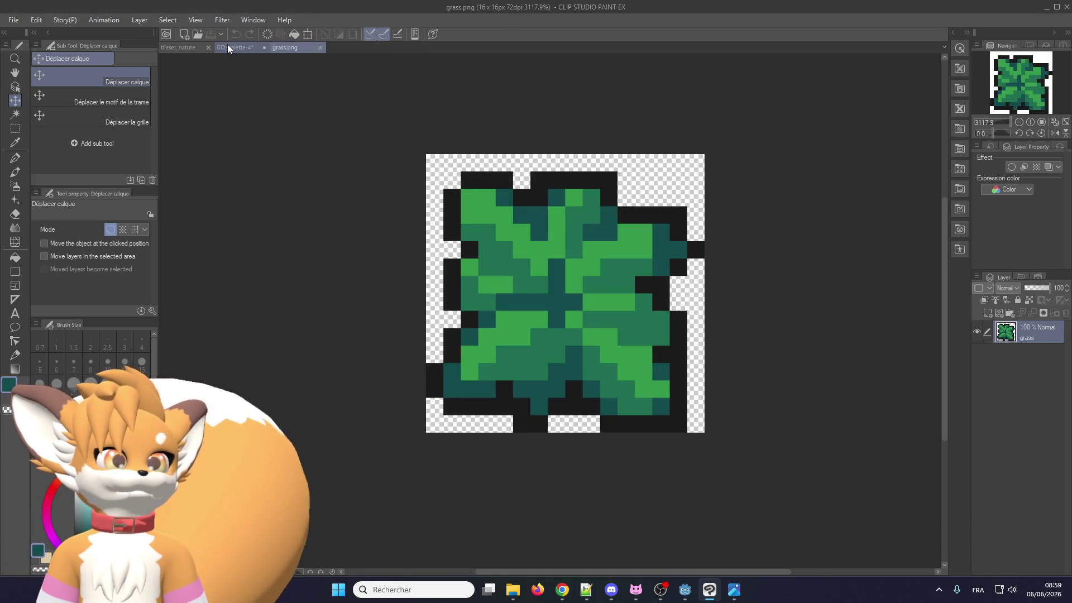
click(227, 45)
click(186, 44)
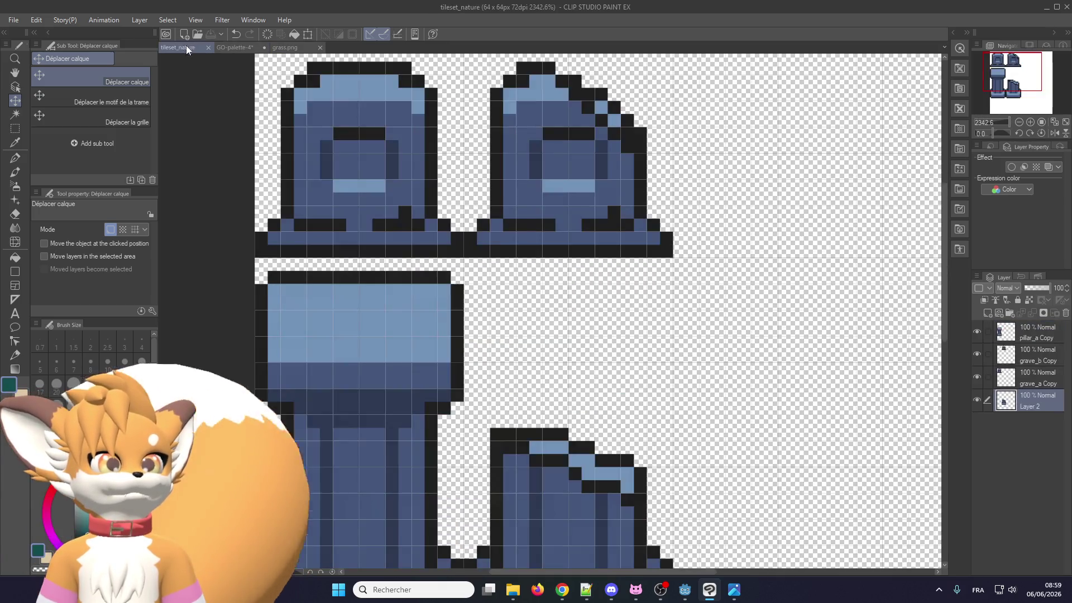
scroll(435, 222, down, 1)
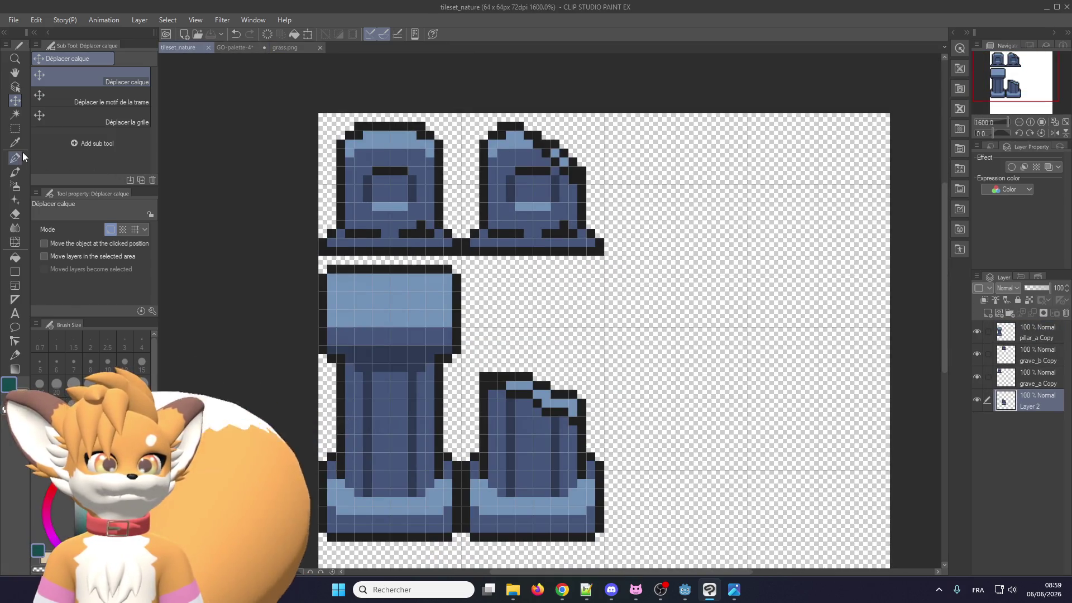
Merge pillar_a Copy and the other sprite layers into Layer 2, then add a new empty layer
click(15, 158)
click(1028, 334)
click(1034, 314)
click(1033, 314)
click(1034, 314)
click(987, 312)
scroll(356, 162, up, 1)
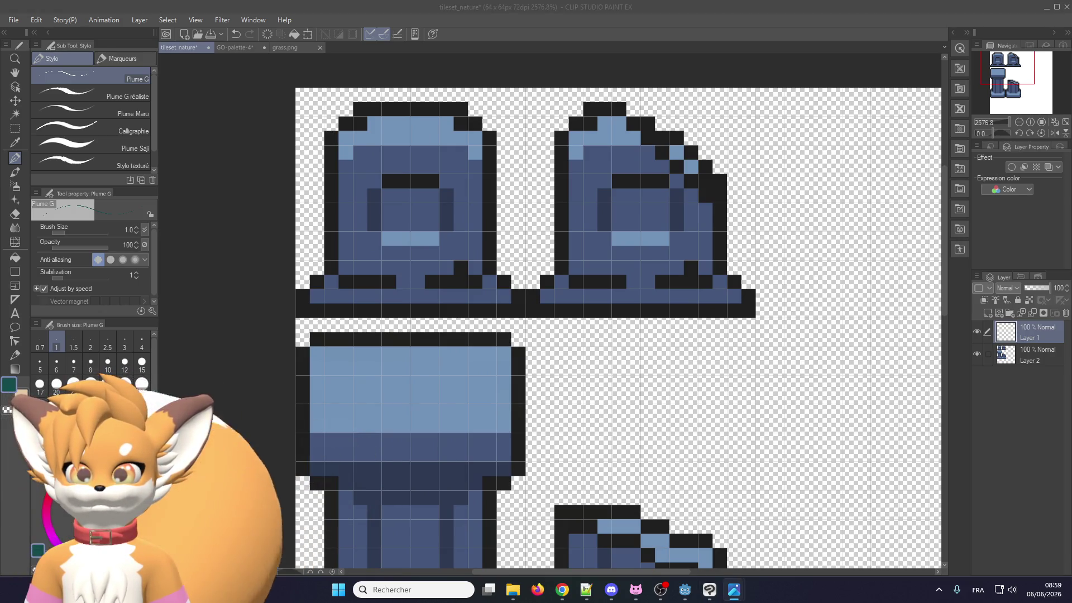
Paint dark teal and medium green grass sampled from grass.png over the first grave's base
click(734, 590)
click(734, 590)
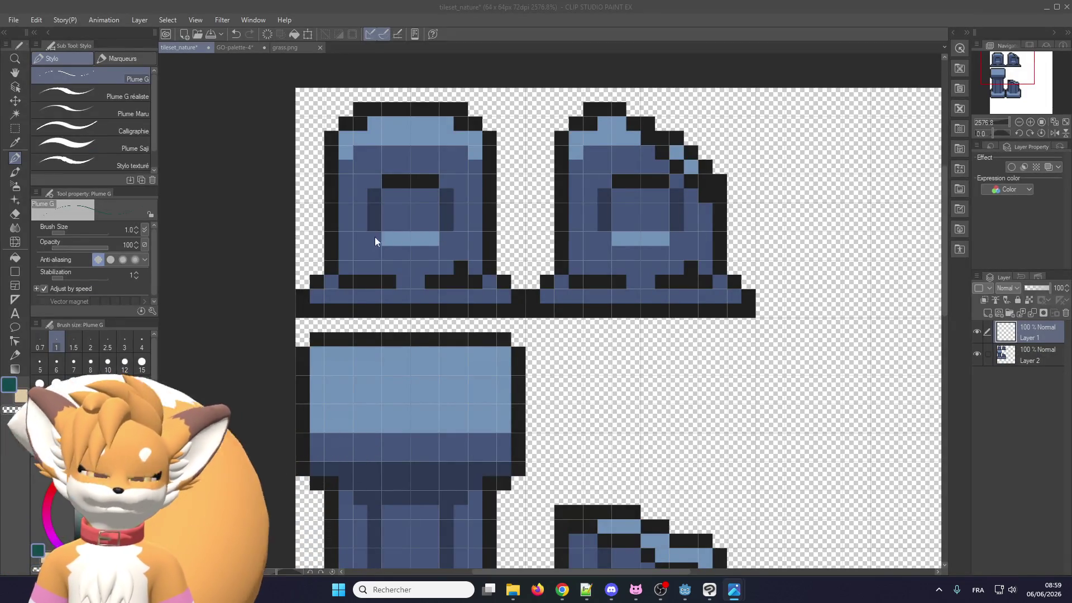
scroll(380, 309, up, 2)
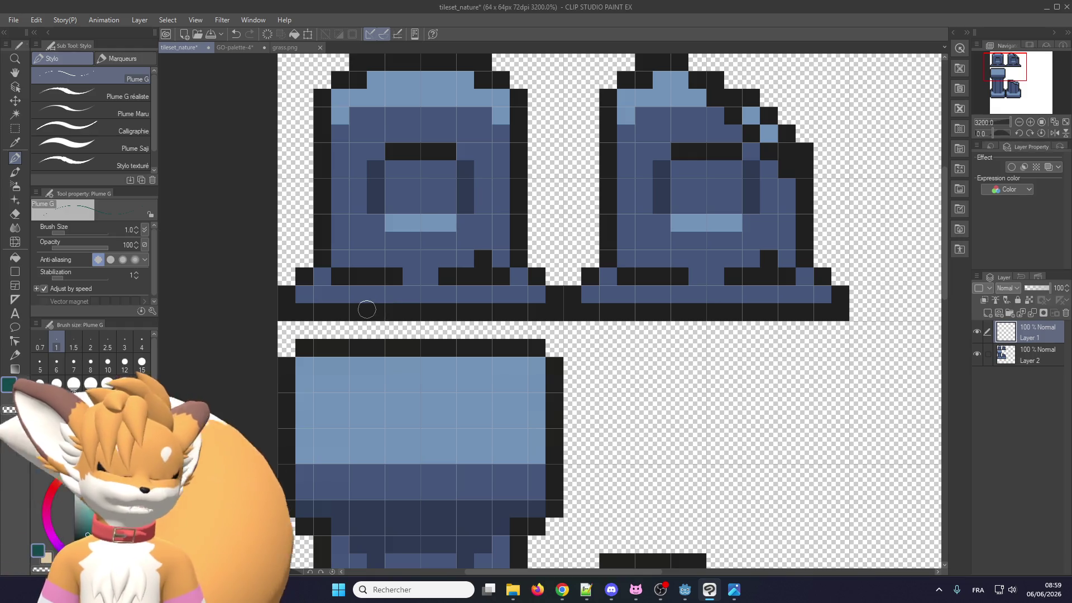
drag(363, 311, 322, 259)
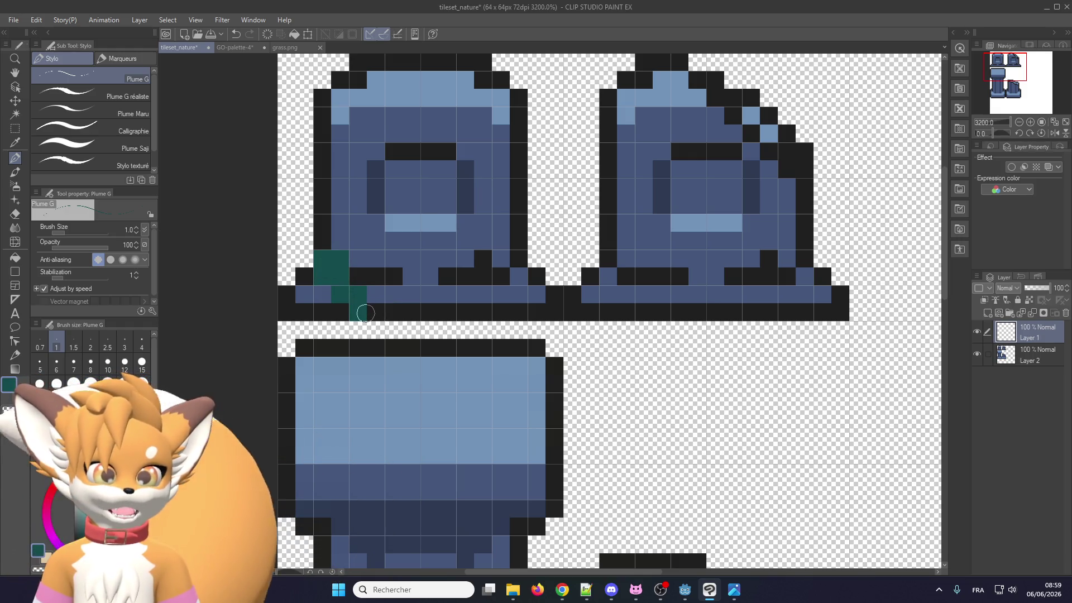
click(289, 48)
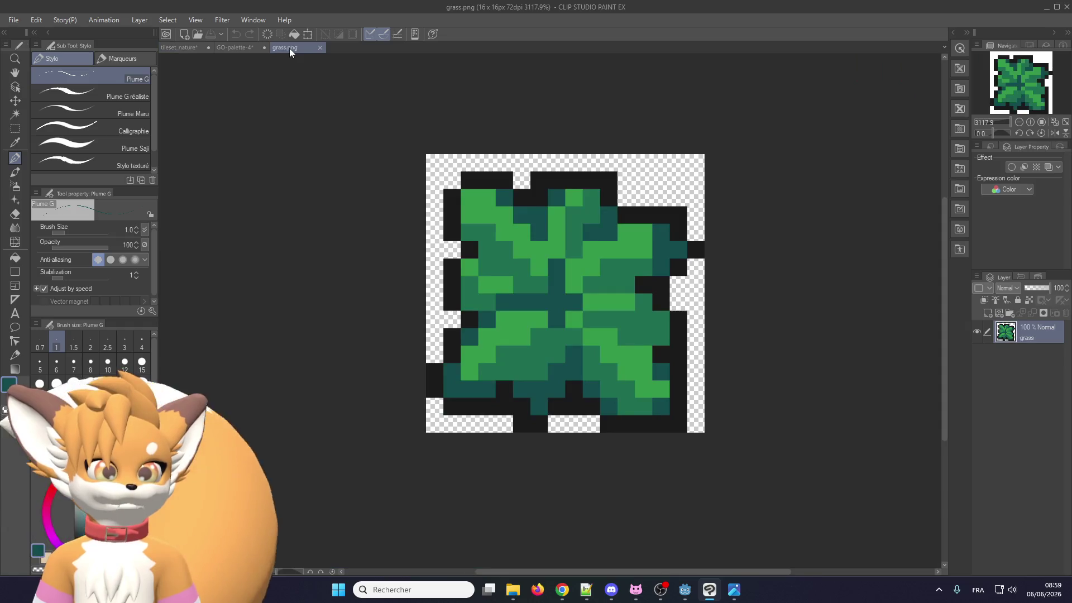
alt+click(522, 363)
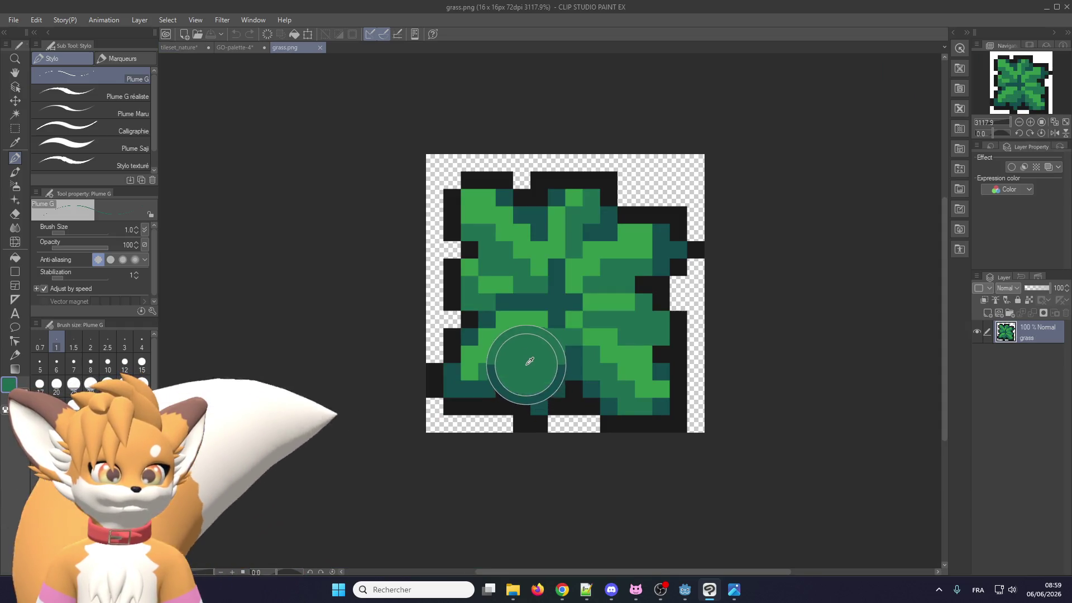
click(168, 48)
mouse_move(374, 279)
mouse_down()
mouse_move(304, 240)
mouse_move(340, 307)
mouse_move(335, 259)
mouse_move(416, 310)
mouse_move(536, 304)
mouse_move(516, 312)
mouse_up()
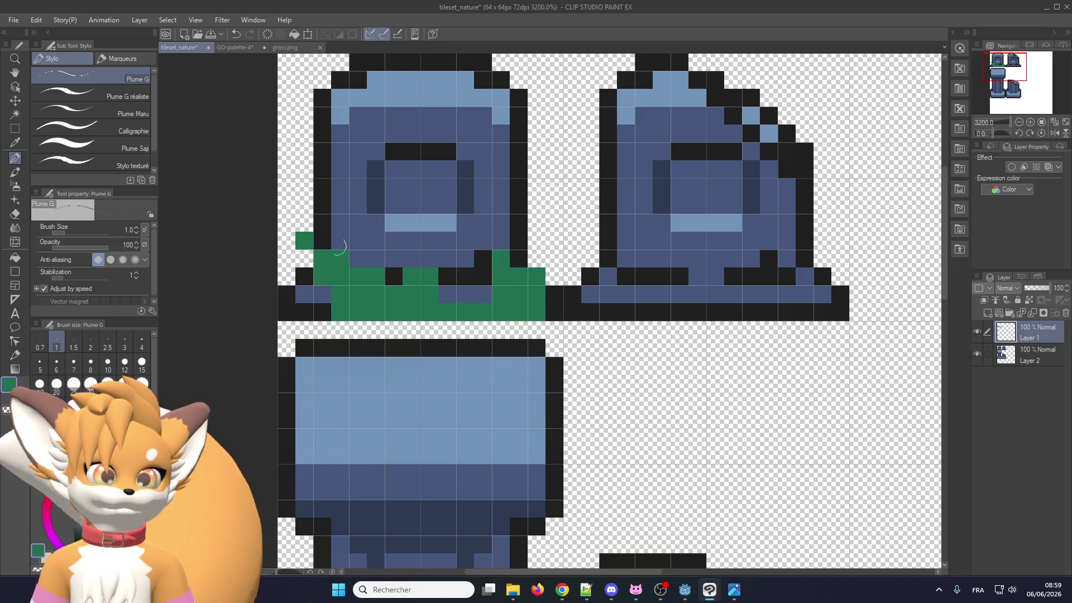
Restore black outline pixels around the grass tufts and fill remaining gaps with green
alt+click(322, 227)
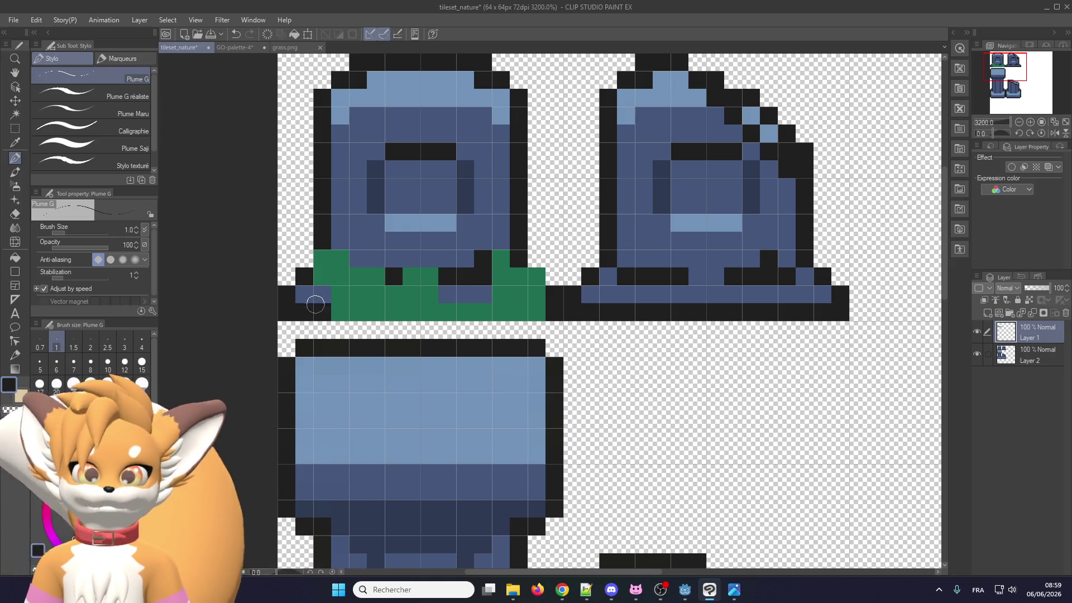
click(305, 294)
alt+click(324, 277)
mouse_move(322, 295)
mouse_down()
mouse_move(322, 311)
mouse_move(304, 294)
mouse_up()
alt+click(304, 277)
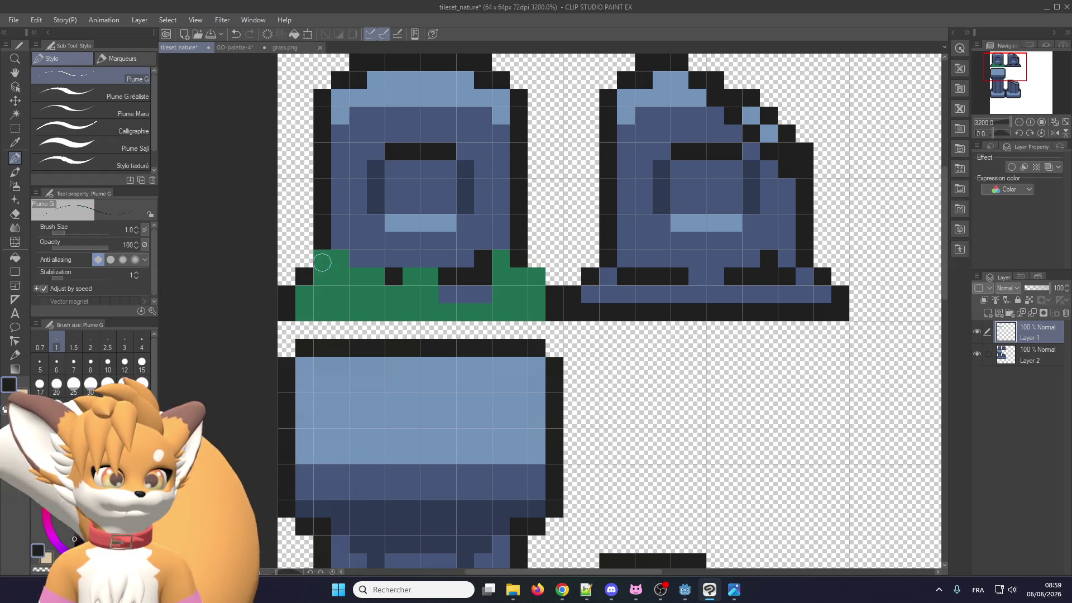
click(322, 264)
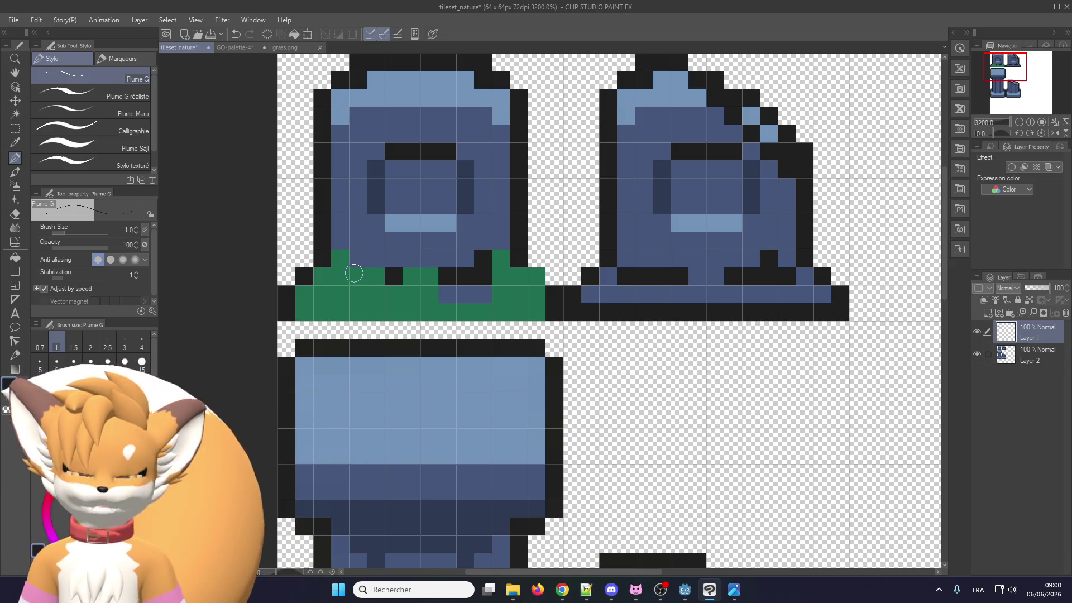
click(347, 249)
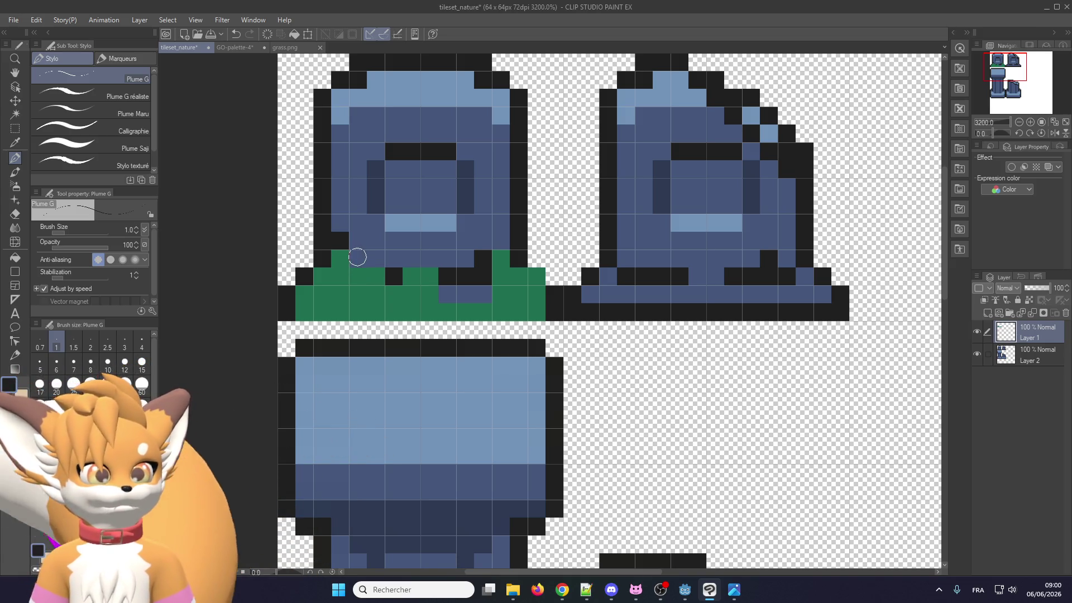
drag(357, 257, 376, 258)
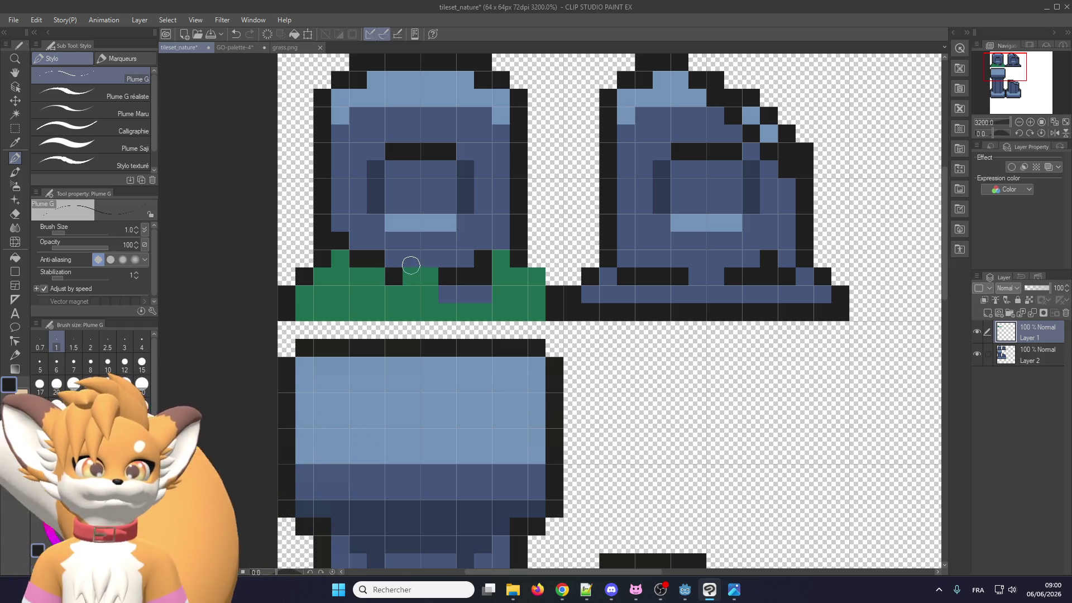
click(396, 294)
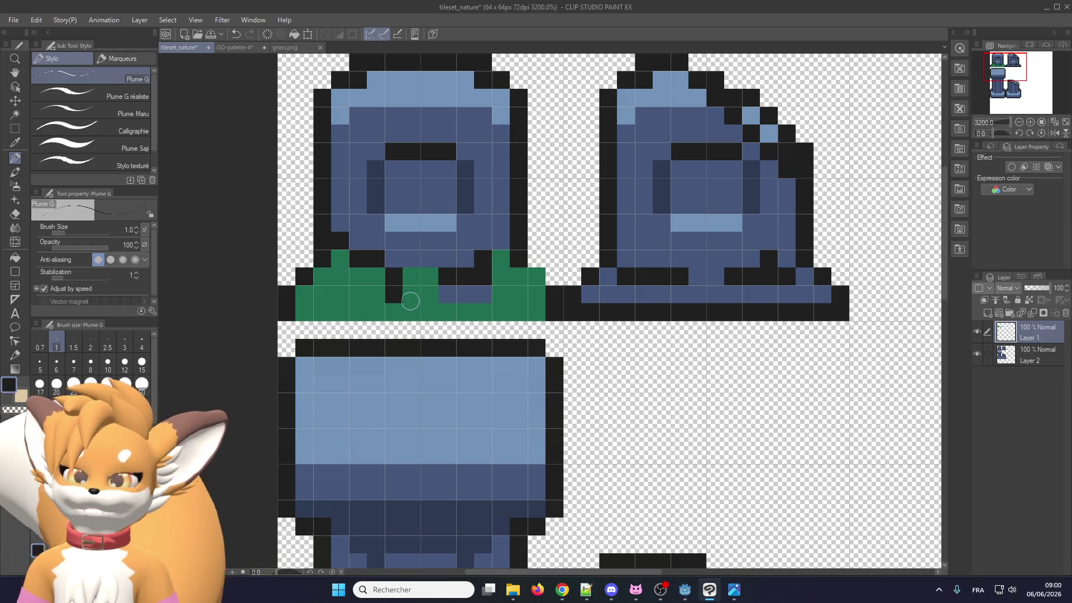
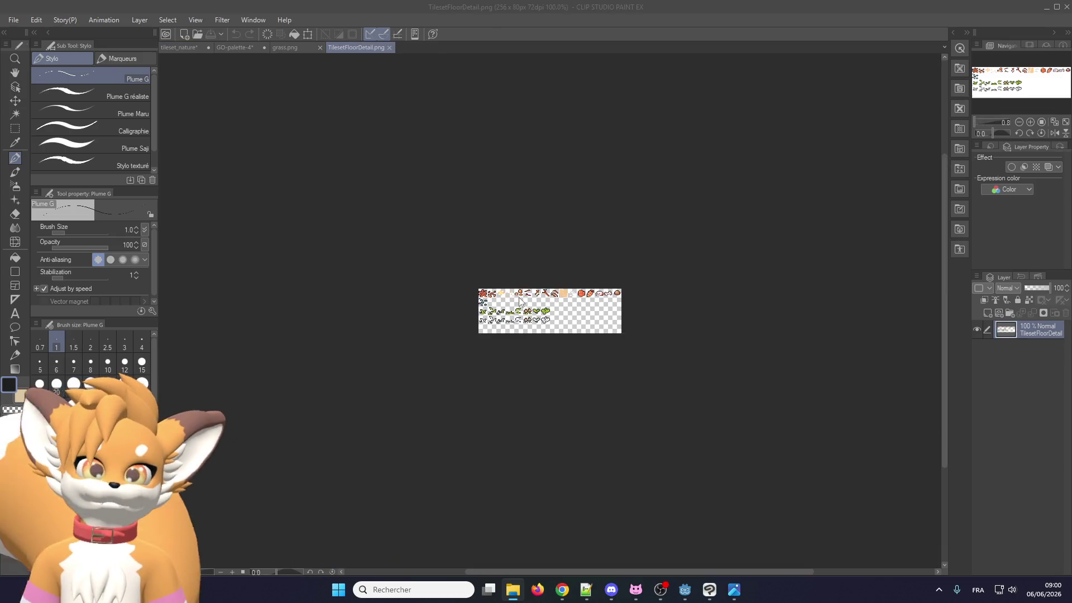
Zoom in on the TilesetFloorDetail grass tiles, then move through grass.png to the GO-palette-4 palette document
scroll(604, 258, up, 6)
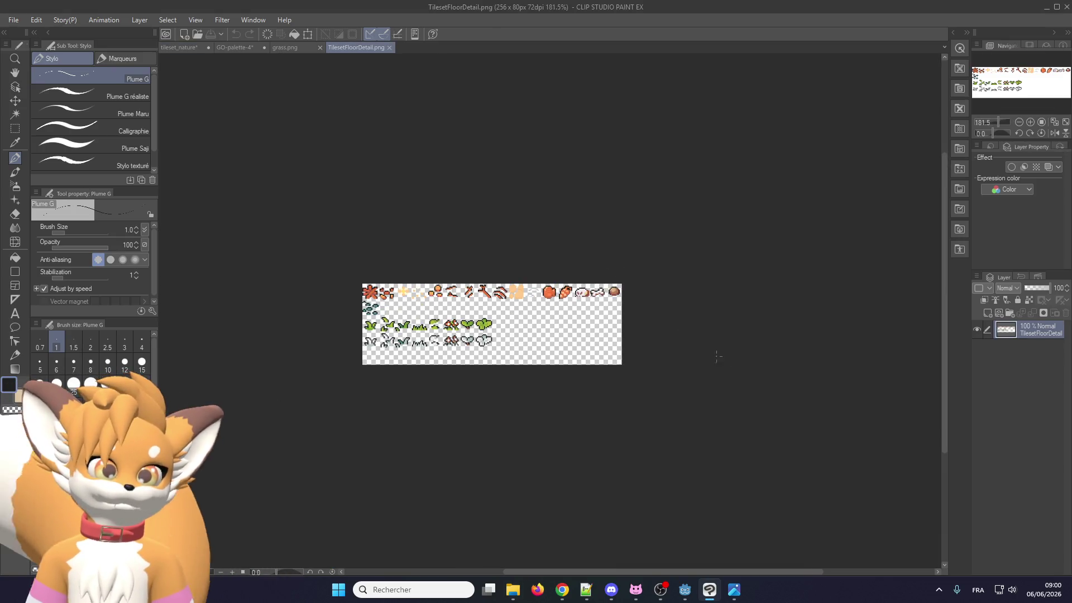
scroll(346, 340, up, 3)
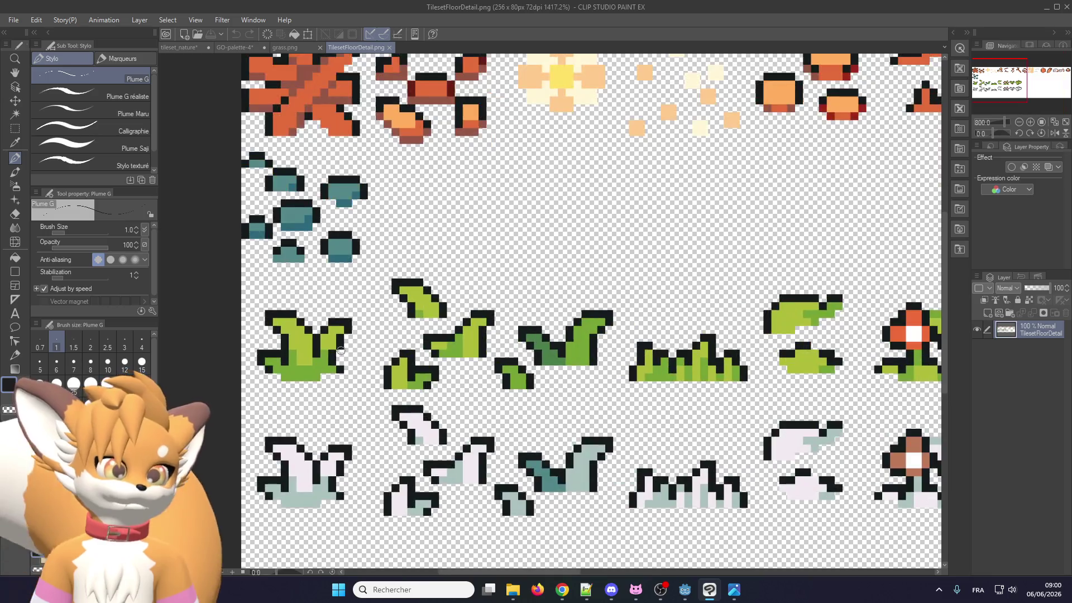
scroll(391, 341, down, 2)
scroll(507, 343, up, 6)
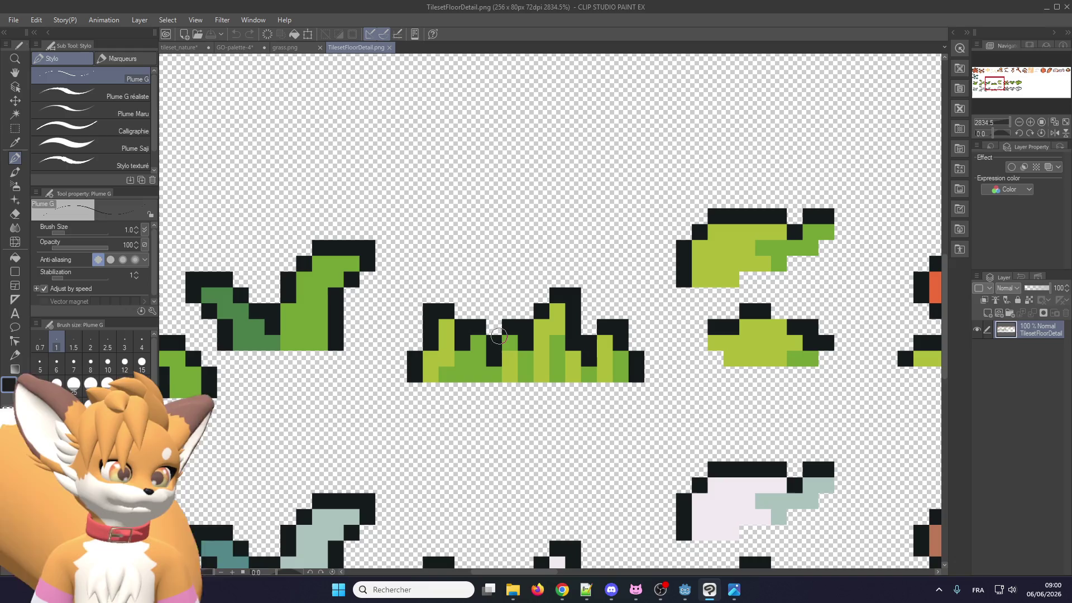
scroll(498, 335, up, 1)
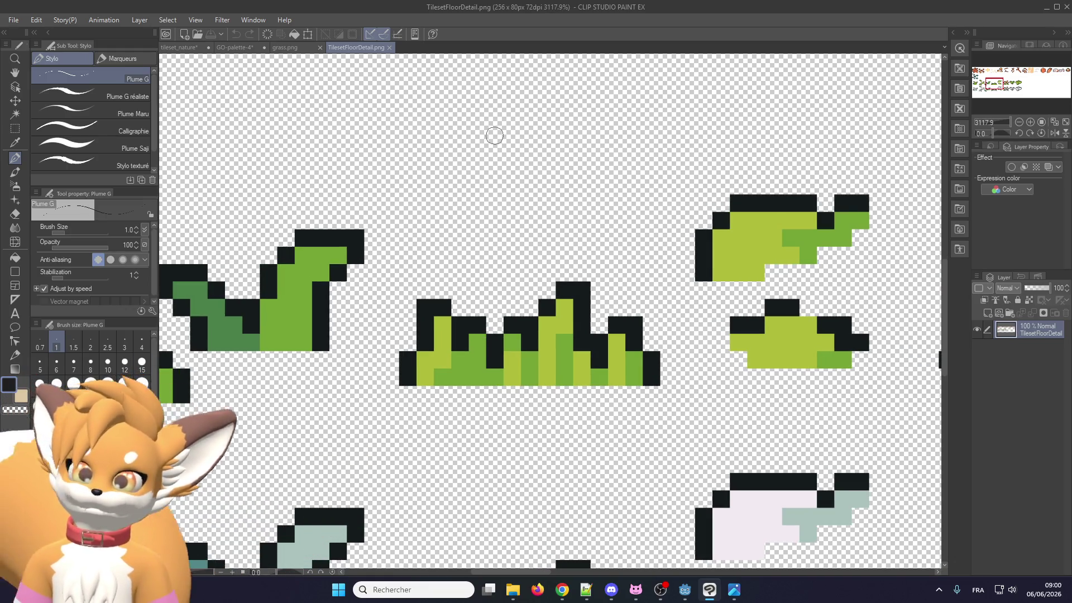
scroll(459, 300, down, 4)
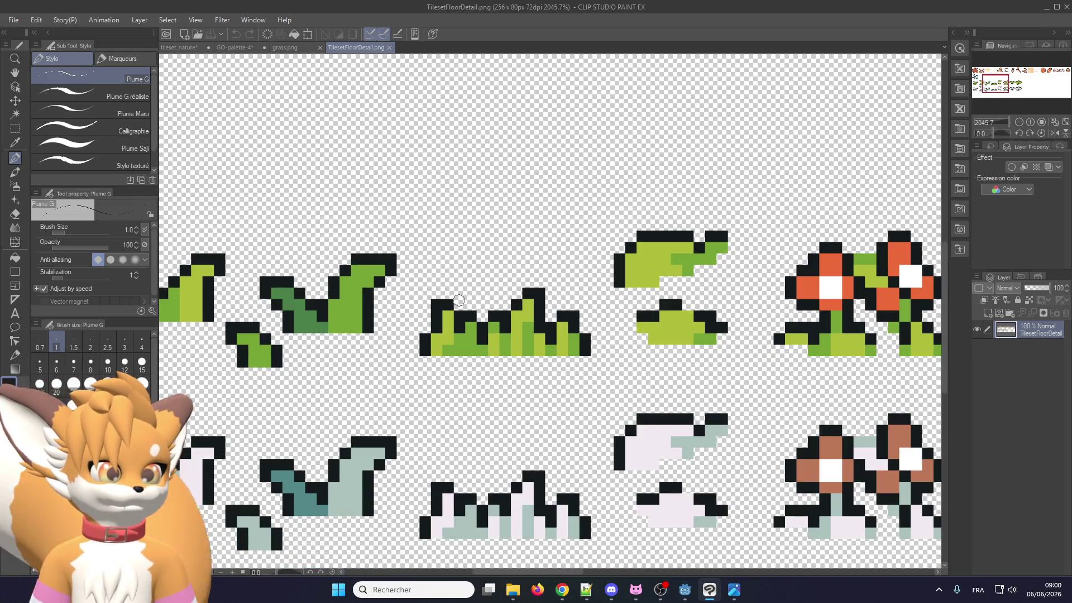
click(294, 49)
click(241, 51)
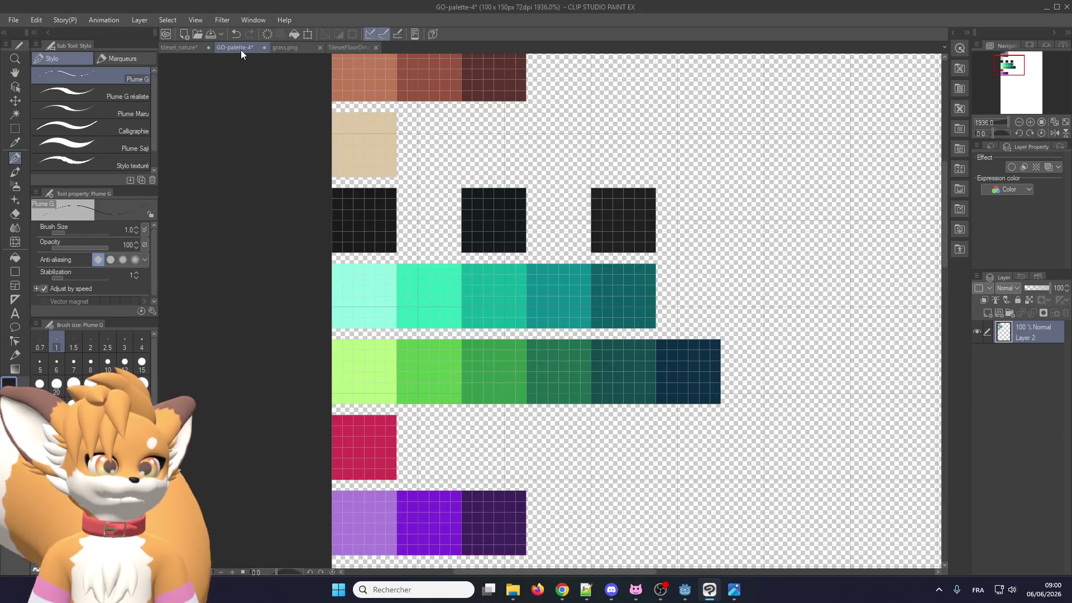
In tileset_nature, pen black outline pixels along the grass strip's top and the tombstone base
click(190, 48)
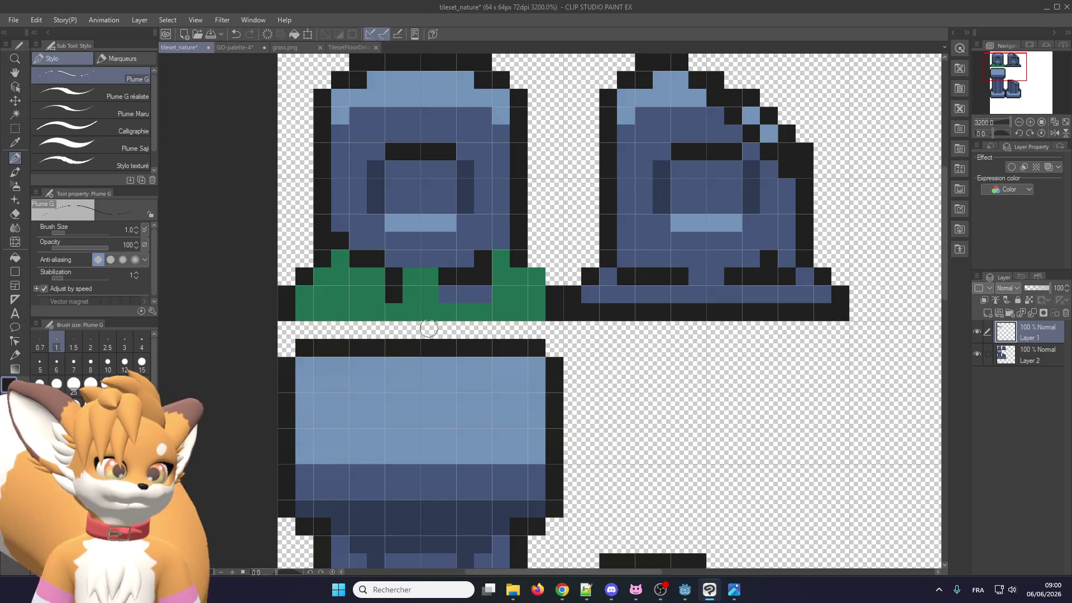
click(424, 263)
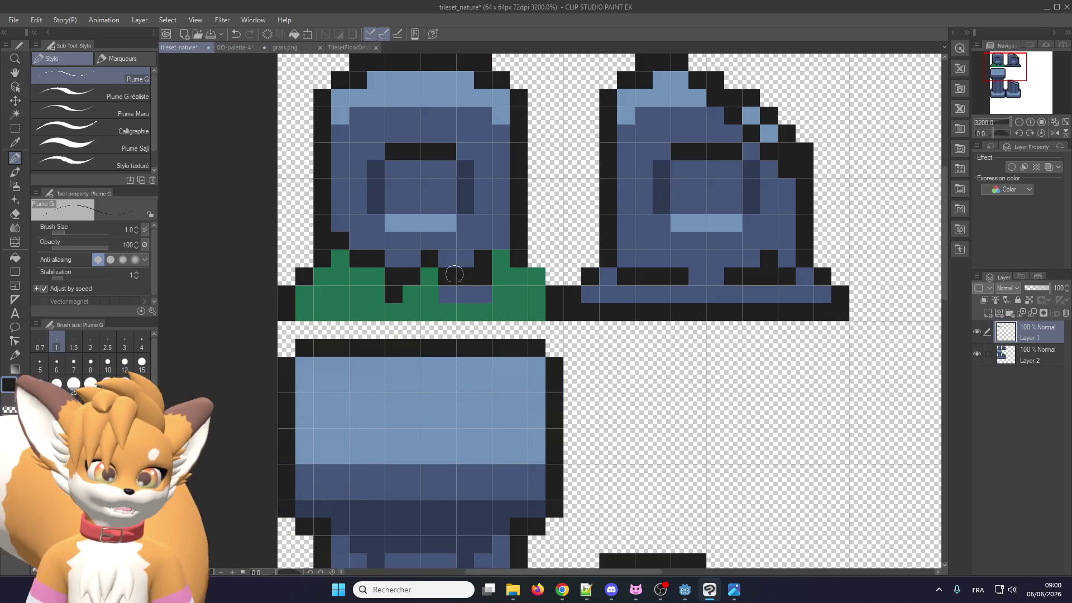
drag(447, 292, 475, 279)
click(482, 295)
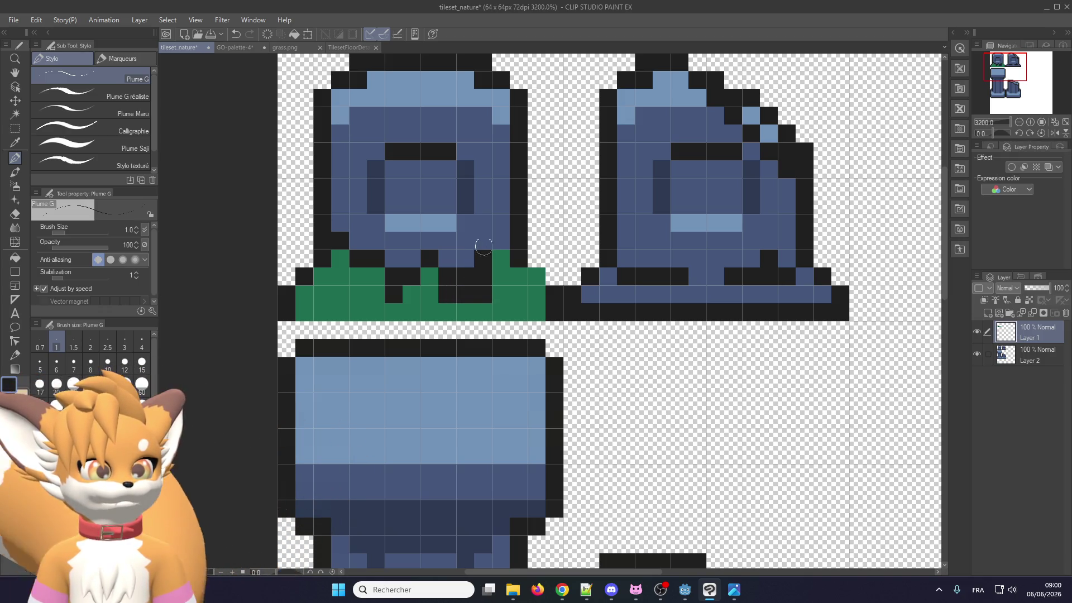
click(498, 246)
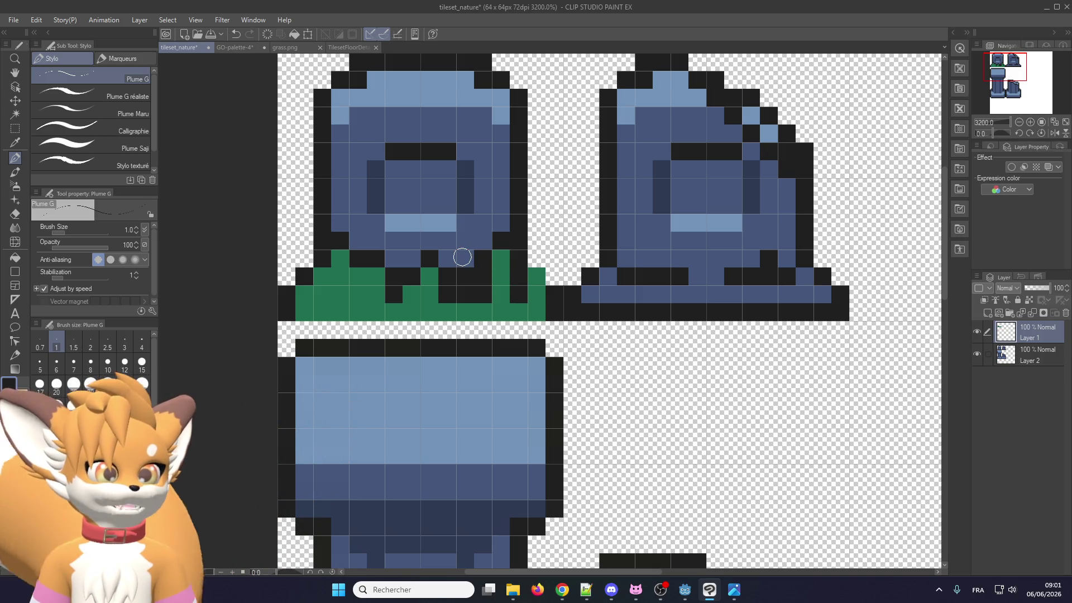
Fade the tombstone layer to 22% opacity and go back to the grass layer
click(1040, 358)
click(1030, 287)
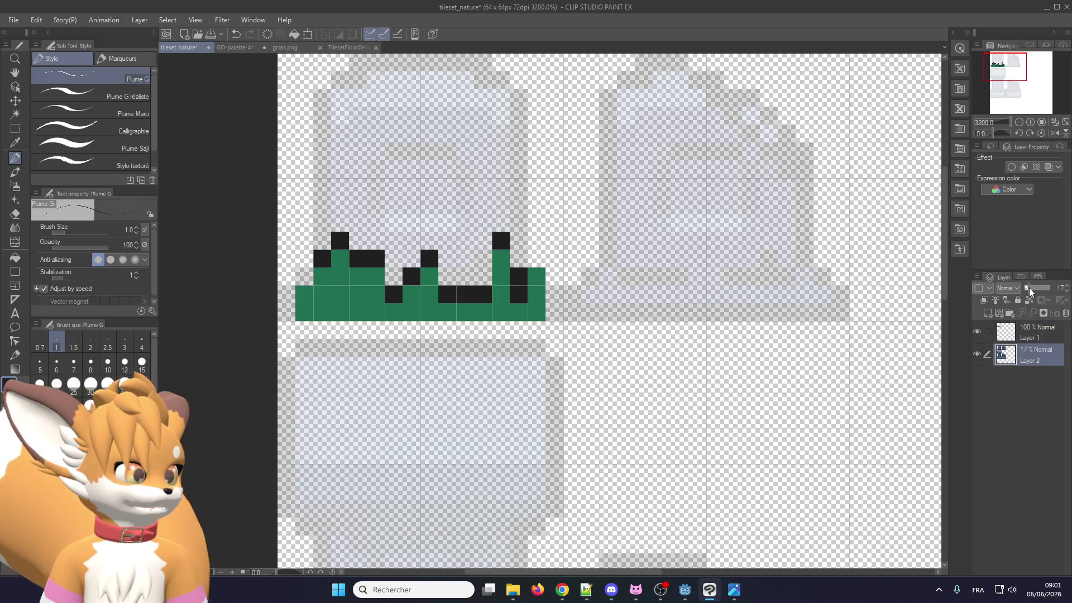
drag(1029, 287, 1031, 288)
click(1038, 332)
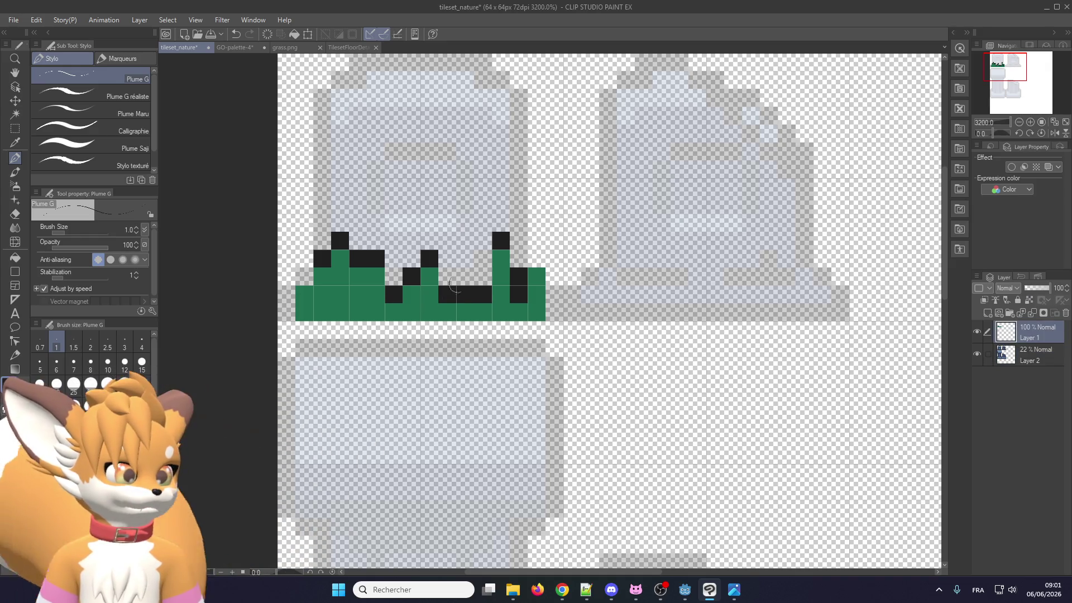
Outline the grass blades in black and blacken both ends of the grass strip
drag(481, 262, 482, 277)
click(518, 258)
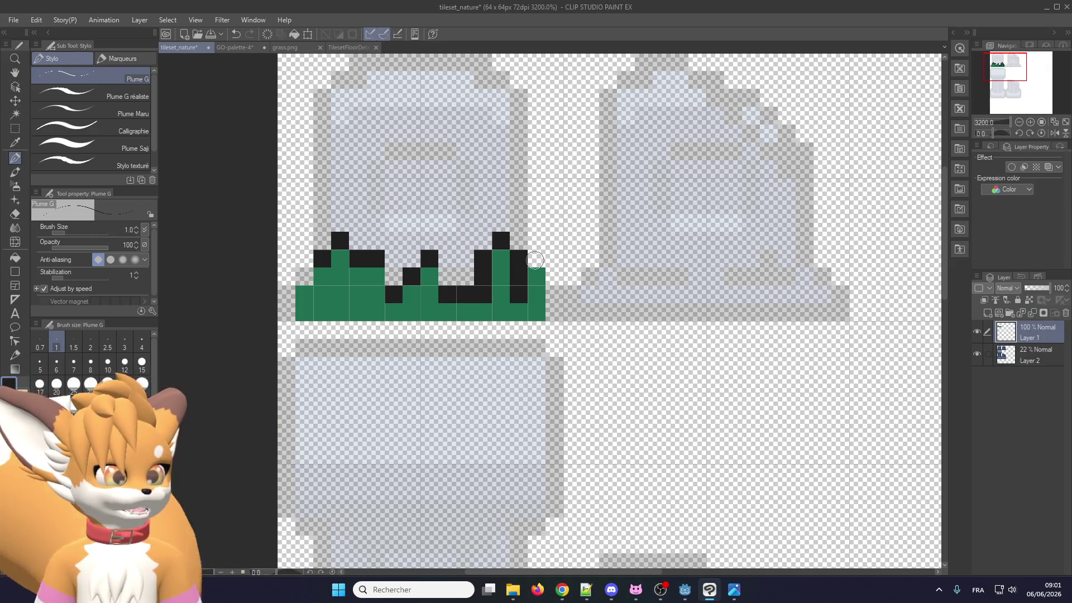
click(536, 294)
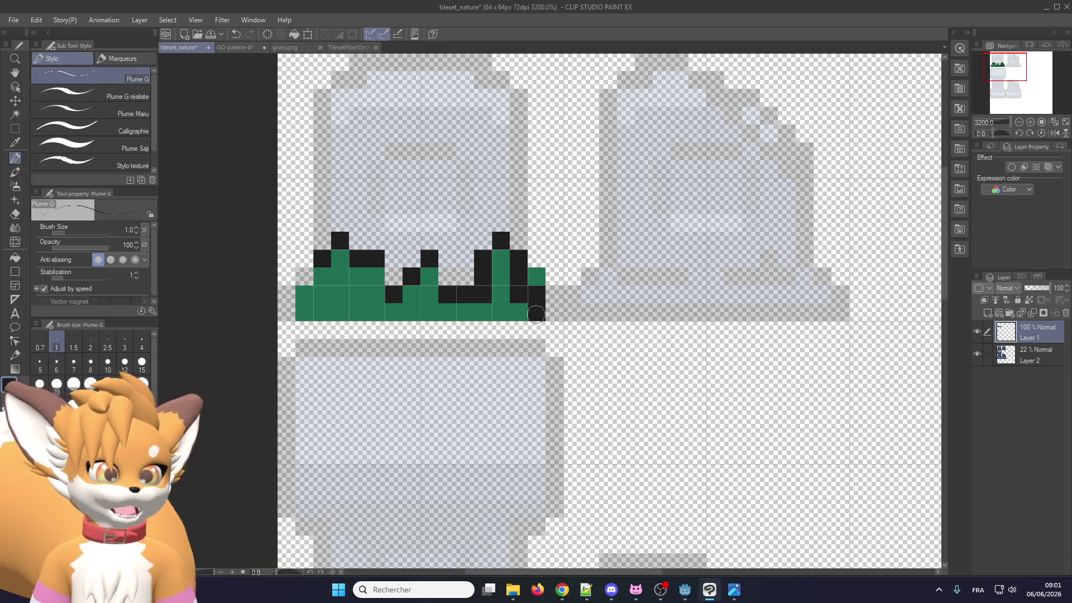
click(536, 277)
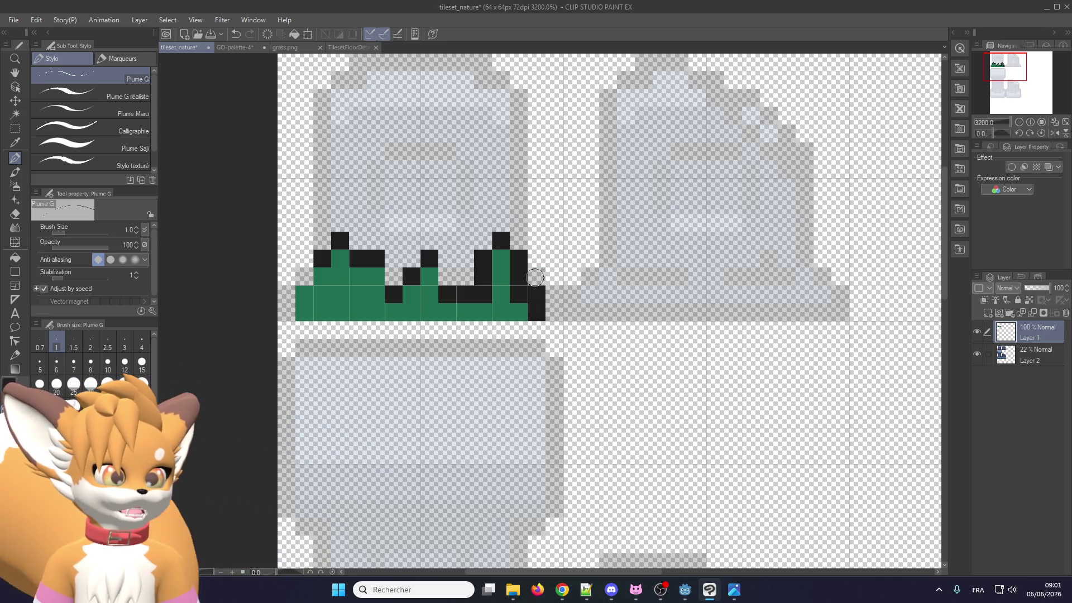
click(305, 294)
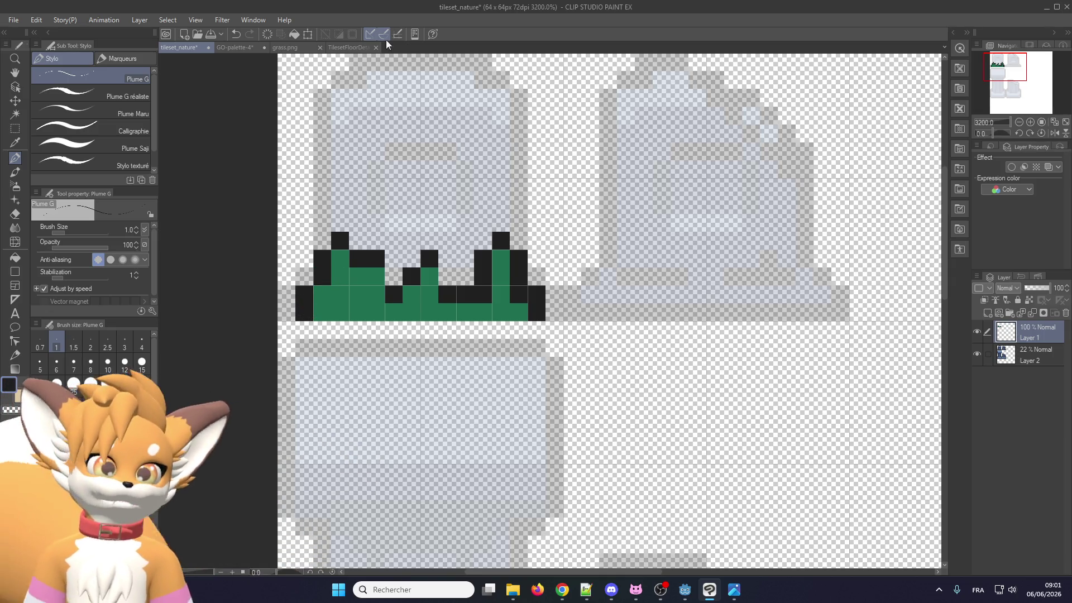
Compare against the floor-detail grass reference, then blacken two more grass-strip pixels
click(345, 48)
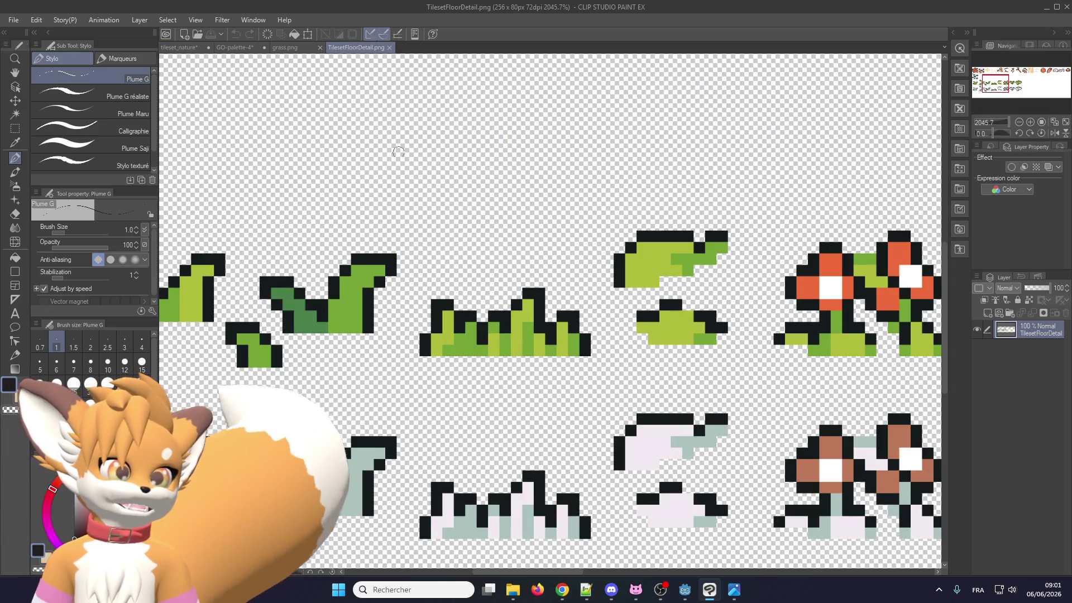
click(174, 47)
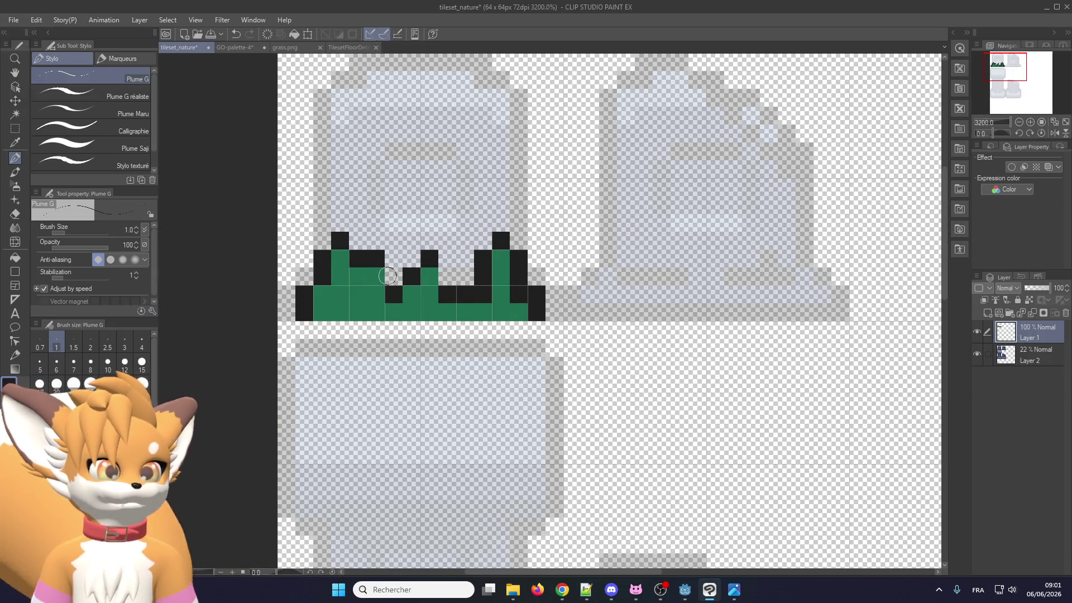
click(382, 273)
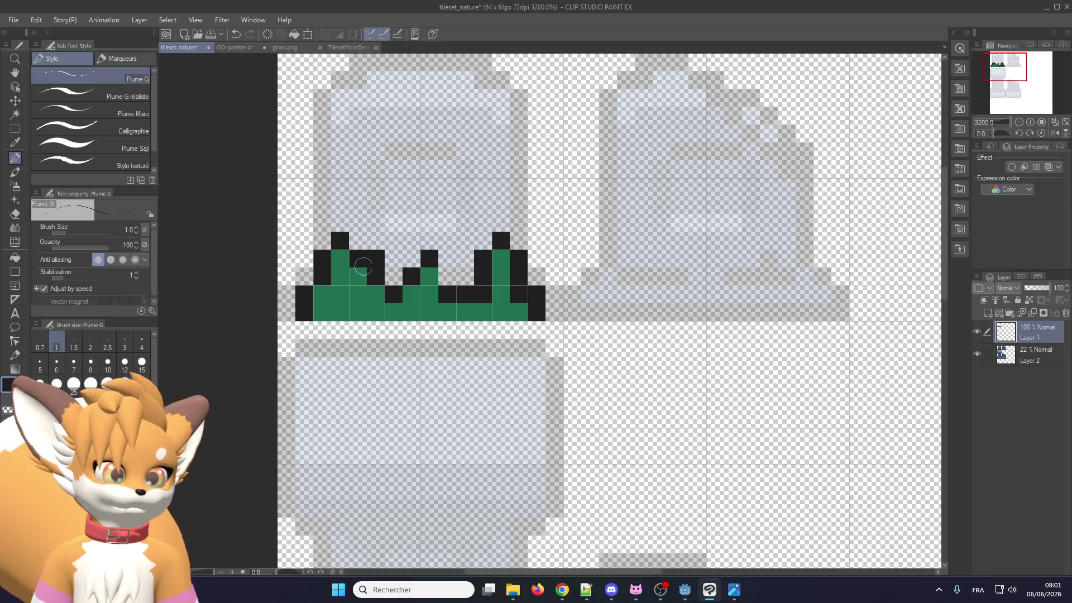
click(394, 277)
Eyedrop the grass green and refill stray black pixels green, blackening one more outline pixel
alt+click(357, 287)
click(376, 277)
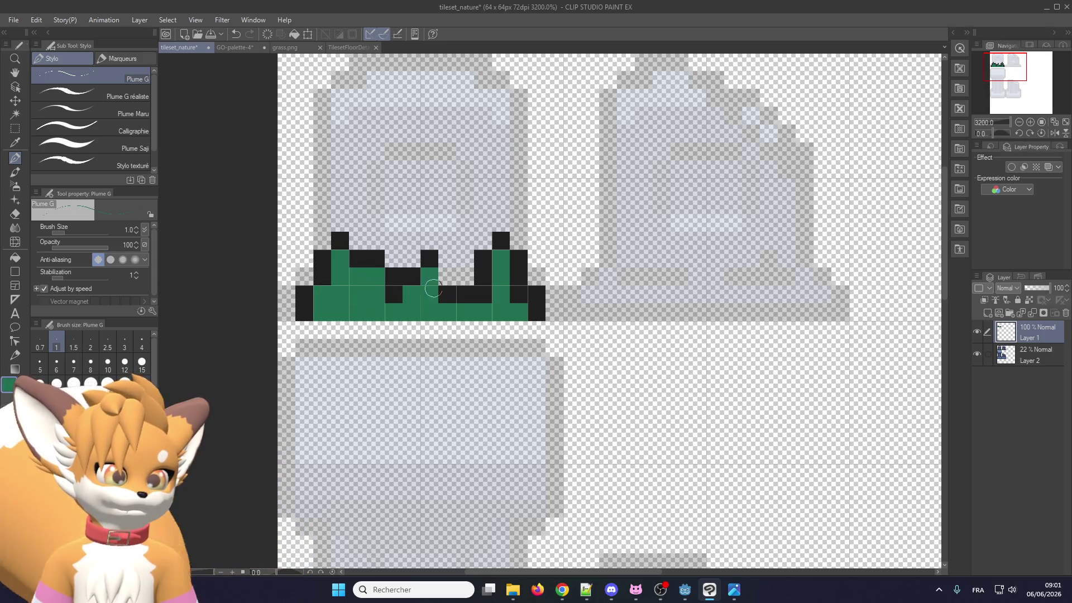
alt+click(437, 256)
click(447, 277)
alt+click(439, 304)
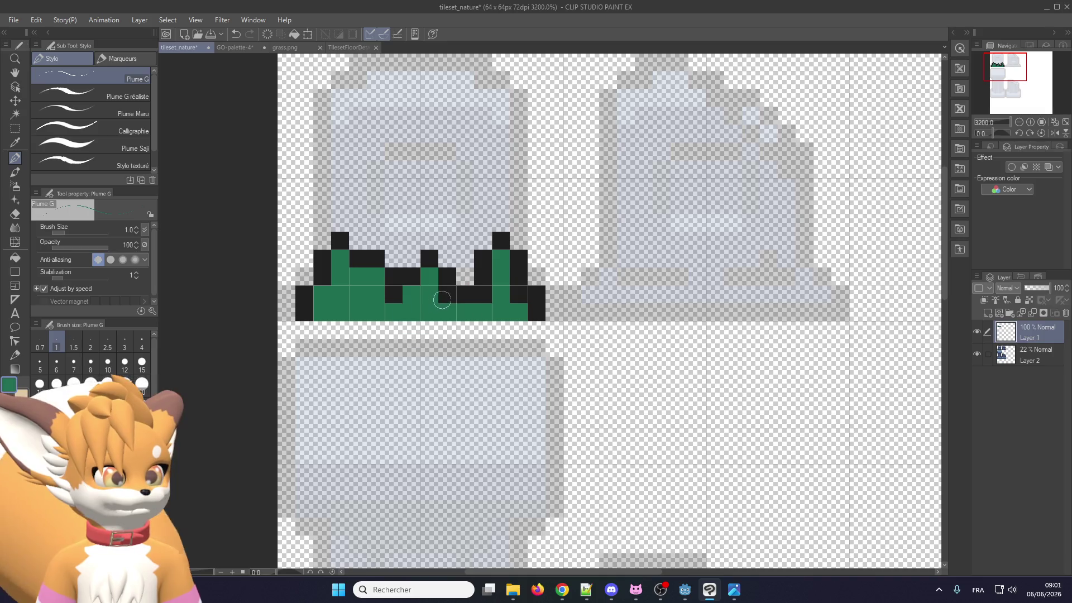
click(484, 293)
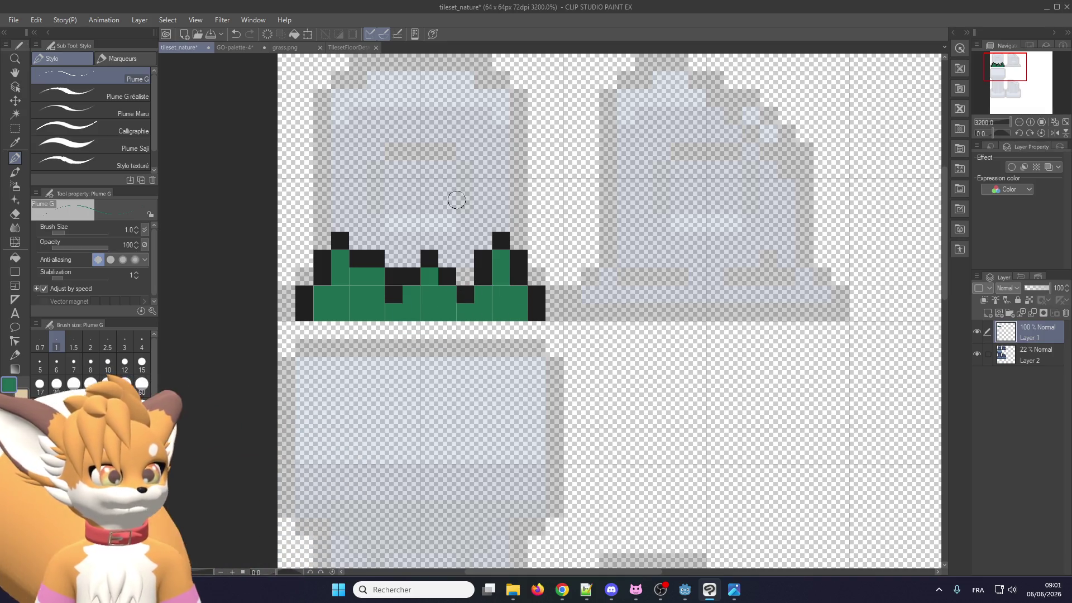
scroll(399, 285, down, 1)
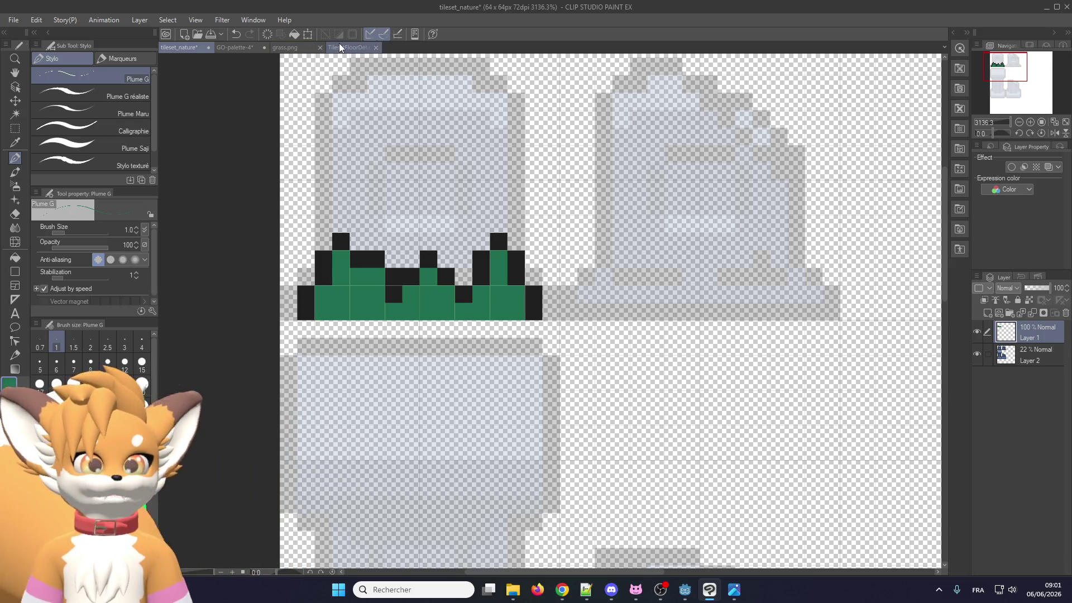
Sample the light green from grass.png and return to the tileset_nature document
click(342, 48)
click(286, 48)
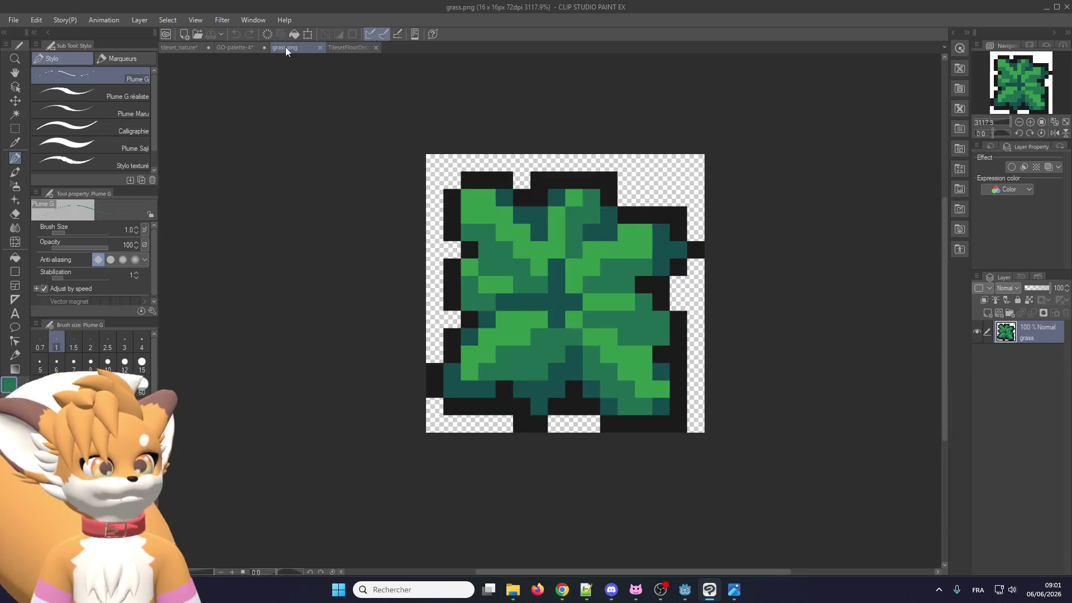
alt+click(529, 330)
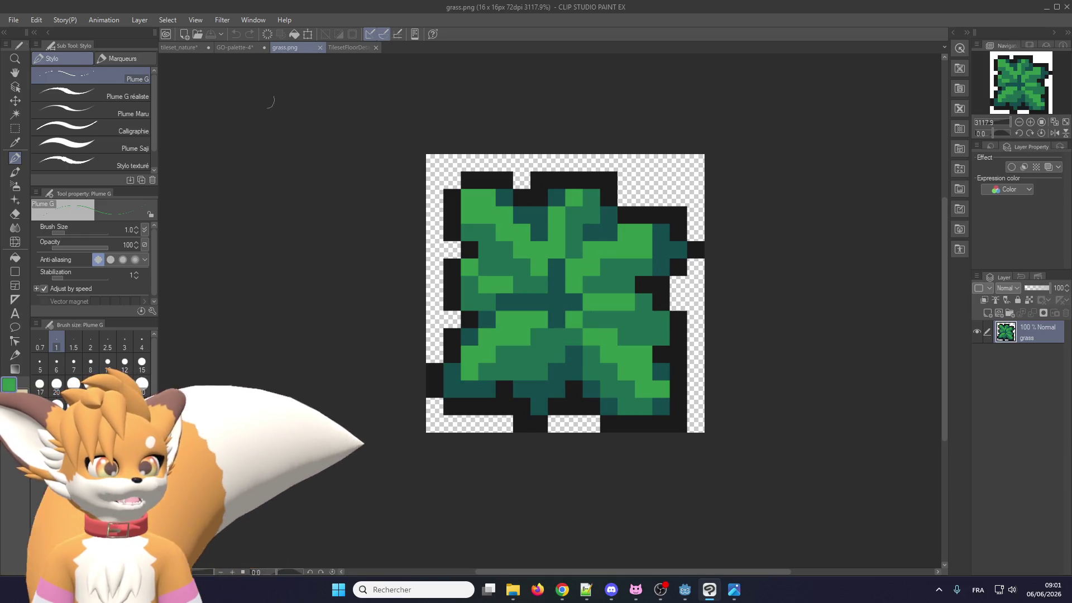
click(166, 48)
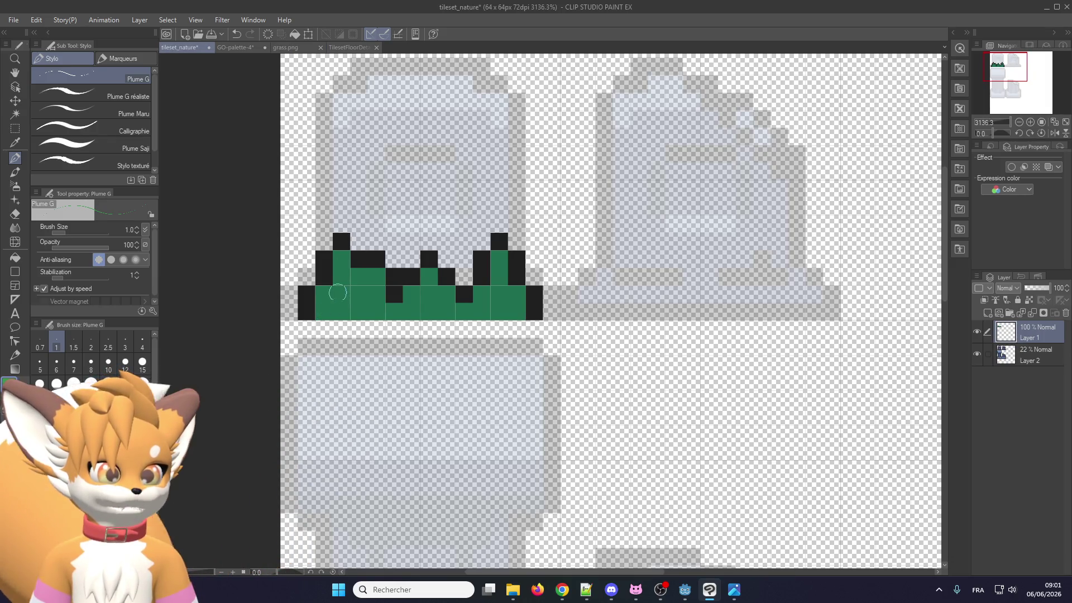
Highlight the grass blades and several grass pixels in light green
mouse_move(325, 312)
mouse_down()
mouse_move(340, 263)
mouse_move(377, 313)
mouse_up()
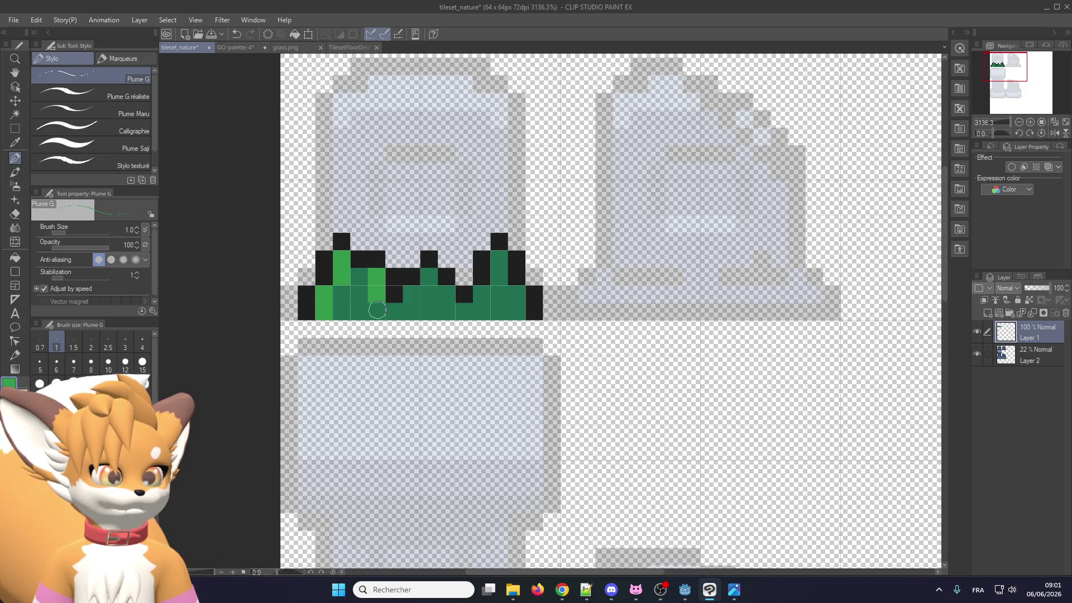
click(429, 280)
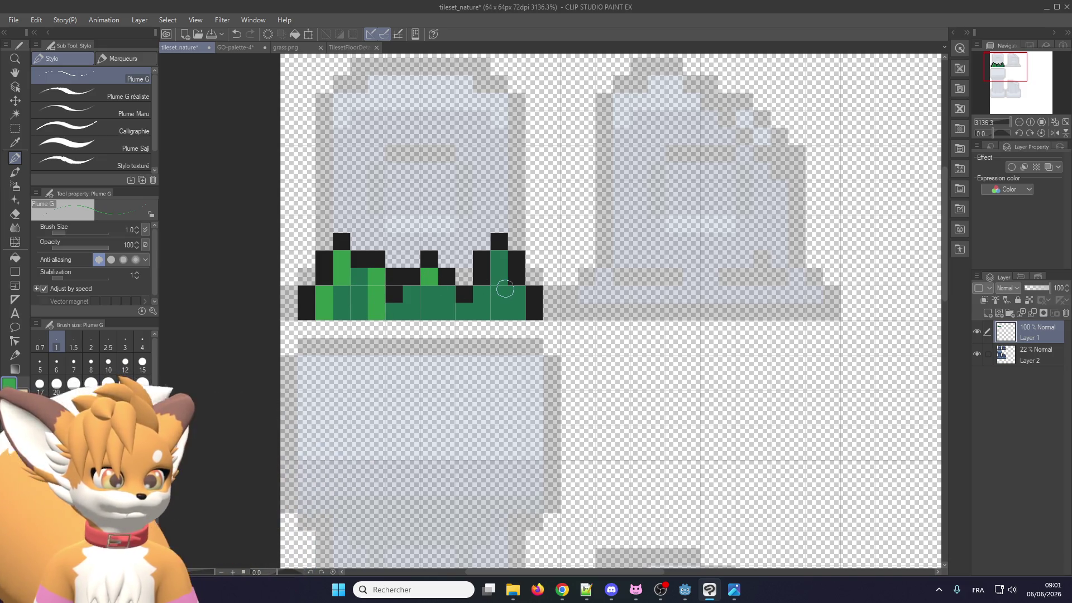
drag(503, 262, 483, 312)
click(413, 295)
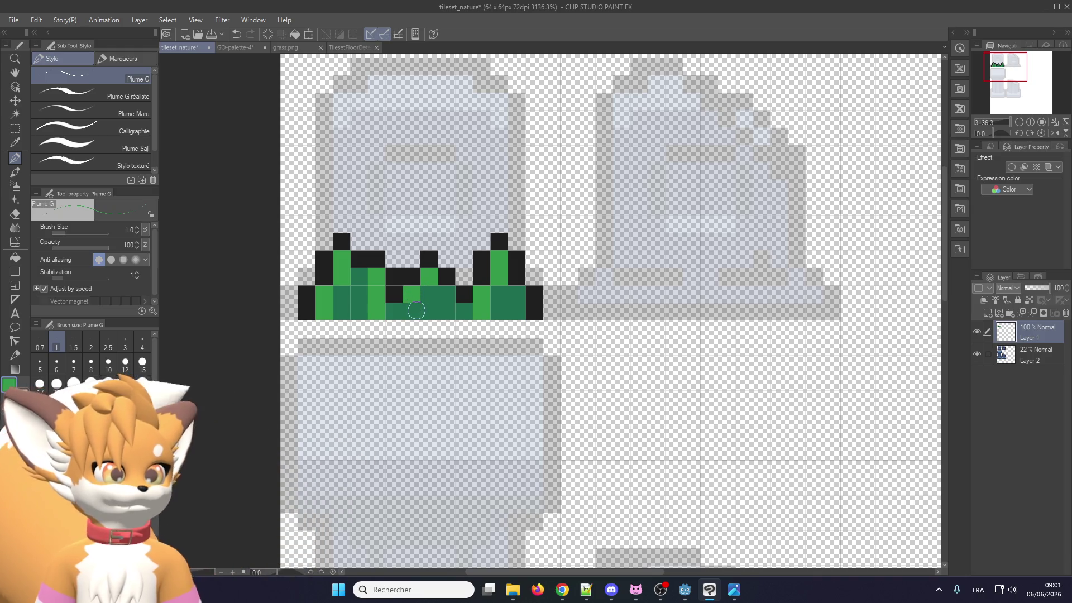
click(415, 311)
scroll(421, 295, down, 1)
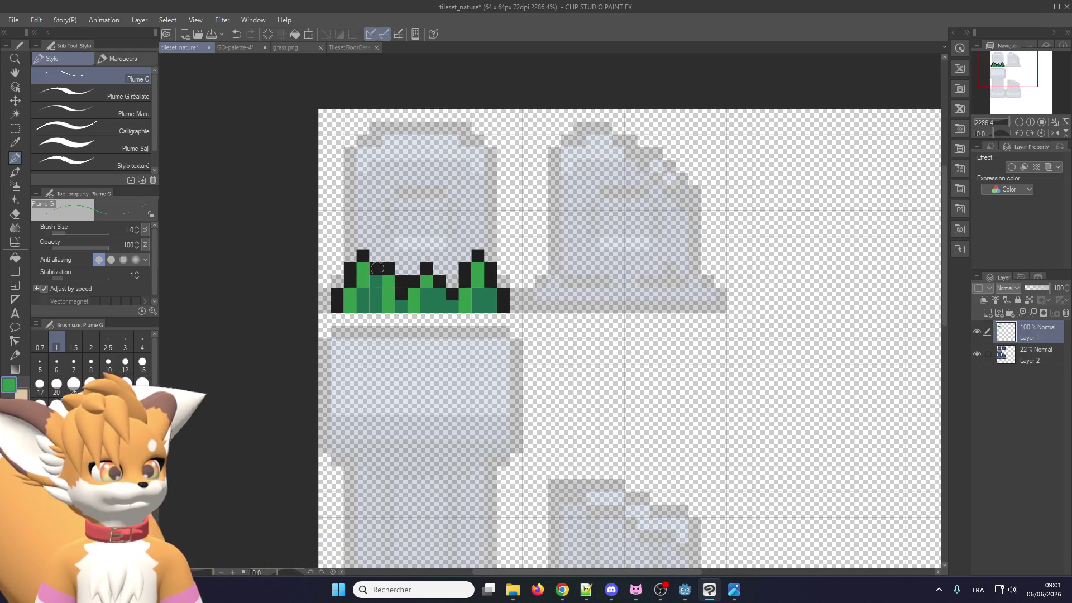
scroll(379, 263, up, 1)
Eyedrop the dark green and shade more grass pixels with it
alt+click(379, 297)
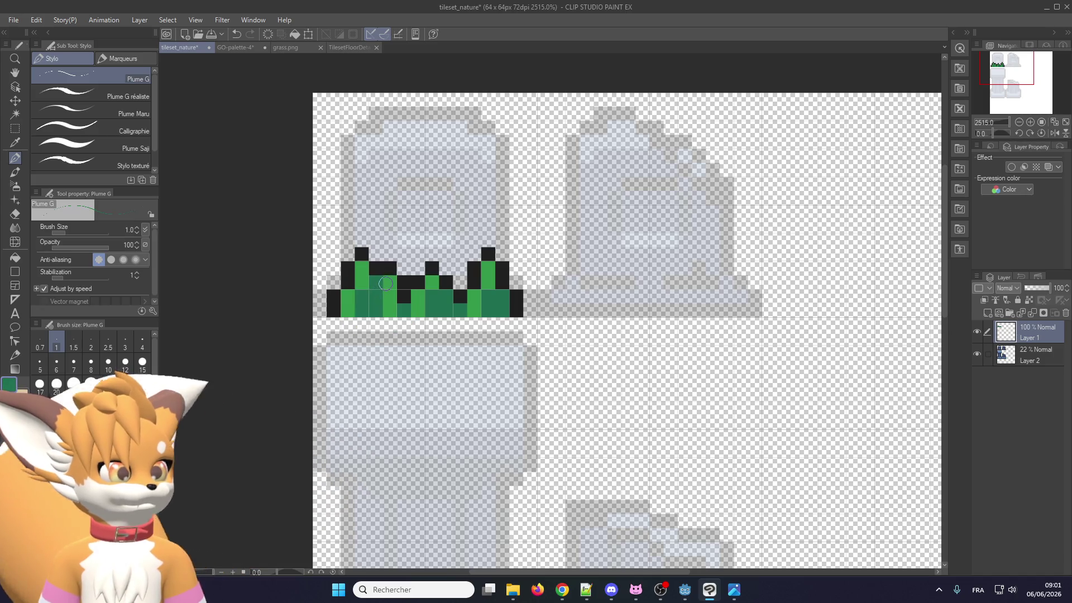
click(385, 284)
scroll(433, 284, down, 1)
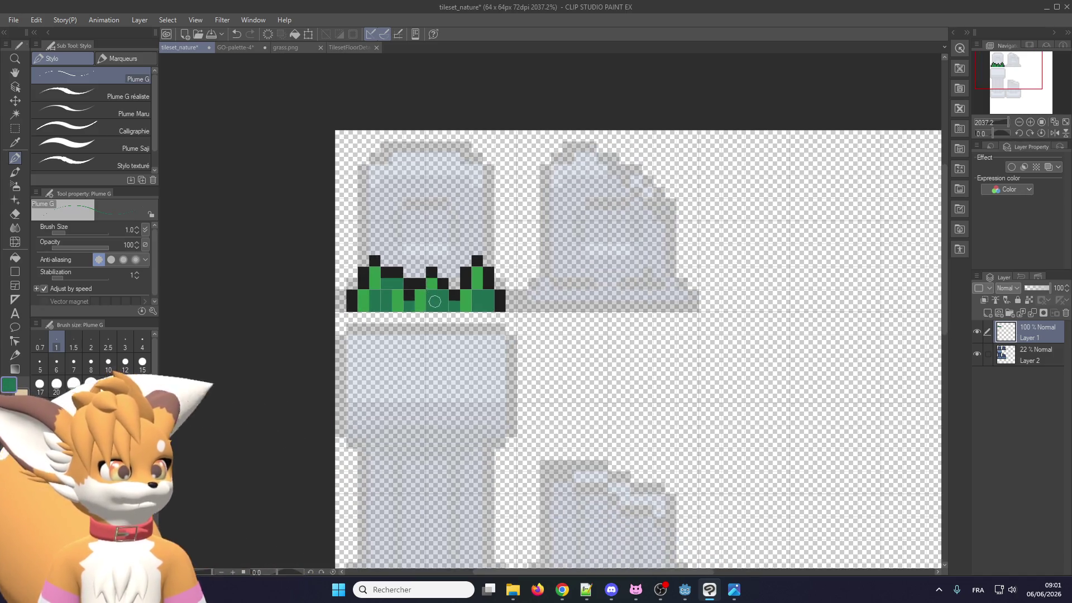
scroll(408, 289, up, 3)
scroll(430, 290, down, 1)
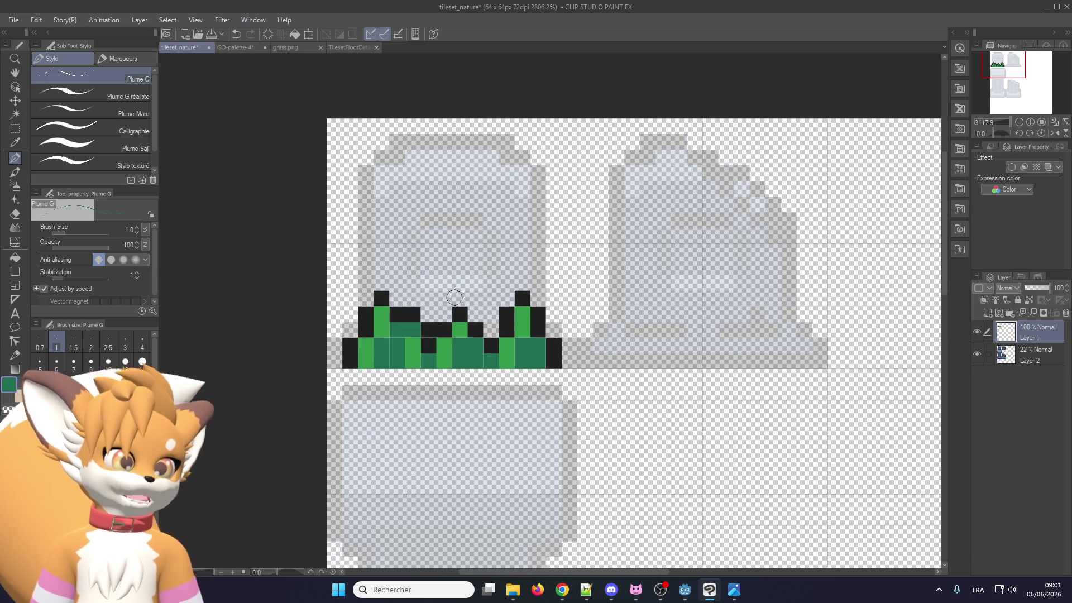
scroll(491, 307, up, 2)
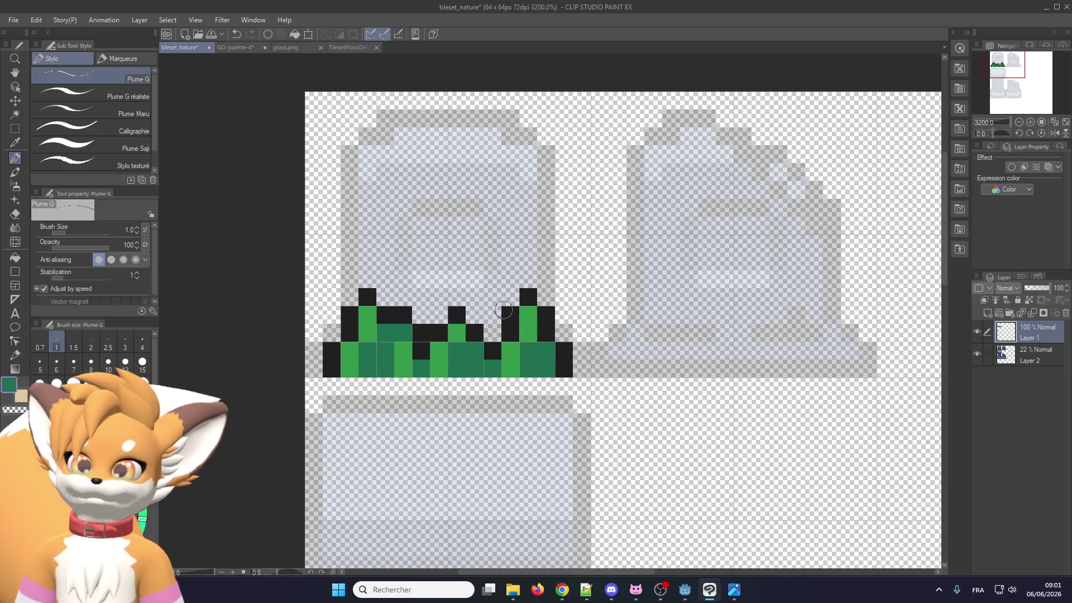
scroll(503, 310, down, 2)
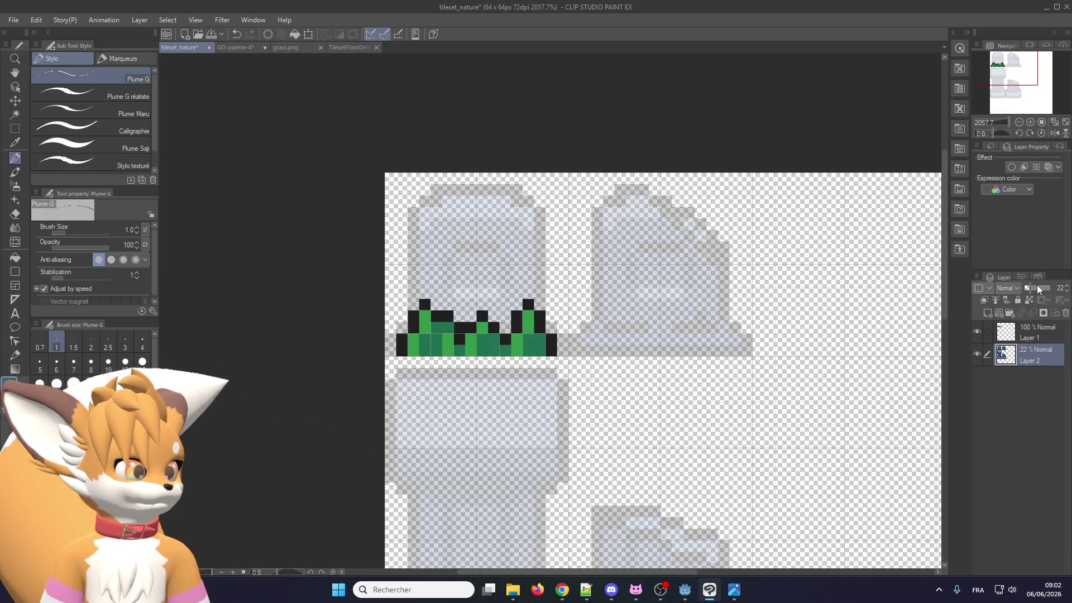
Set Layer 2's opacity to 11% and make Layer 1 the working layer
drag(1037, 287, 1050, 287)
scroll(534, 353, down, 1)
scroll(535, 353, up, 3)
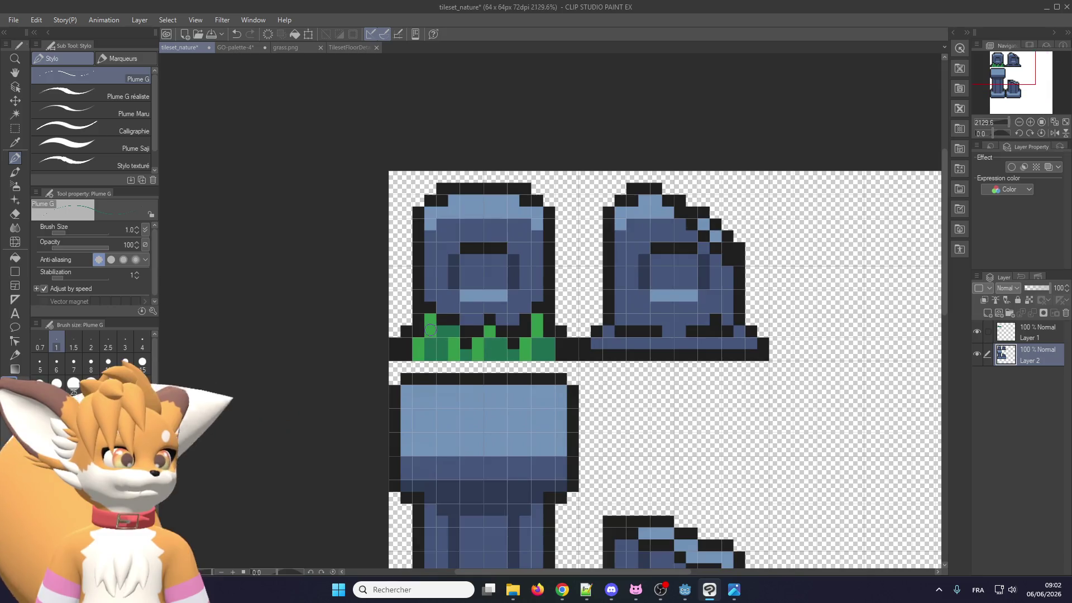
scroll(429, 343, up, 1)
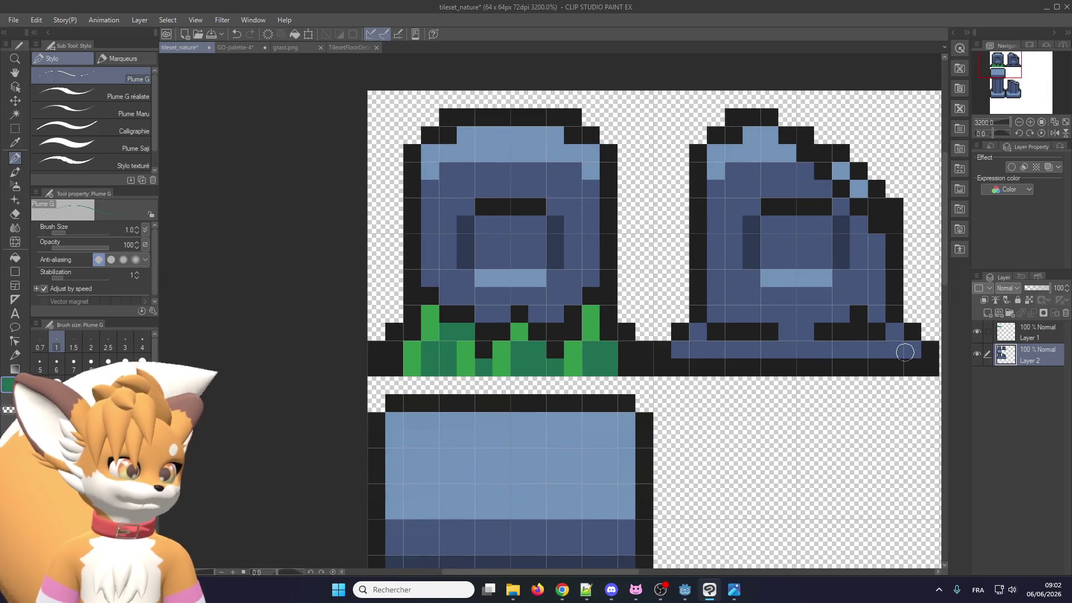
drag(1049, 287, 1027, 287)
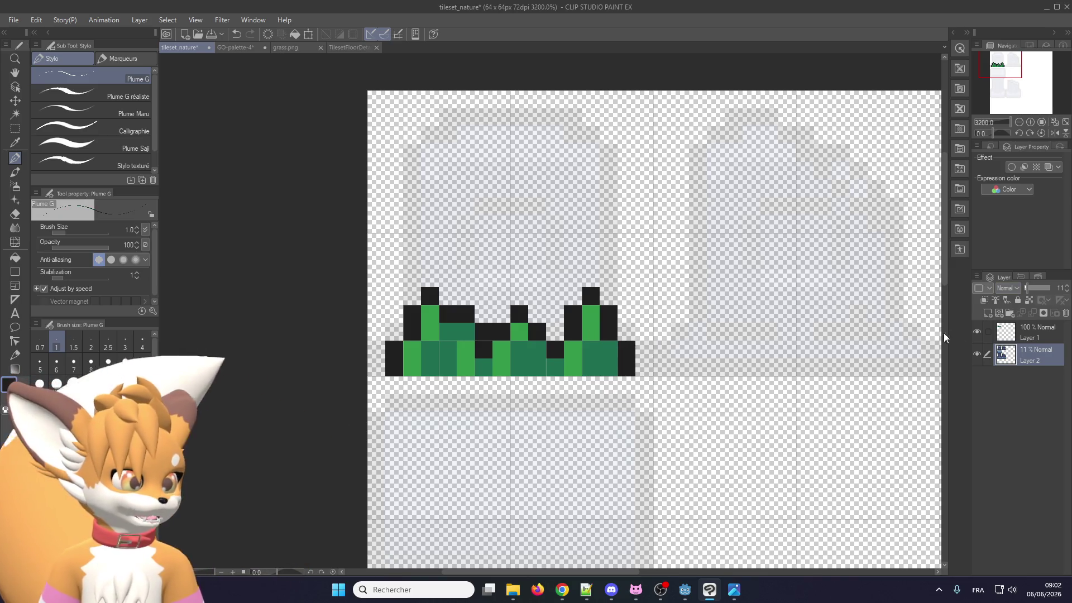
click(1017, 331)
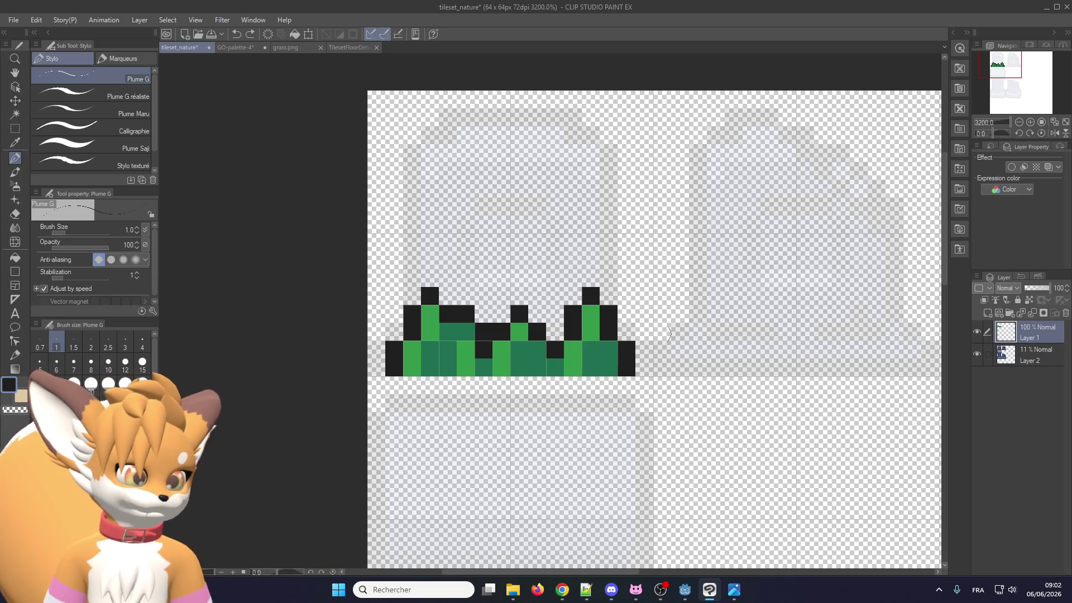
Rectangle-select and shift the left grass tuft one pixel left, the right tuft one pixel right
key(m)
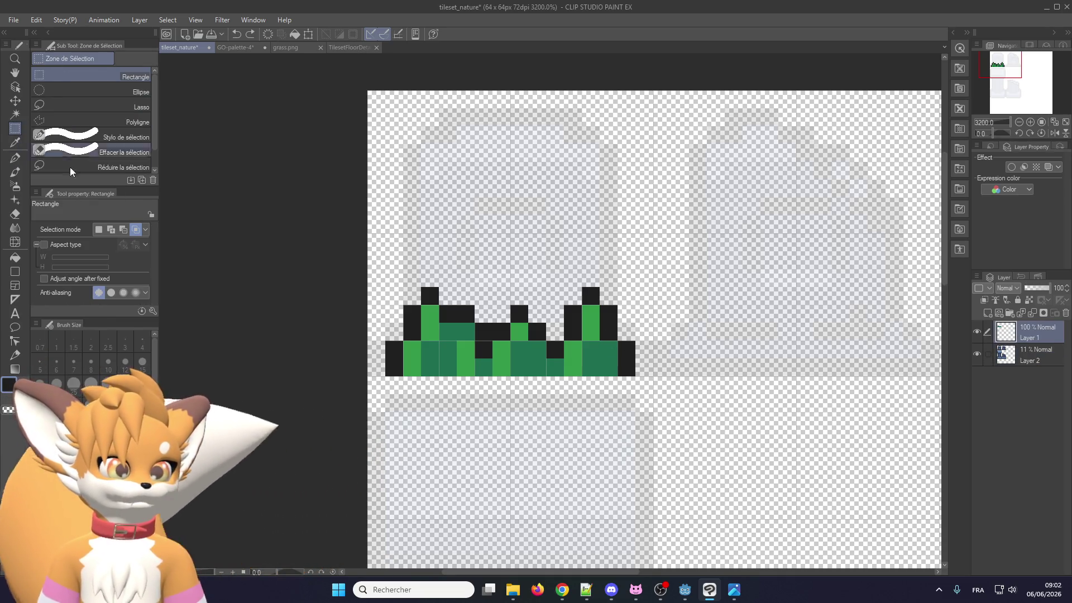
mouse_move(379, 387)
mouse_down()
mouse_move(370, 364)
mouse_move(635, 271)
mouse_move(527, 287)
mouse_up()
click(491, 411)
drag(479, 354, 461, 354)
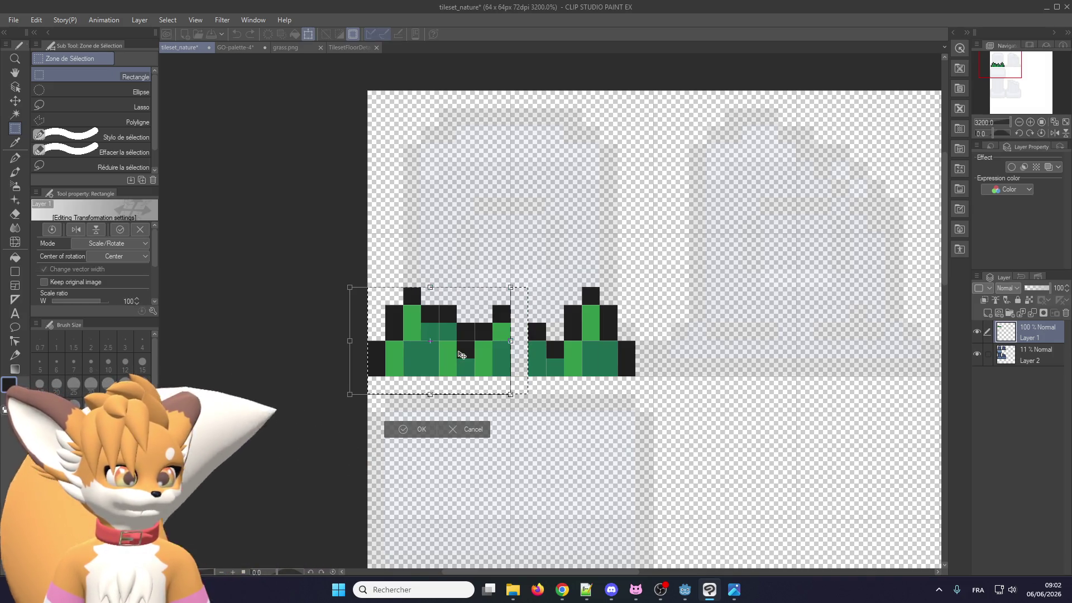
click(412, 432)
drag(528, 395, 652, 233)
click(632, 411)
drag(598, 340, 616, 340)
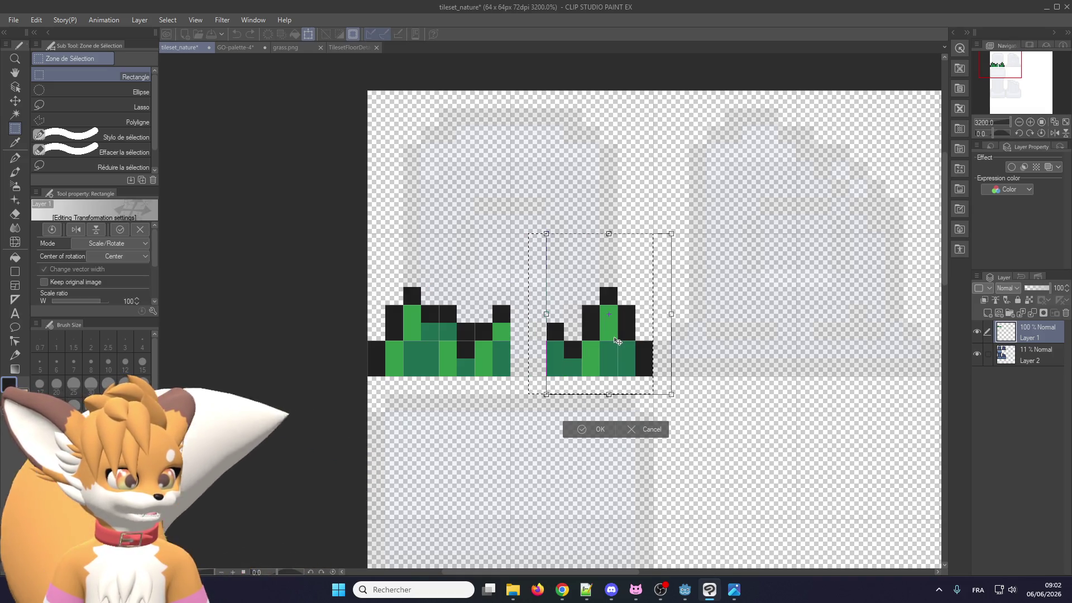
click(598, 429)
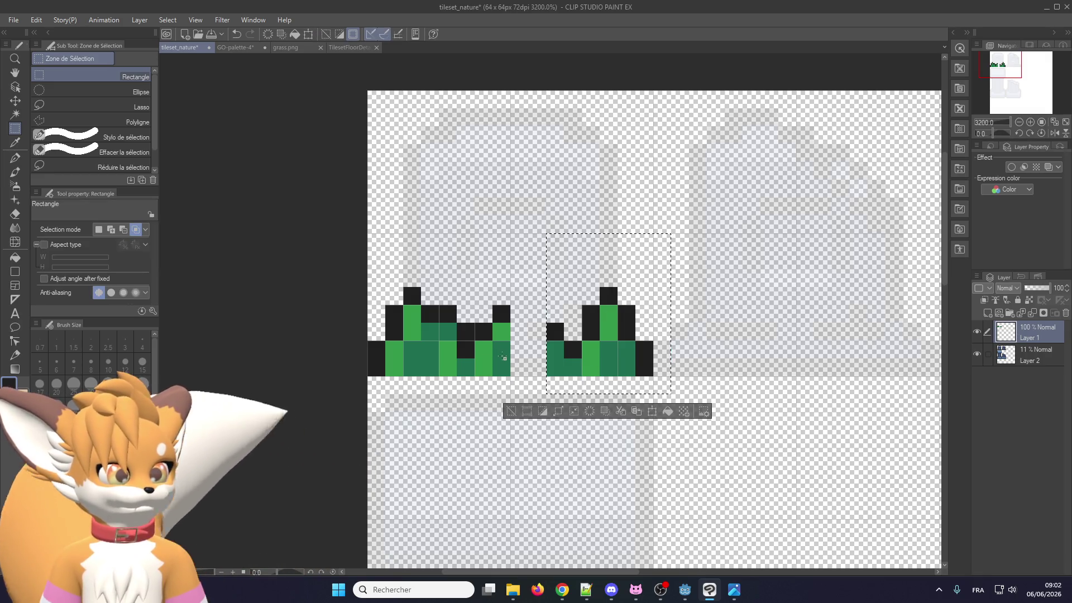
click(503, 355)
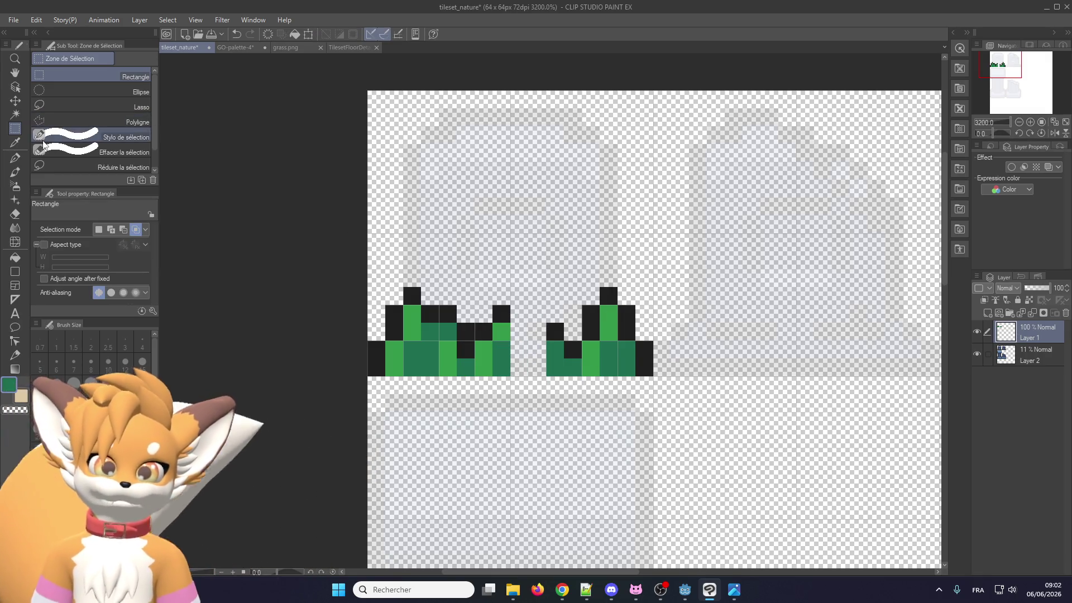
Eyedrop the grass green and pen a green column into the gap between the tufts
click(15, 143)
click(15, 158)
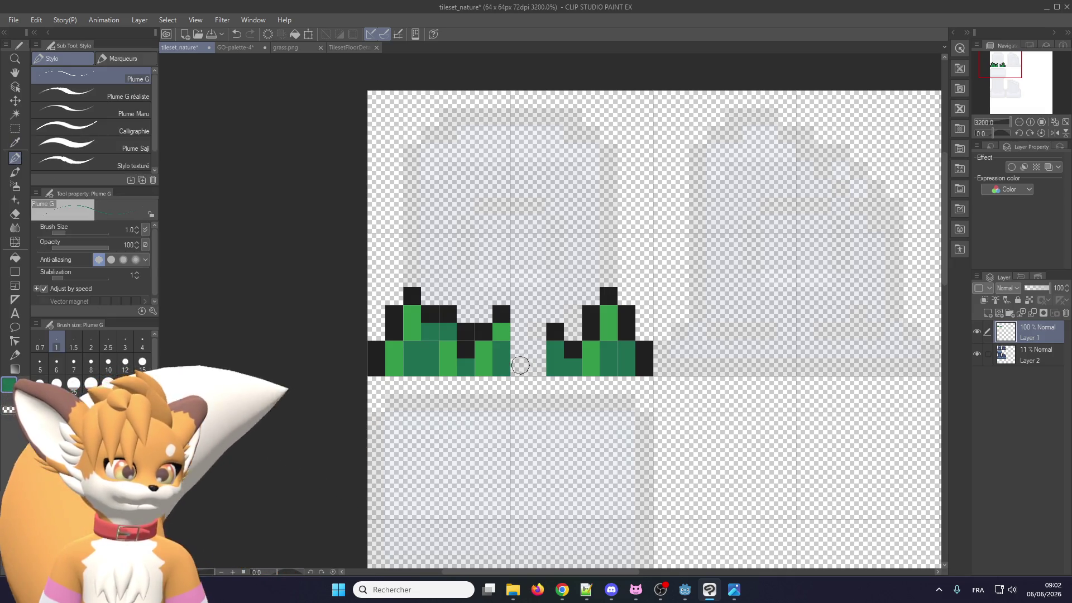
drag(520, 366, 515, 316)
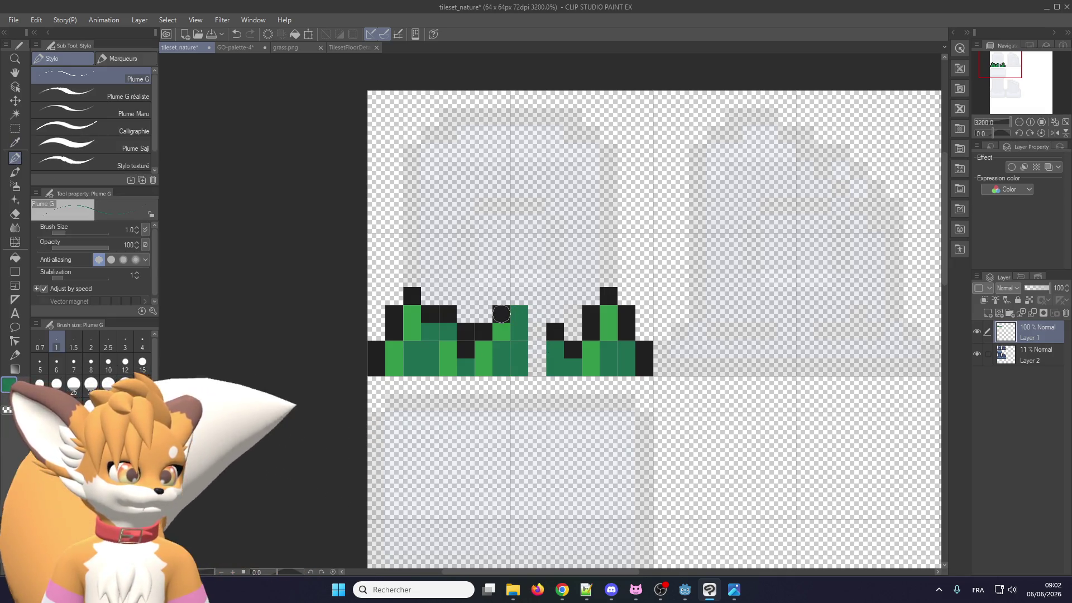
Add dark outline pixels and fill the remaining gap column green to join the grass strip
click(512, 295)
click(537, 313)
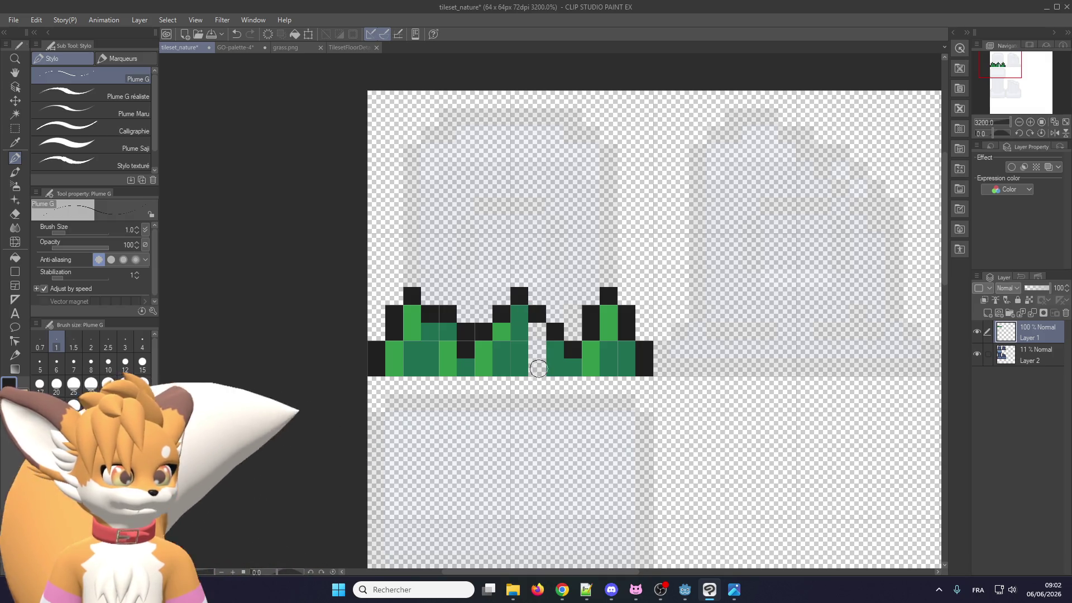
alt+click(586, 366)
drag(537, 331, 539, 369)
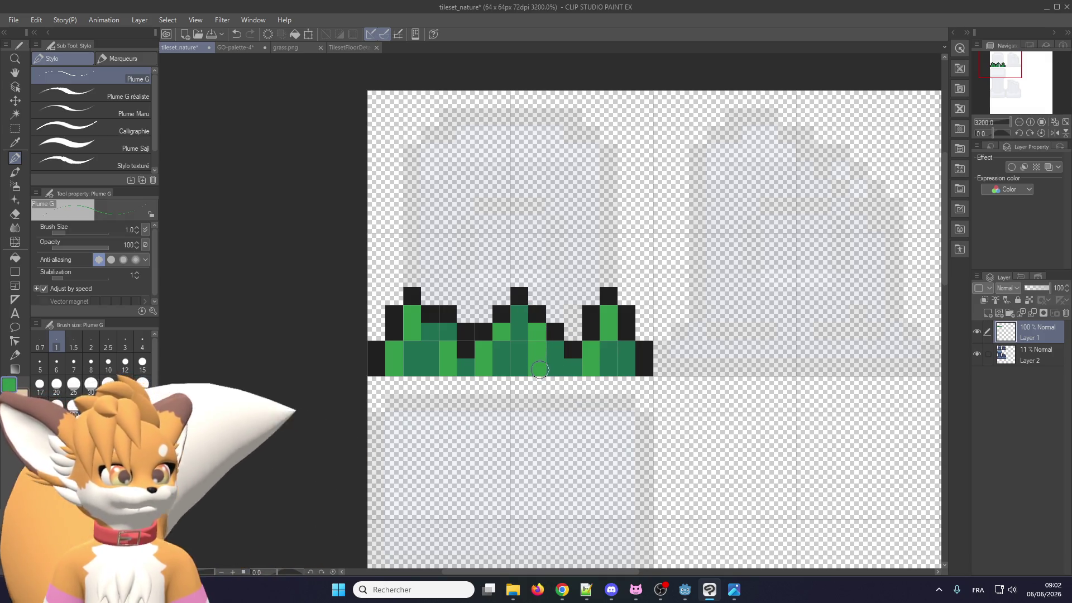
scroll(510, 324, down, 3)
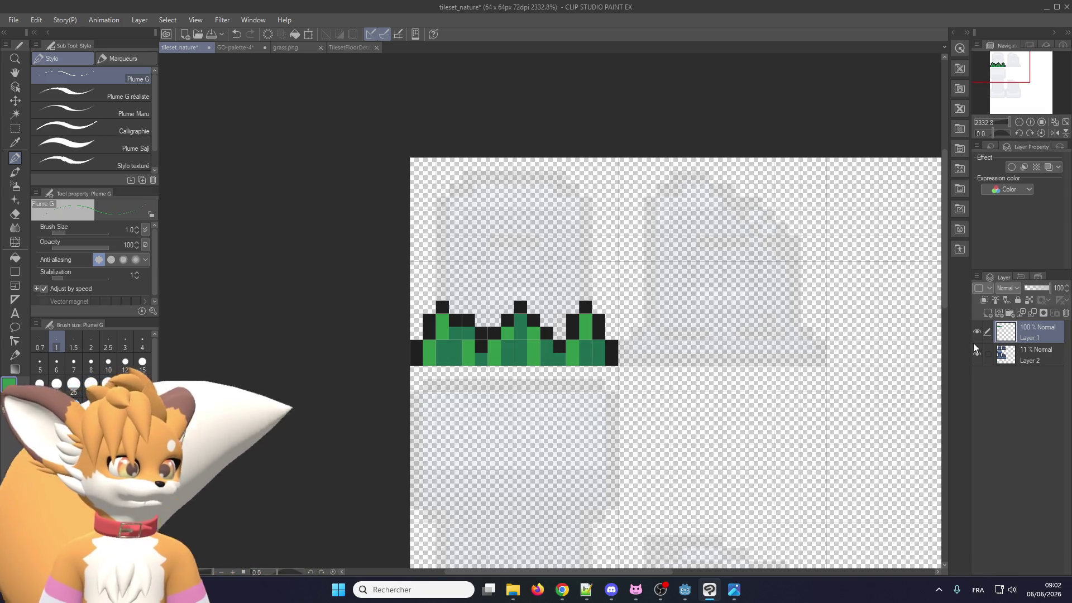
Set the tombstone layer's opacity to 39%
click(1033, 355)
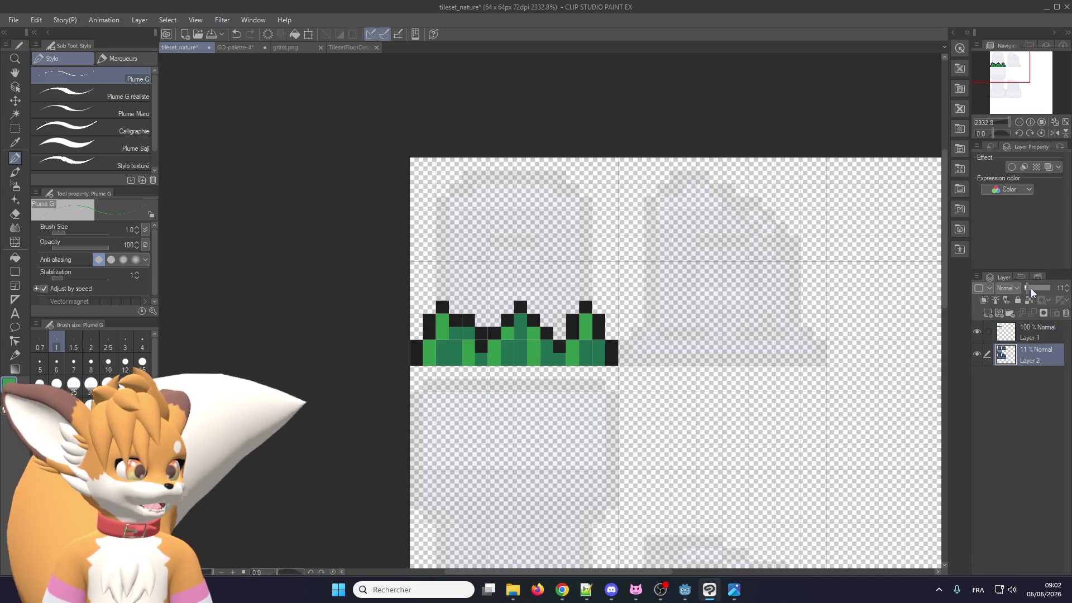
click(1047, 288)
scroll(657, 327, down, 2)
scroll(657, 328, up, 4)
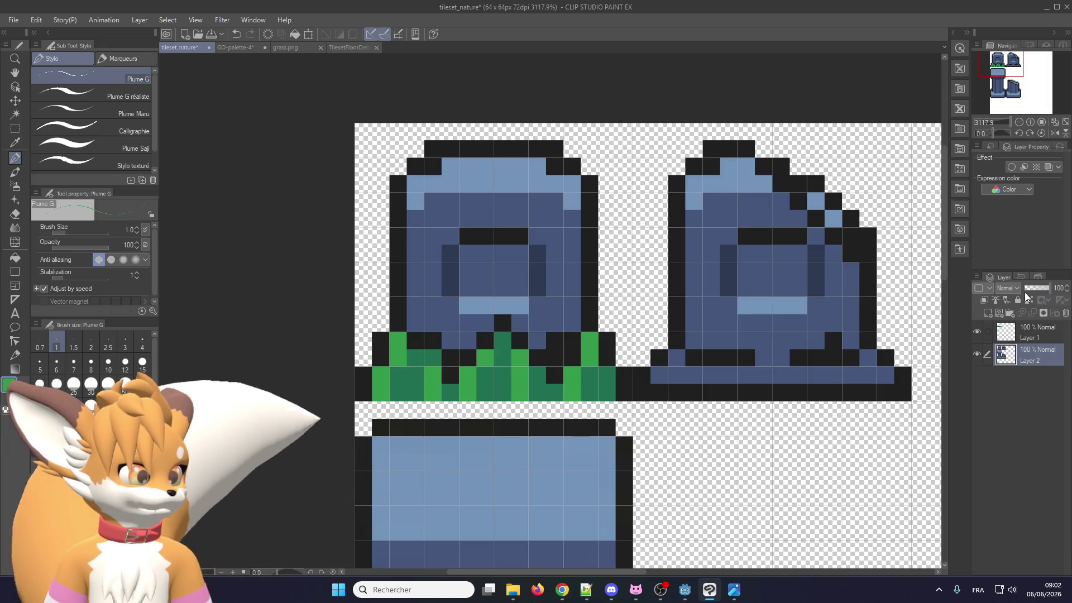
click(1035, 288)
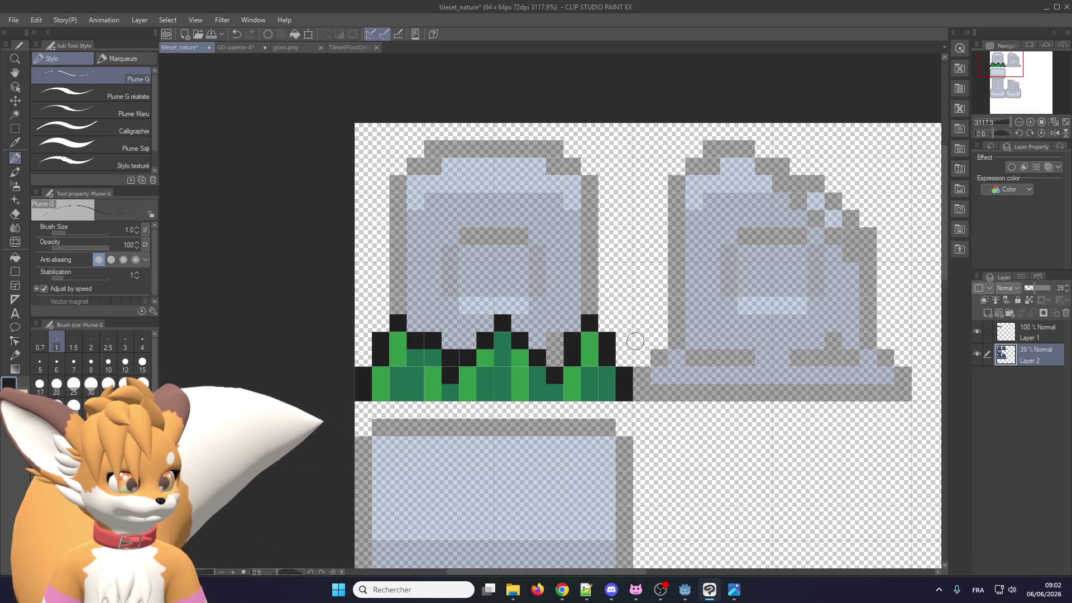
On Layer 1, repaint black tip pixels above the right, middle and left grass blades
key(alt+bracketright)
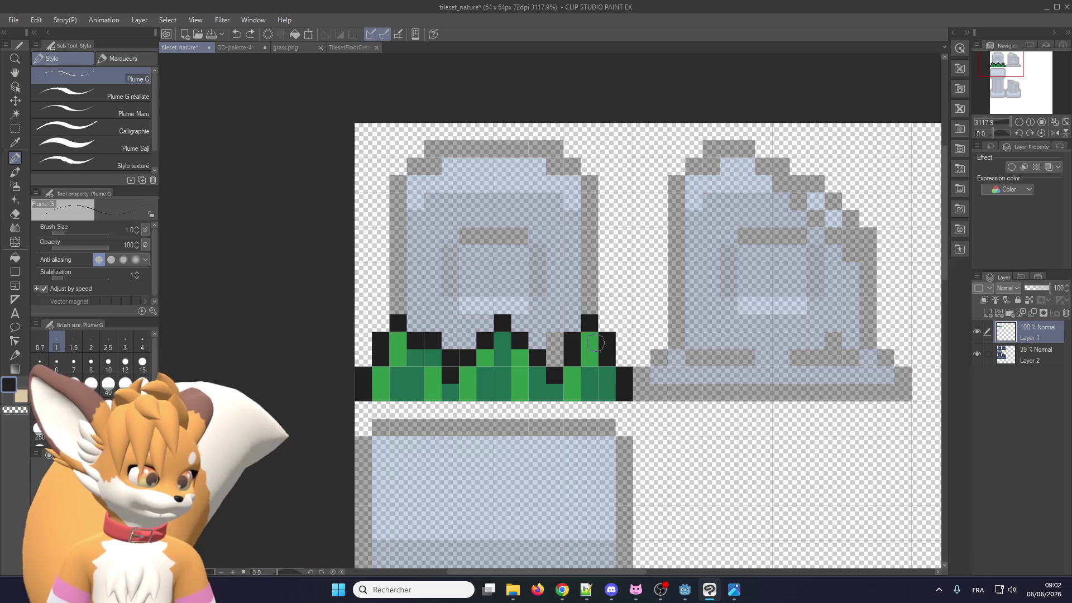
click(585, 339)
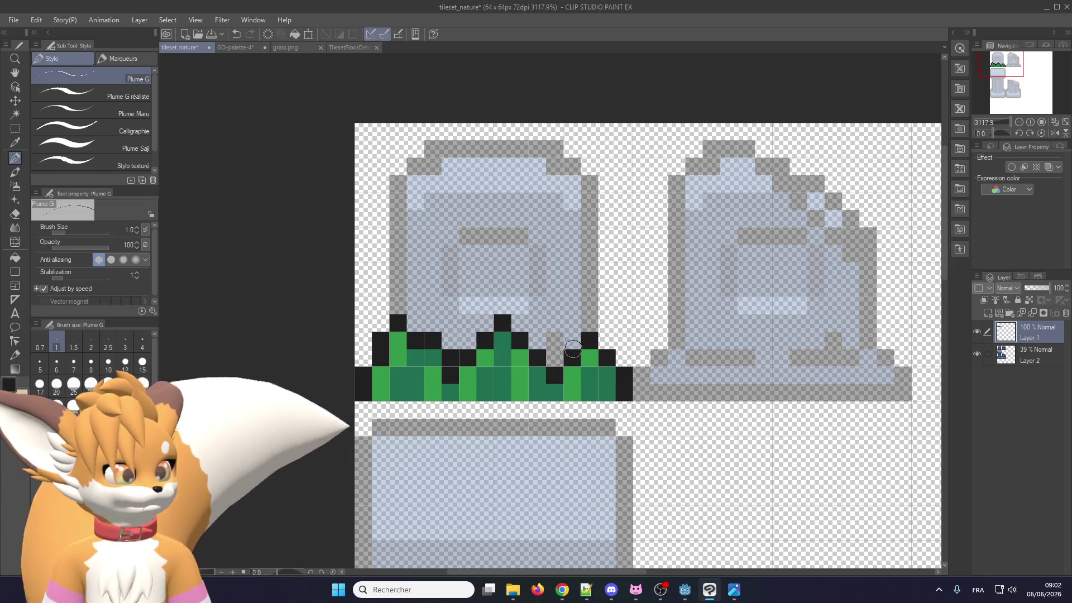
drag(572, 341, 586, 347)
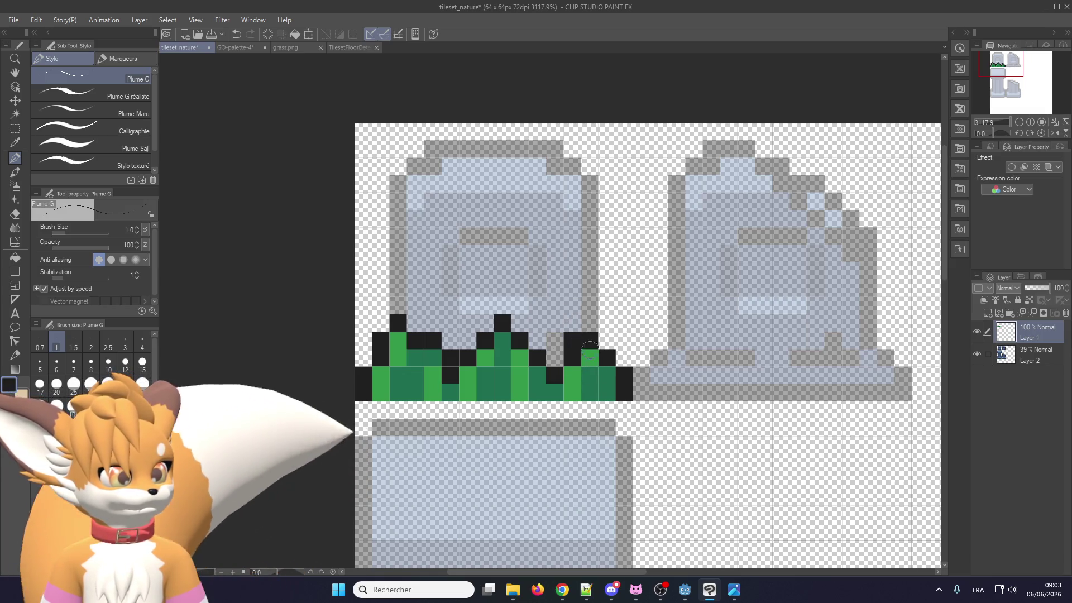
click(483, 322)
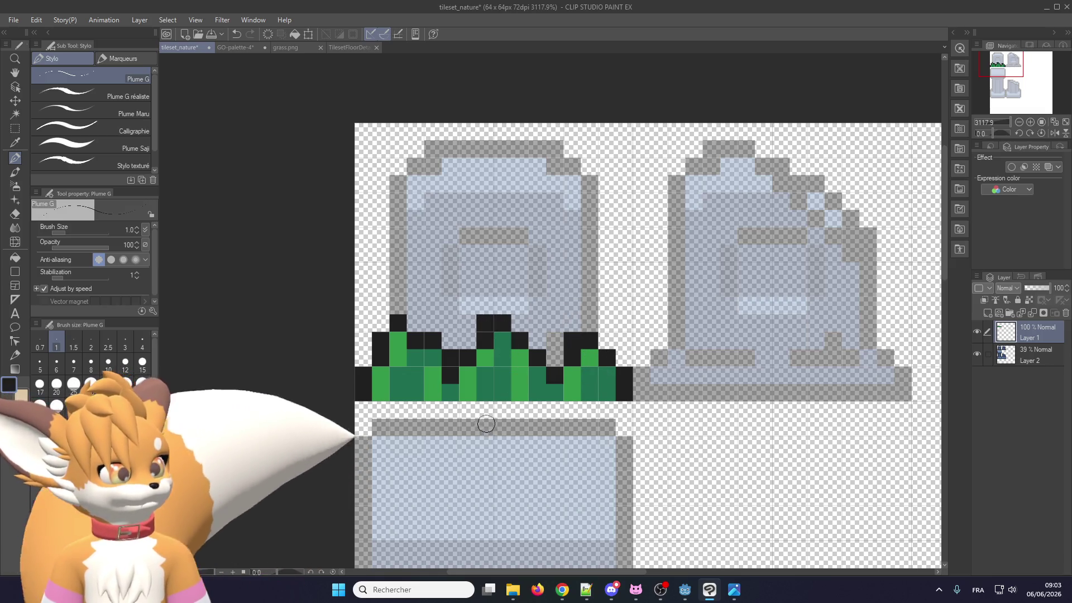
click(413, 338)
click(380, 322)
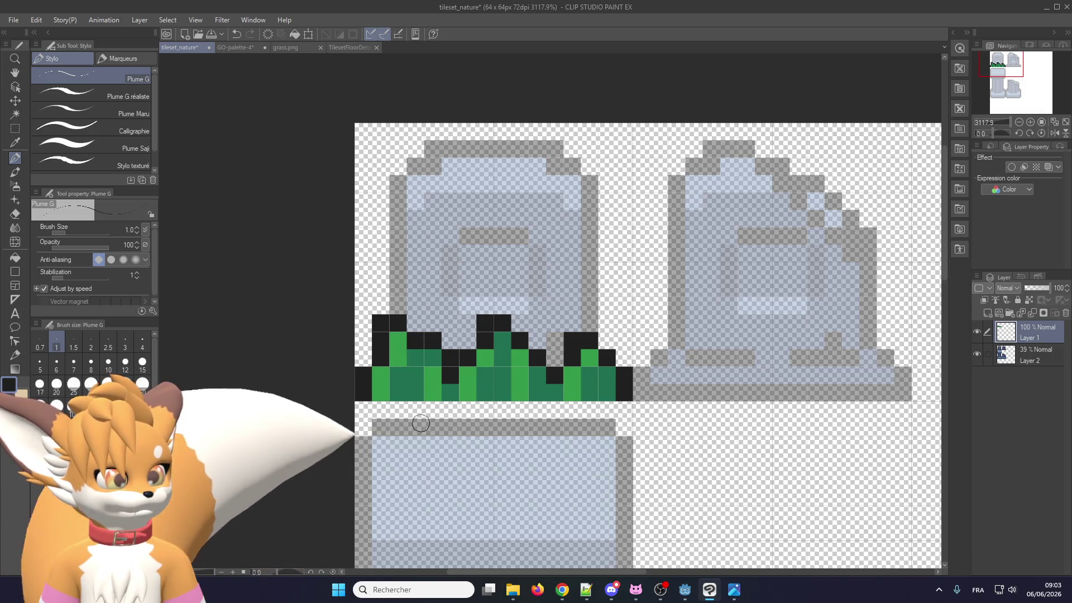
Paint black outline pixels on the grass and erase stray black pixels atop it
scroll(439, 400, down, 3)
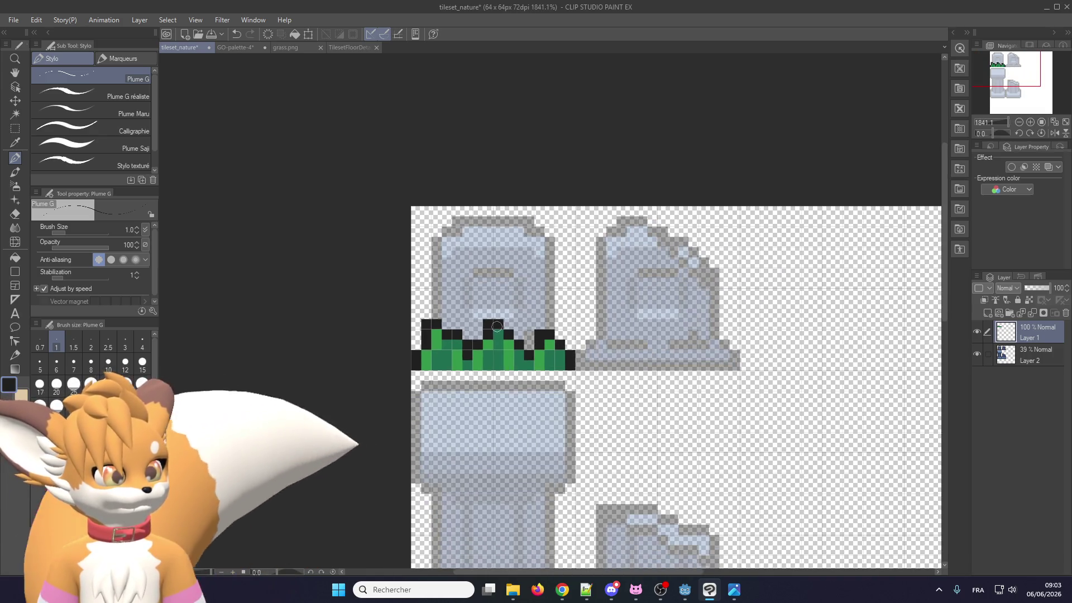
scroll(514, 356, up, 1)
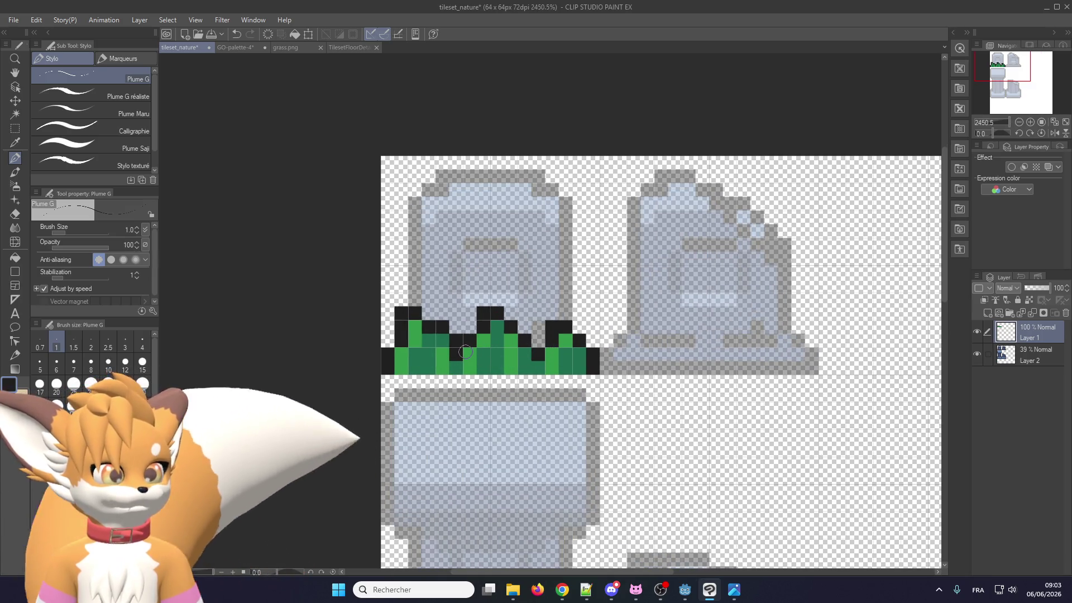
scroll(488, 320, down, 1)
scroll(439, 337, up, 2)
click(443, 336)
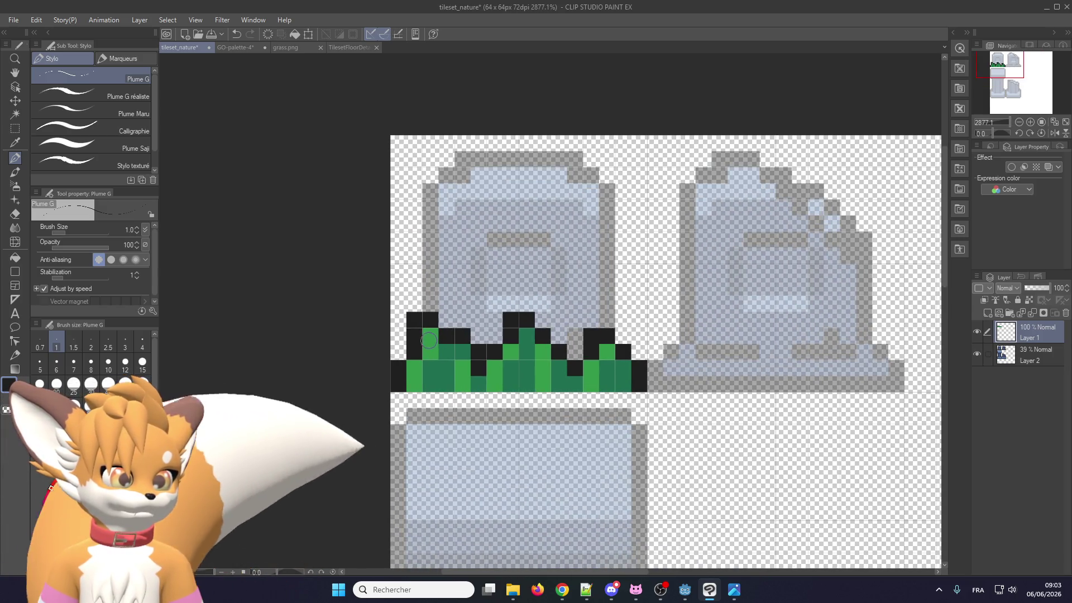
click(430, 336)
drag(414, 319, 431, 320)
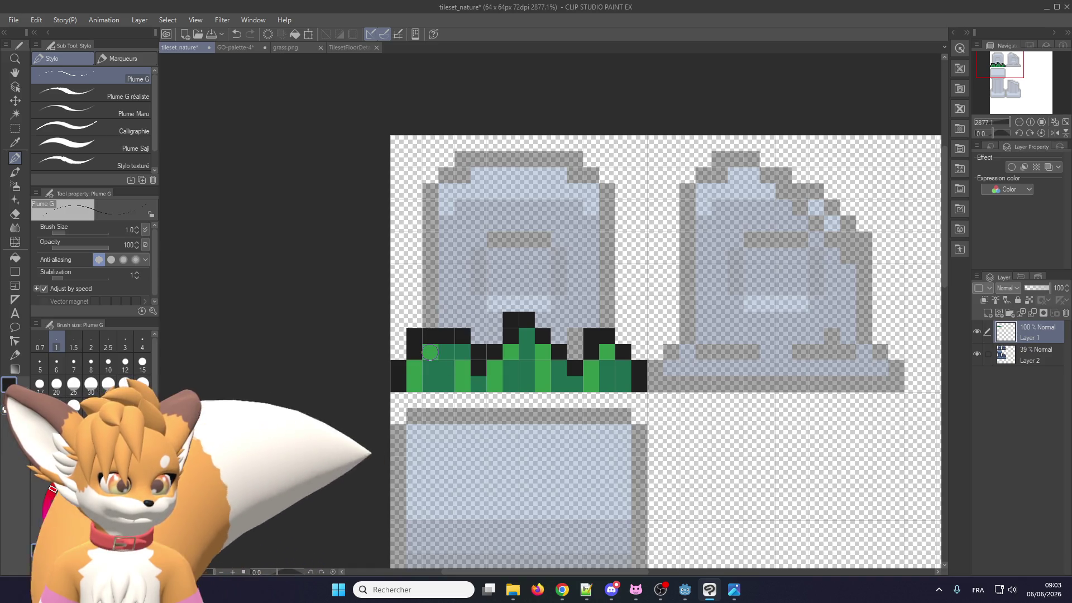
Add more black outline pixels, then erase outline pixels on the grass's left edge
click(430, 352)
click(414, 368)
click(414, 336)
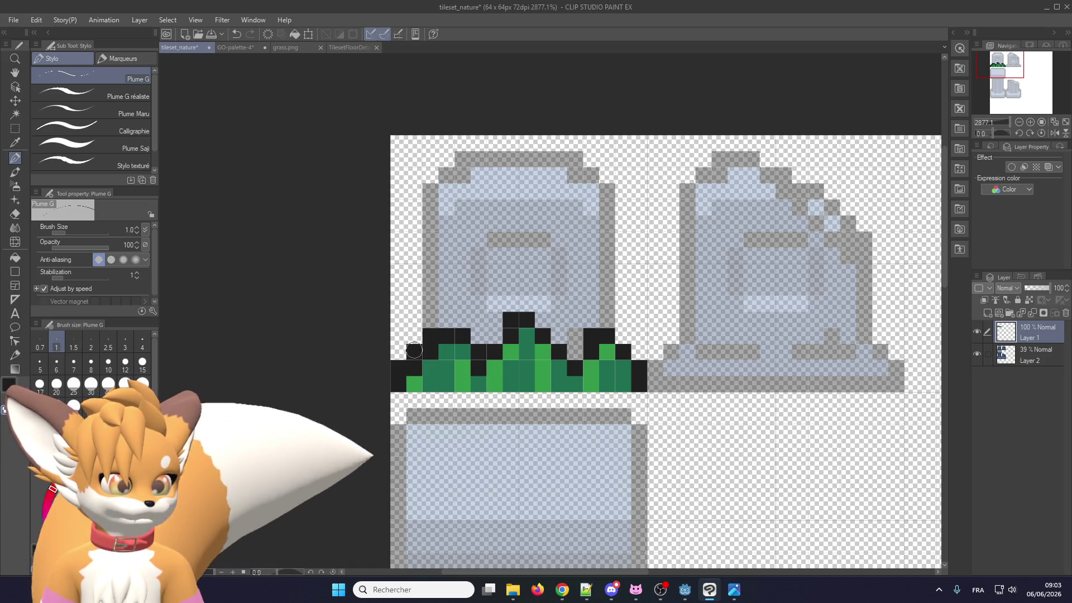
click(430, 336)
click(415, 351)
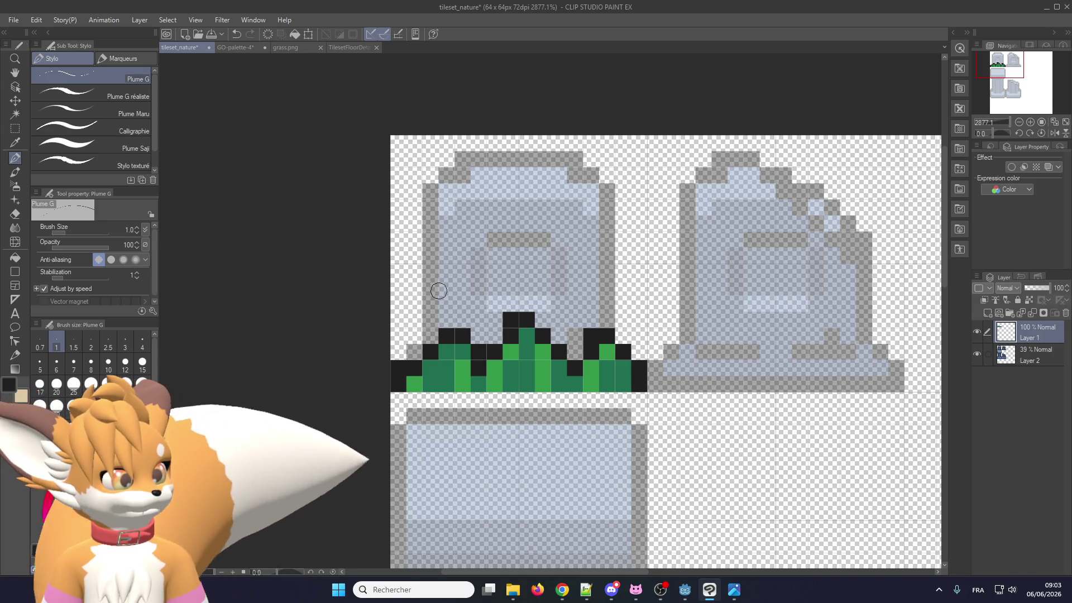
Eyedrop the grass green, recolour a black pixel green and brighten one grass pixel
alt+click(414, 383)
click(430, 374)
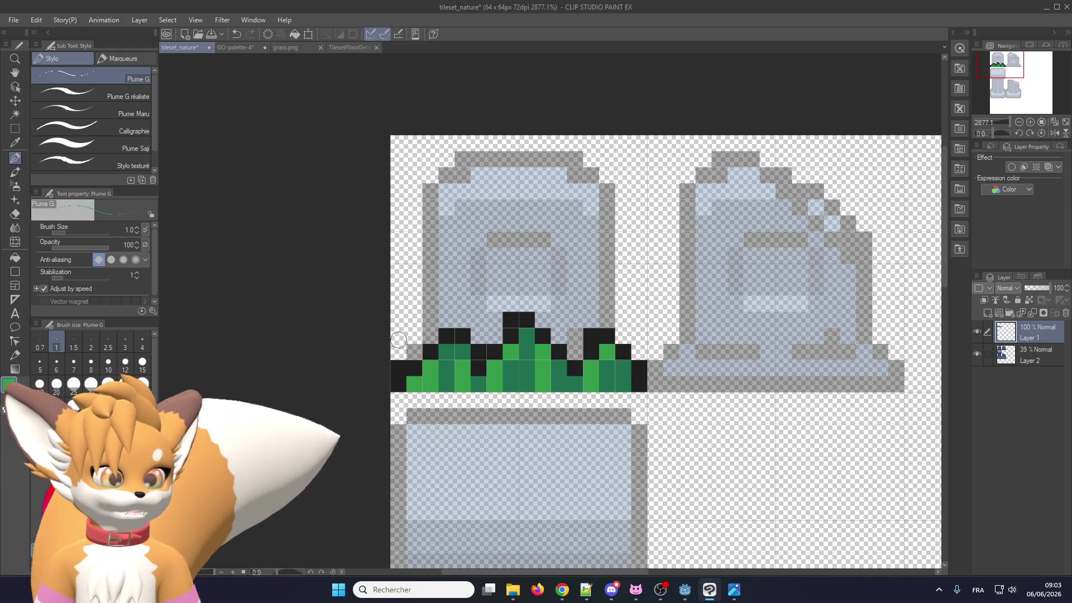
scroll(427, 335, down, 1)
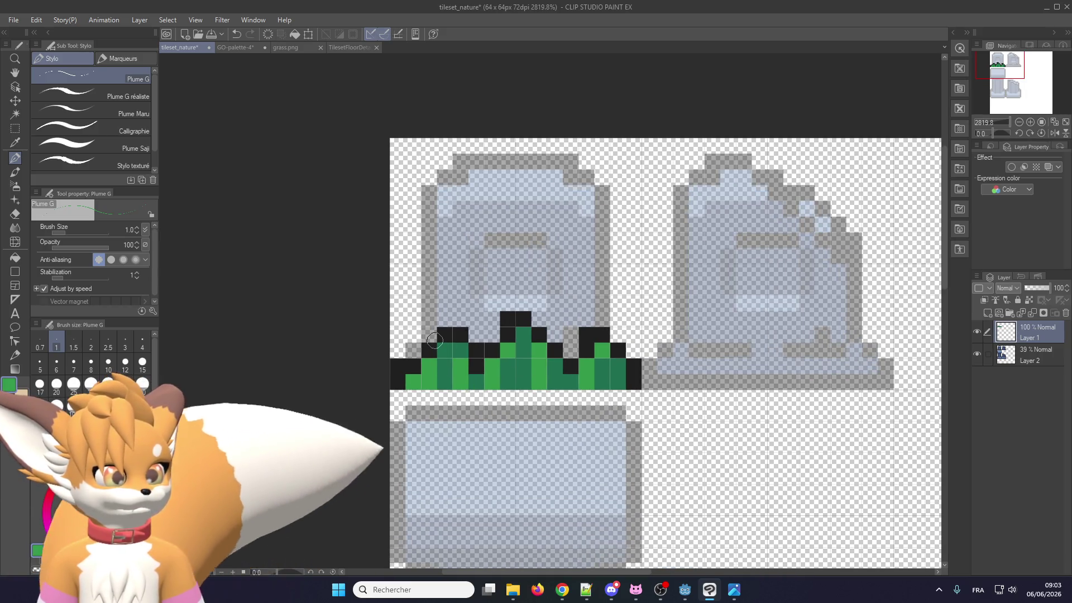
scroll(450, 342, down, 2)
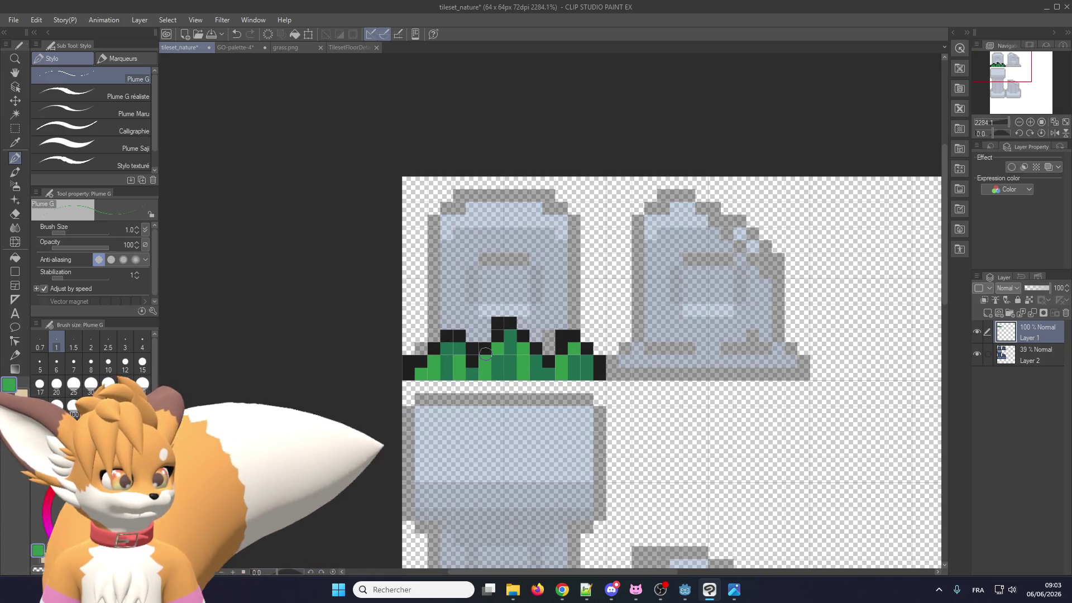
click(459, 350)
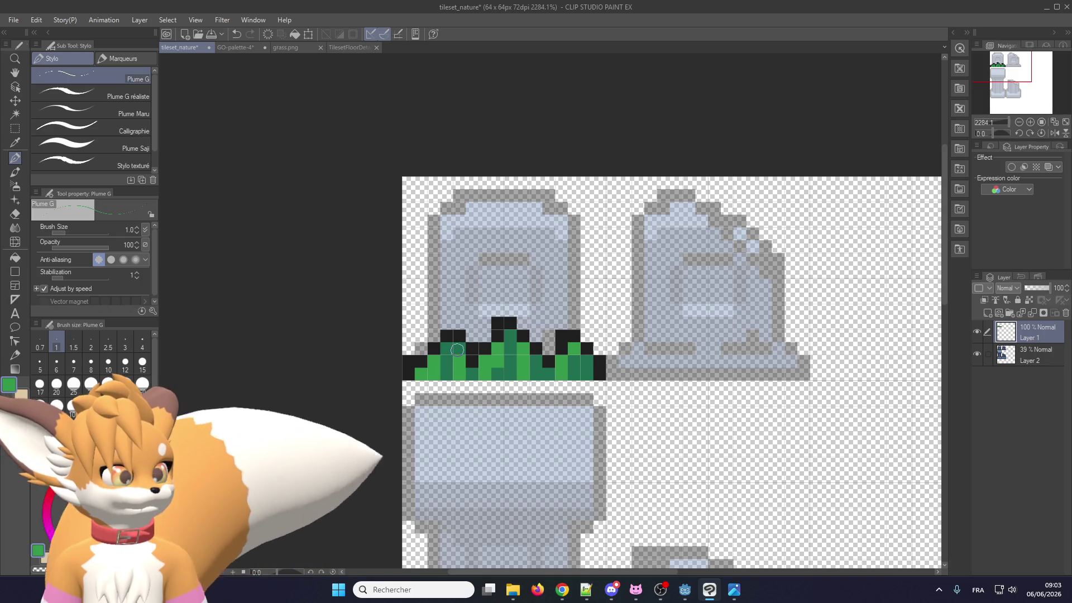
scroll(447, 346, down, 2)
scroll(502, 352, up, 2)
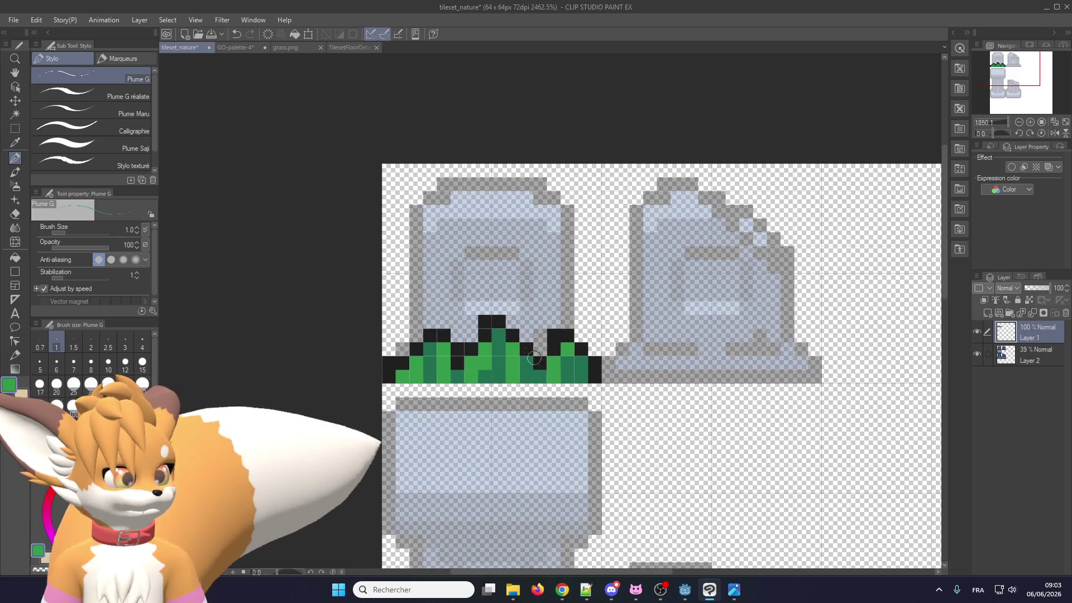
scroll(558, 359, down, 1)
scroll(532, 401, down, 1)
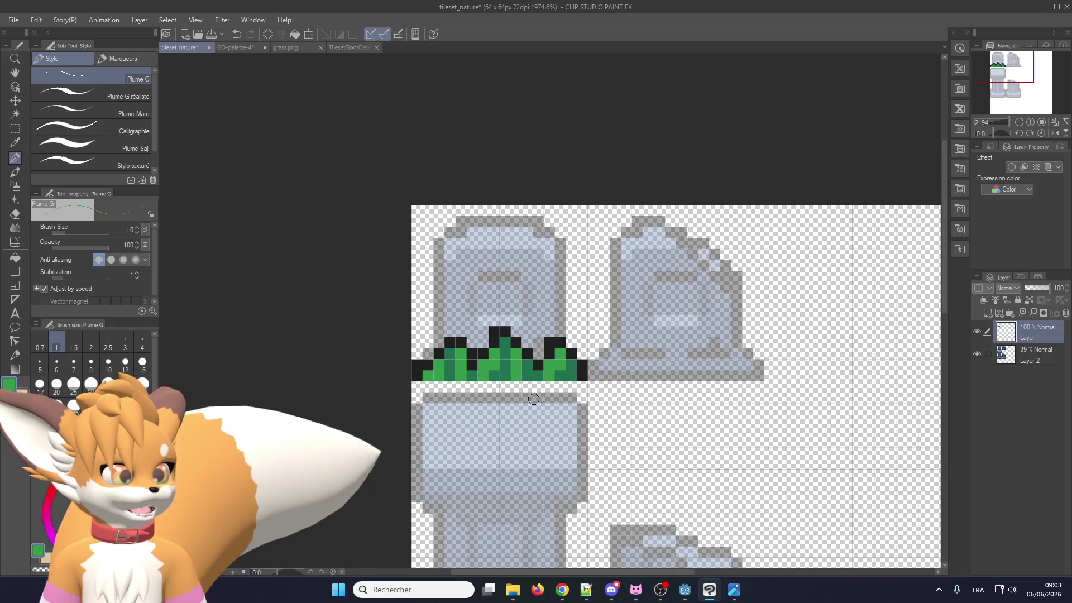
Hide and reshow the tombstone layer to check the finished grass strip
click(979, 353)
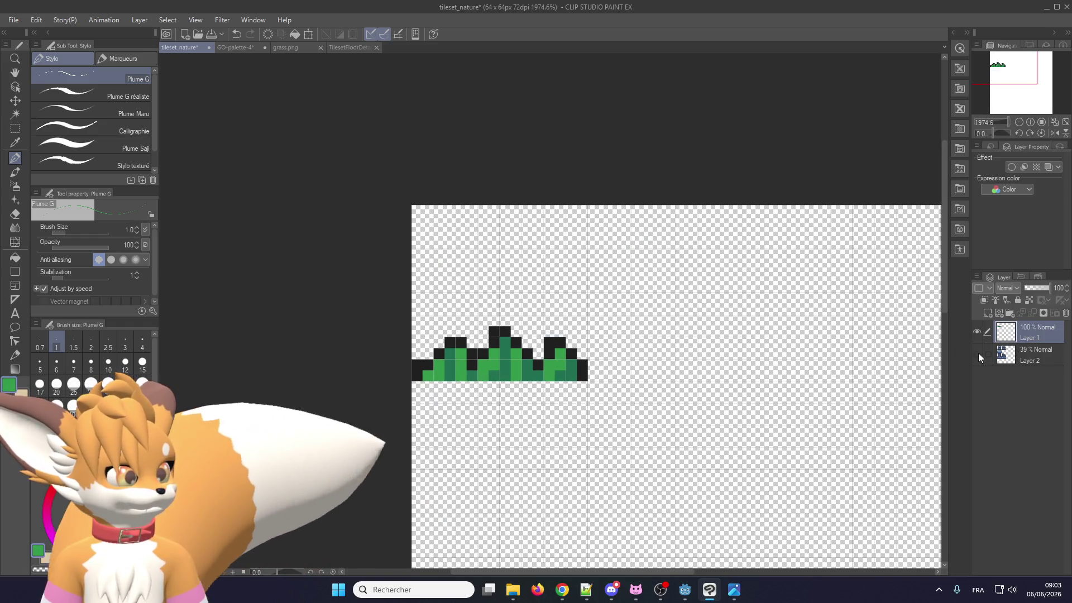
click(980, 354)
scroll(493, 365, up, 2)
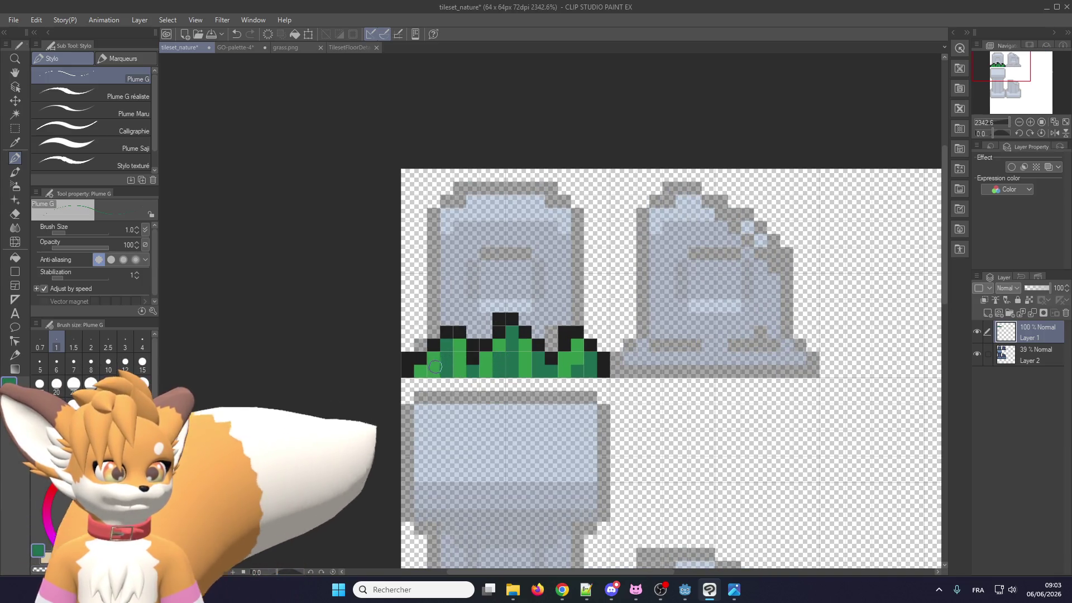
scroll(579, 361, down, 3)
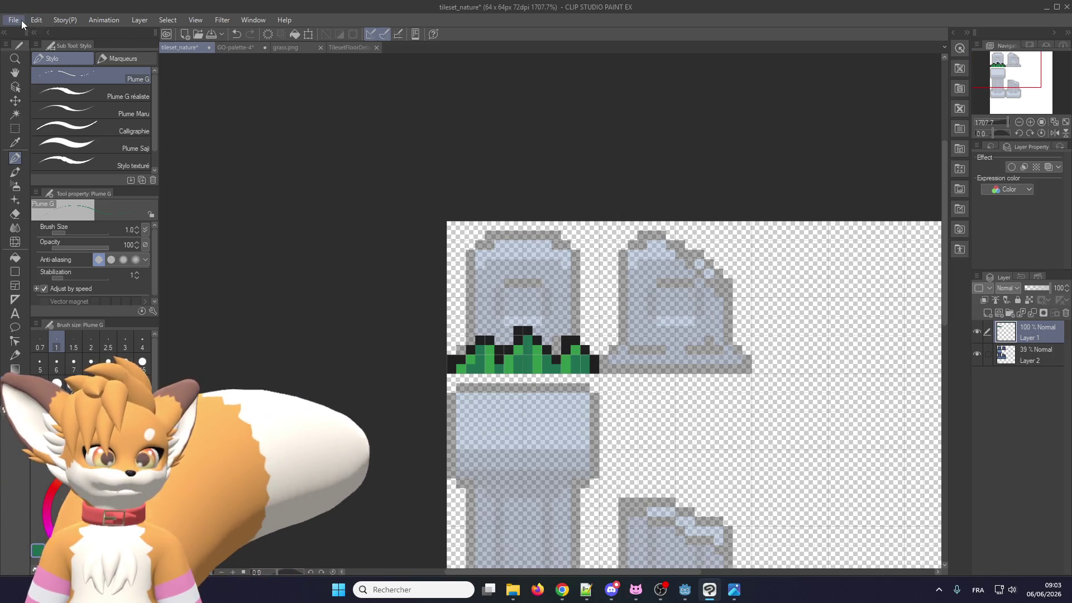
Raise the tombstone layer's opacity back to 100%
click(13, 20)
click(1023, 357)
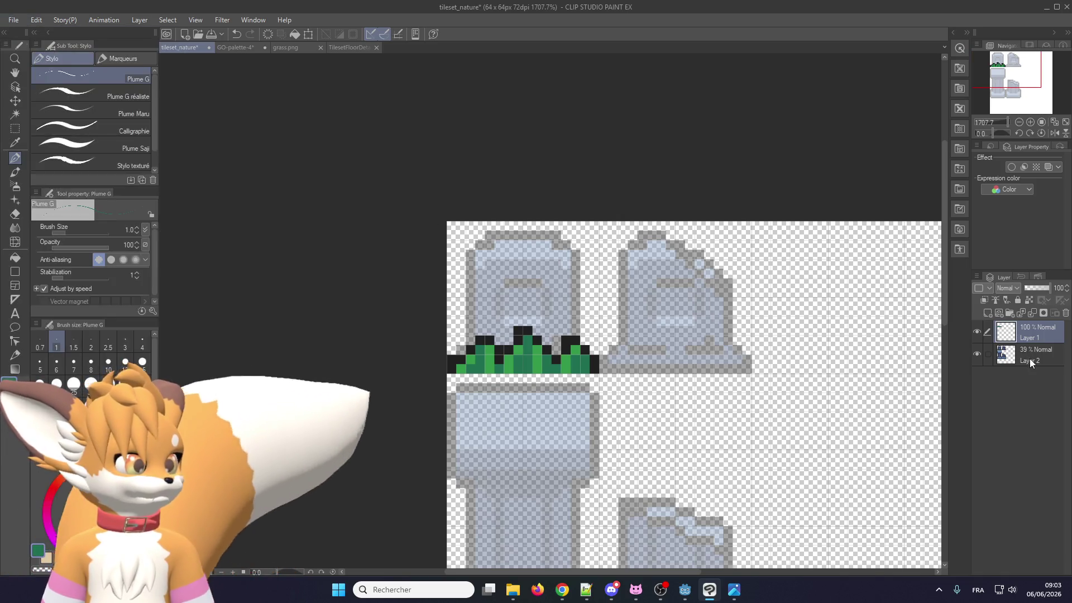
click(1027, 358)
drag(1037, 287, 1067, 287)
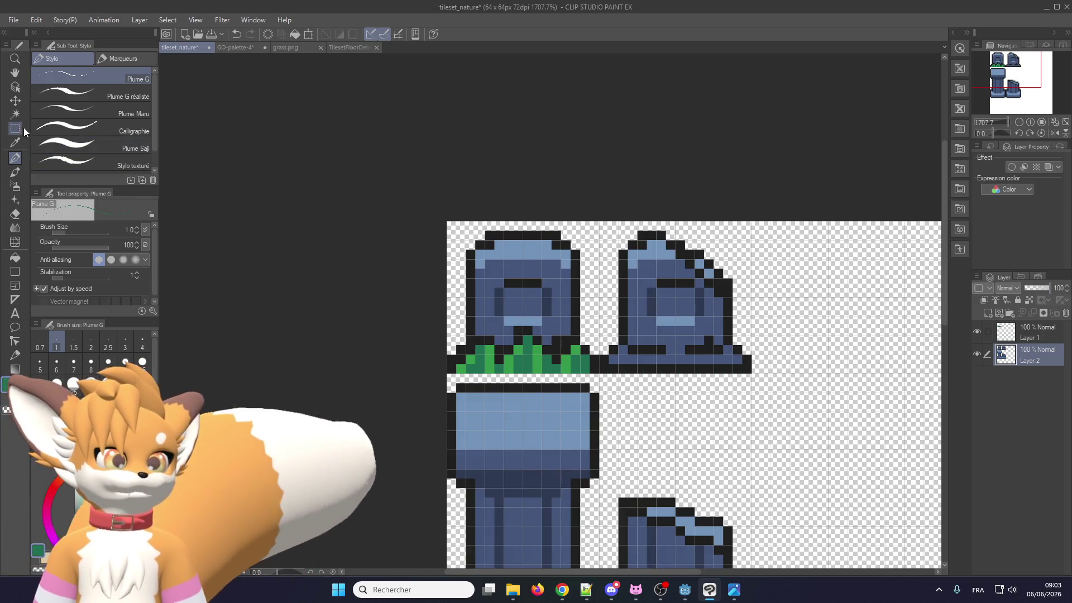
Move the grass layer's contents to the right of the second tombstone
click(15, 100)
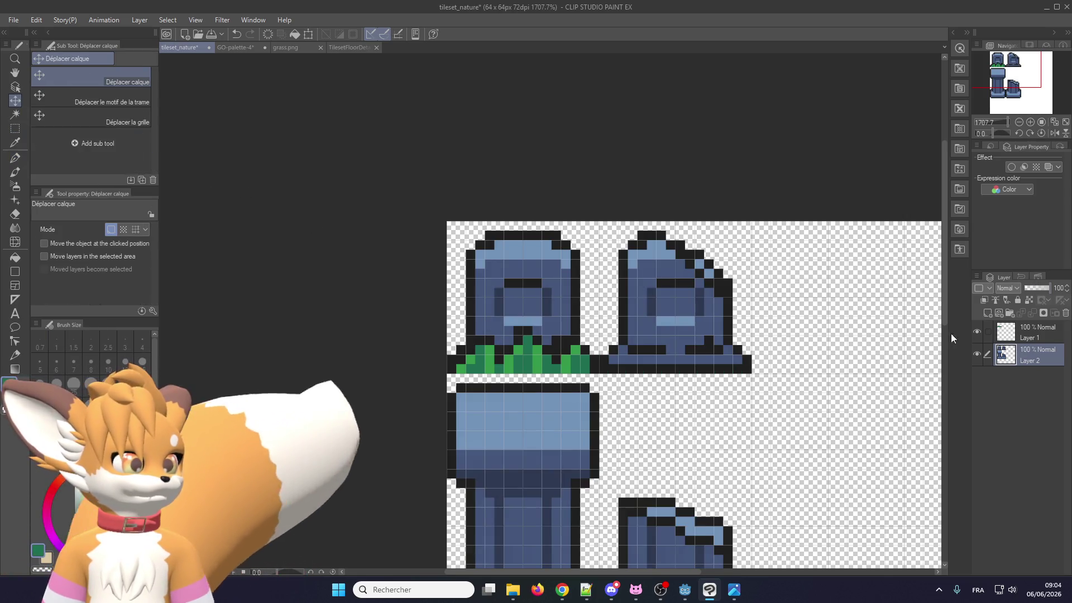
click(1027, 332)
scroll(814, 412, down, 2)
scroll(436, 330, up, 1)
drag(436, 330, 708, 334)
scroll(707, 333, down, 1)
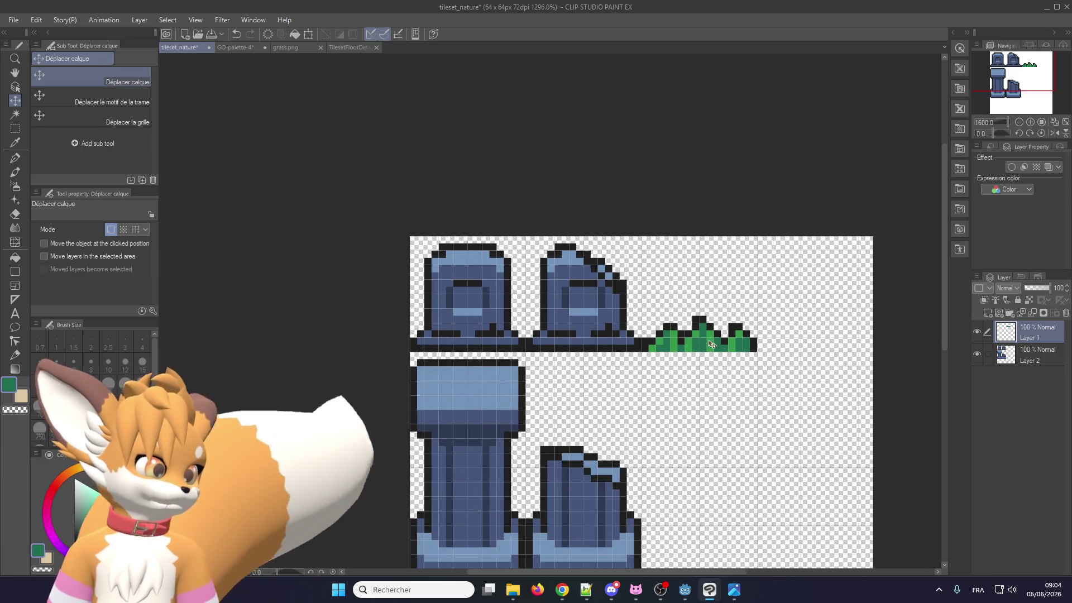
scroll(631, 334, up, 1)
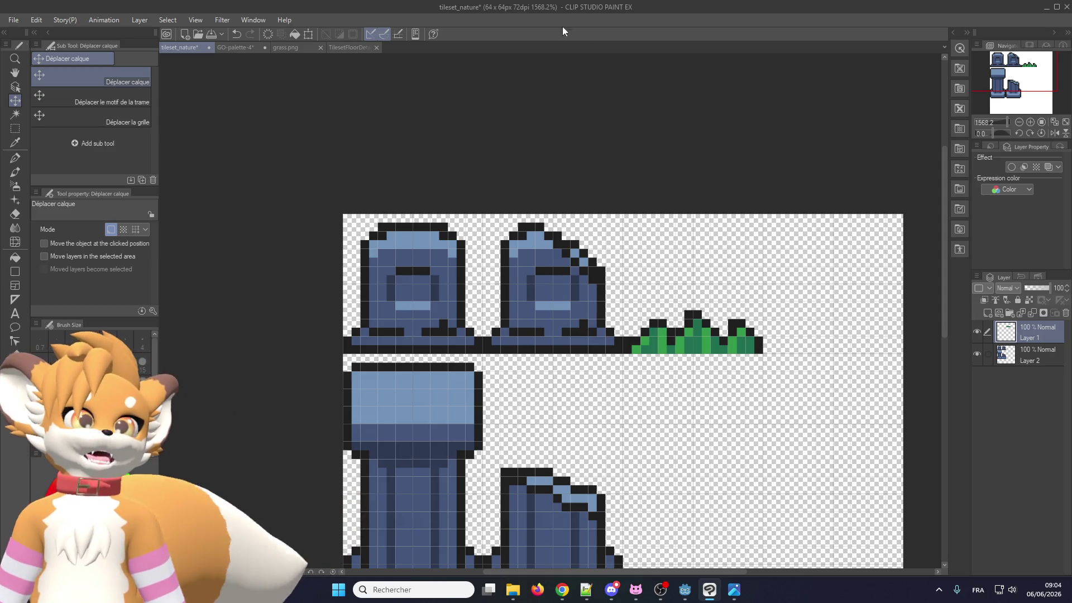
Save the tileset_nature document
click(21, 22)
key(Escape)
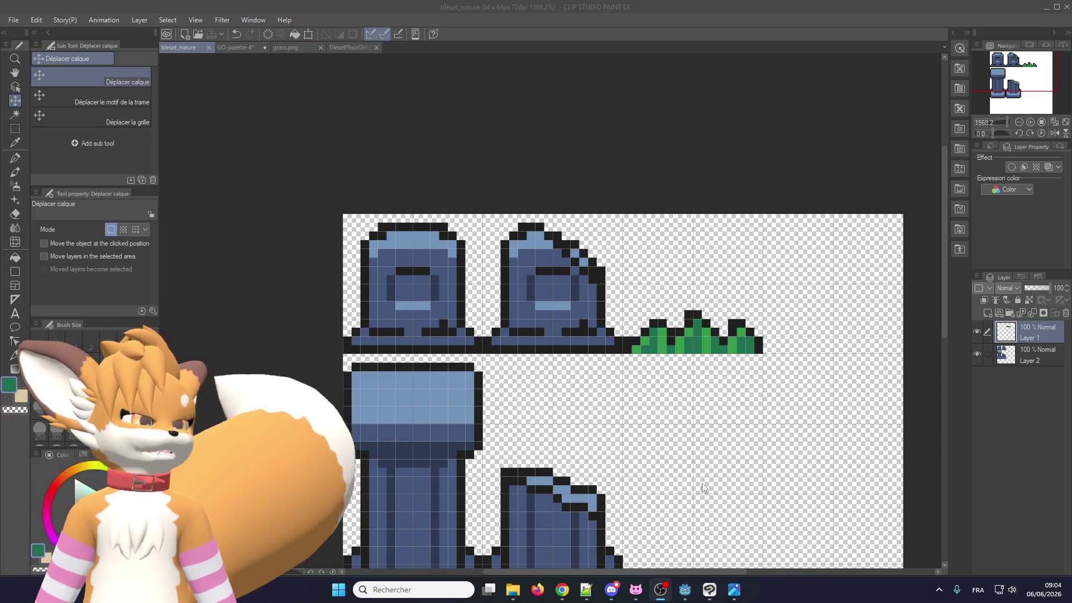
scroll(577, 414, up, 1)
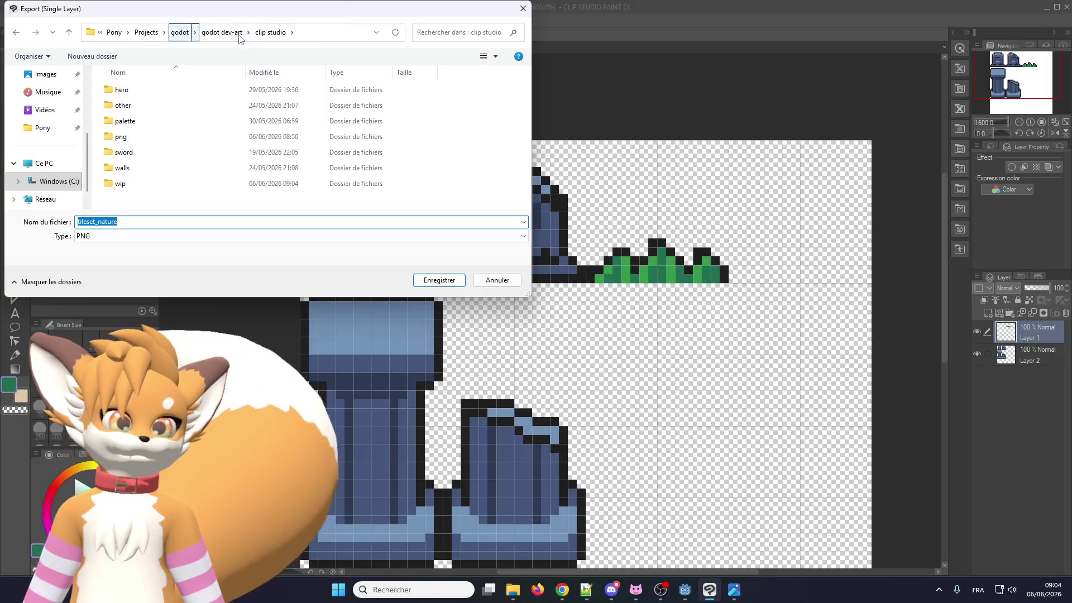
Export the tileset as tileset_nature.png into the png folder and return to Godot
double_click(179, 136)
scroll(373, 158, down, 5)
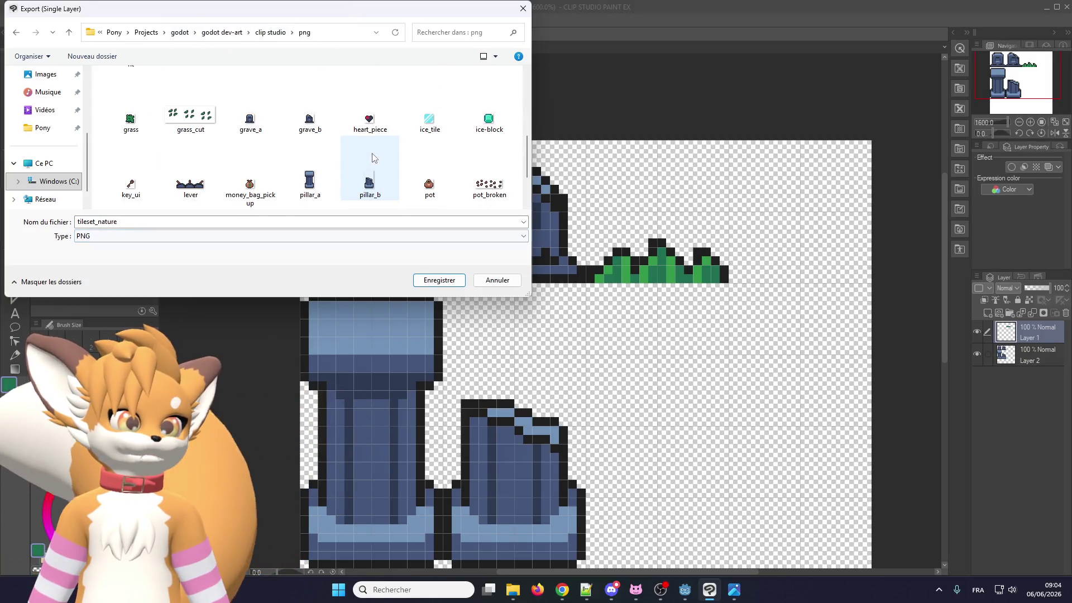
click(440, 281)
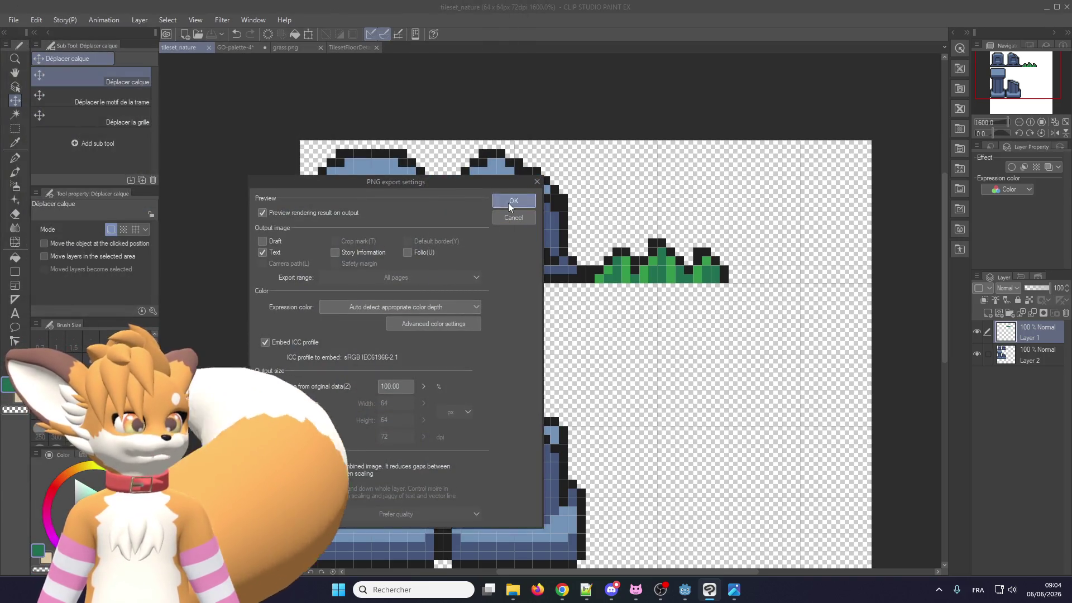
click(508, 202)
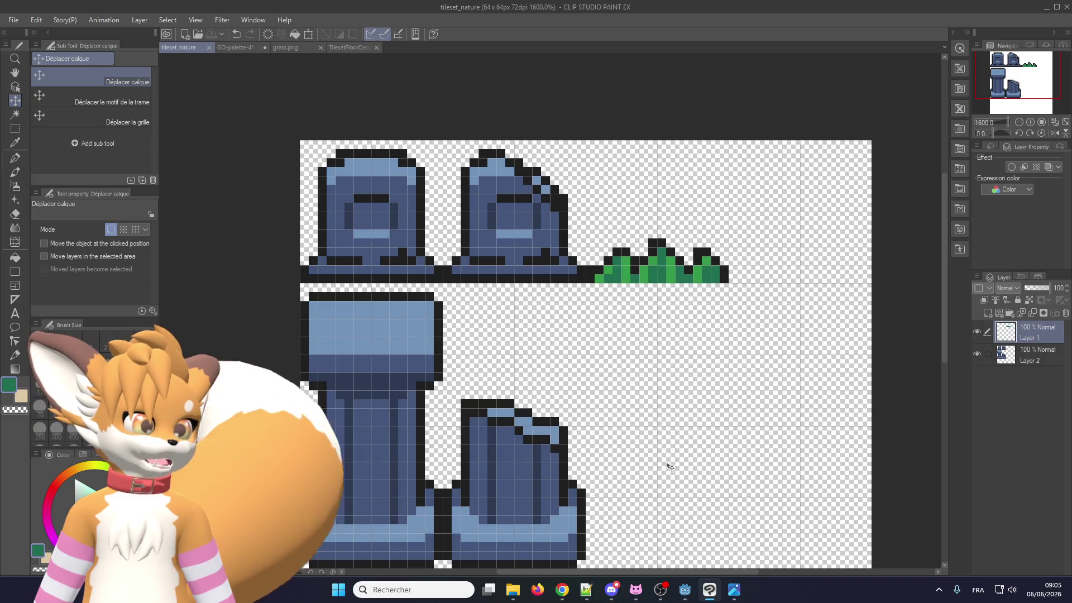
mouse_move(719, 597)
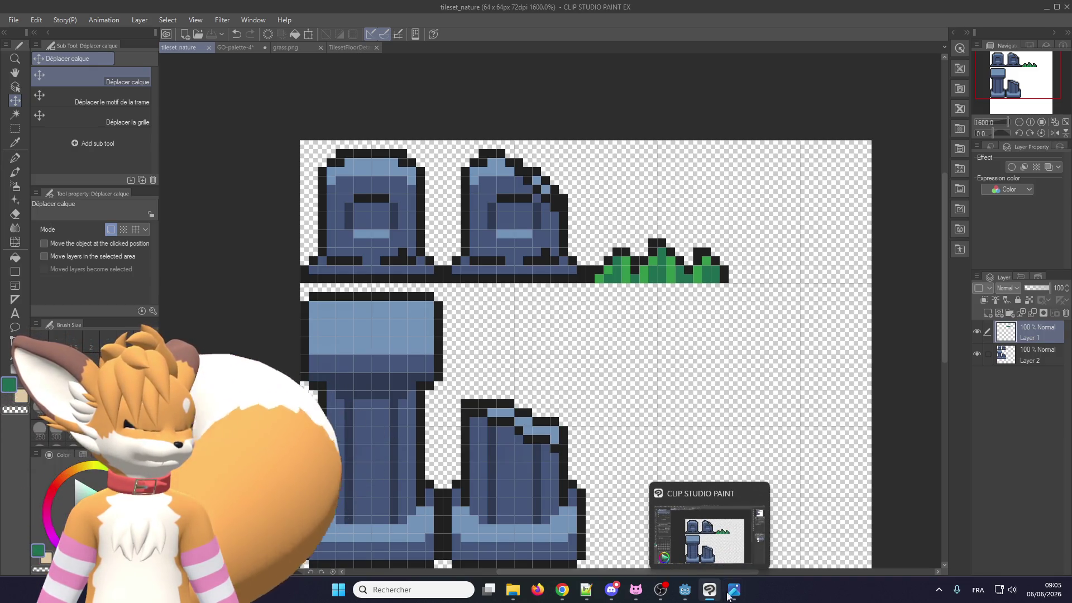
click(684, 590)
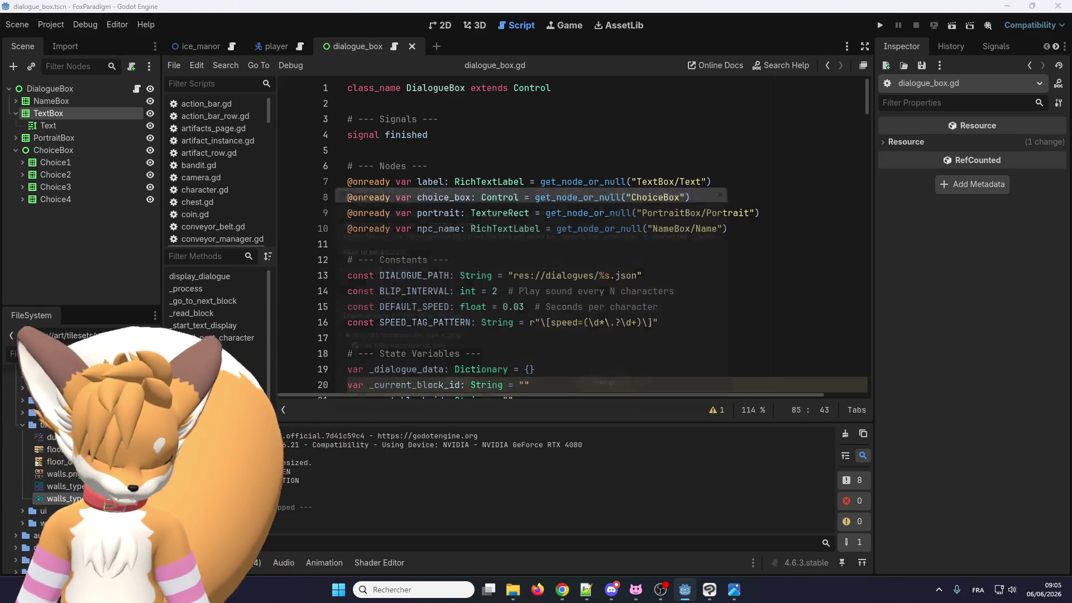
Delete dungeon_blue_cellar.png and walls.png, keeping walls_type_c.png because overlay.tres still uses it
key(Delete)
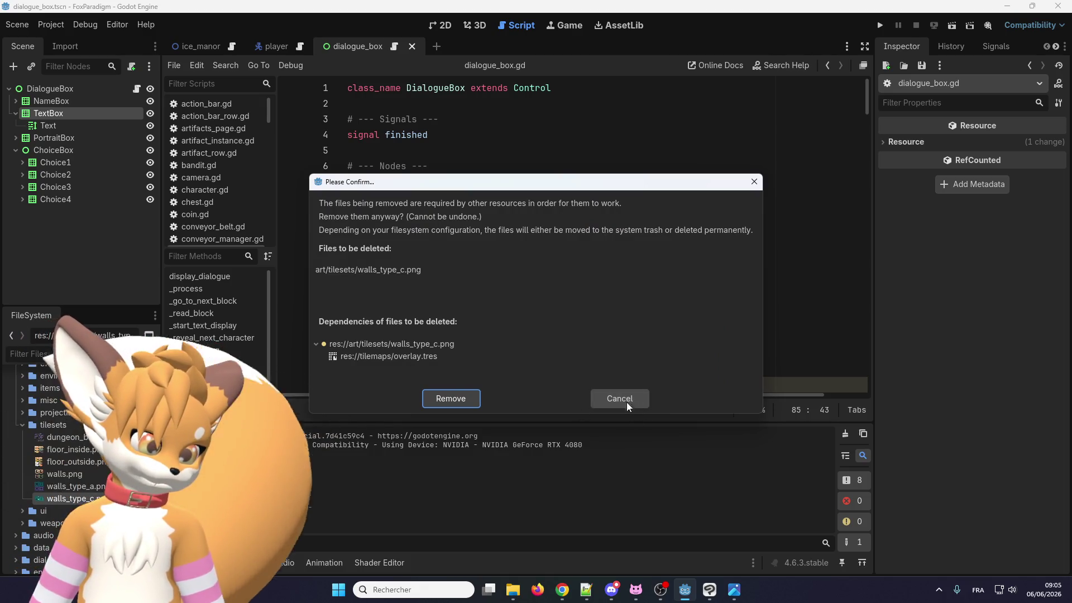
click(389, 364)
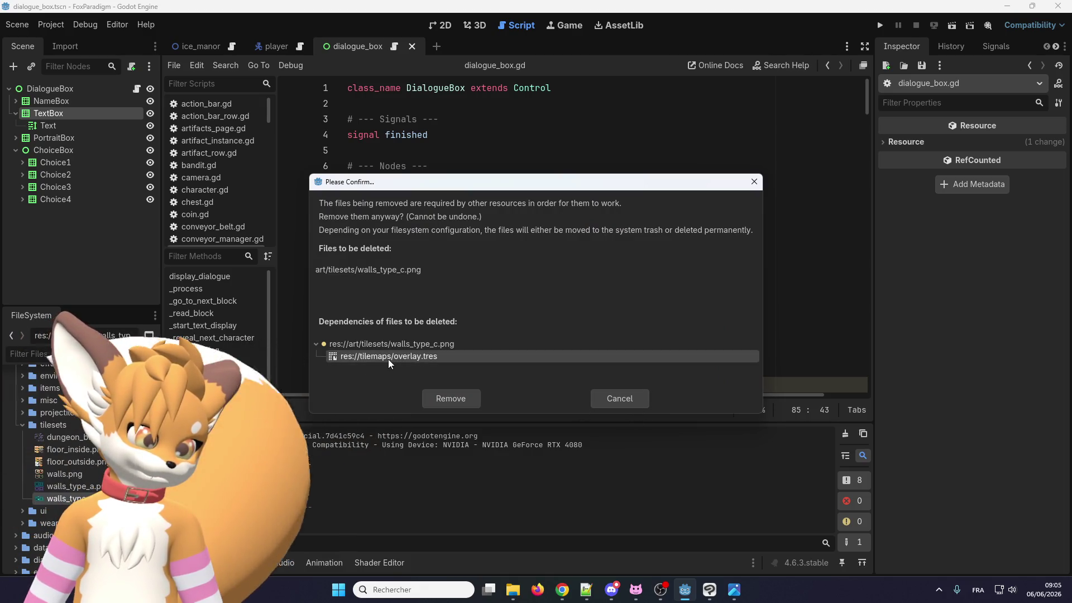
click(617, 399)
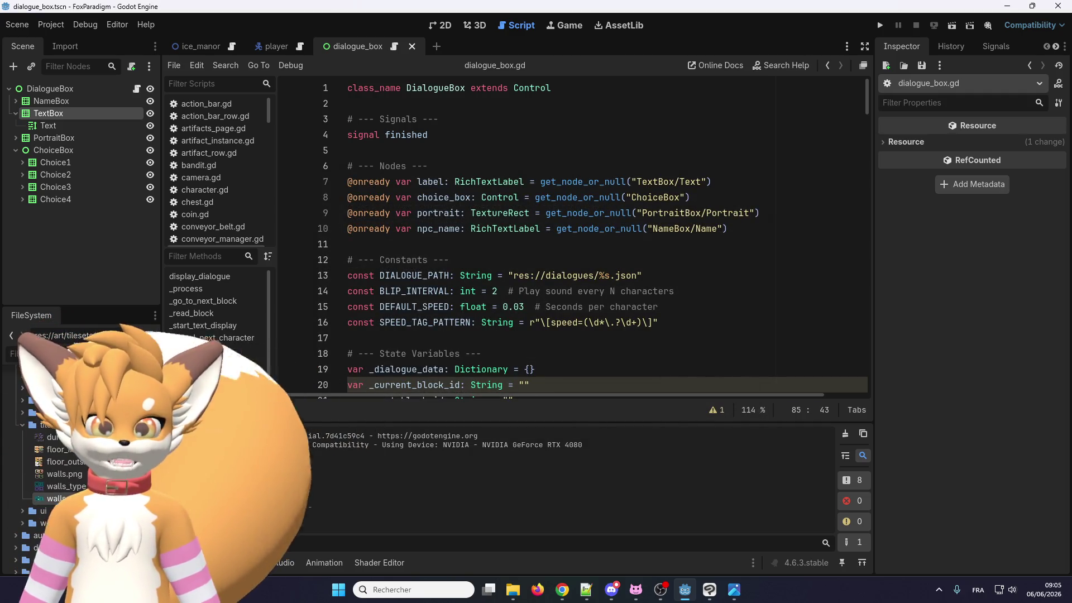
click(434, 25)
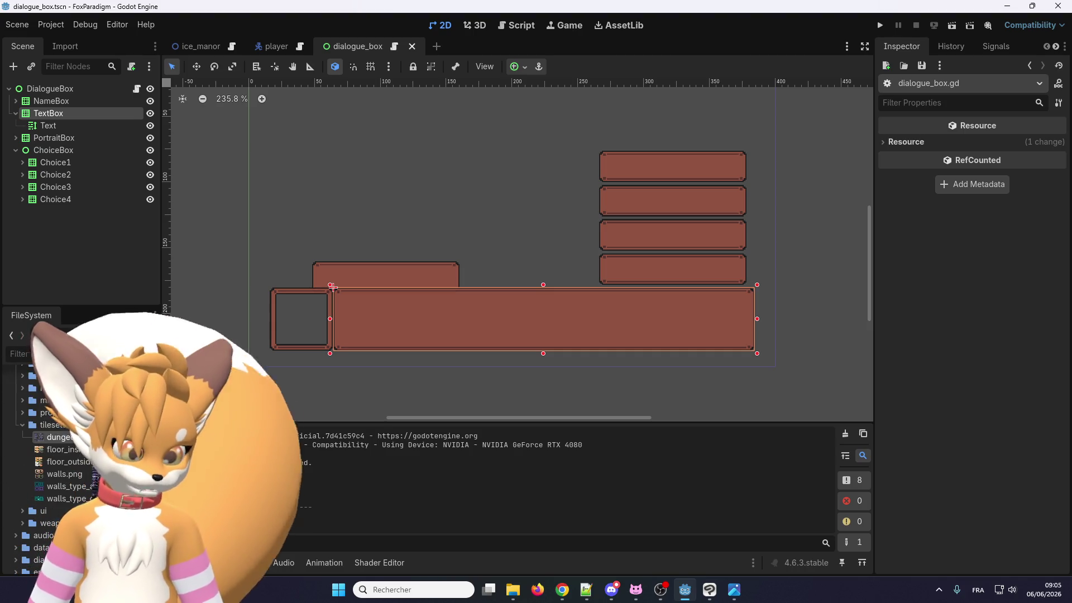
key(Delete)
click(467, 356)
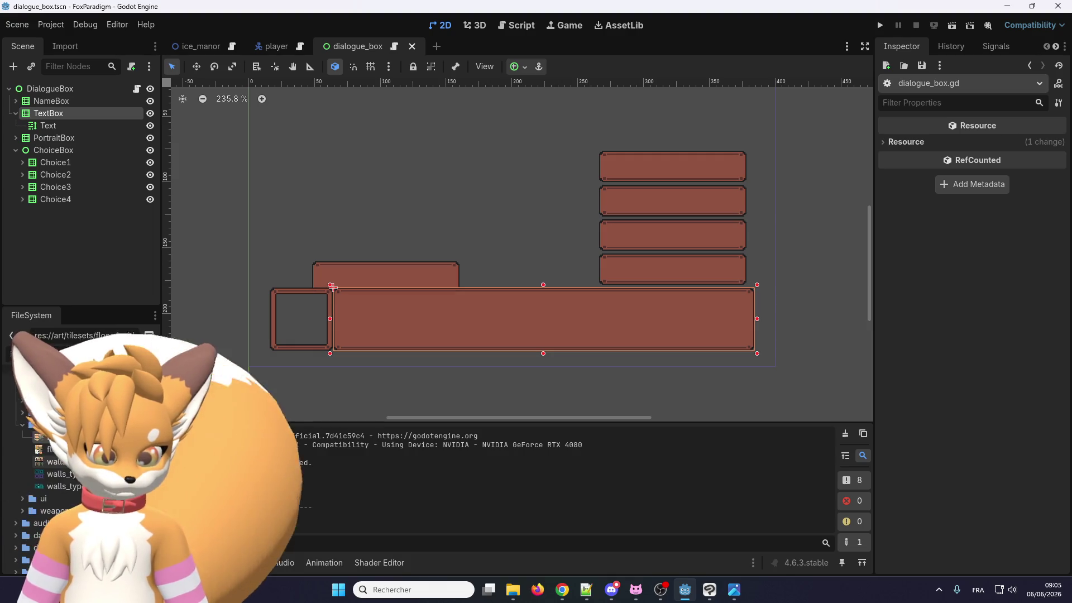
key(Delete)
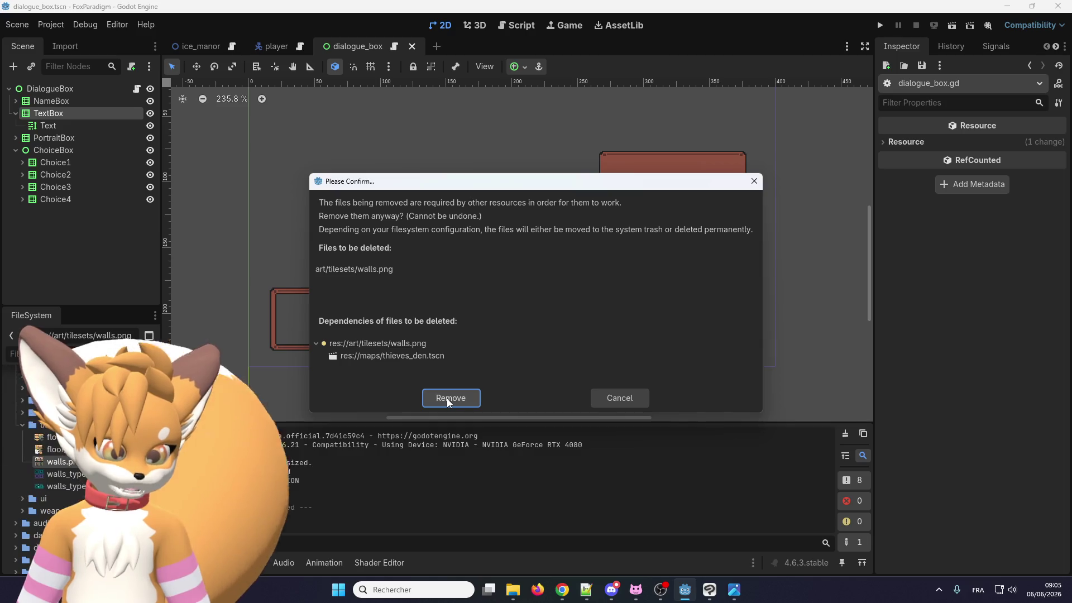
click(446, 398)
Remove the walls_type_c atlas source from overlay.tres and save the tileset
key(Down)
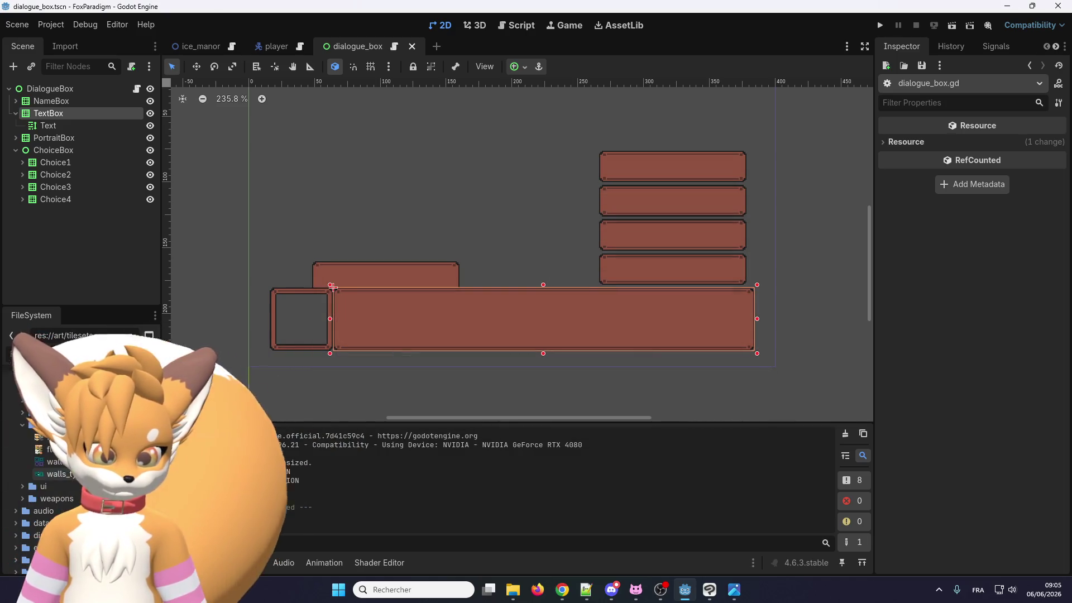
key(Delete)
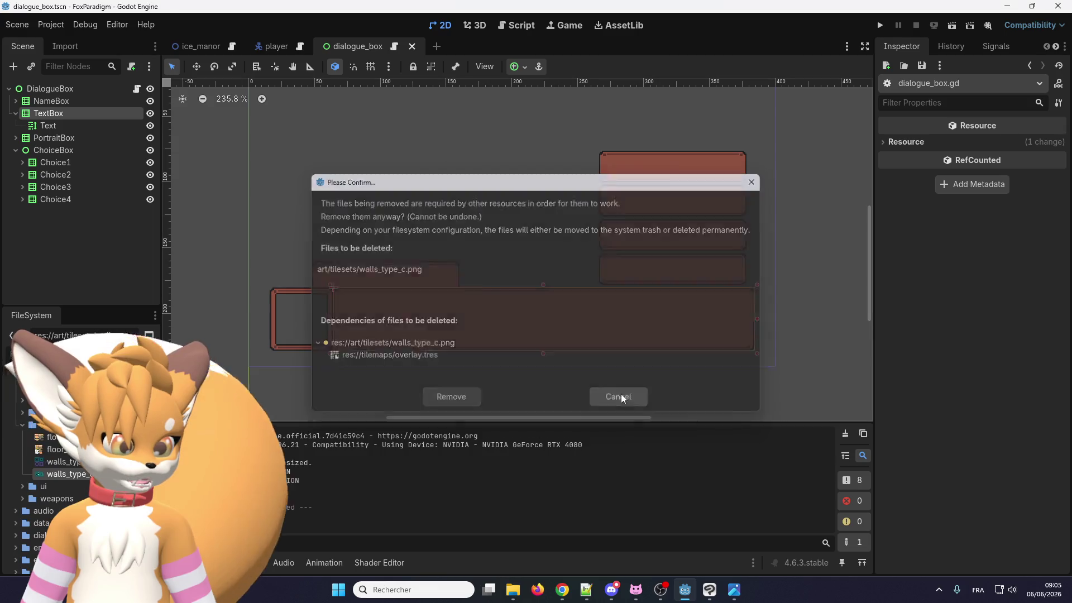
click(620, 397)
text(ov)
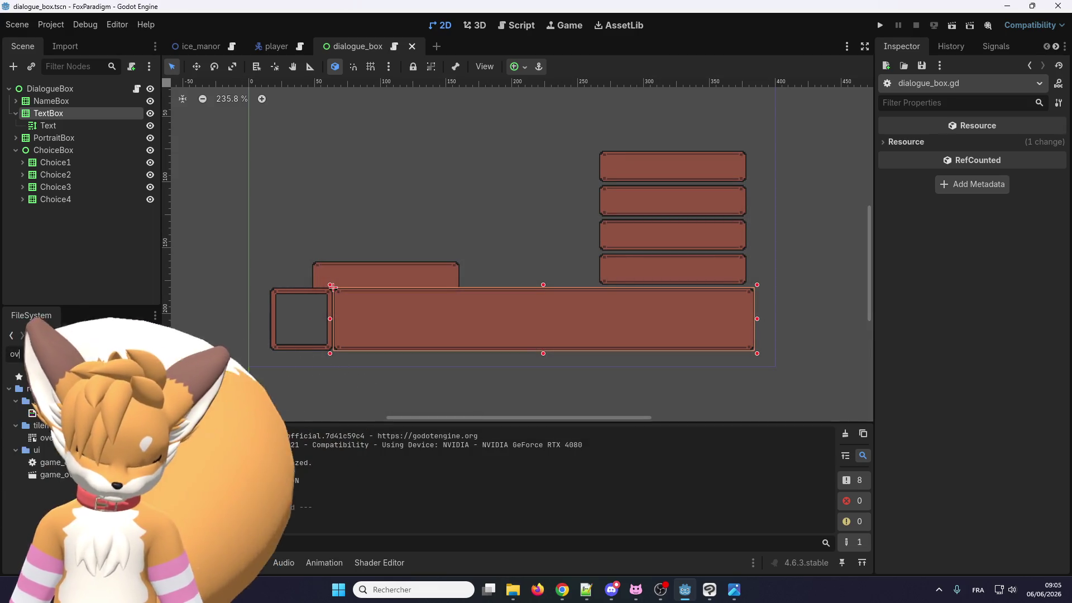
text(erl)
key(Return)
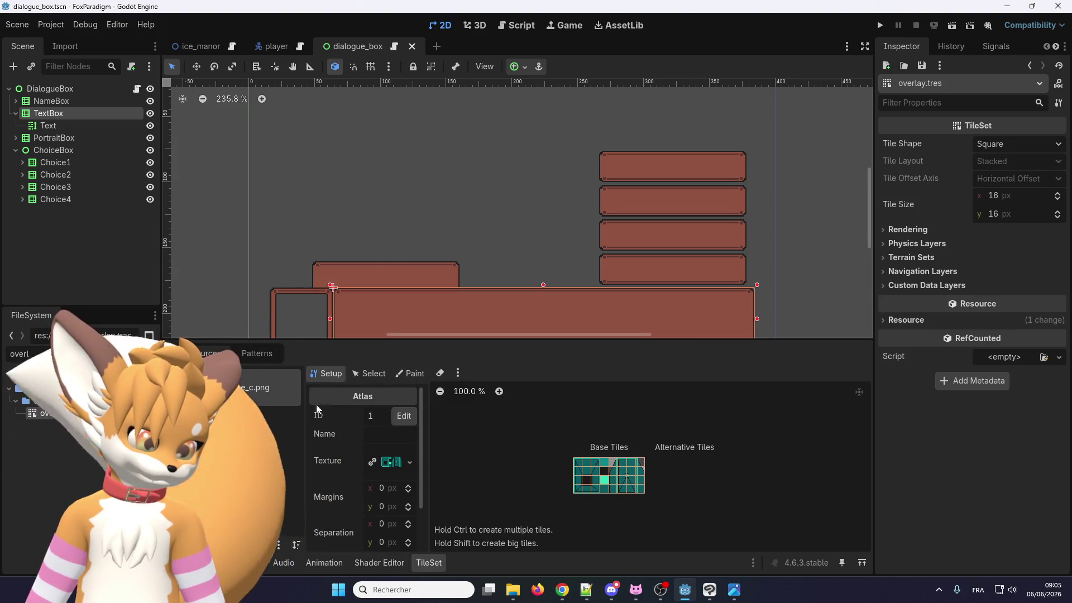
click(243, 545)
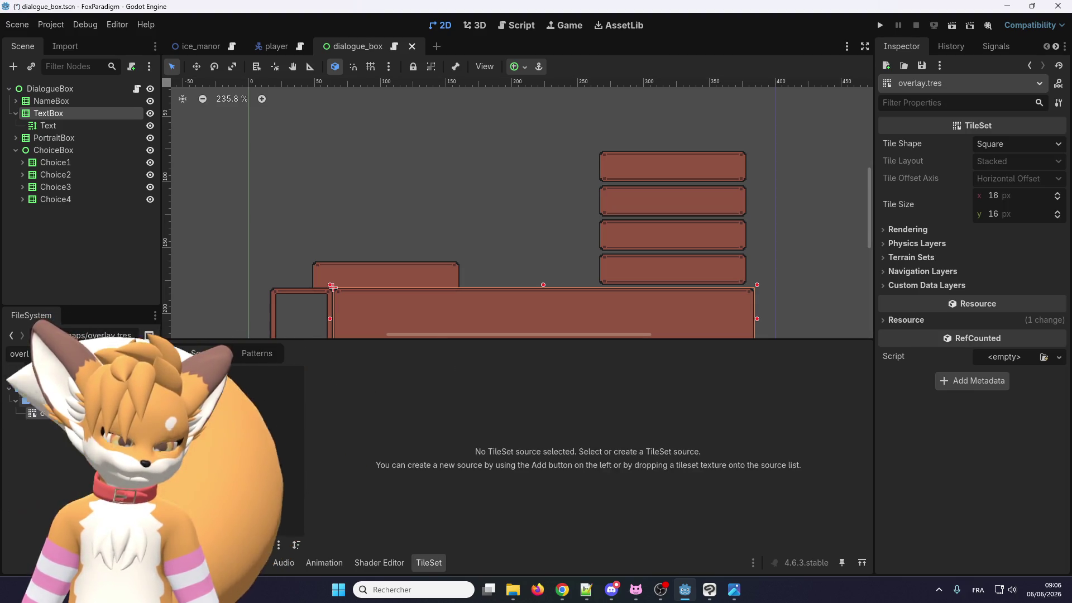
key(ctrl+s)
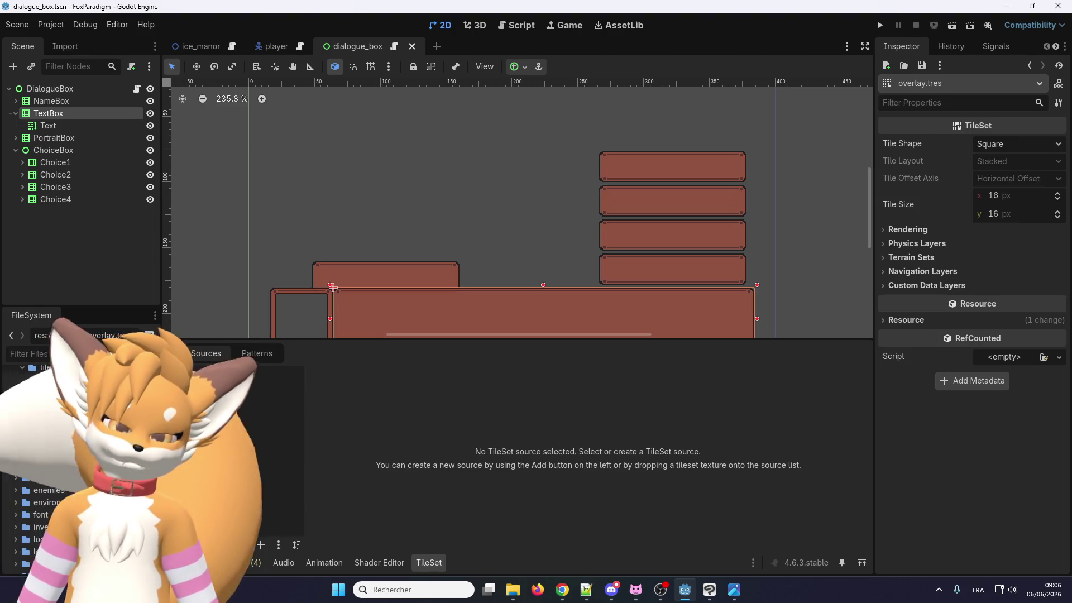
Delete the now-unused walls_type_c.png from the project
key(Delete)
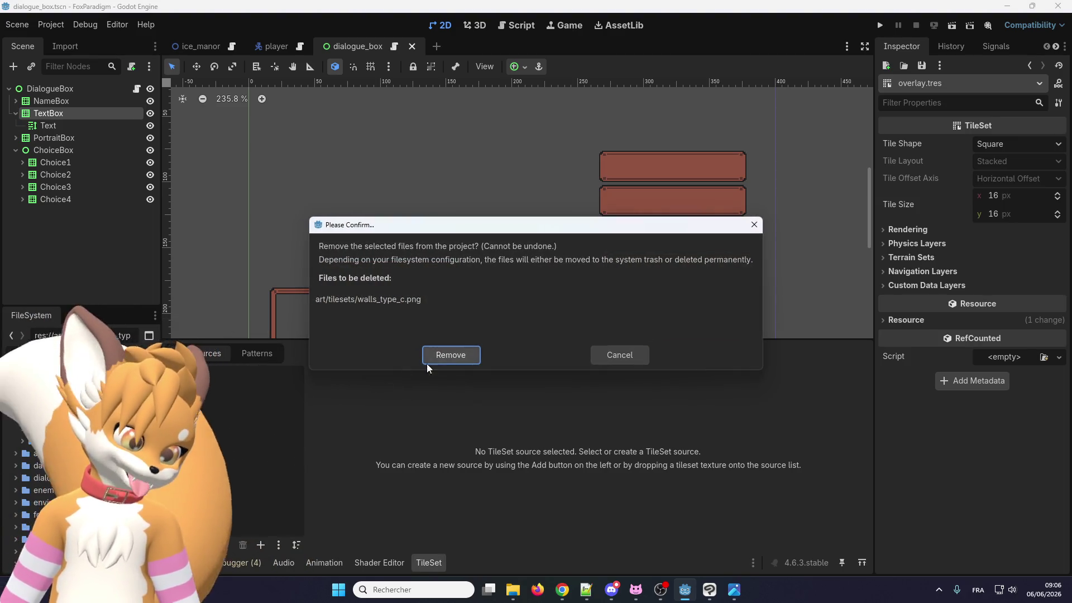
click(427, 360)
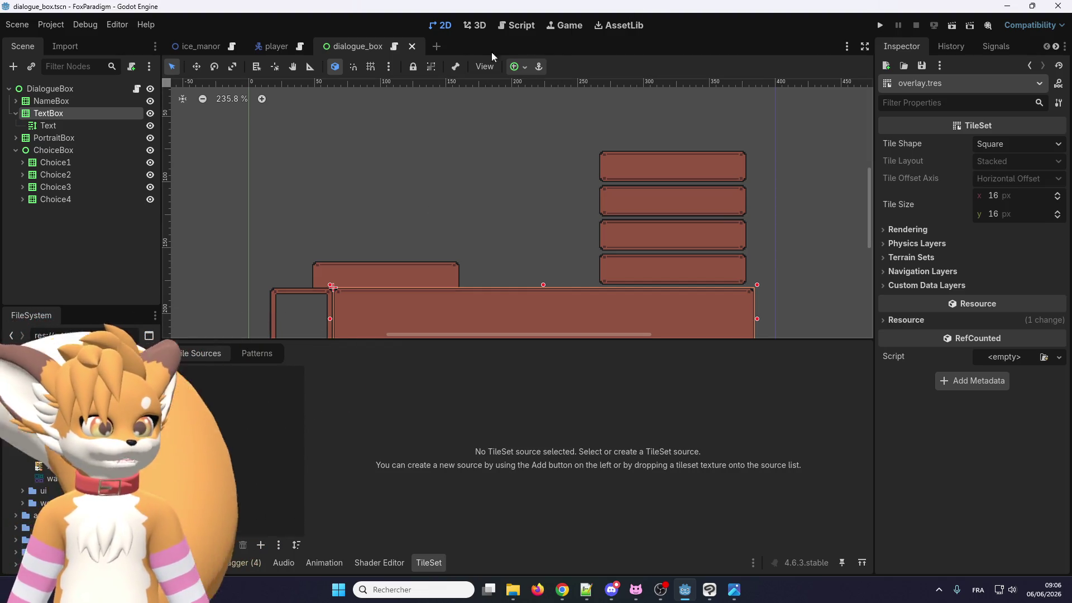
click(437, 47)
Drag floor_inside.png and floor_outside.png onto the canvas as side-by-side FloorInside and FloorOutside sprites
mouse_move(84, 363)
mouse_down()
mouse_move(262, 335)
mouse_move(393, 333)
mouse_up()
scroll(393, 330, up, 5)
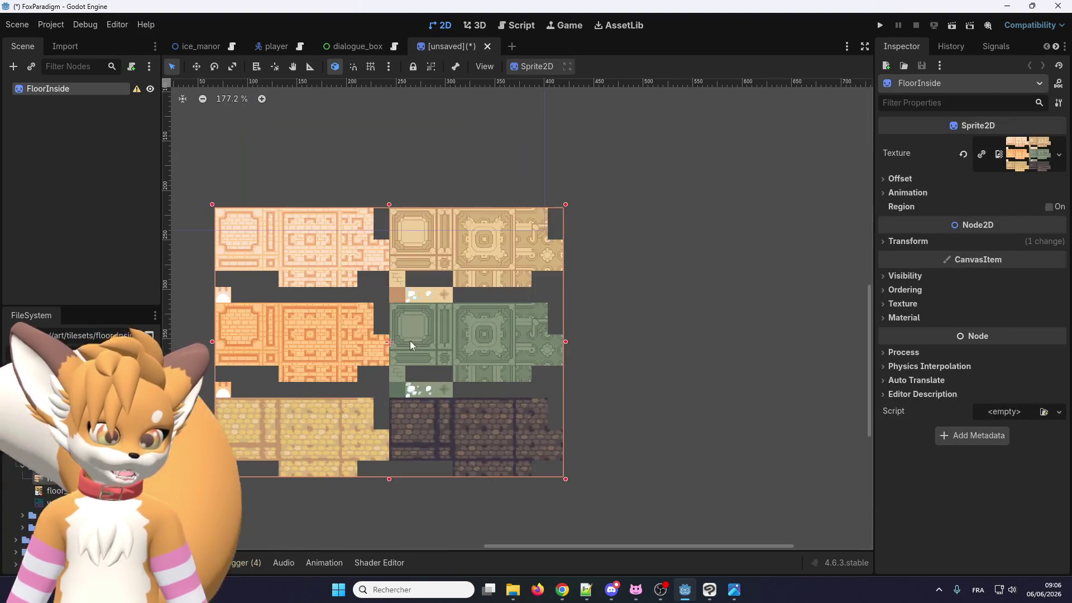
click(352, 457)
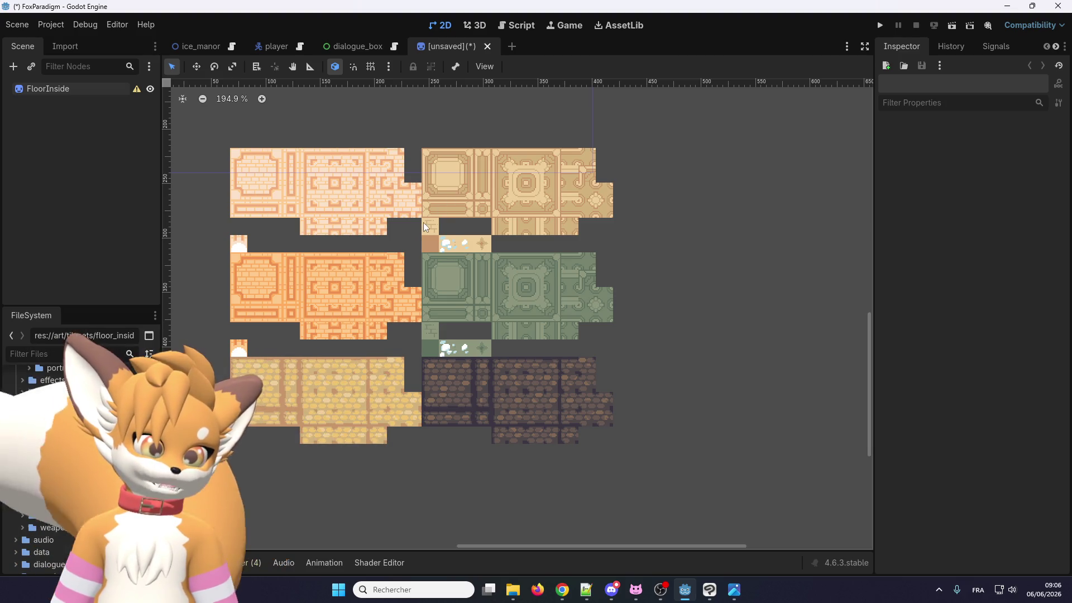
scroll(448, 225, down, 3)
scroll(448, 226, up, 5)
scroll(447, 226, down, 1)
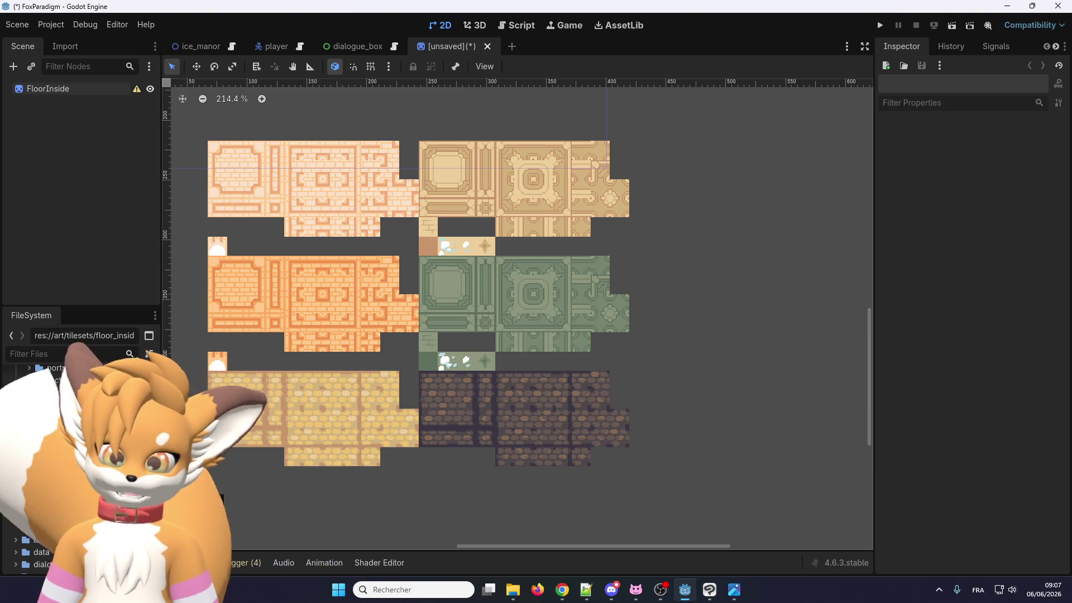
mouse_move(76, 490)
mouse_down()
mouse_move(733, 309)
mouse_move(725, 334)
mouse_move(771, 344)
mouse_move(721, 329)
mouse_up()
scroll(733, 309, down, 5)
scroll(725, 334, down, 4)
scroll(739, 320, up, 3)
scroll(732, 320, up, 3)
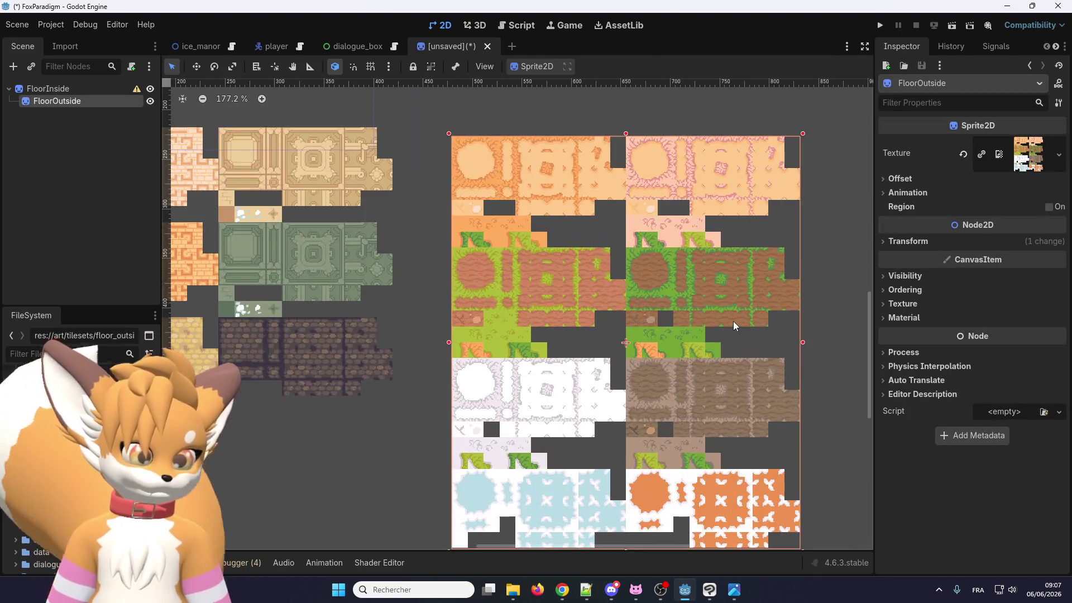
Nudge the FloorOutside sprite slightly up and left
scroll(670, 251, down, 1)
scroll(582, 186, up, 2)
scroll(561, 266, down, 2)
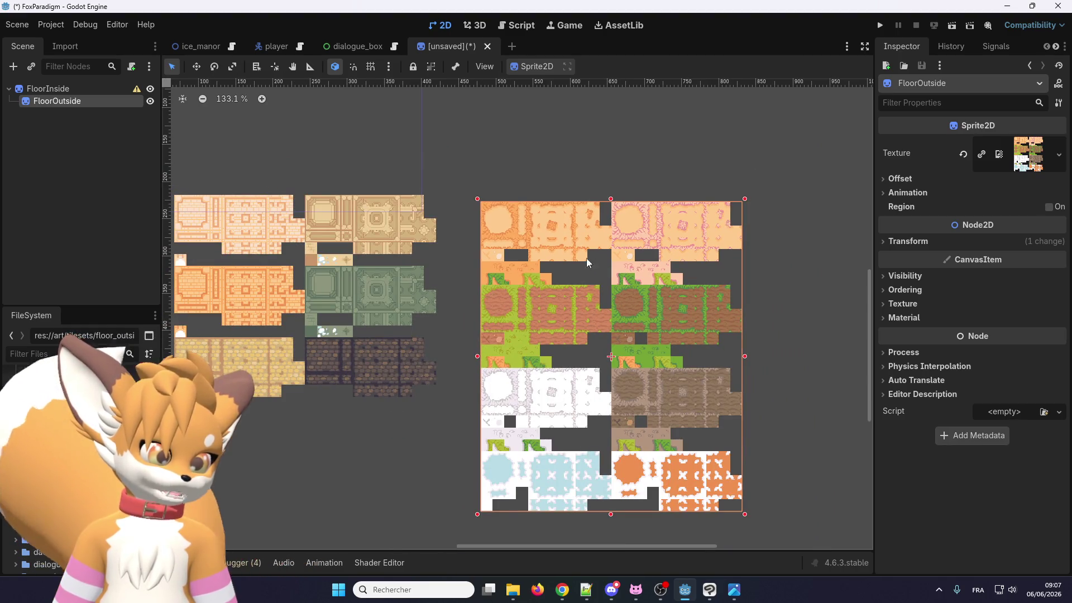
drag(538, 242, 529, 233)
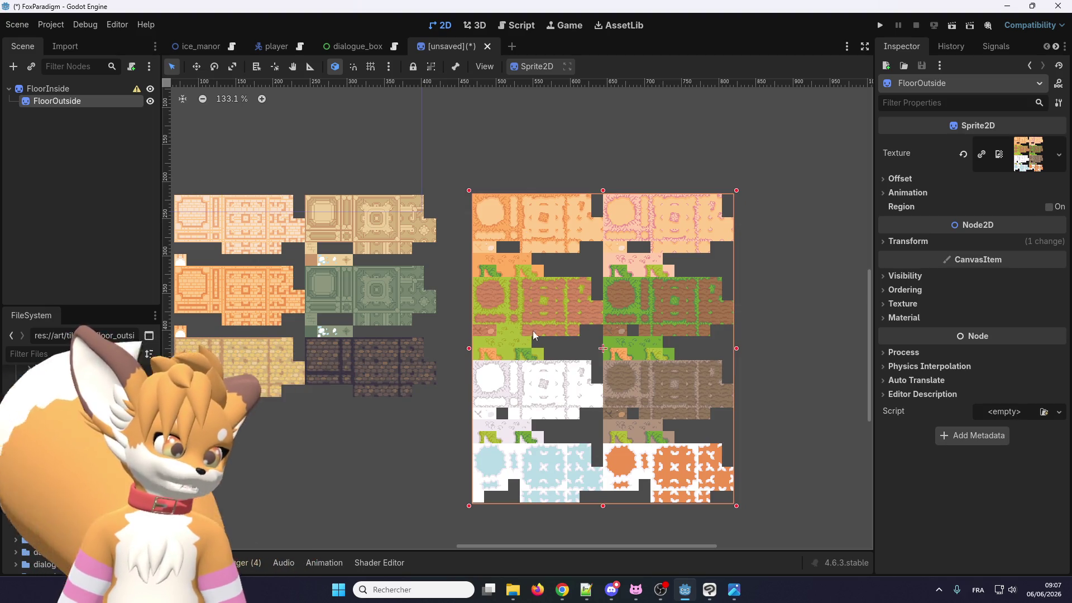
Place walls_type_a.png as a WallsTypeA Sprite2D beneath the FloorInside sprite
scroll(561, 299, down, 3)
scroll(610, 342, up, 3)
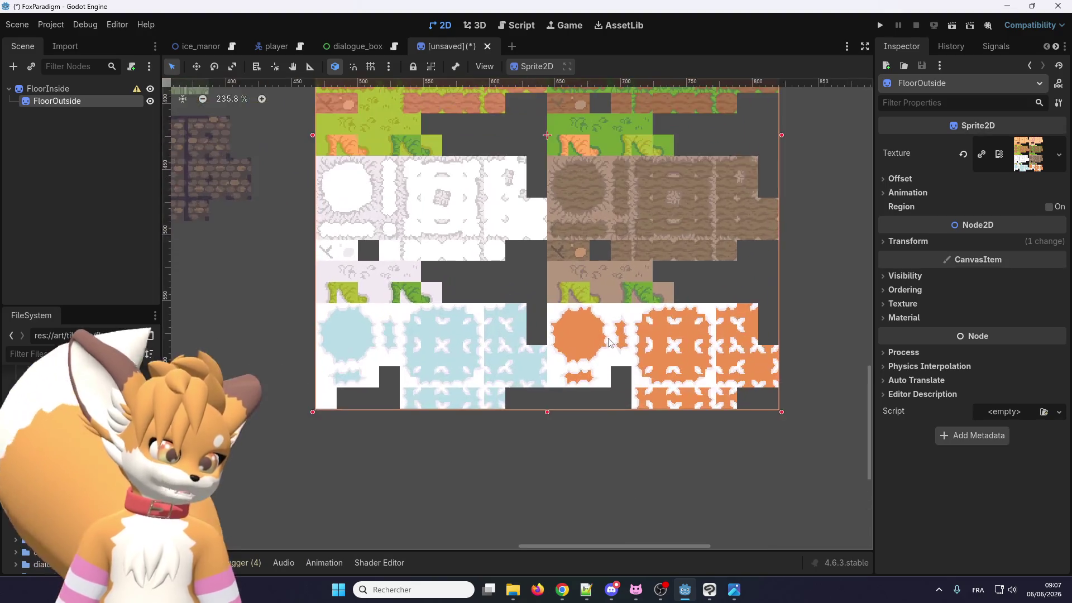
scroll(592, 339, up, 2)
scroll(575, 340, up, 3)
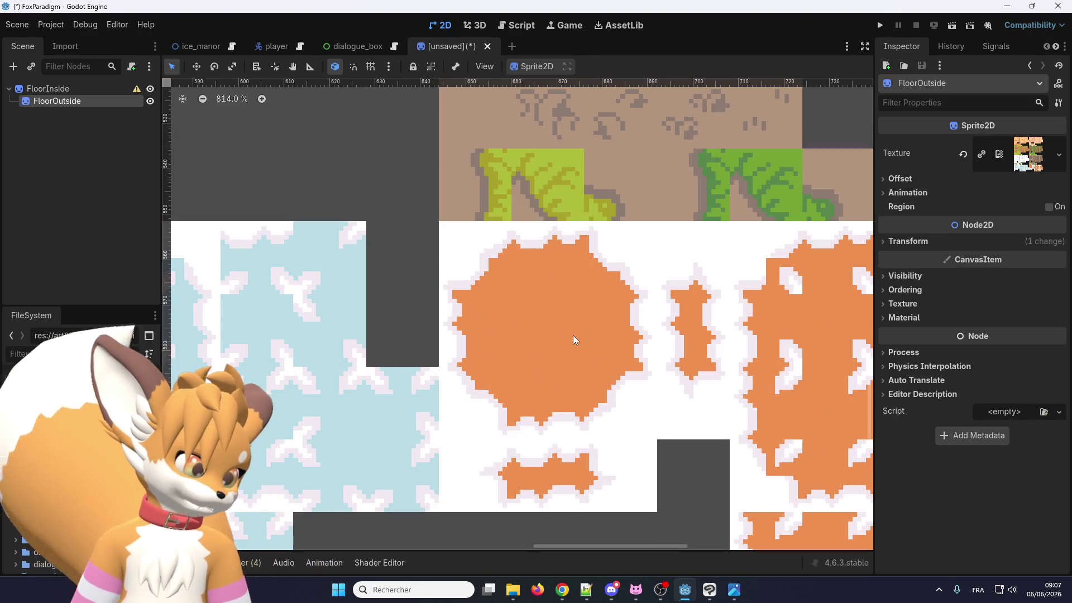
scroll(575, 339, down, 4)
scroll(575, 339, up, 1)
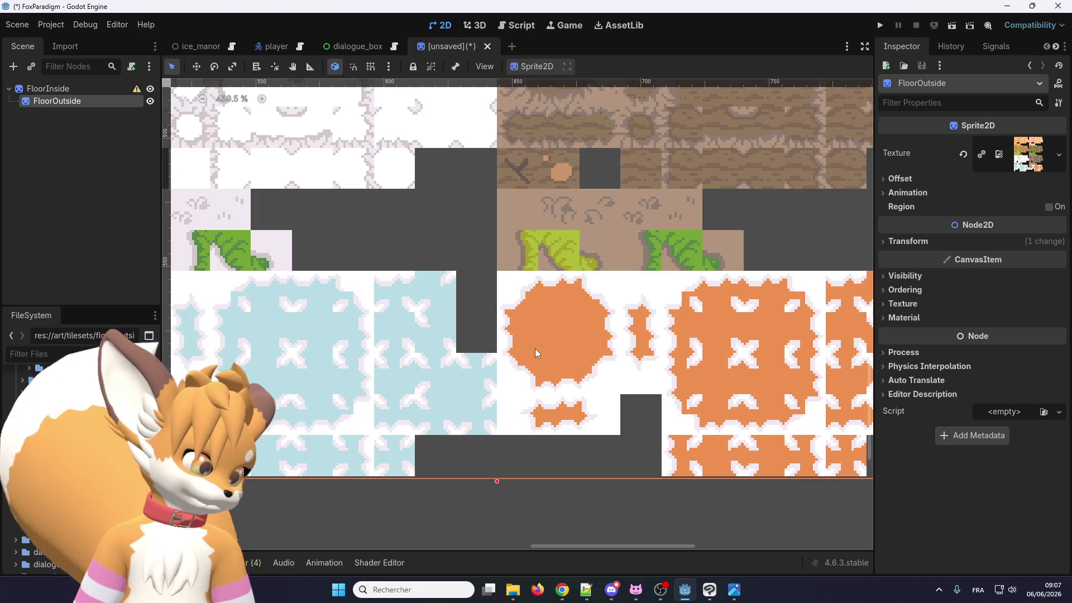
scroll(537, 344, up, 2)
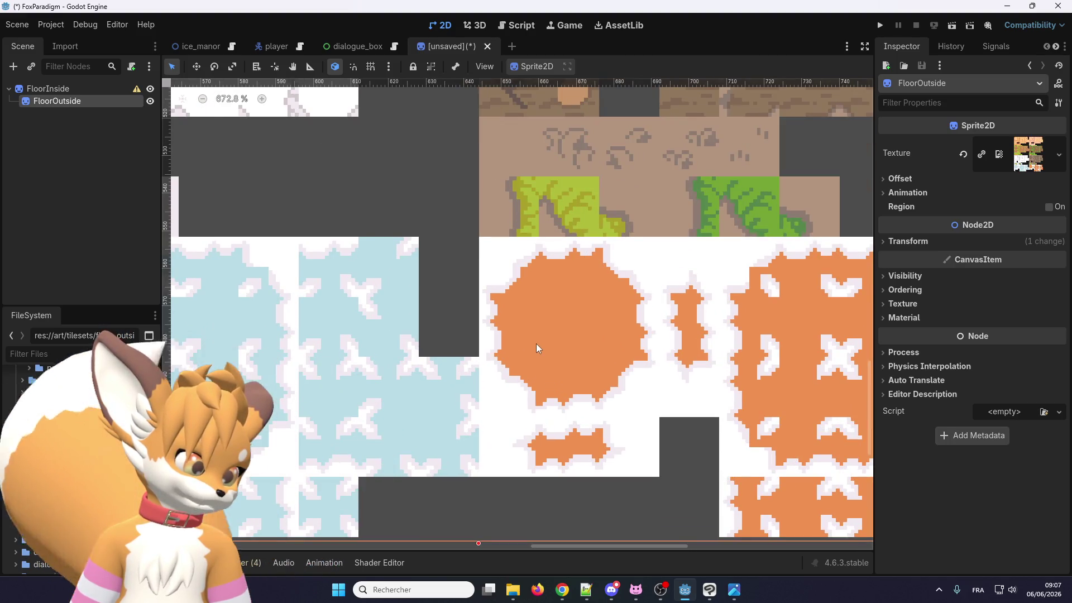
scroll(536, 343, up, 3)
scroll(536, 344, down, 2)
scroll(536, 343, down, 2)
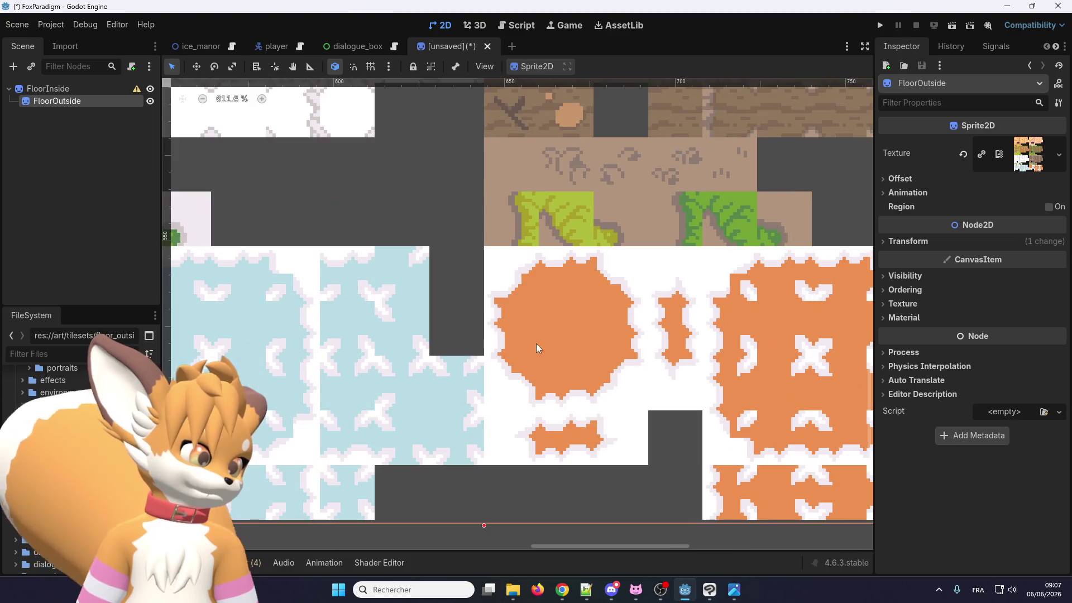
scroll(551, 339, down, 3)
scroll(551, 339, up, 2)
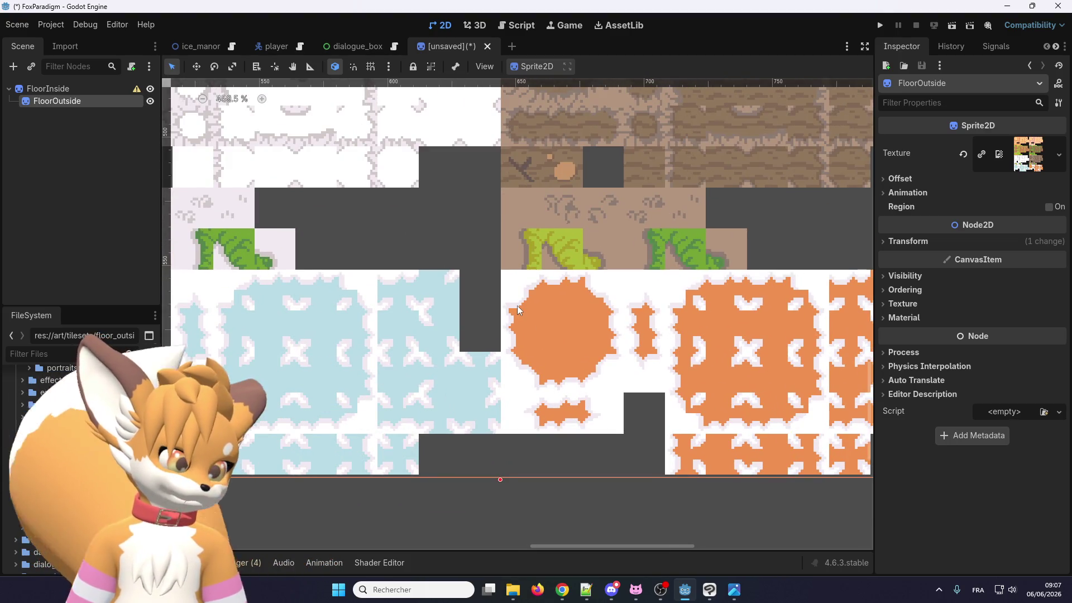
scroll(454, 319, down, 1)
scroll(309, 327, down, 1)
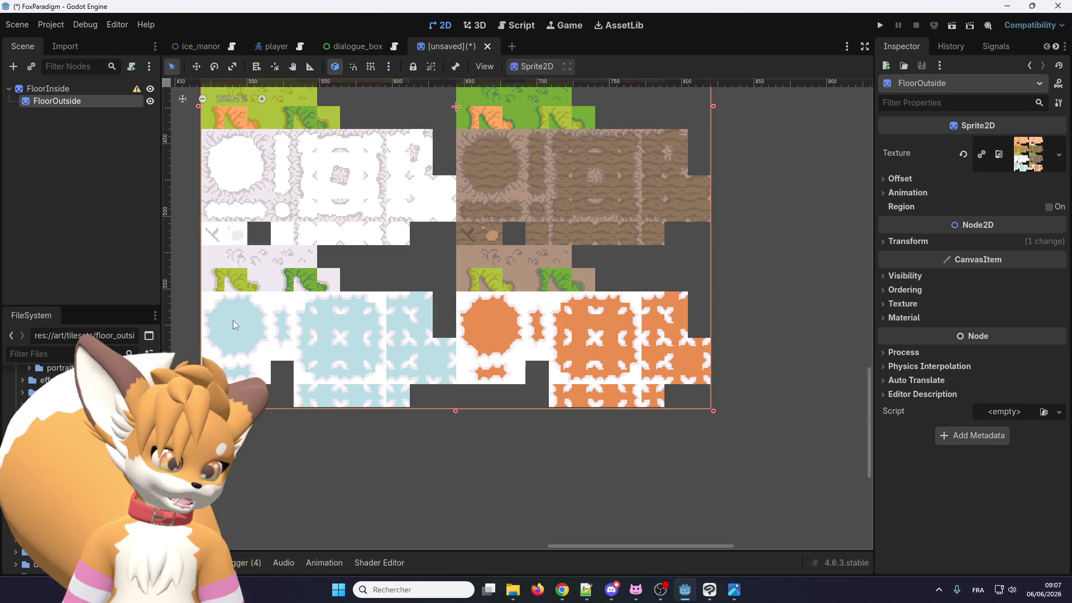
scroll(232, 320, down, 2)
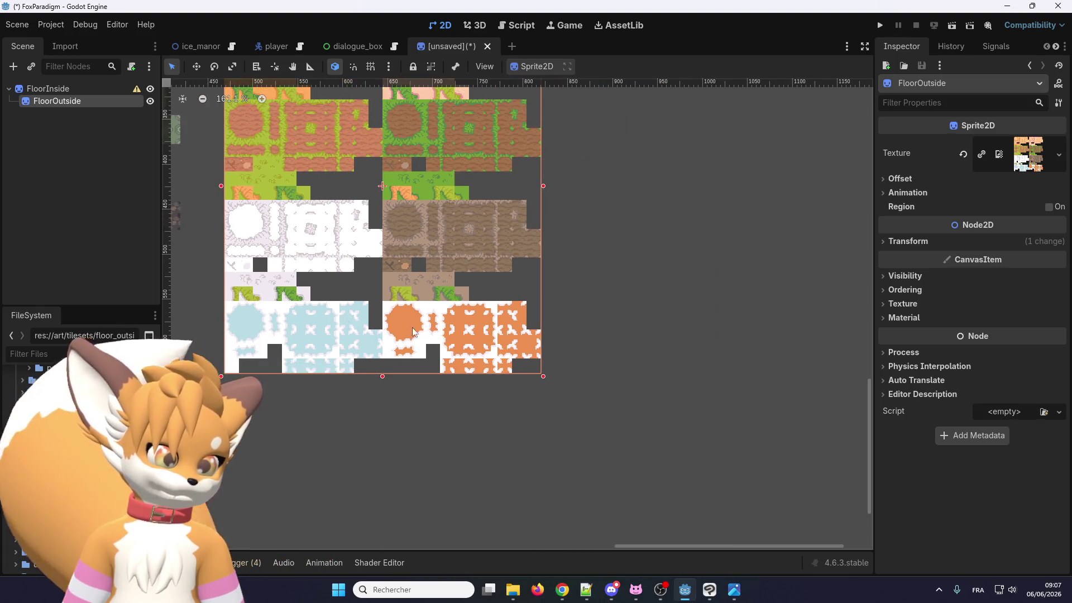
scroll(340, 290, up, 1)
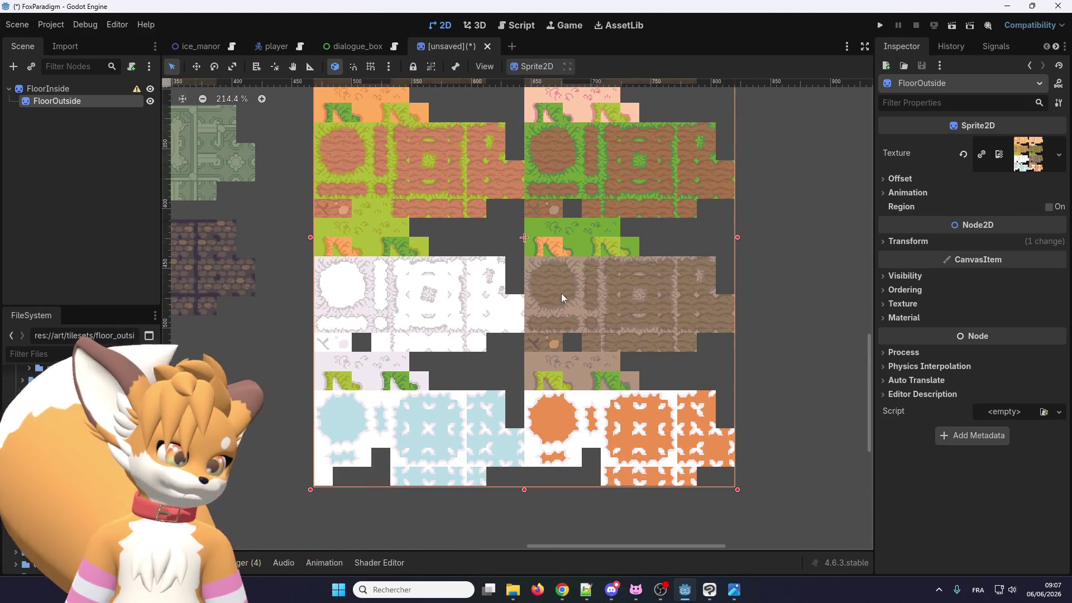
scroll(551, 289, down, 2)
scroll(526, 226, up, 2)
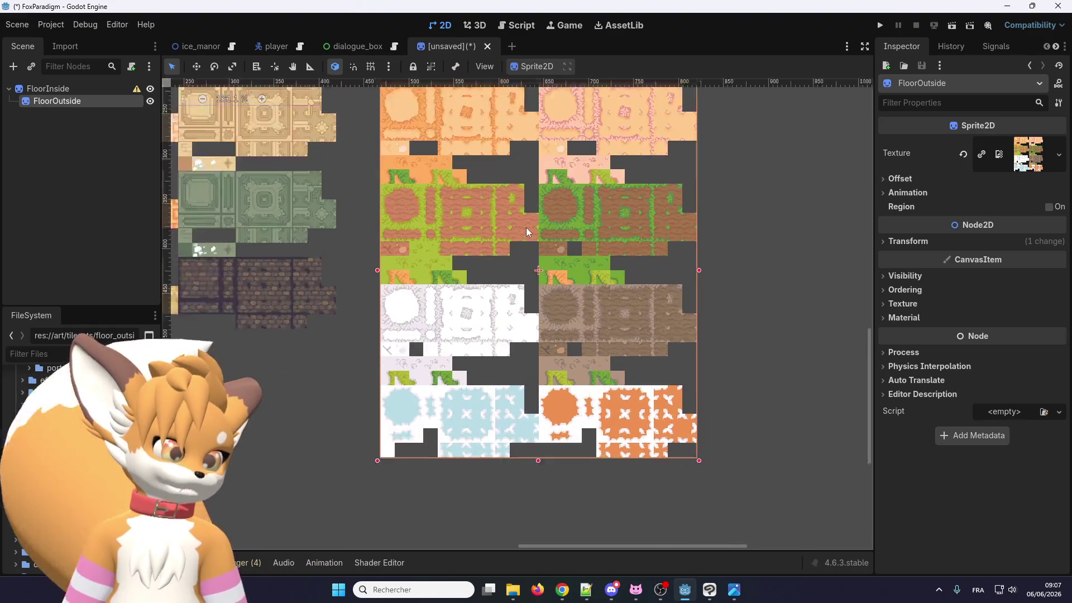
scroll(389, 226, down, 2)
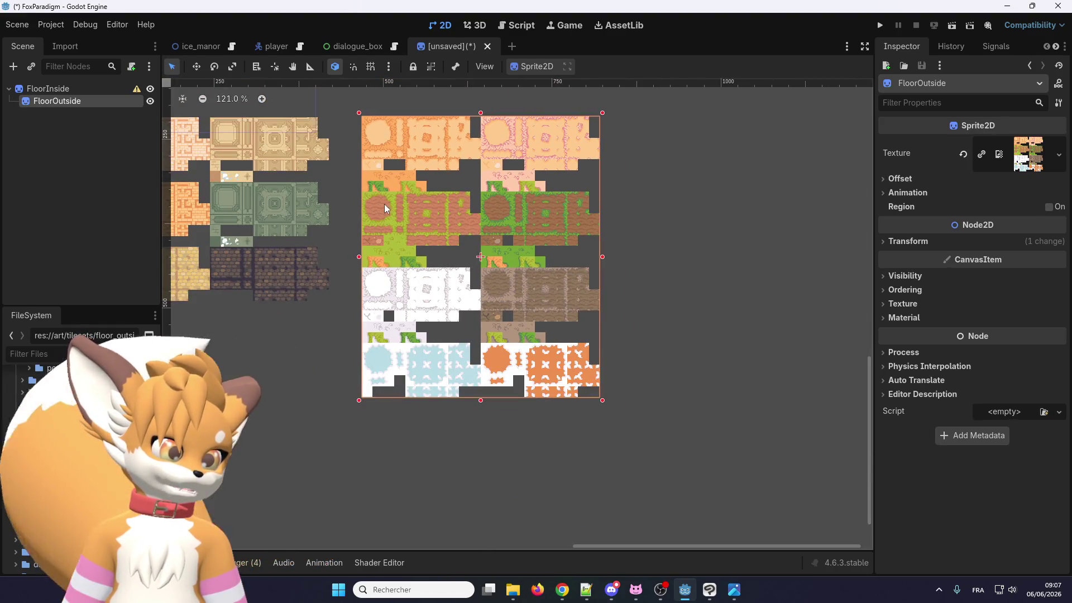
scroll(492, 113, up, 5)
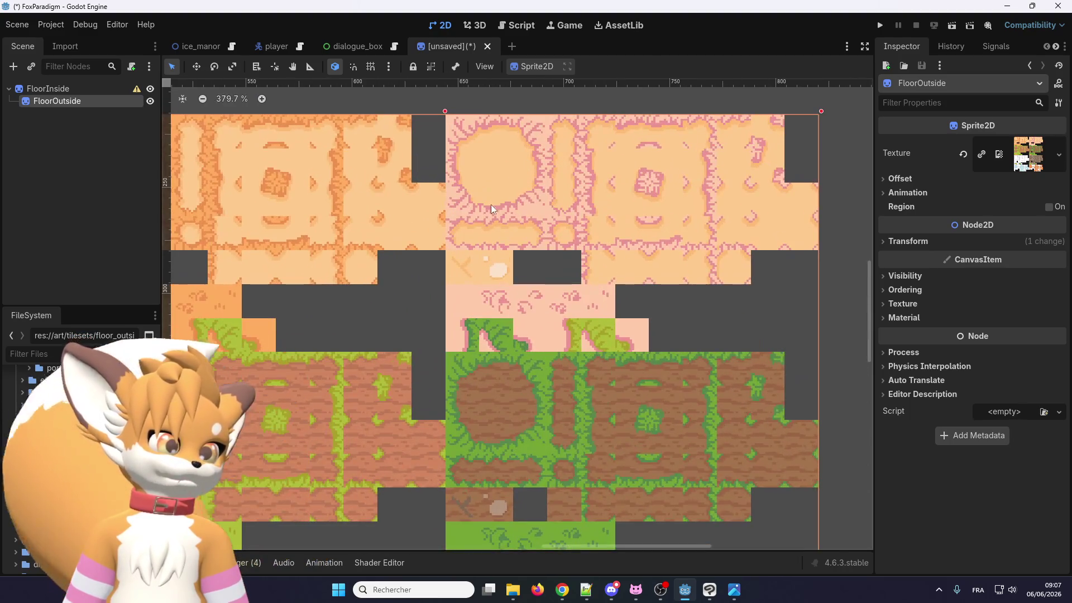
scroll(490, 208, down, 1)
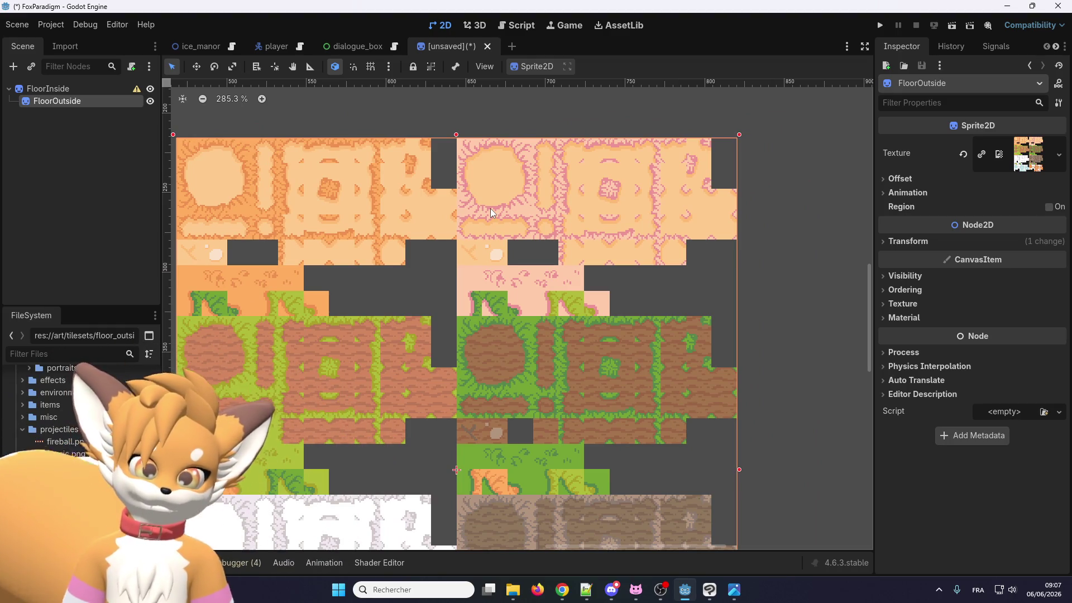
scroll(403, 225, down, 5)
scroll(258, 225, up, 3)
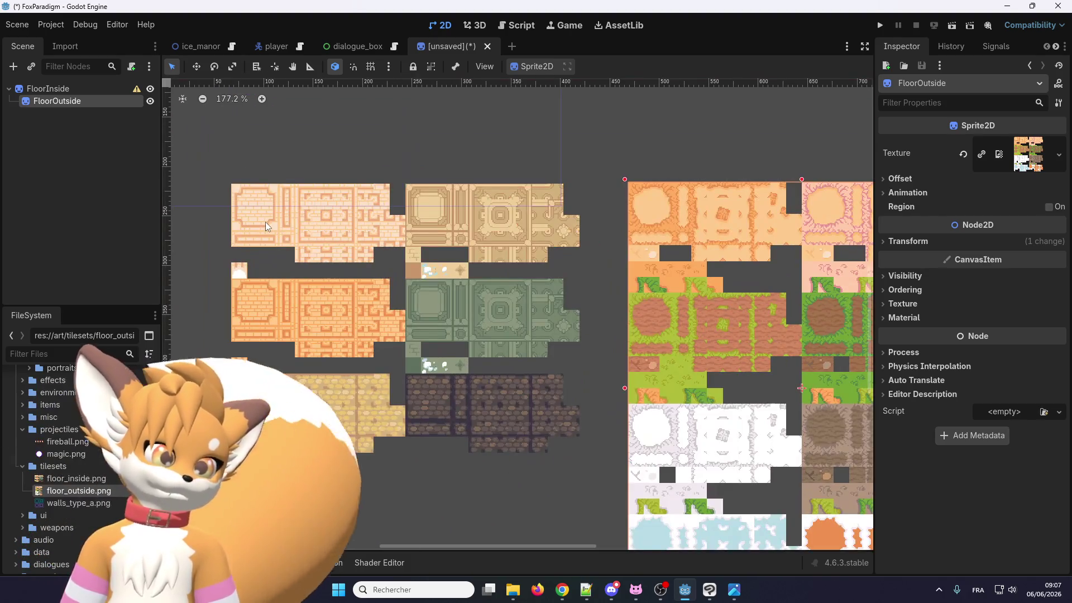
click(266, 221)
scroll(272, 212, down, 1)
scroll(271, 213, up, 1)
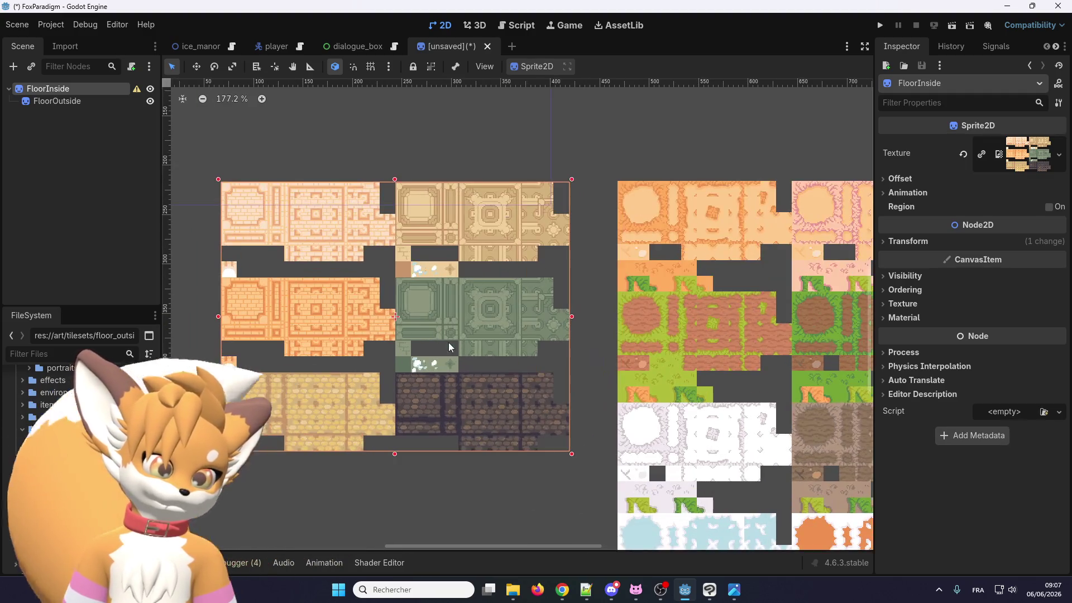
scroll(519, 381, up, 1)
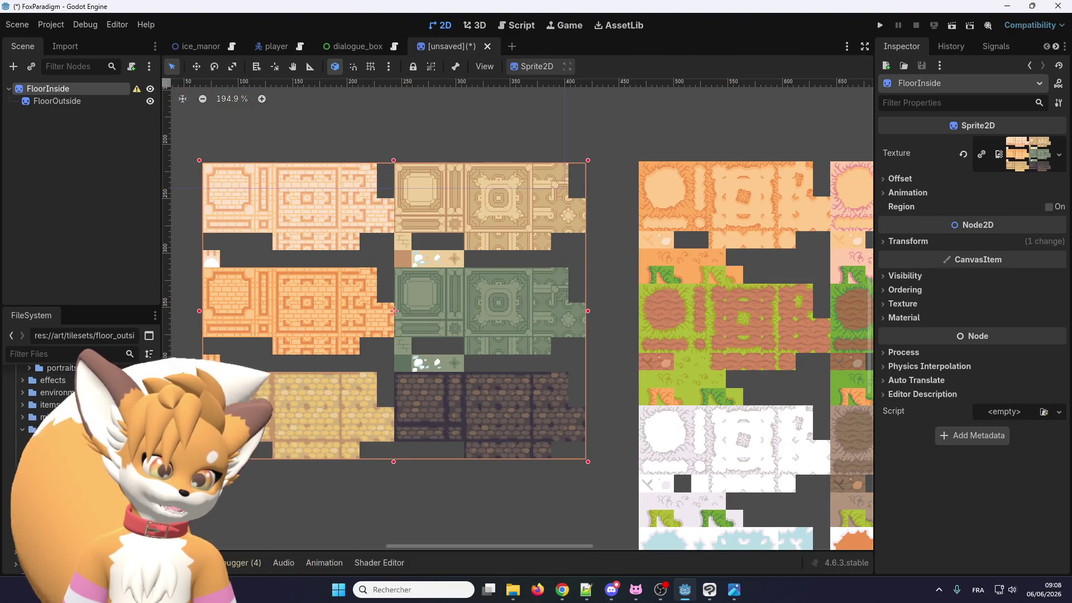
scroll(221, 402, up, 5)
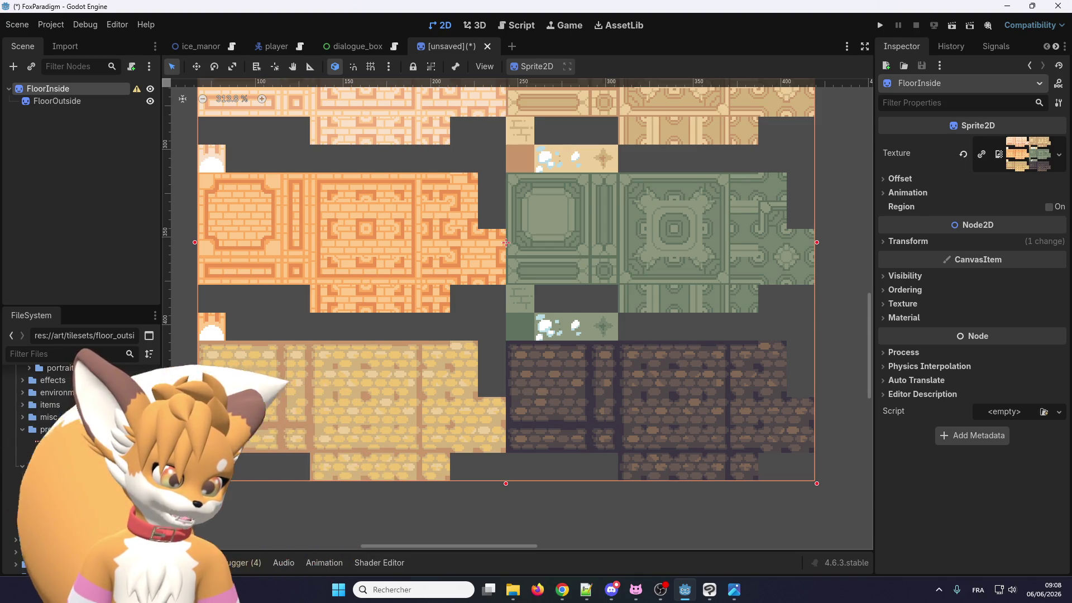
scroll(256, 380, down, 5)
scroll(256, 384, down, 1)
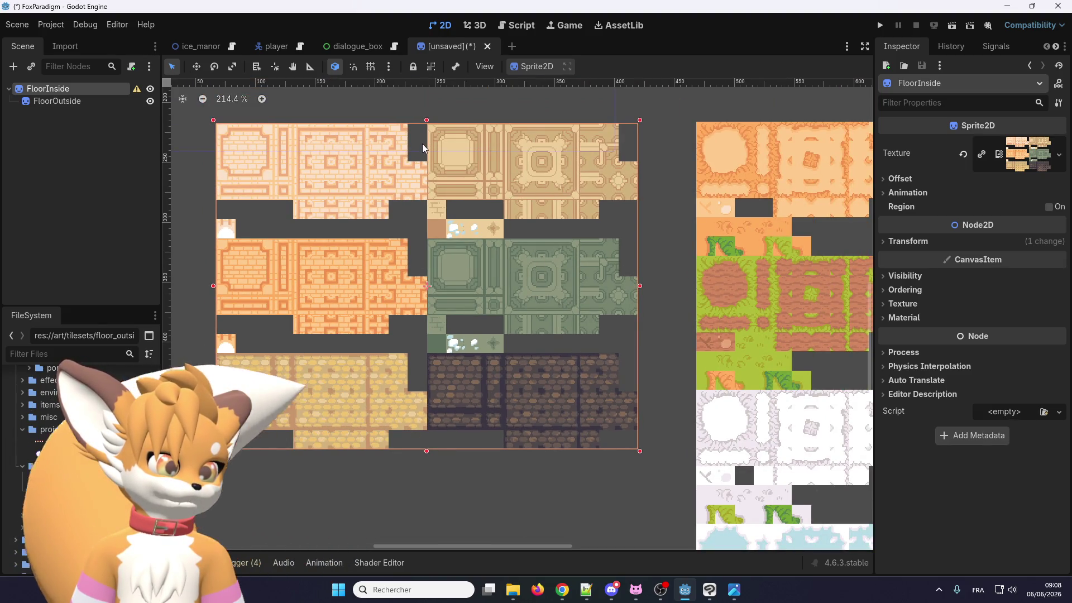
scroll(394, 229, down, 6)
scroll(454, 236, down, 2)
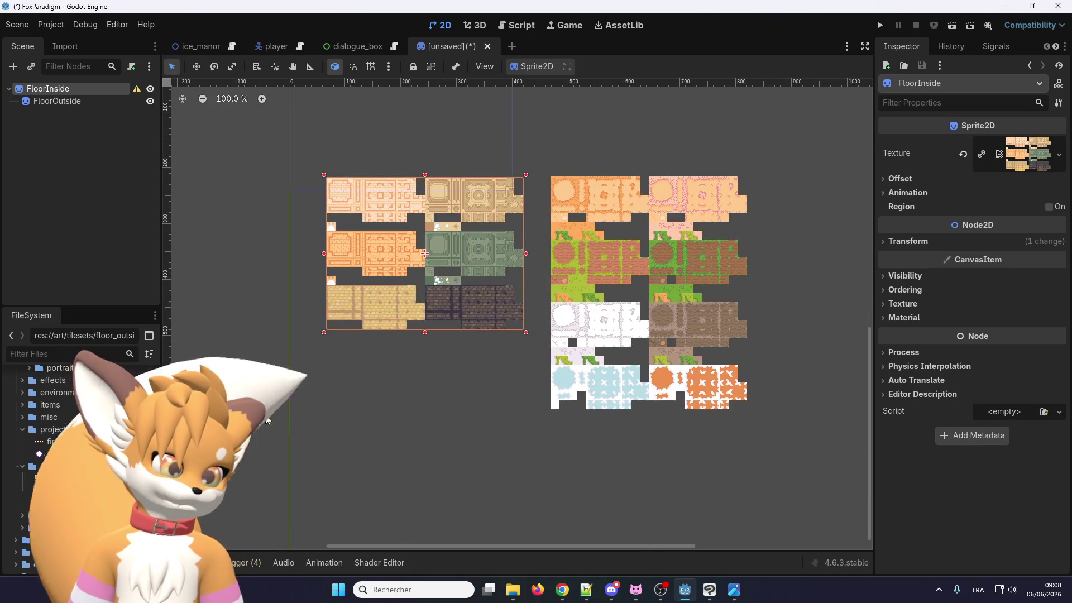
mouse_move(110, 507)
mouse_down()
mouse_move(410, 424)
mouse_move(398, 425)
mouse_up()
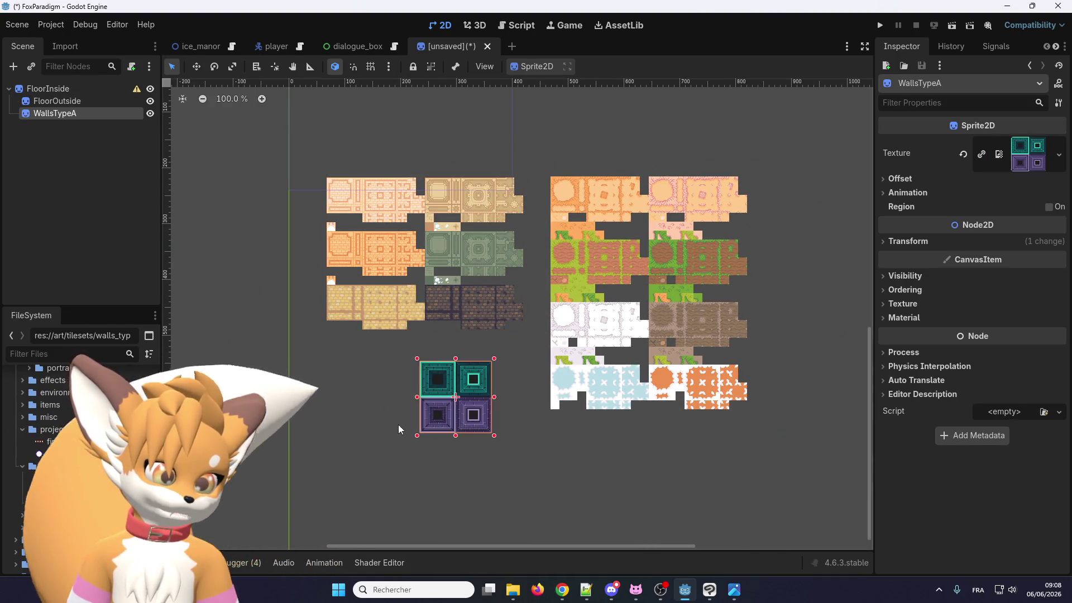
Inspect the sprites, selecting FloorInside and then the WallsTypeA wall sprite
scroll(517, 383, up, 11)
scroll(517, 383, up, 3)
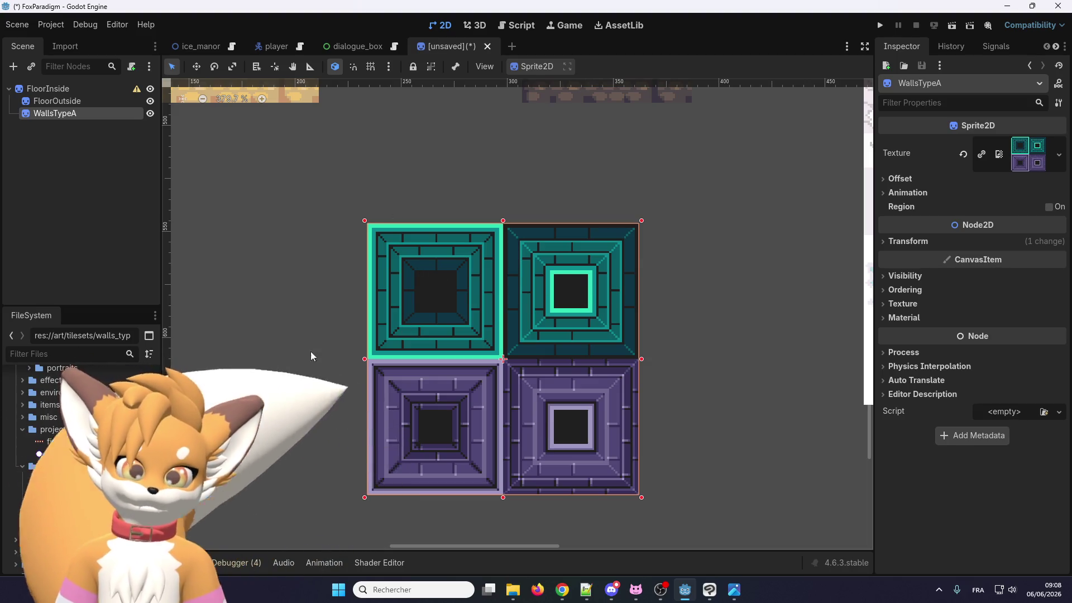
scroll(449, 324, down, 4)
scroll(450, 323, down, 4)
scroll(455, 317, up, 6)
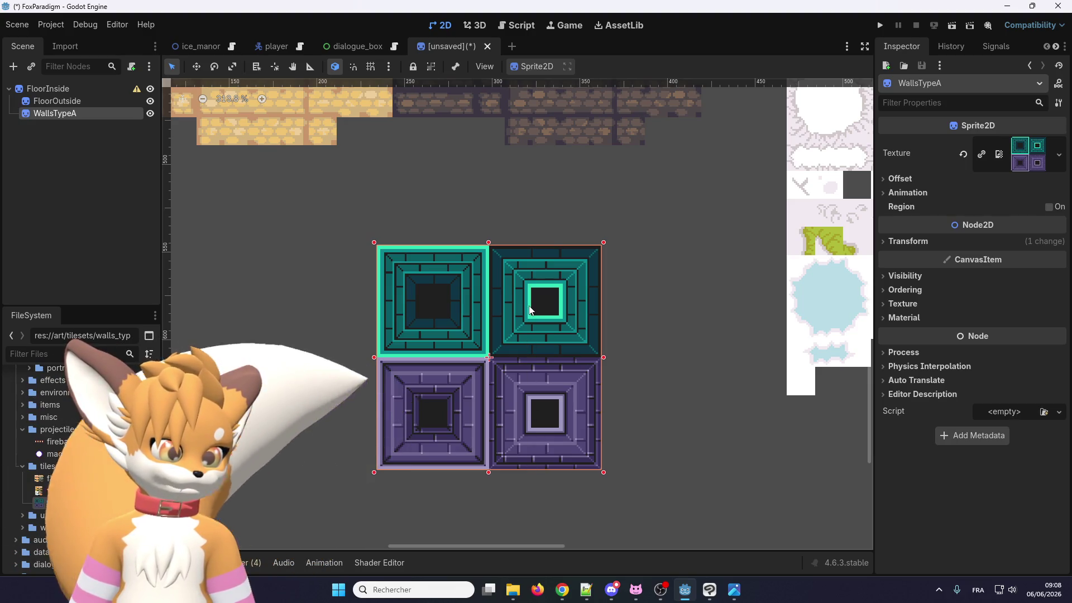
scroll(530, 311, down, 8)
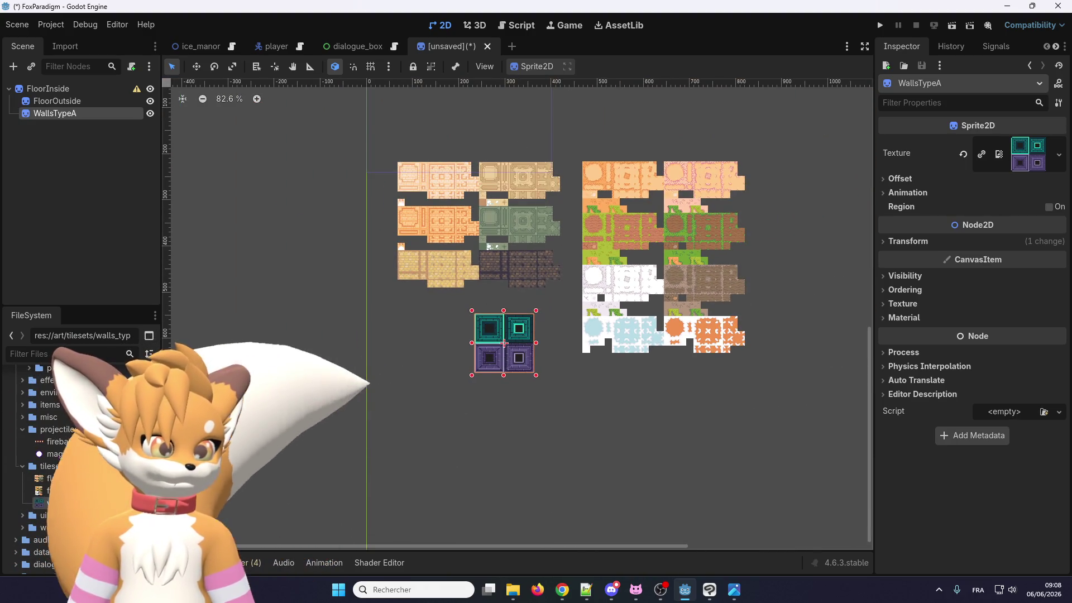
scroll(498, 327, up, 6)
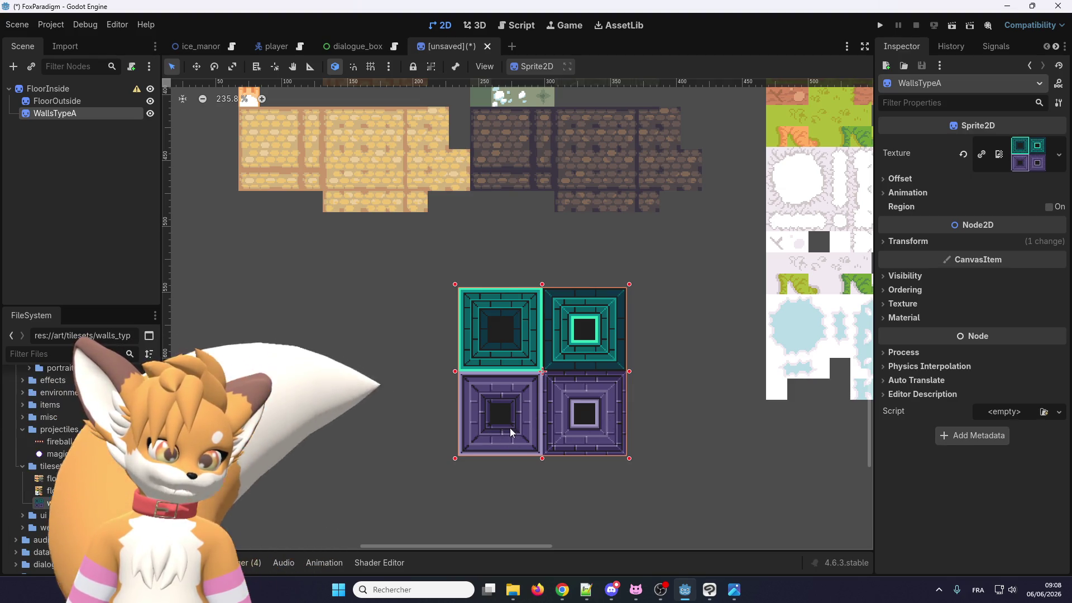
scroll(516, 329, up, 4)
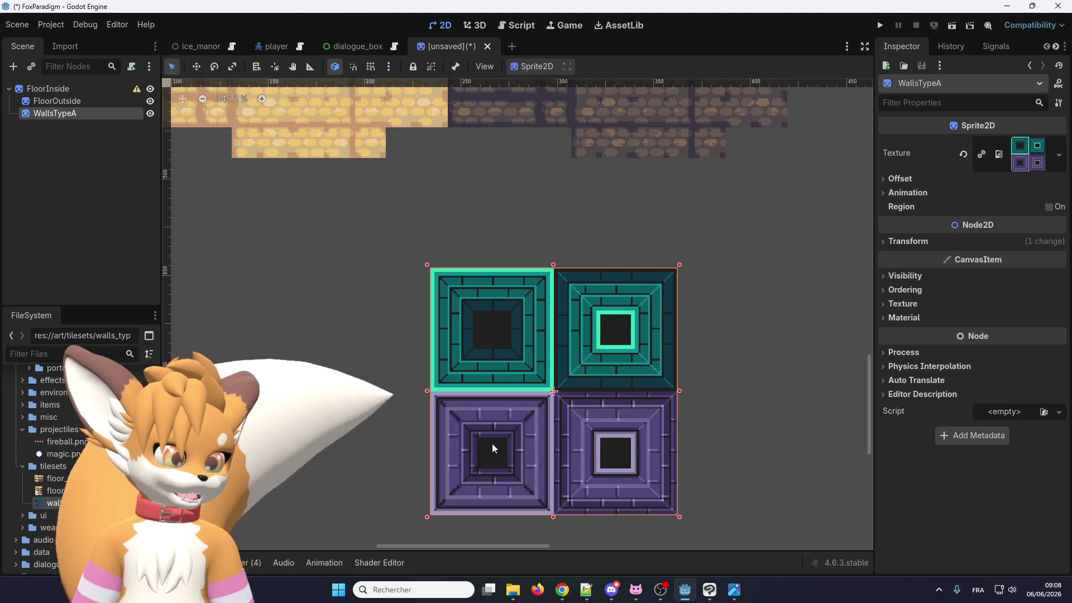
scroll(492, 448, down, 5)
scroll(530, 357, down, 5)
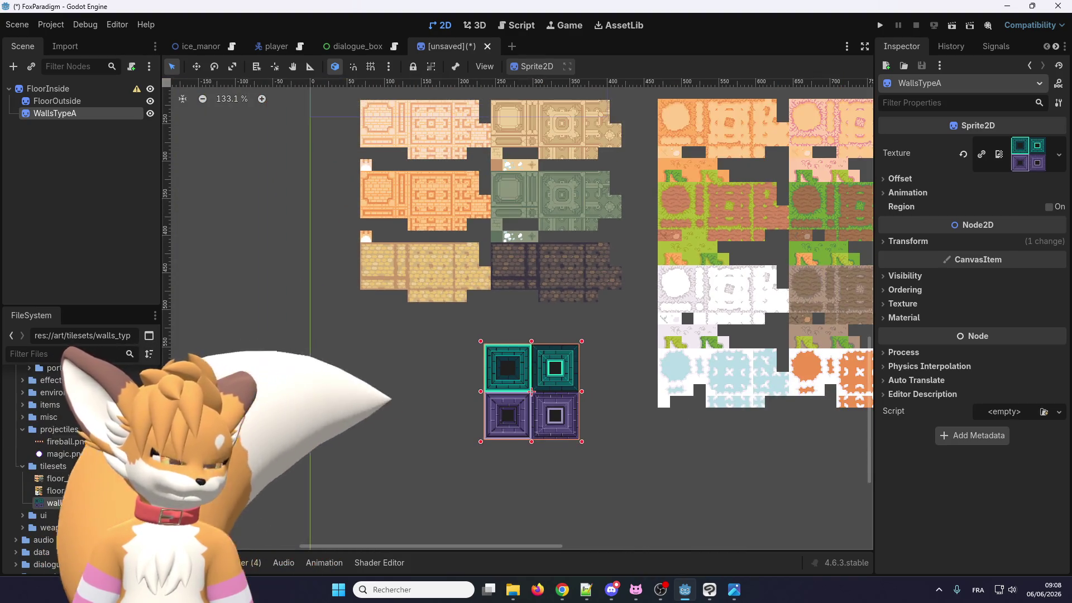
scroll(411, 319, down, 1)
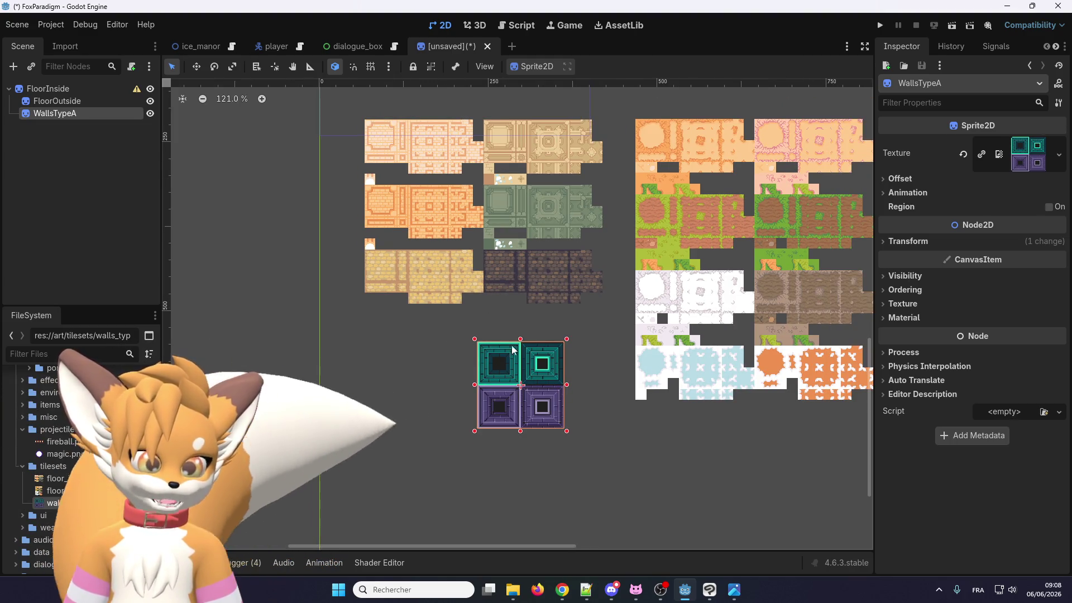
click(504, 267)
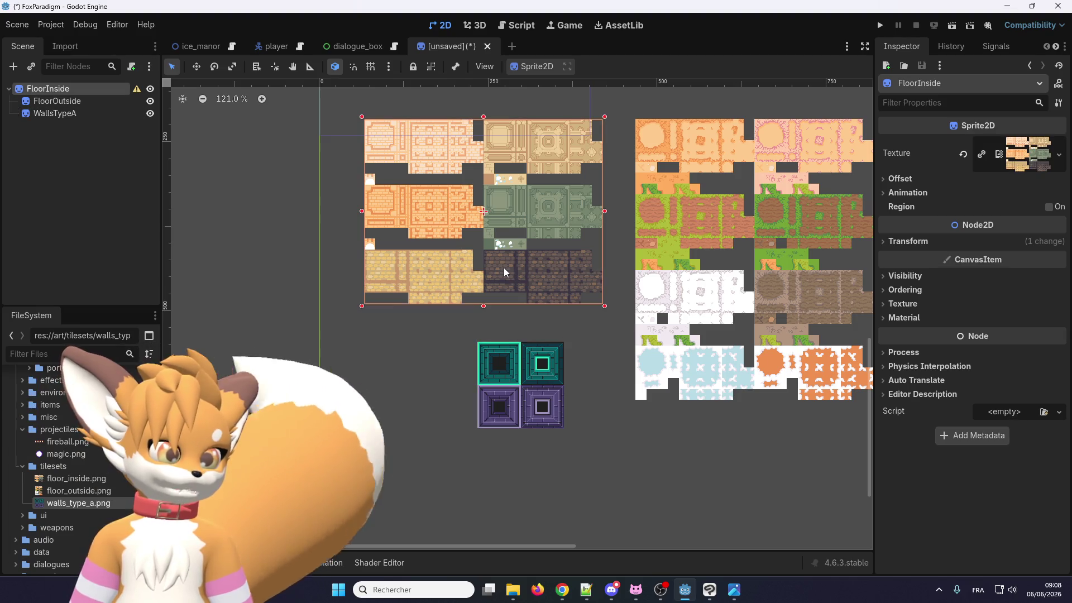
click(508, 419)
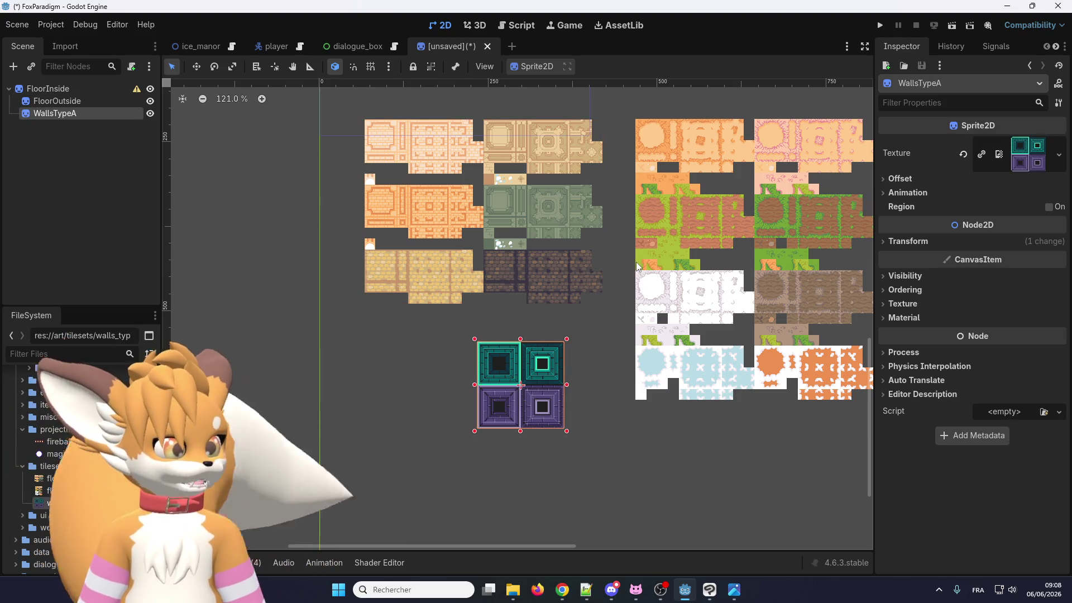
Cancel deleting WallsTypeA, then close the unsaved tileset scene without saving
key(Delete)
click(571, 307)
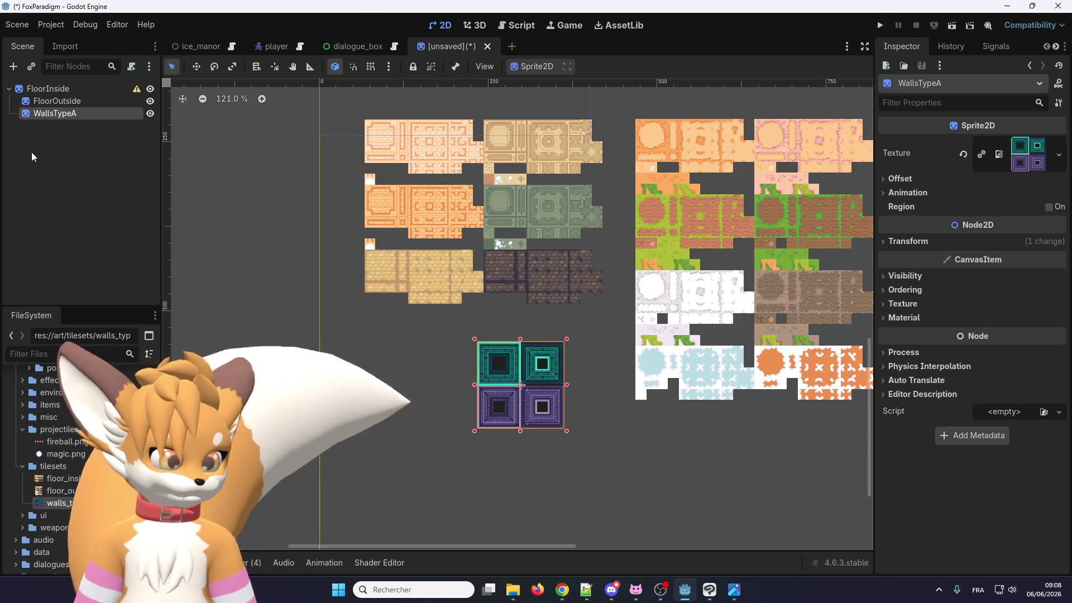
click(487, 46)
click(609, 326)
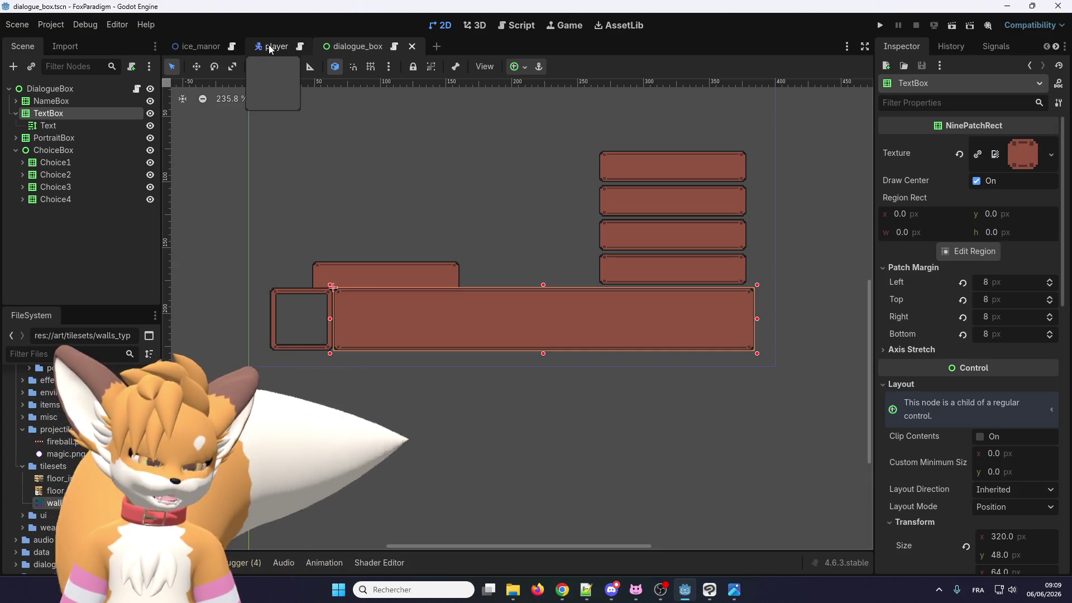
Return to the ice_manor scene and page the tileset images back to Elements.png
click(270, 48)
click(213, 45)
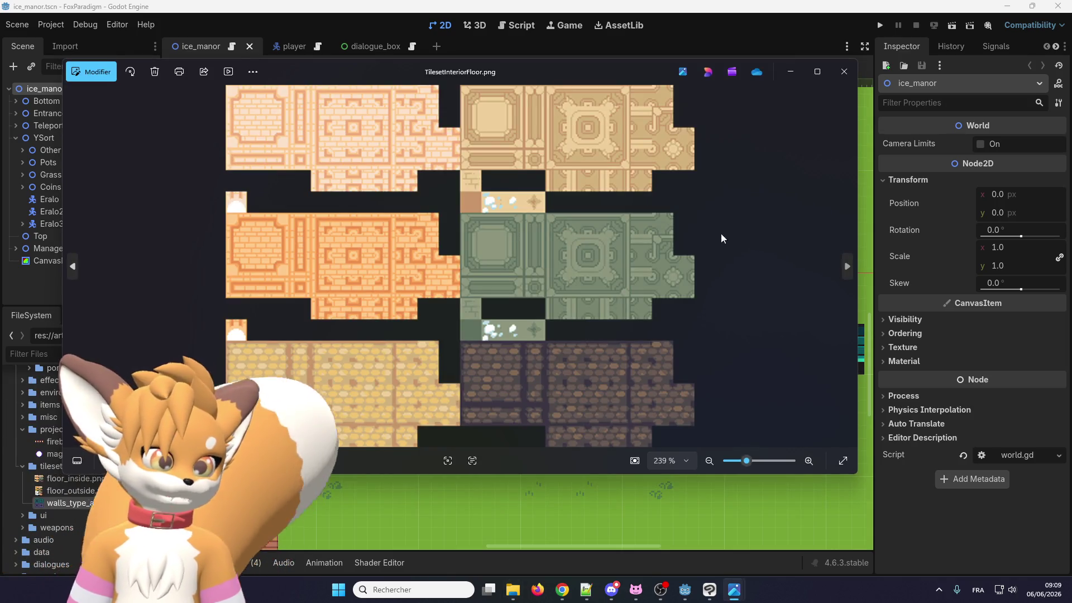
key(Right)
click(71, 279)
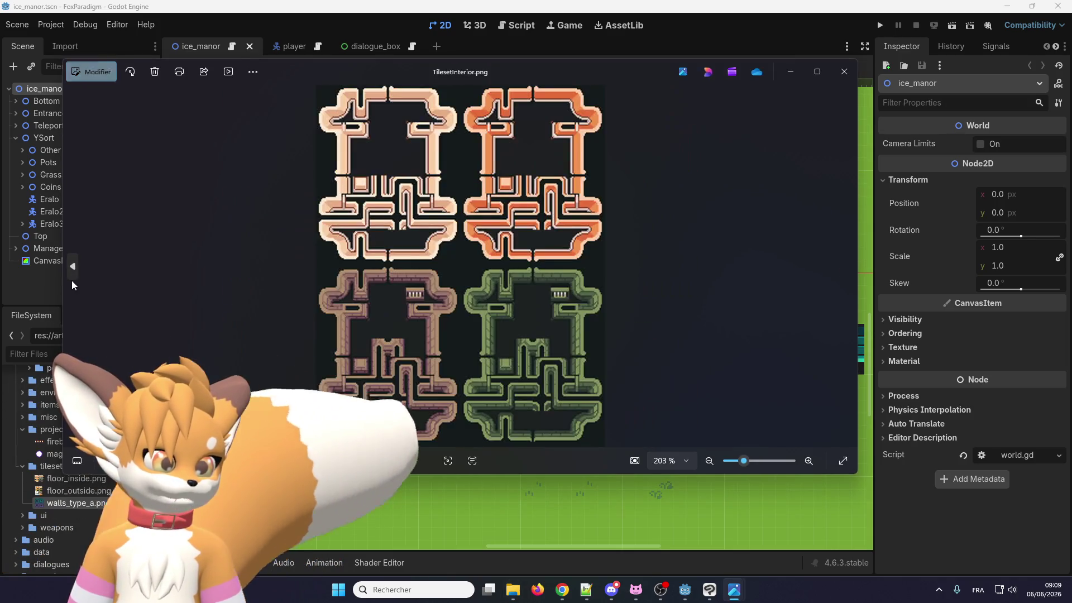
click(71, 280)
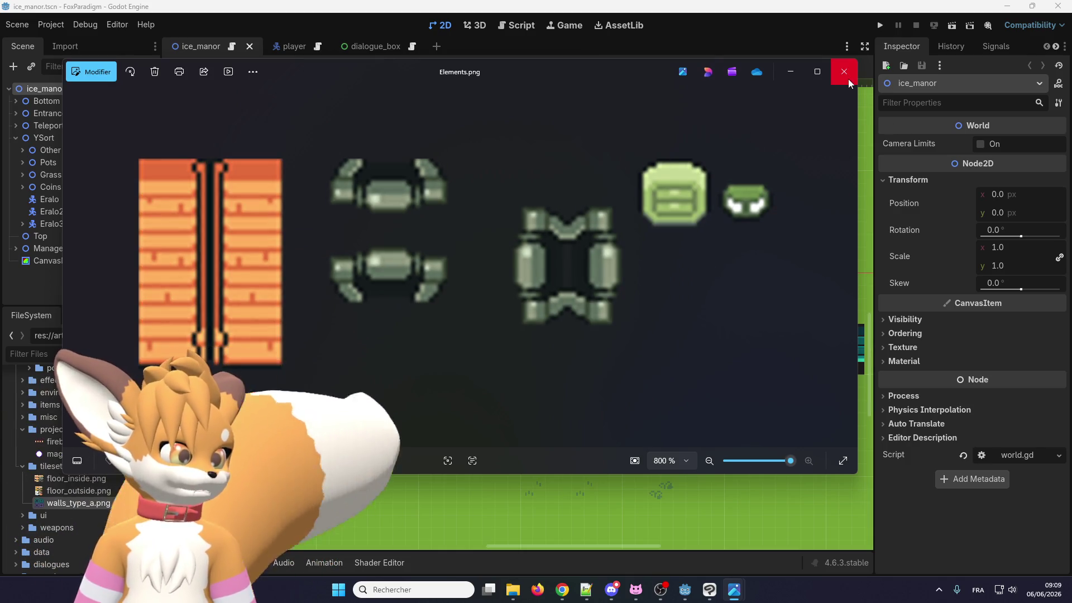
Close the image viewer, select tileset_nature.png and zoom out the 2D view
click(844, 71)
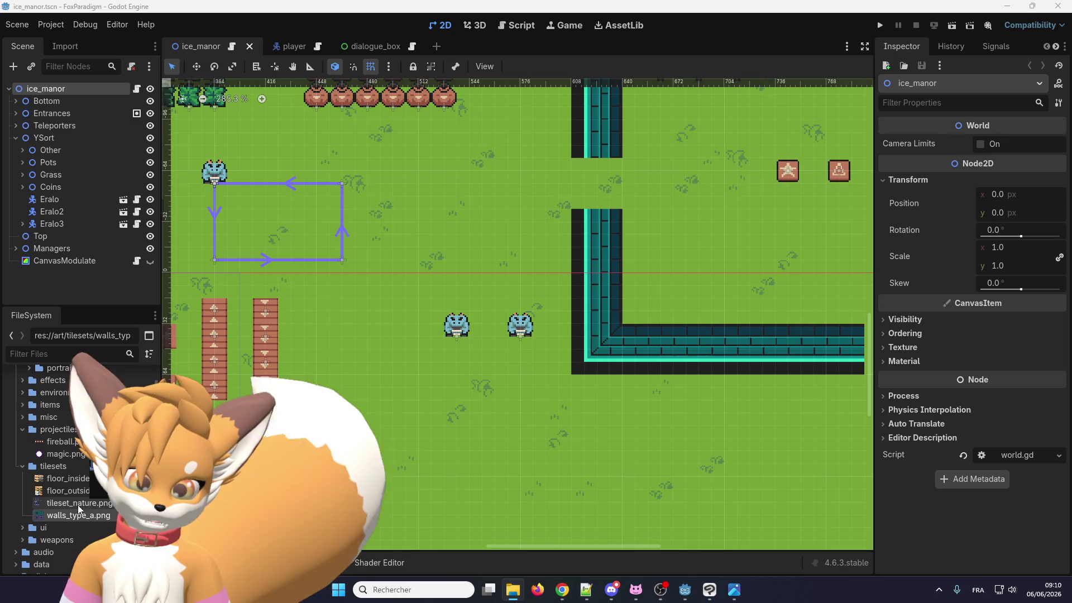
click(78, 504)
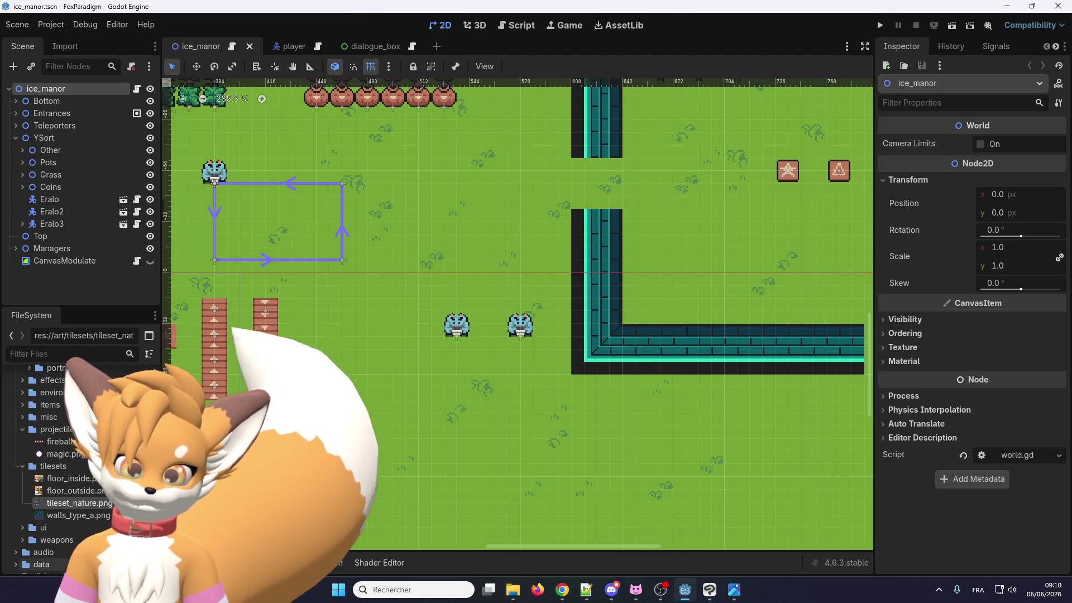
scroll(310, 448, down, 3)
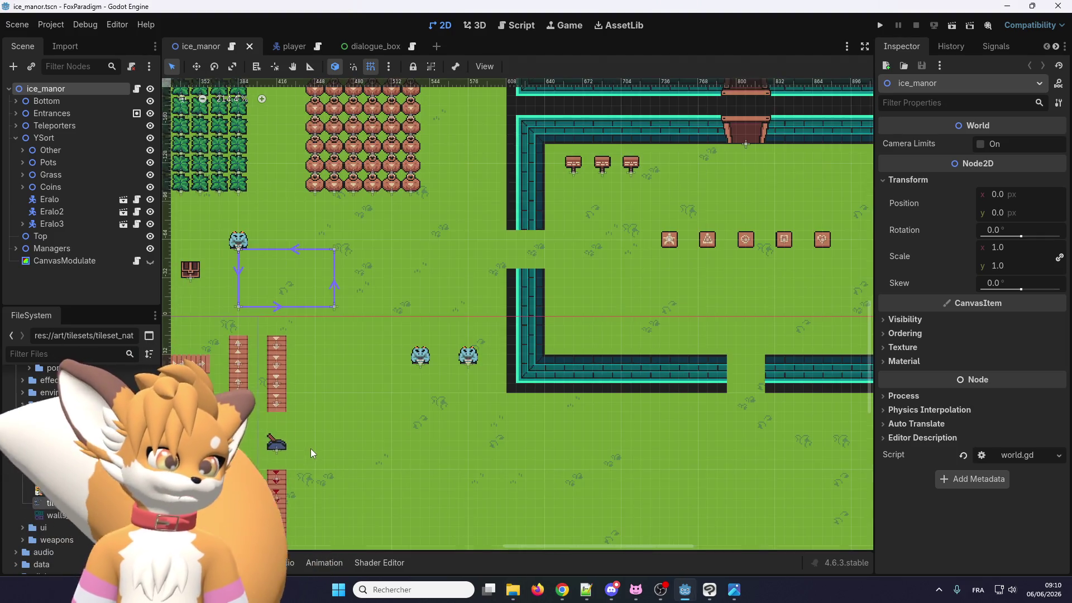
Rename tileset_nature.png to 'nature' in the FileSystem dock
click(58, 513)
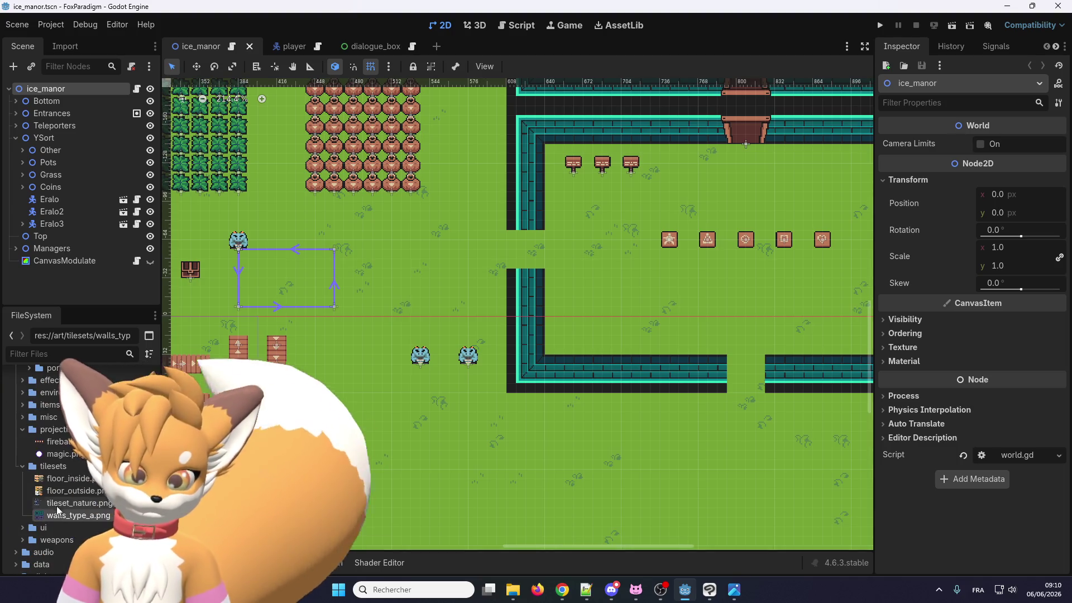
click(77, 503)
click(77, 503)
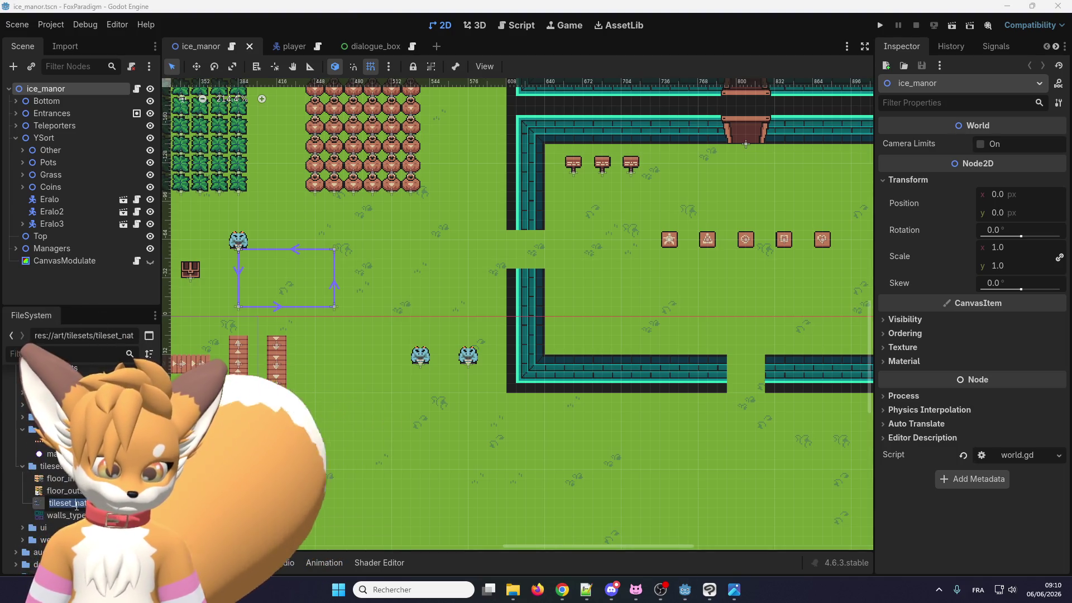
text(nature)
key(Return)
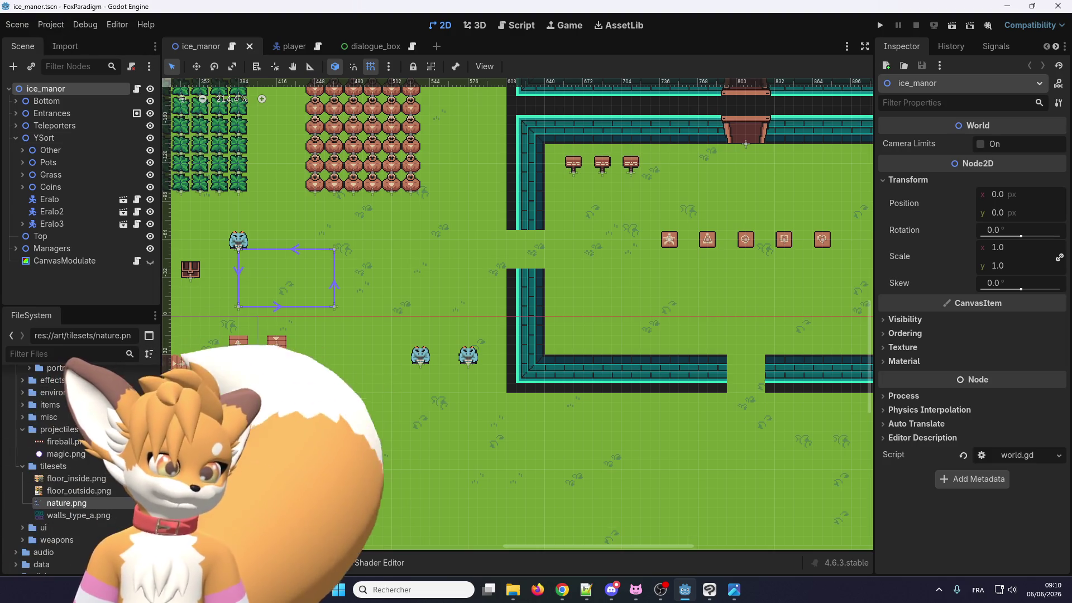
scroll(357, 324, down, 3)
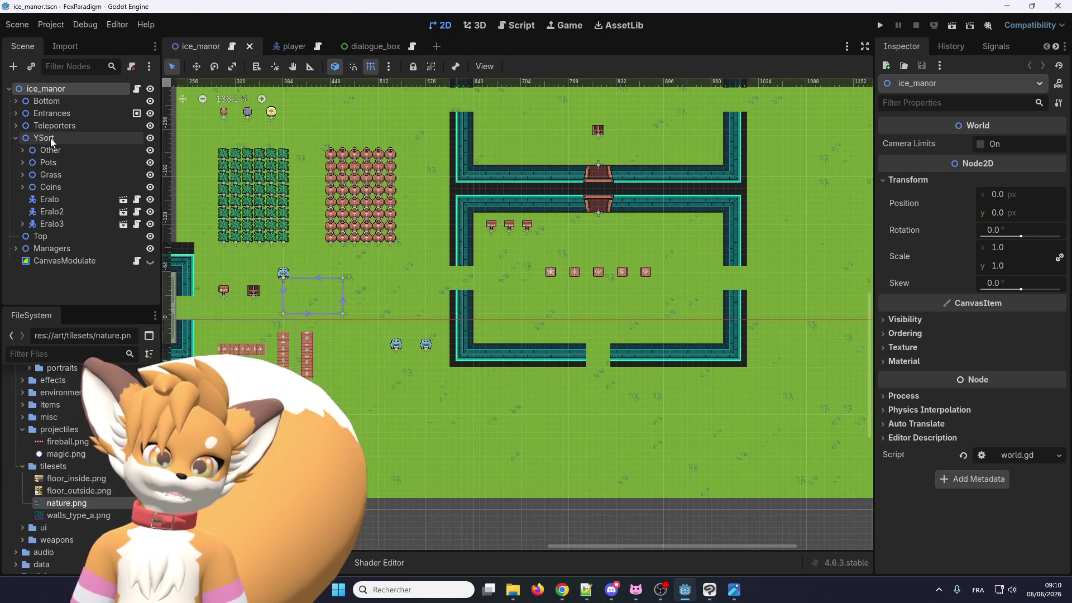
Choose Add Child Node from the YSort node's context menu in the Scene dock
scroll(66, 495, down, 5)
scroll(66, 496, up, 5)
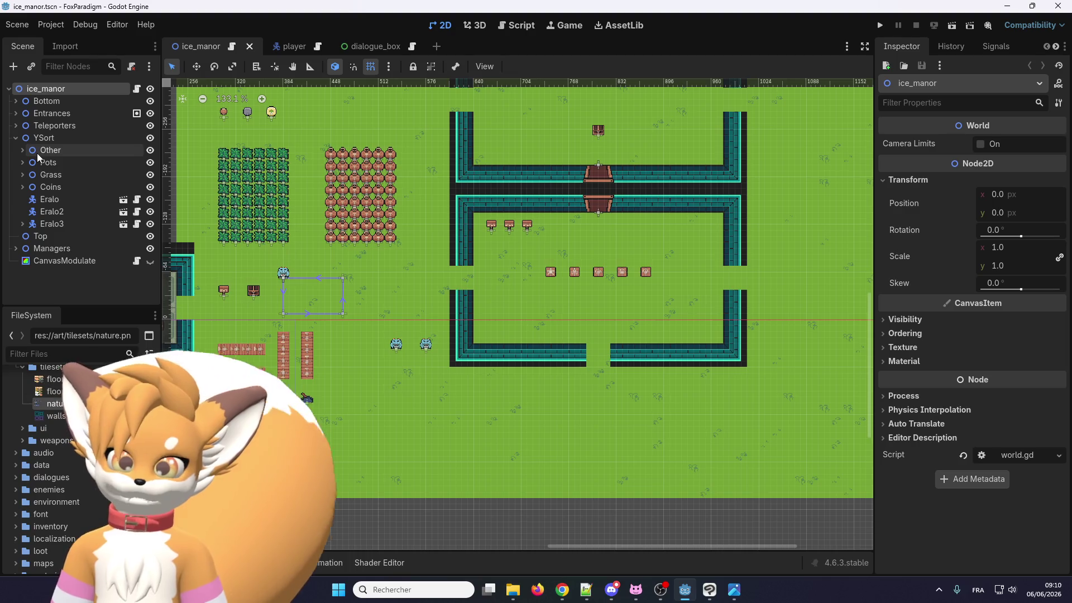
click(46, 141)
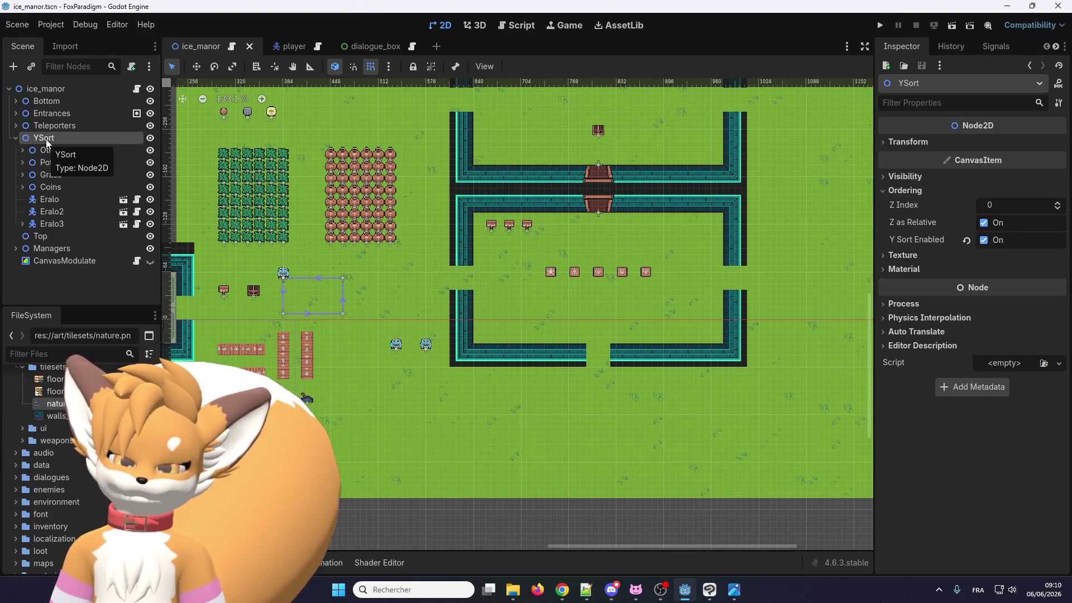
right_click(47, 142)
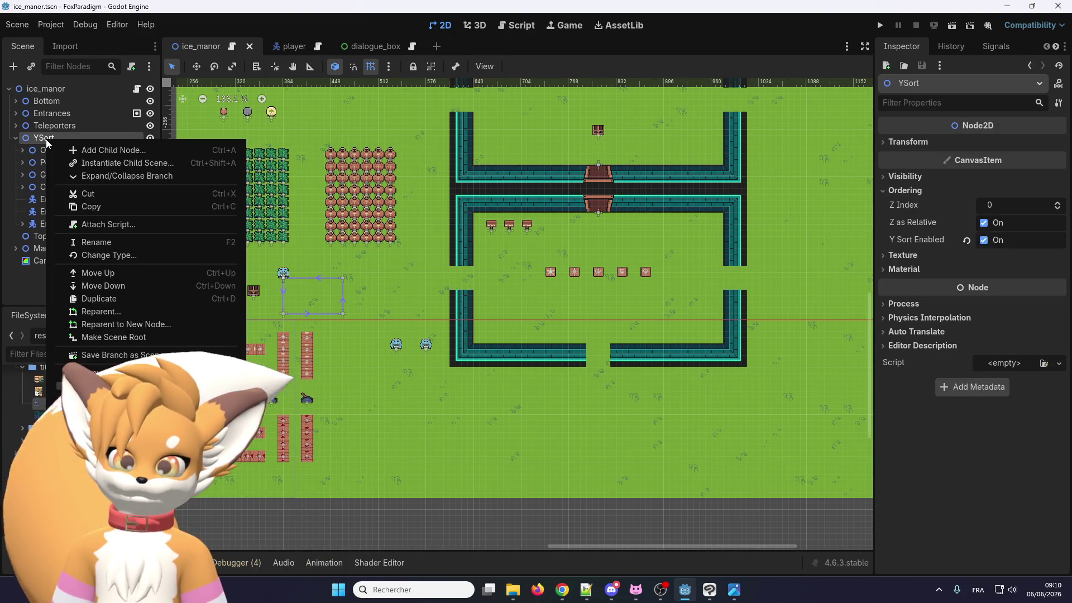
click(95, 149)
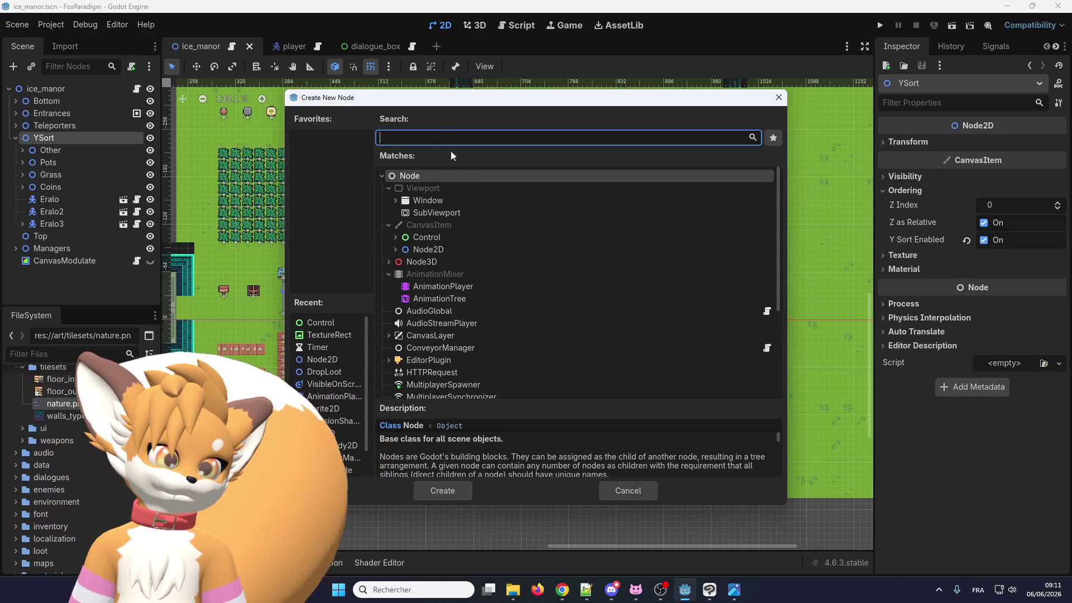
Create a TileMapLayer under YSort, move it first among YSort's children, and rename it Overlay
text(til)
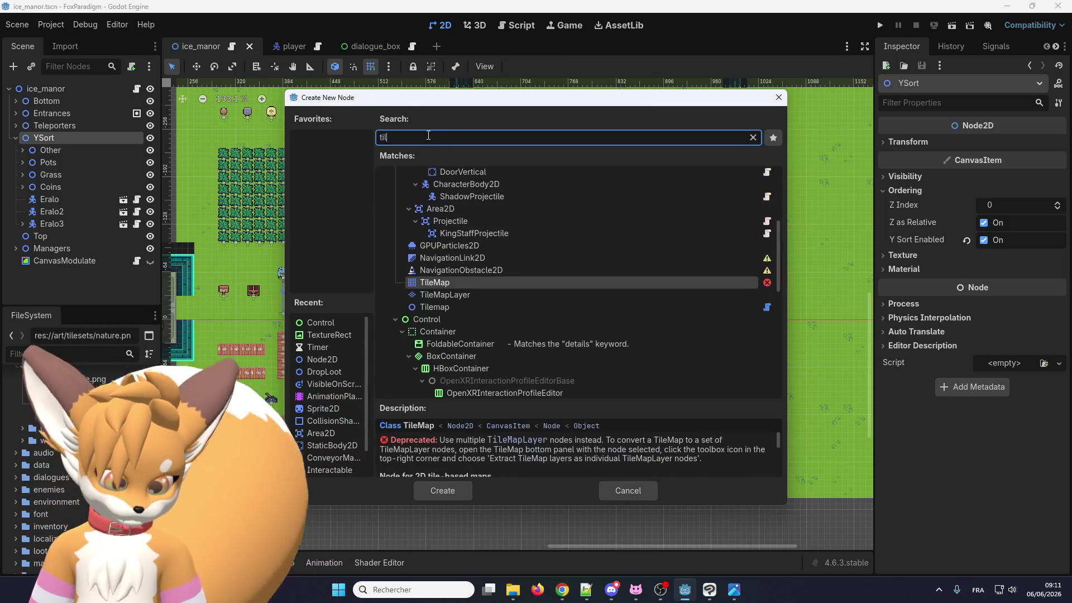
click(438, 293)
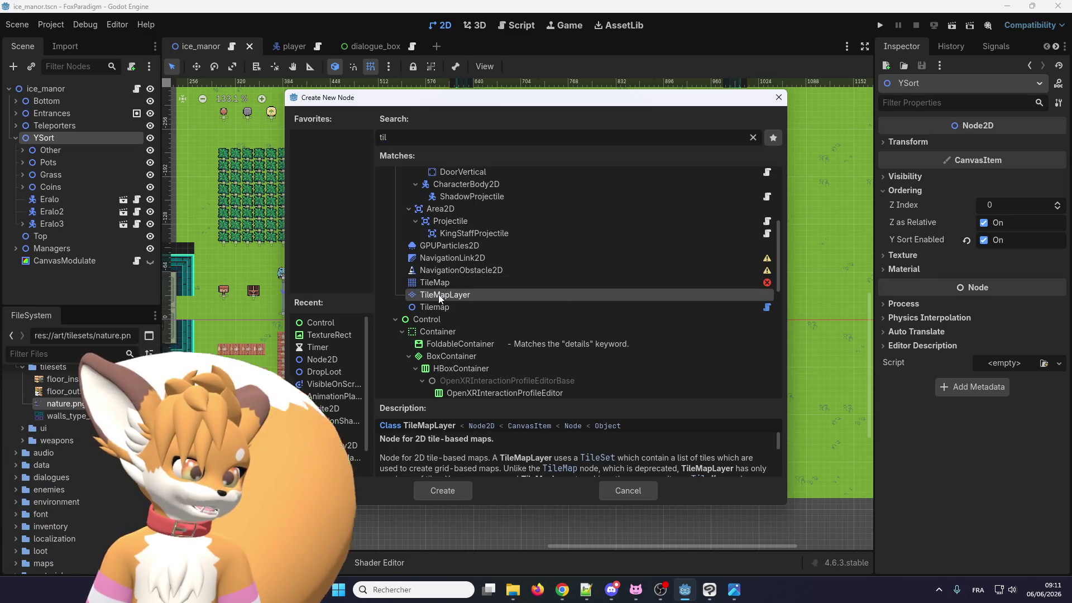
double_click(441, 295)
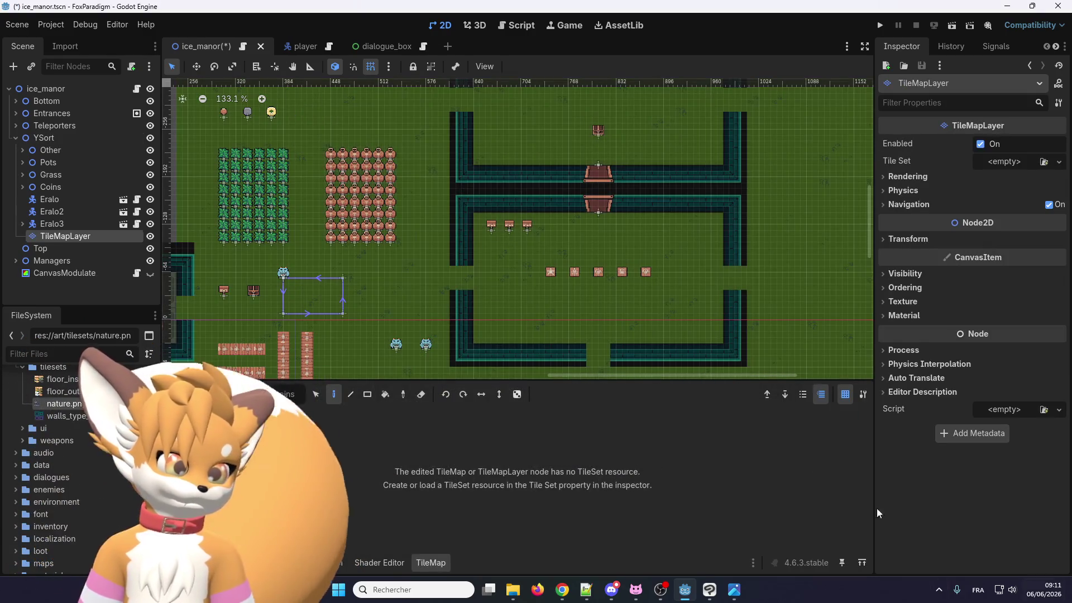
drag(72, 238, 58, 147)
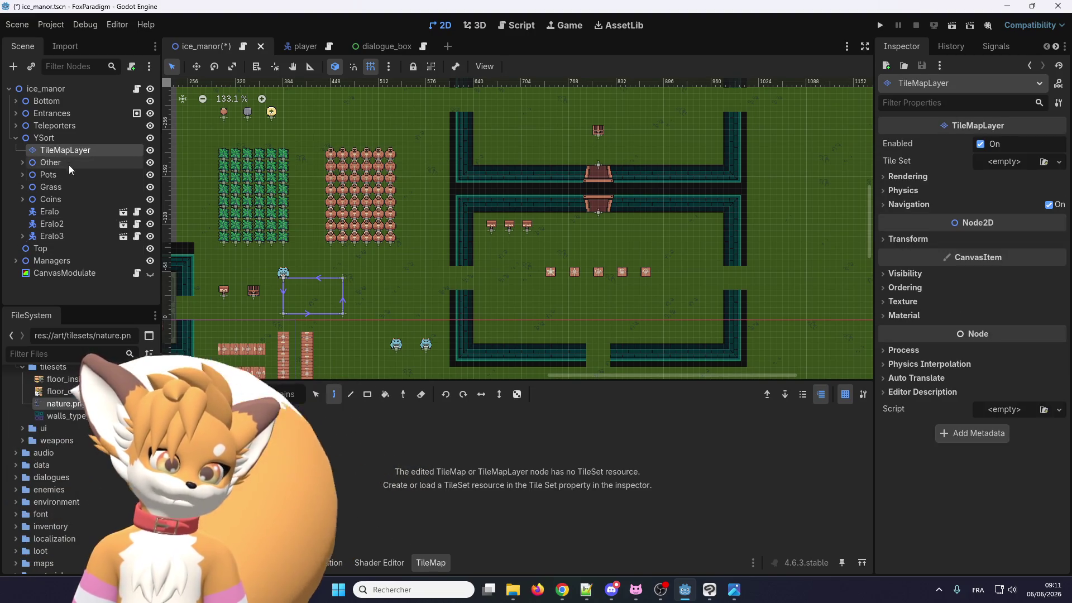
click(72, 150)
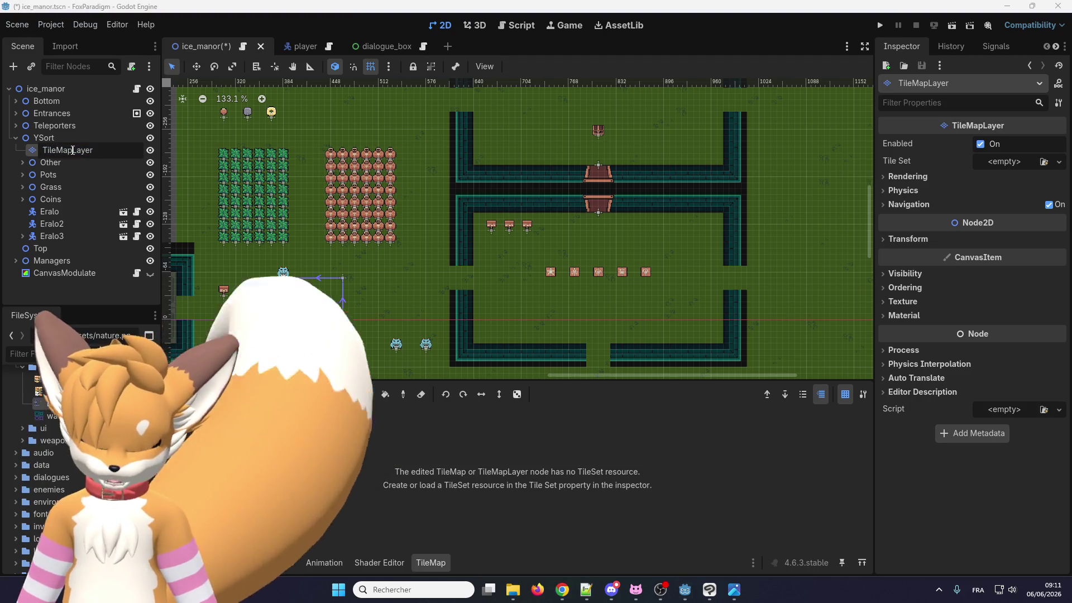
double_click(72, 150)
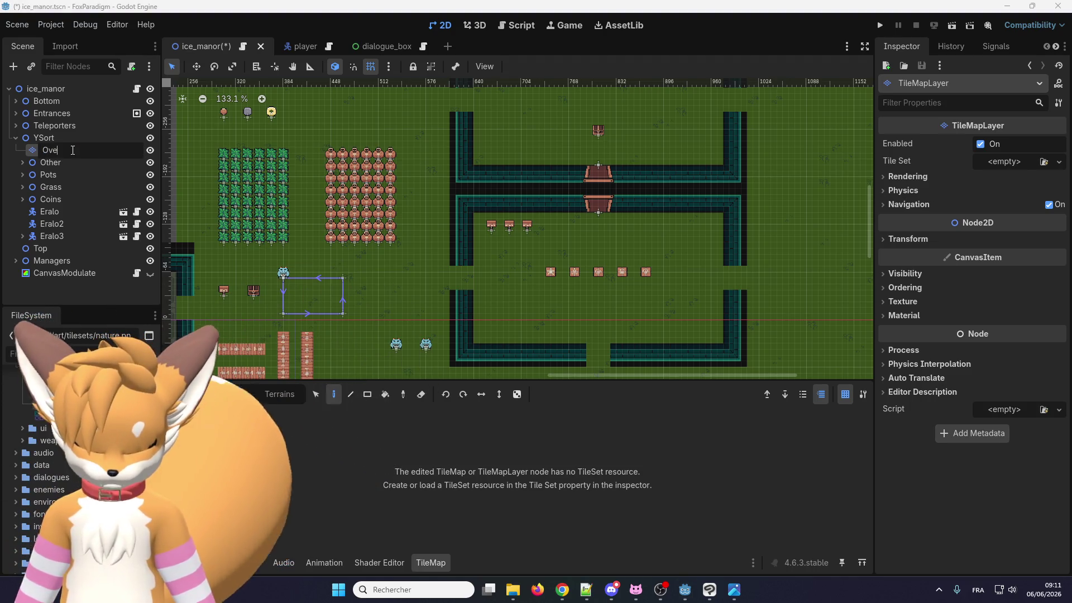
text(Overlay)
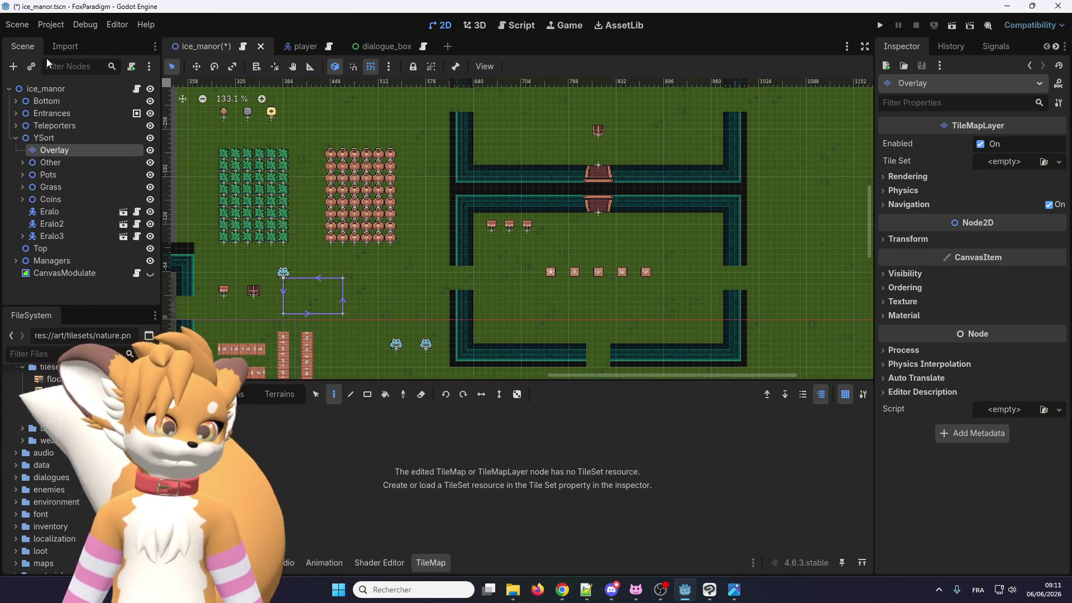
click(1006, 163)
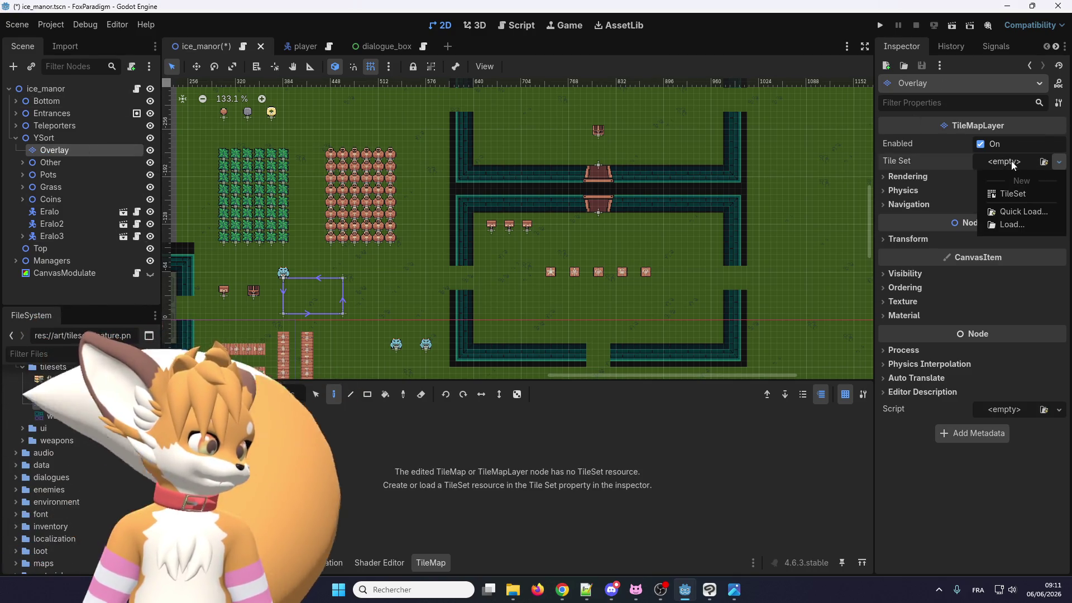
Quick-load overlay.tres as the tile set and add nature.png as an auto-tiled atlas source
click(1013, 214)
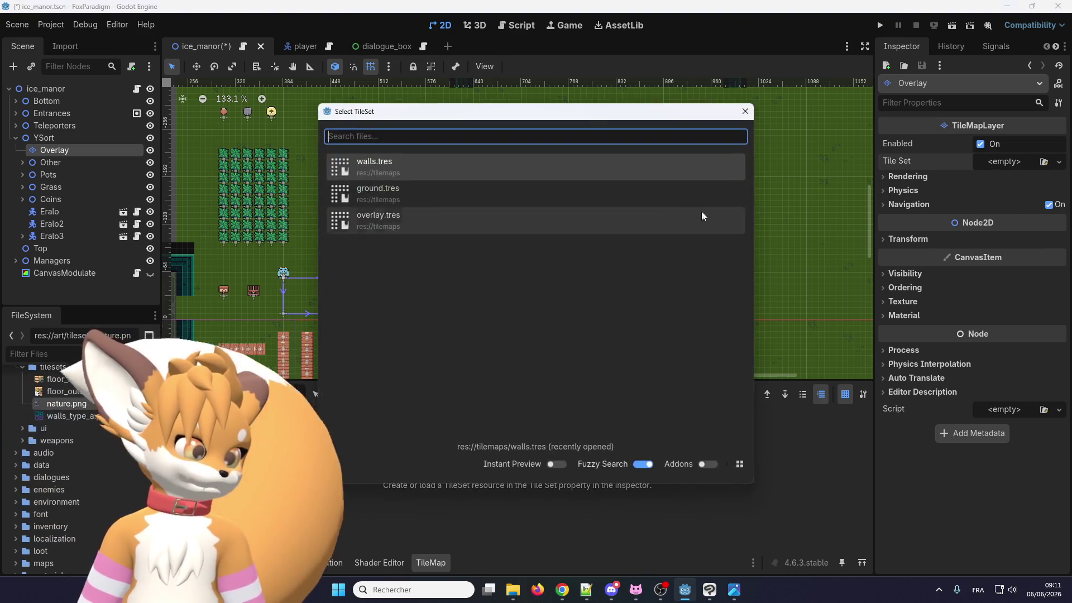
click(363, 221)
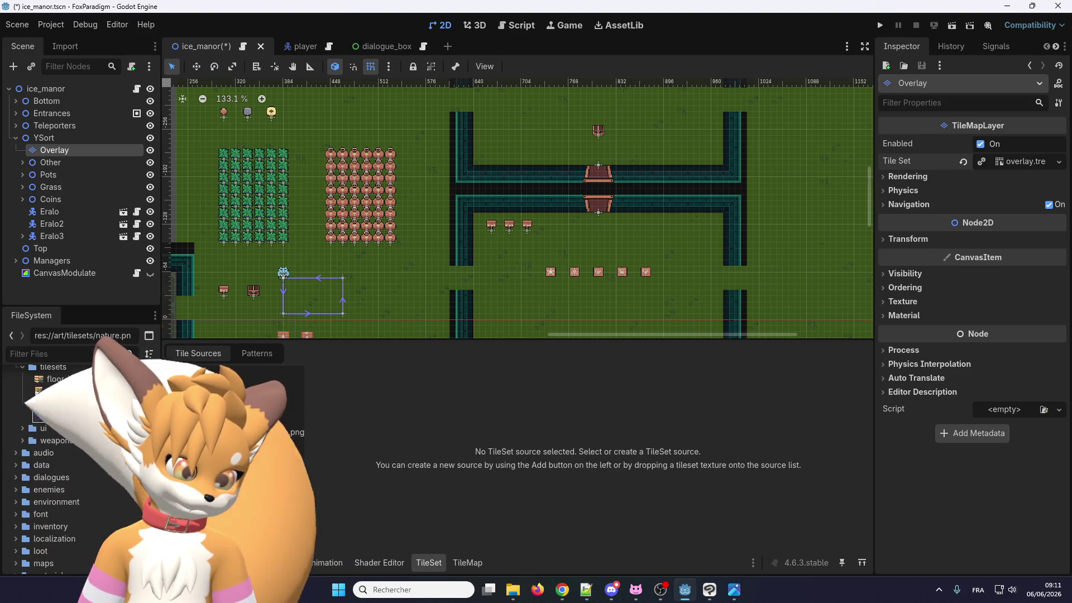
drag(67, 416, 234, 424)
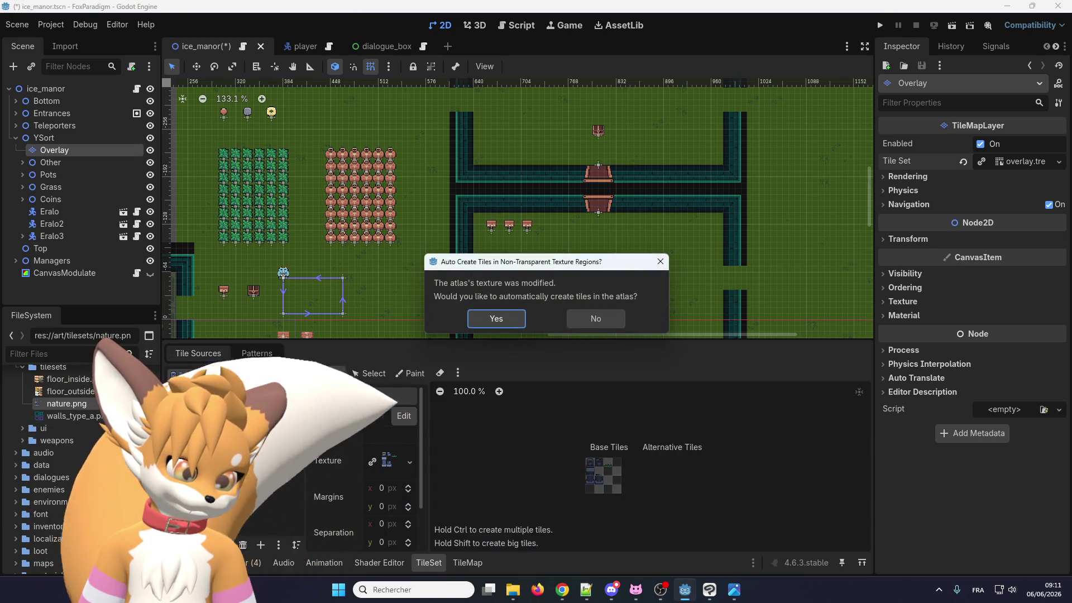
click(494, 321)
scroll(639, 485, up, 3)
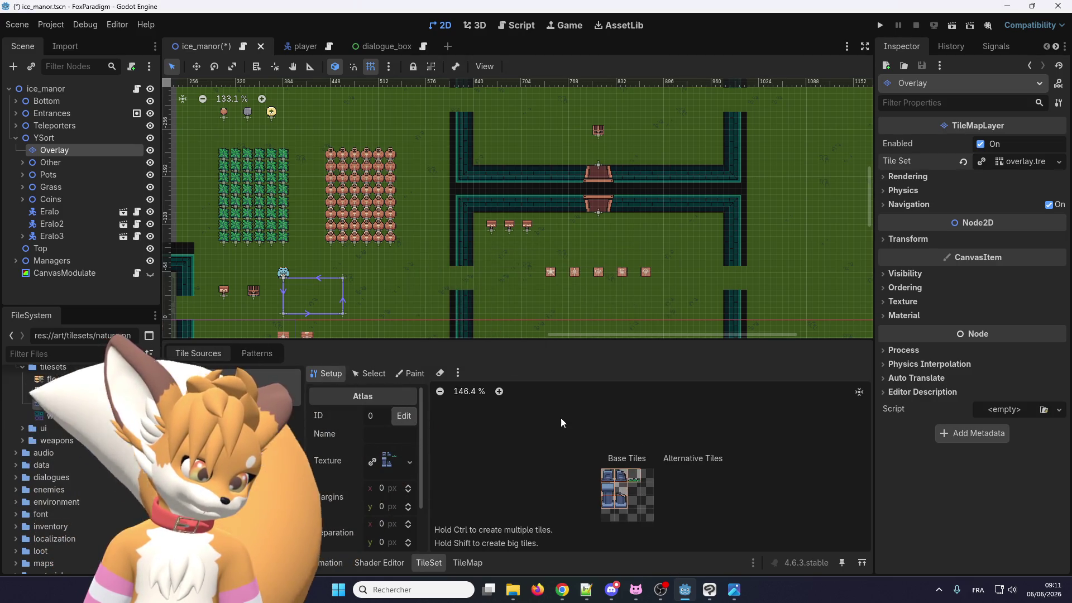
scroll(639, 484, up, 4)
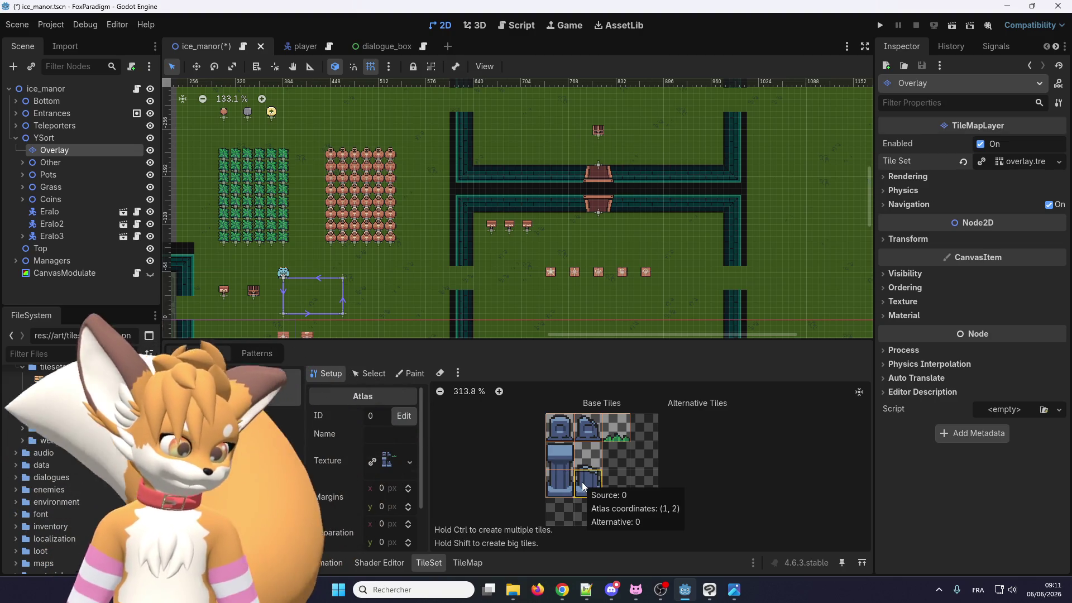
click(467, 562)
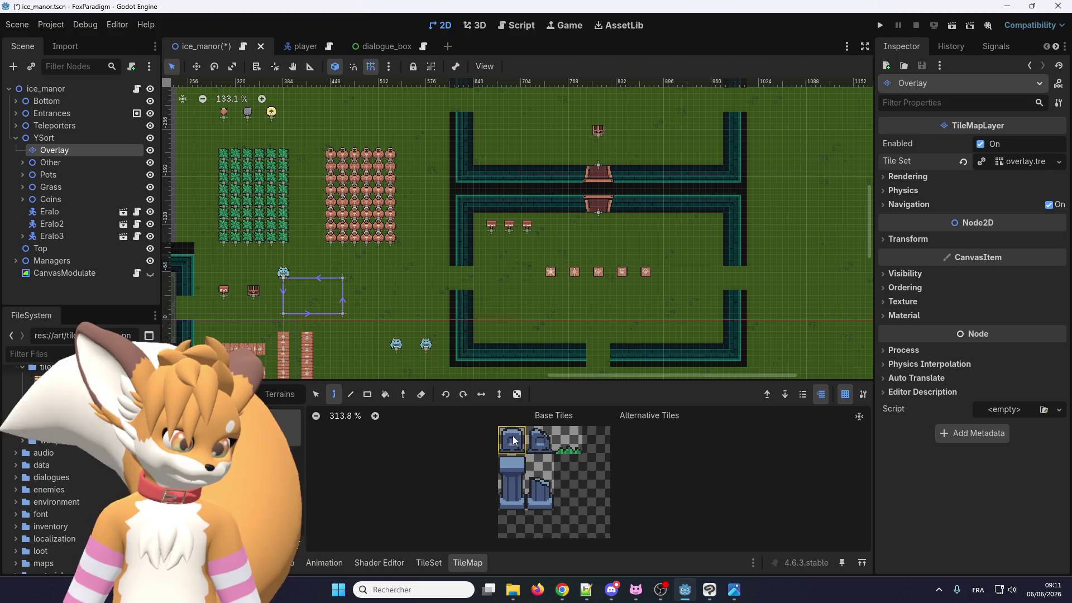
Paint the tombstone and pillar group onto the grass, then add a grass tile beside the tombstones
scroll(440, 226, down, 2)
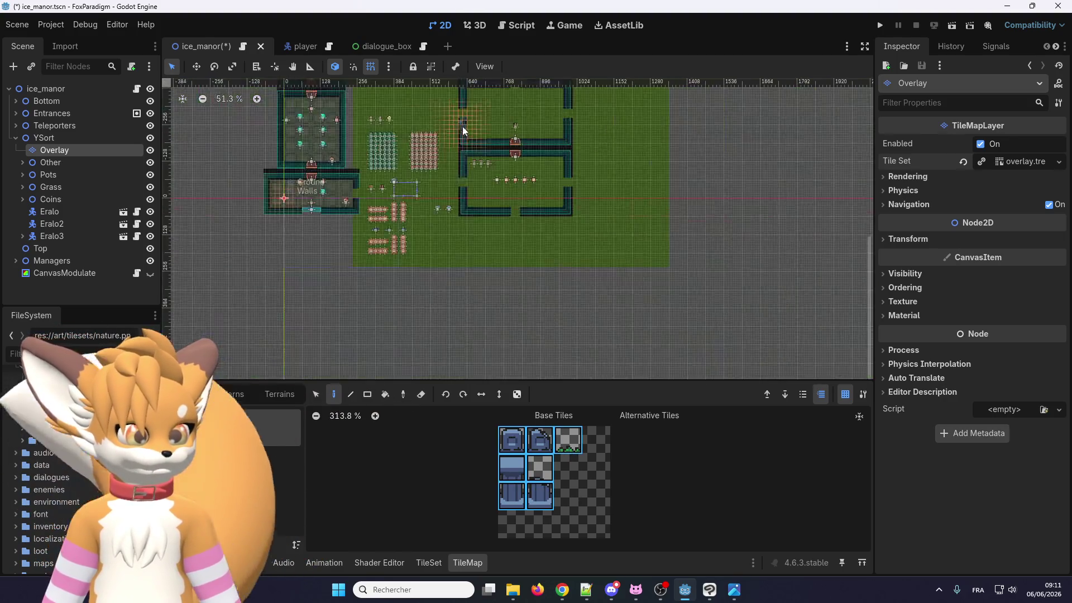
scroll(440, 226, up, 5)
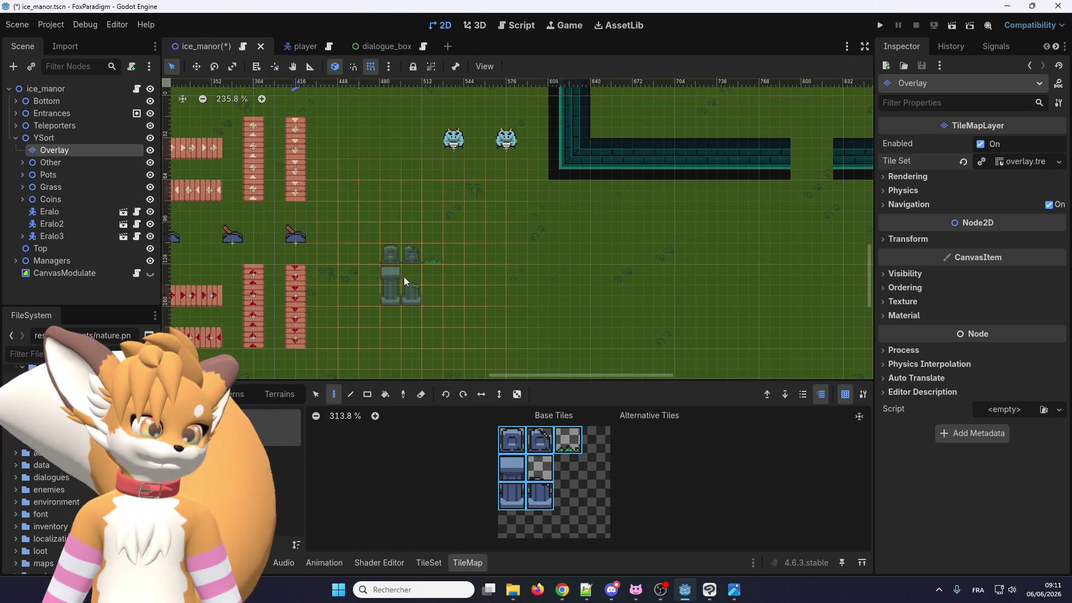
click(413, 273)
scroll(425, 213, up, 2)
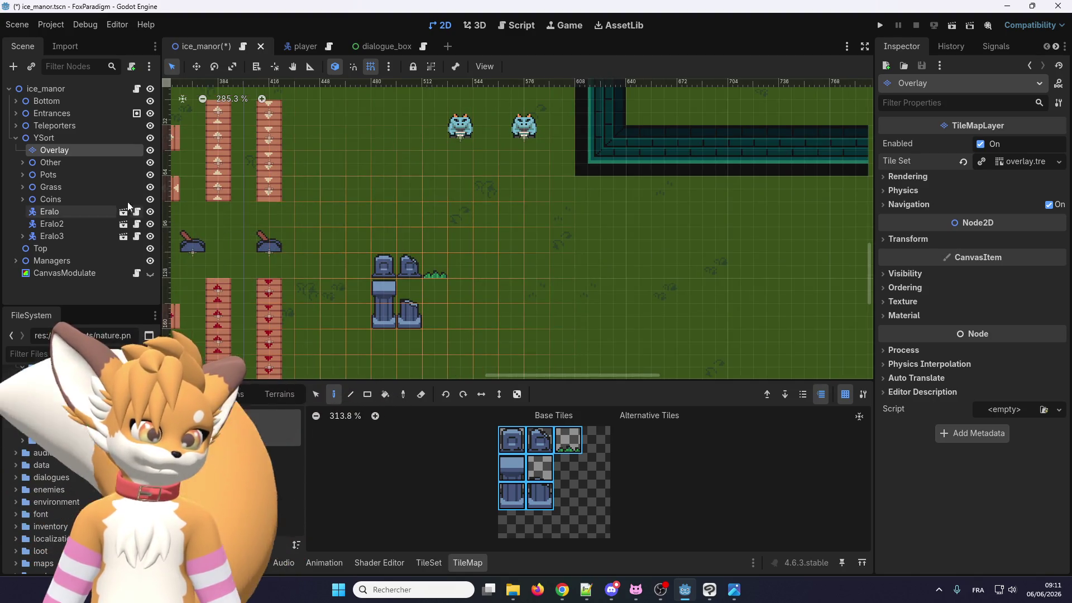
scroll(530, 363, up, 2)
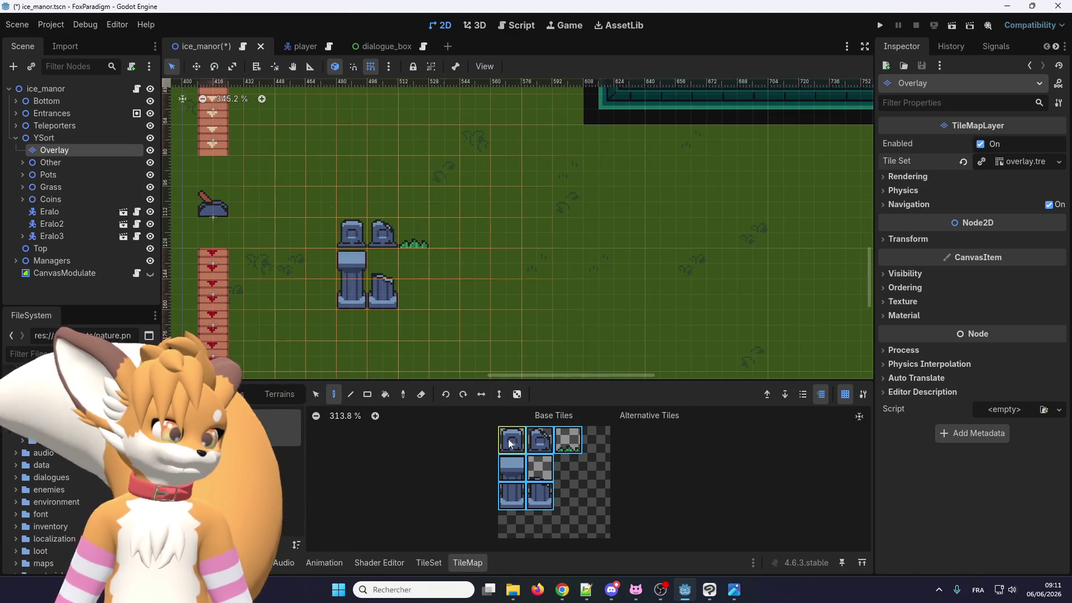
click(567, 439)
scroll(391, 251, up, 1)
click(384, 239)
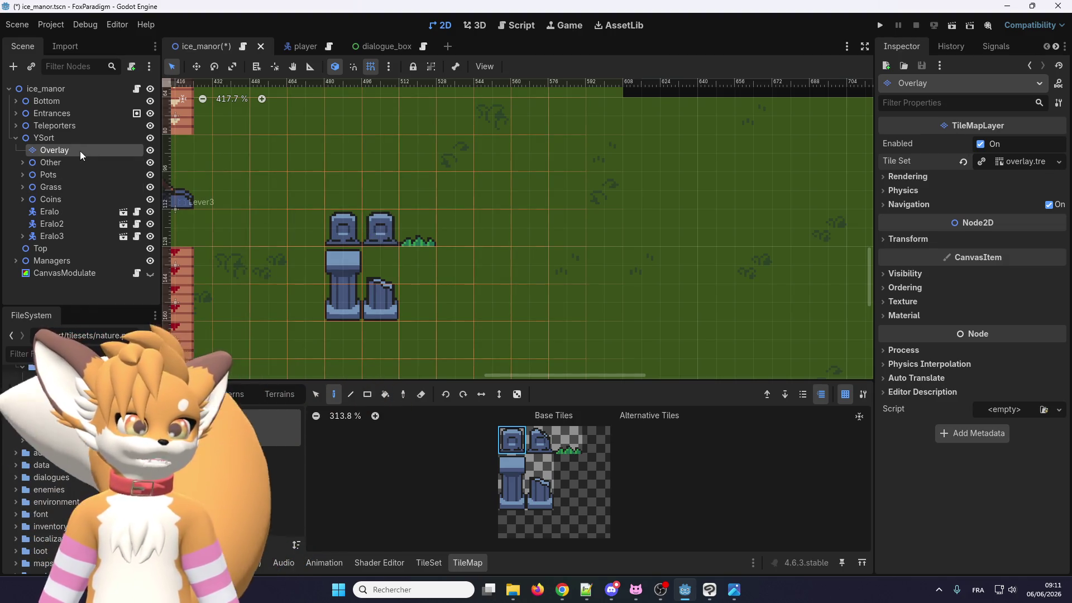
Duplicate the Overlay layer with Ctrl+D to create Overlay2
click(68, 141)
click(66, 146)
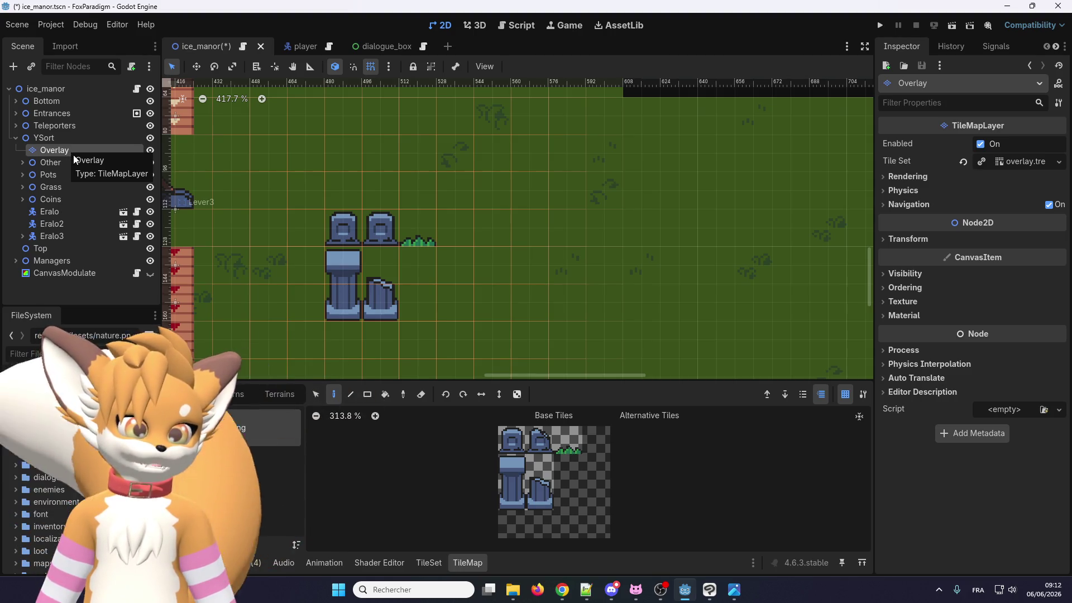
key(ctrl+d)
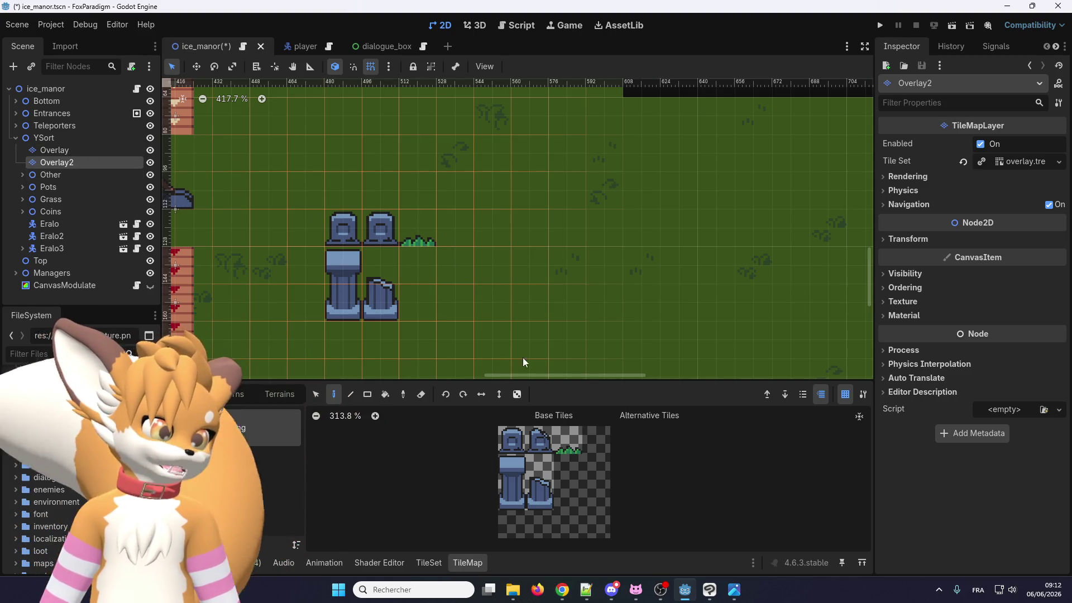
Paint grass at the pillar's base, then try an erase on Overlay2 and undo it
click(563, 451)
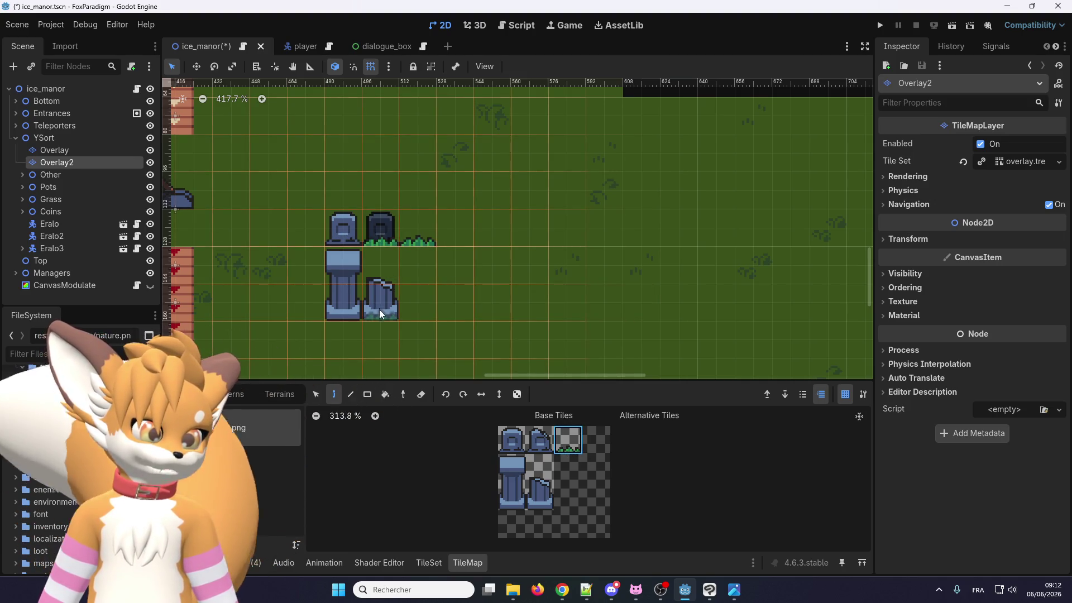
click(348, 310)
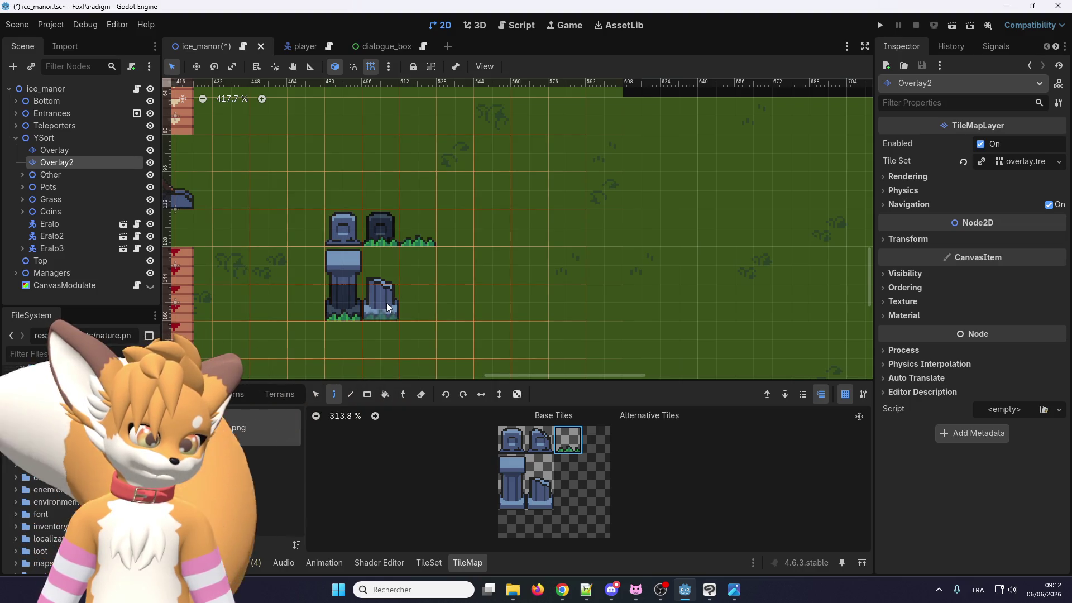
click(88, 153)
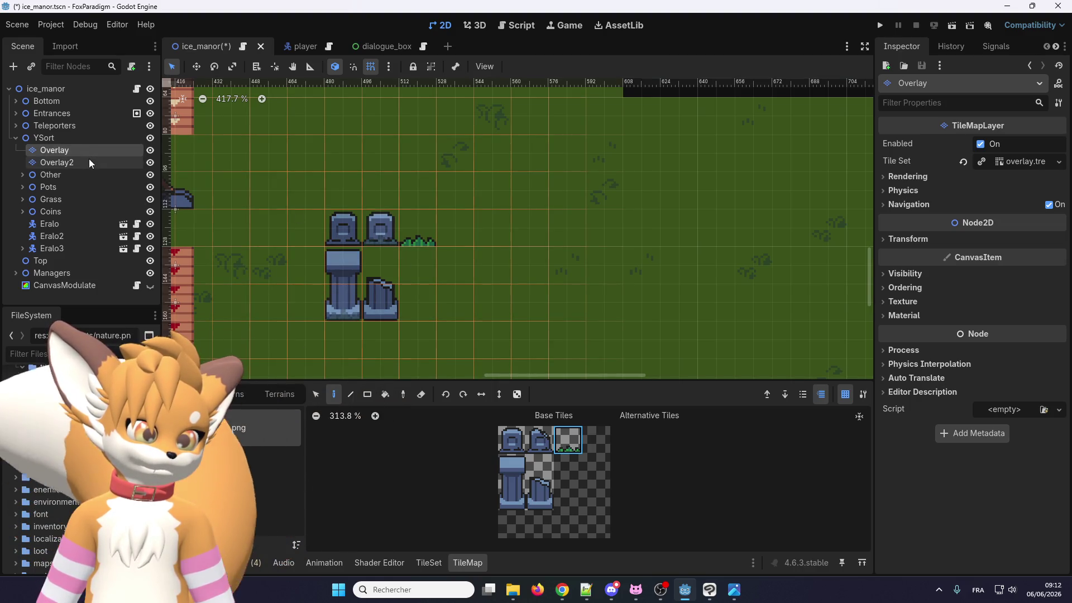
click(89, 159)
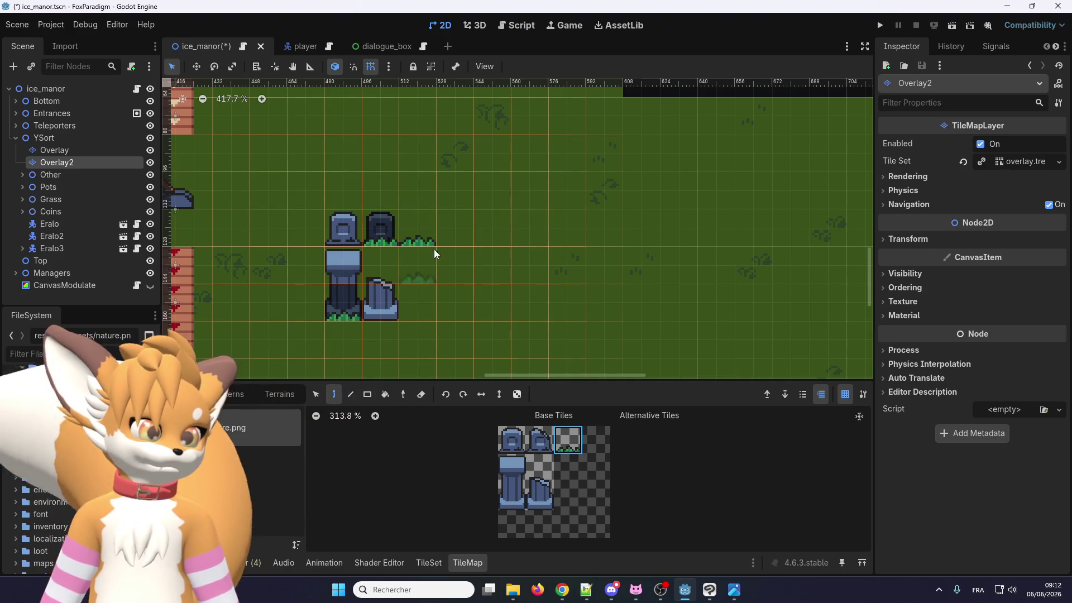
click(423, 395)
click(121, 149)
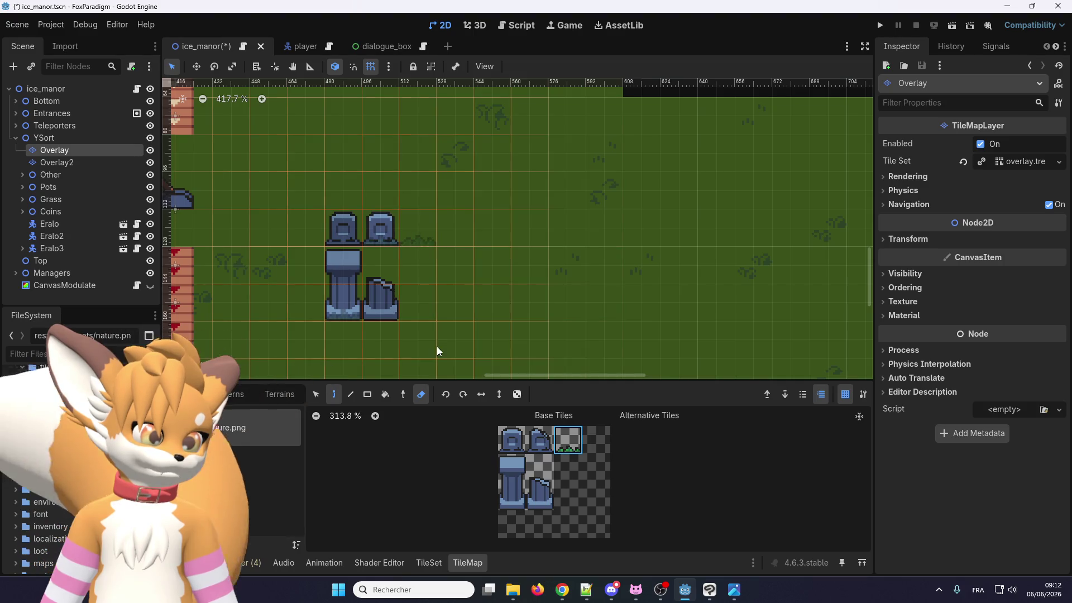
key(Down)
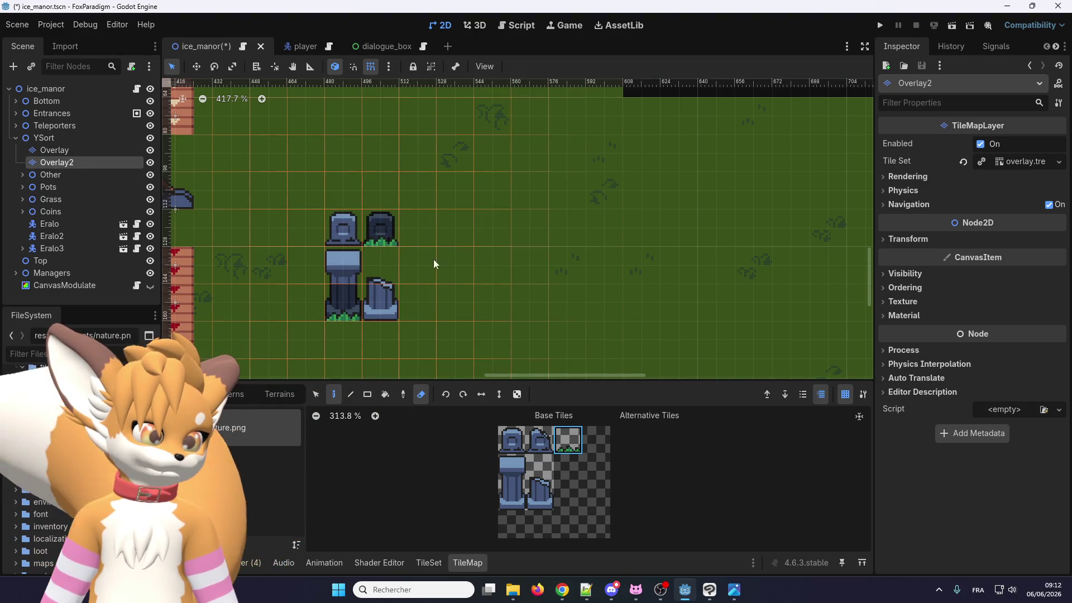
click(330, 211)
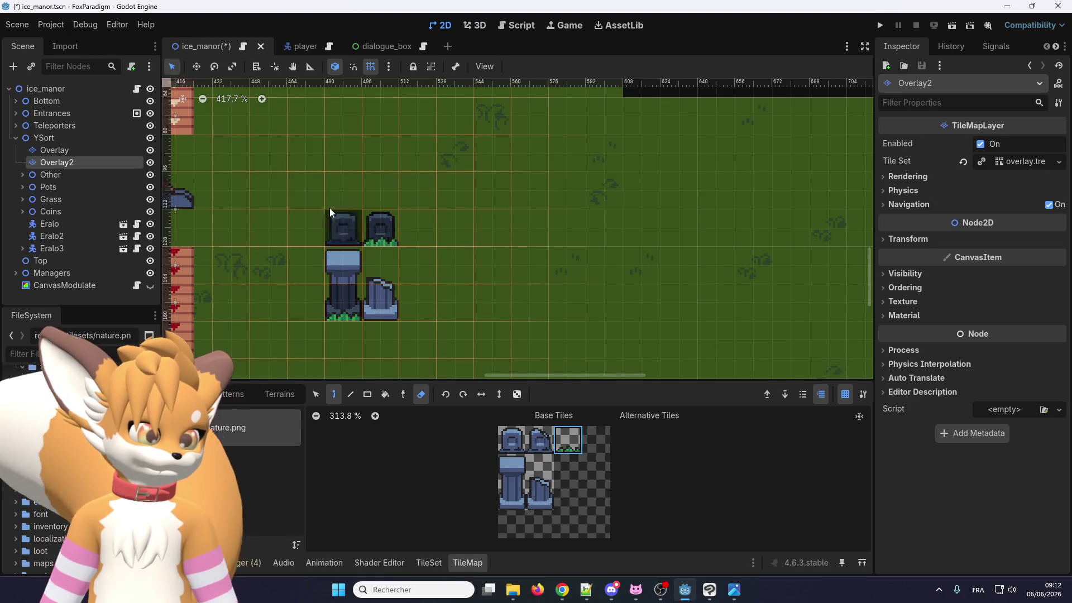
key(ctrl+z)
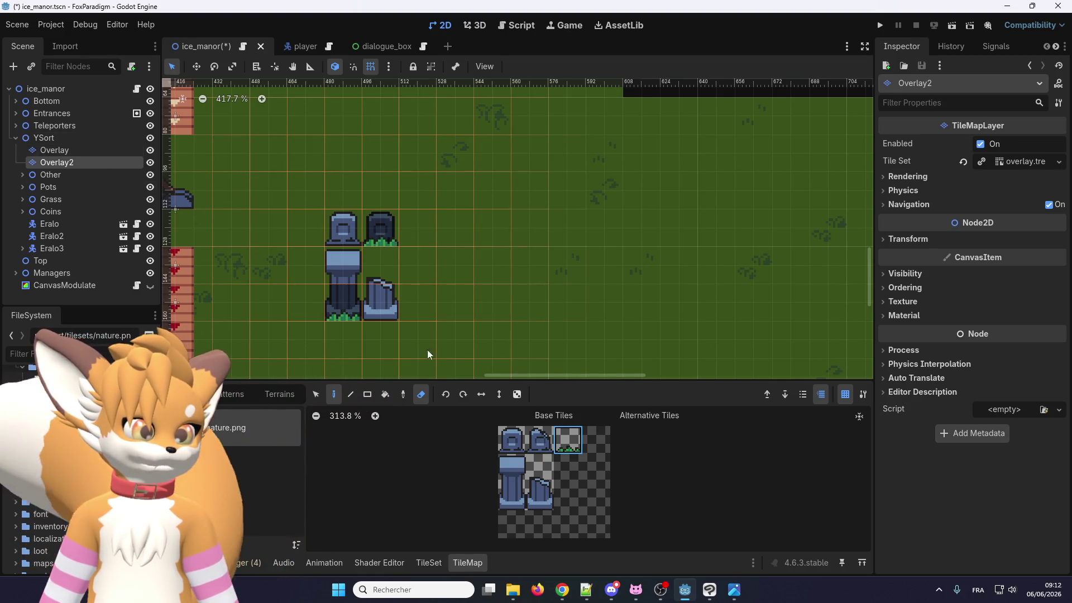
On the Overlay layer, place a two-tile pillar and a broken pillar to the right of the group
click(511, 463)
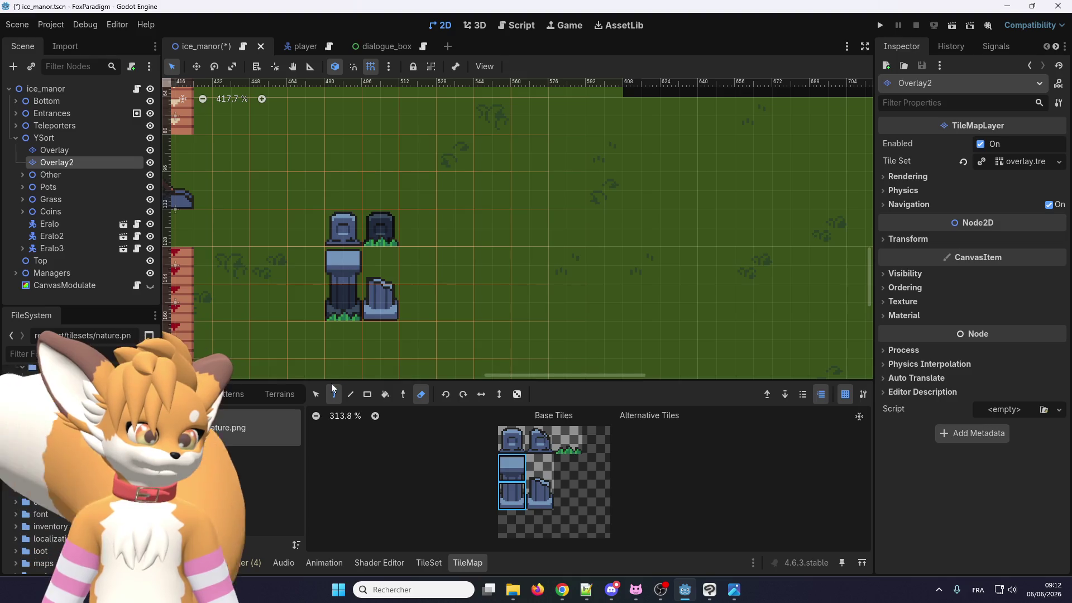
click(50, 151)
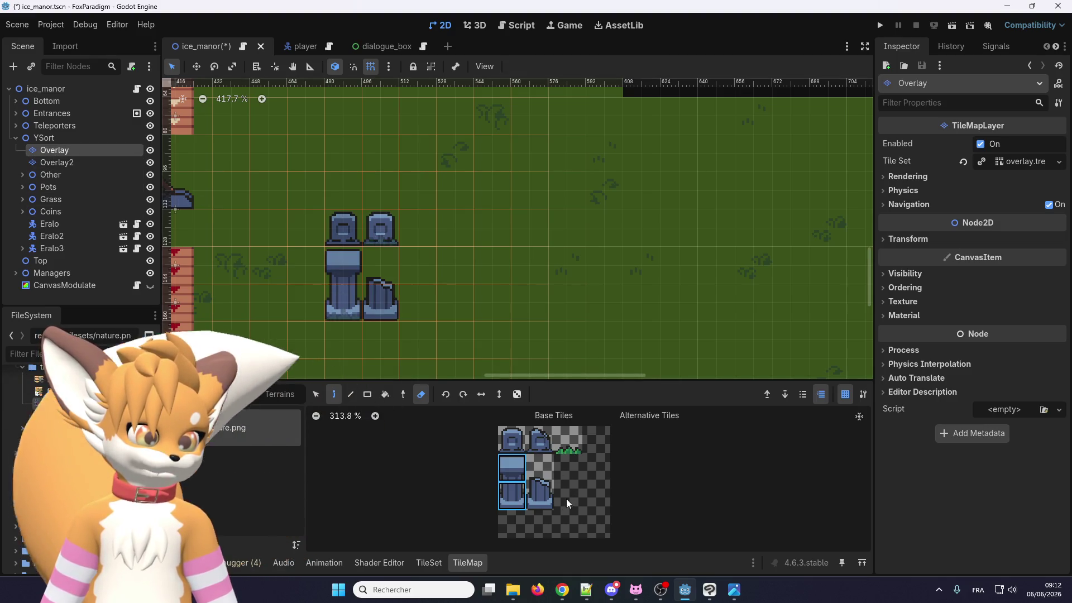
shift+click(513, 495)
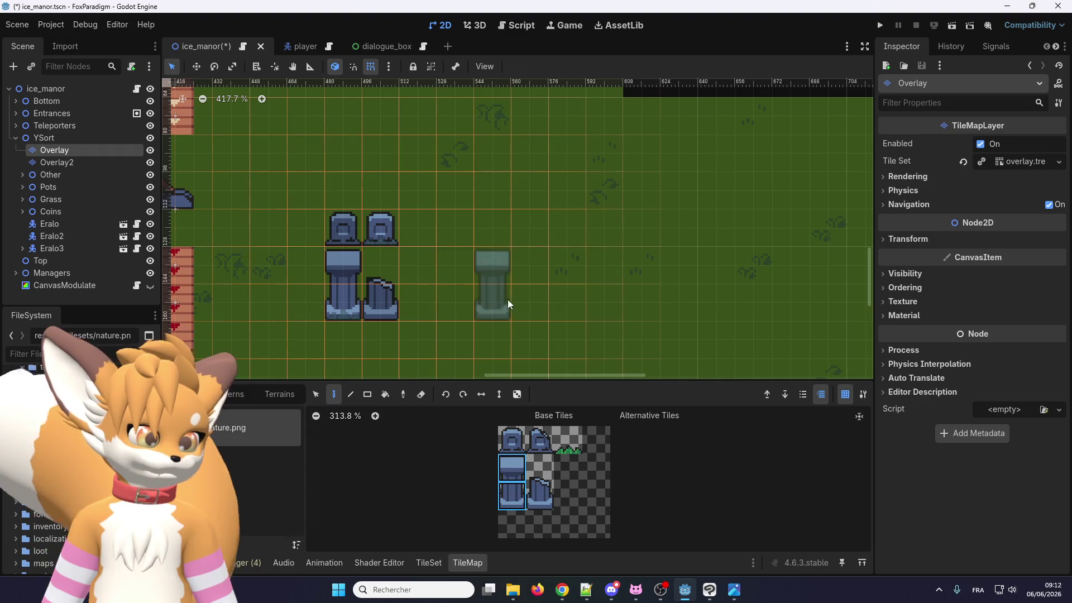
click(528, 299)
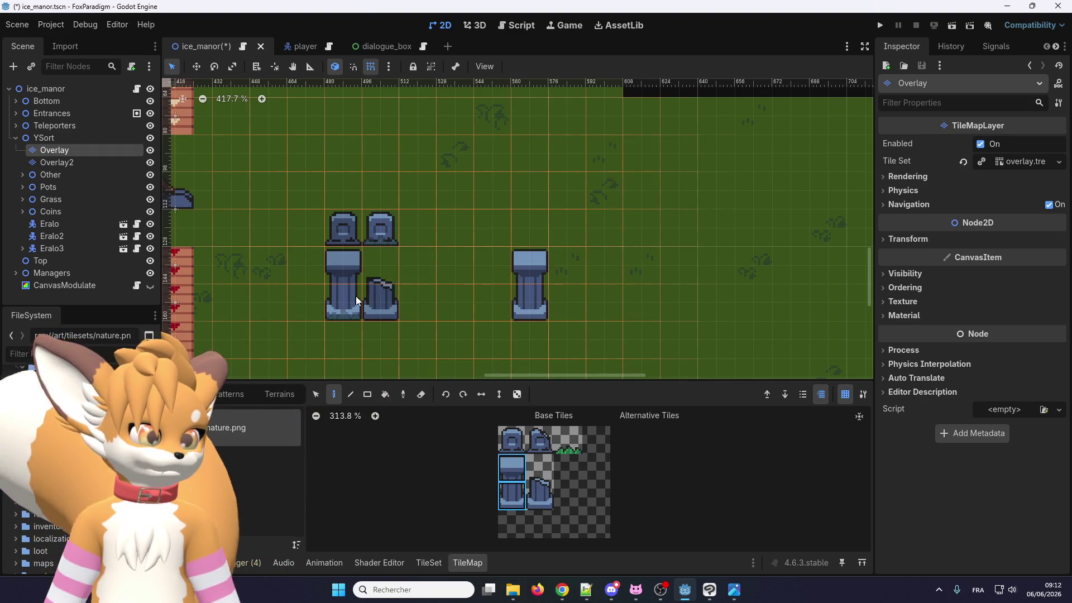
drag(551, 503, 548, 475)
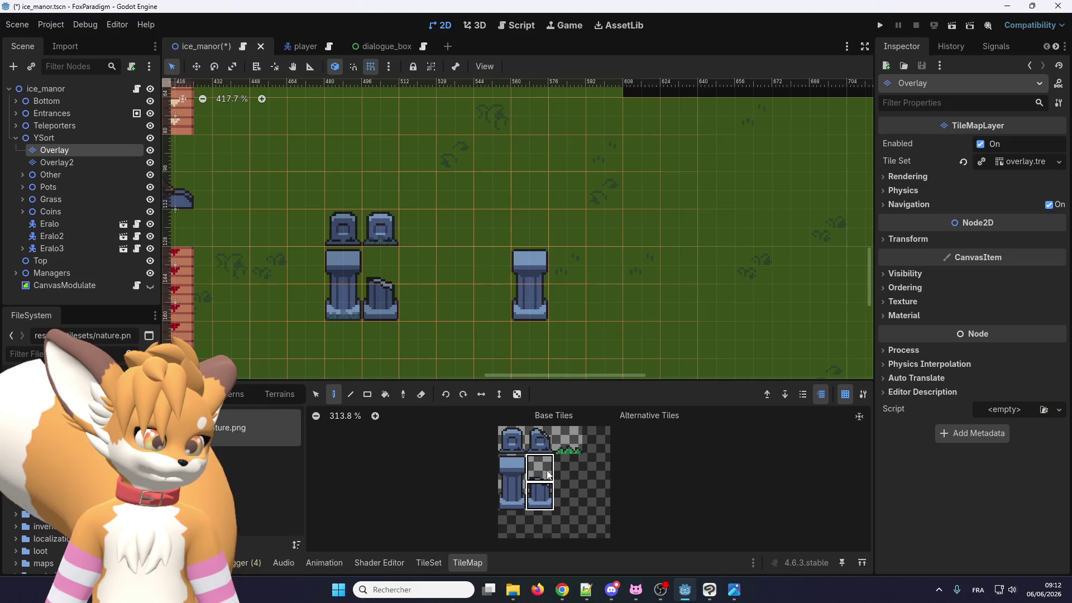
click(602, 277)
Paint rows of tombstones, with four on top, more in the second row, and a broken one at the row's end
click(512, 439)
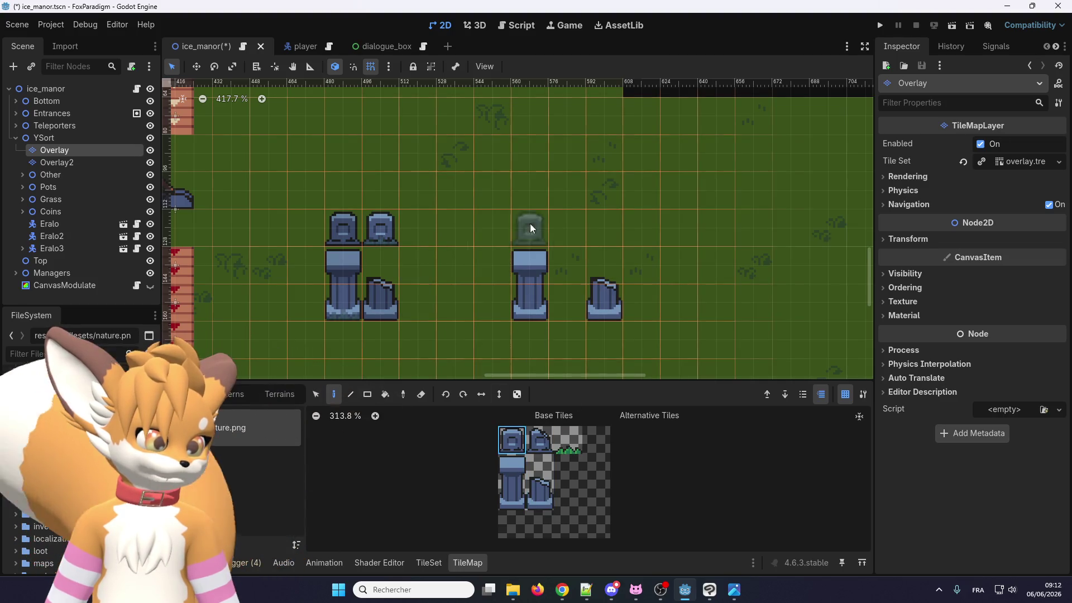
click(522, 186)
click(608, 192)
click(682, 185)
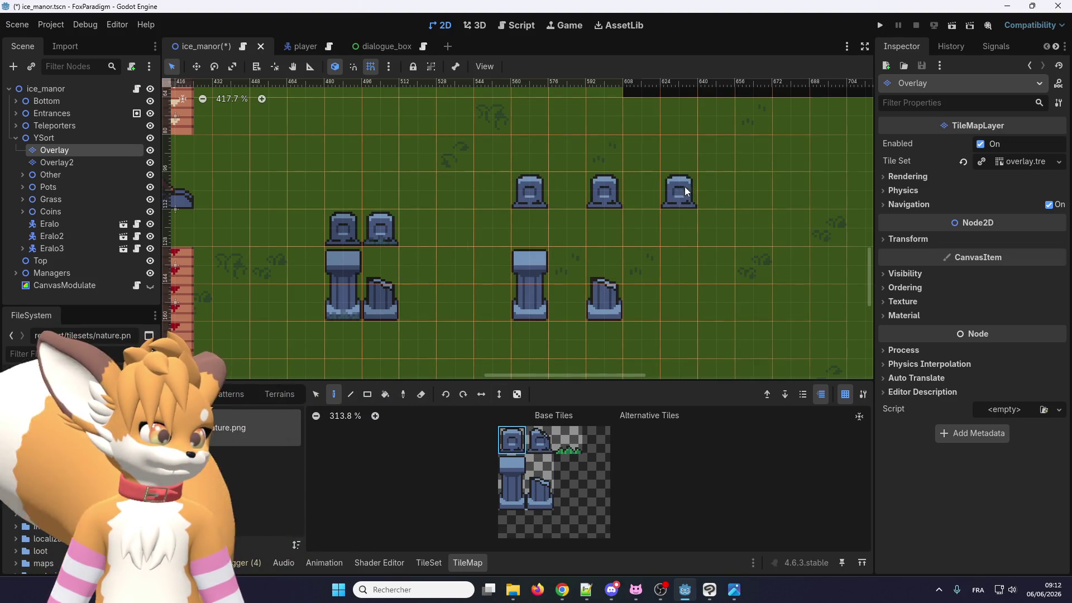
click(744, 189)
click(686, 262)
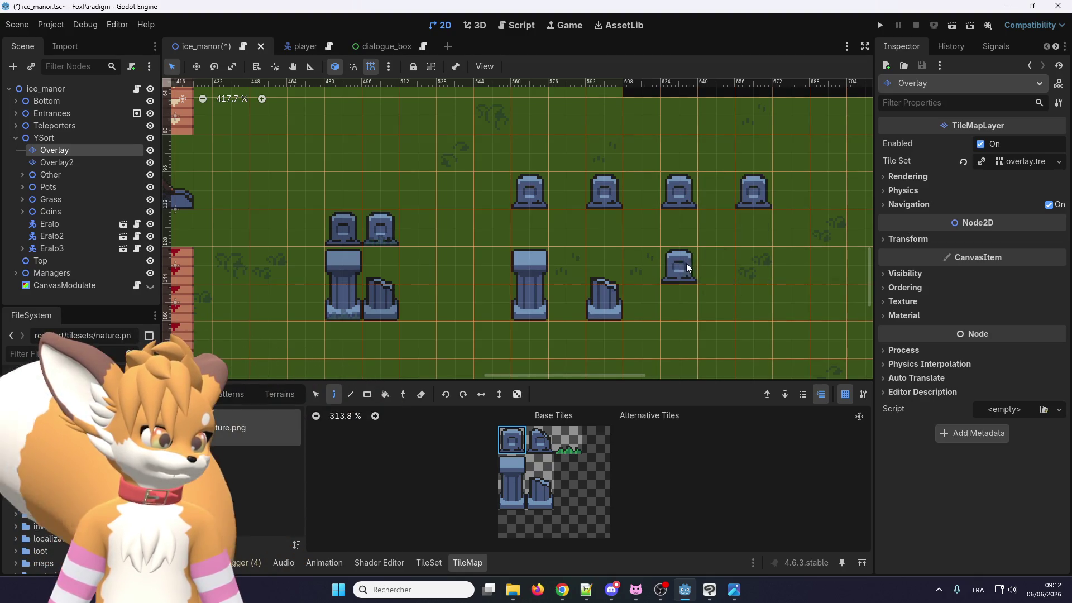
click(540, 439)
click(754, 266)
scroll(649, 205, down, 2)
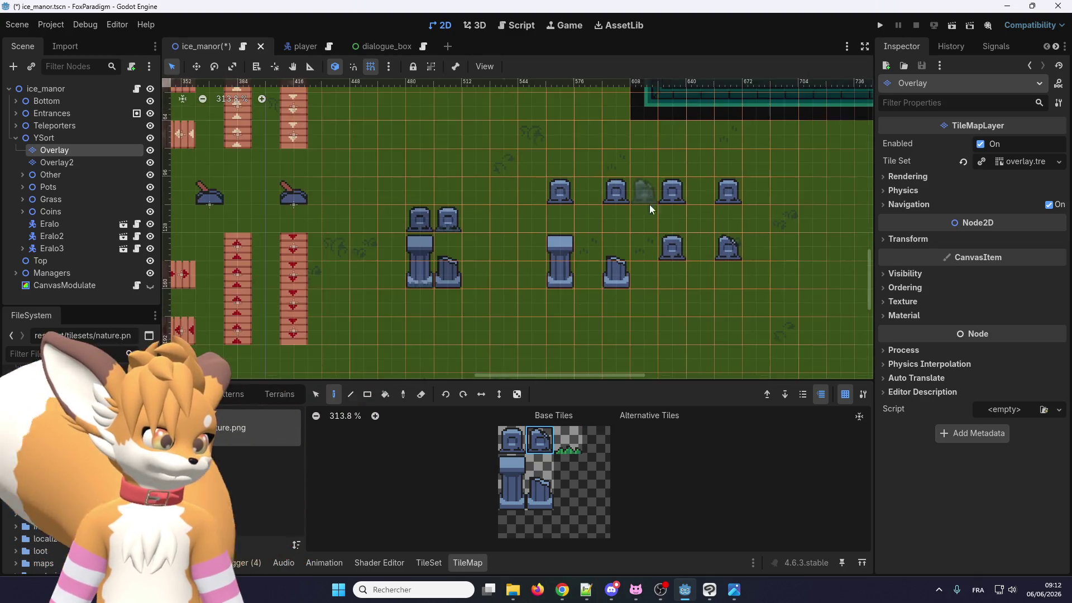
scroll(649, 205, up, 2)
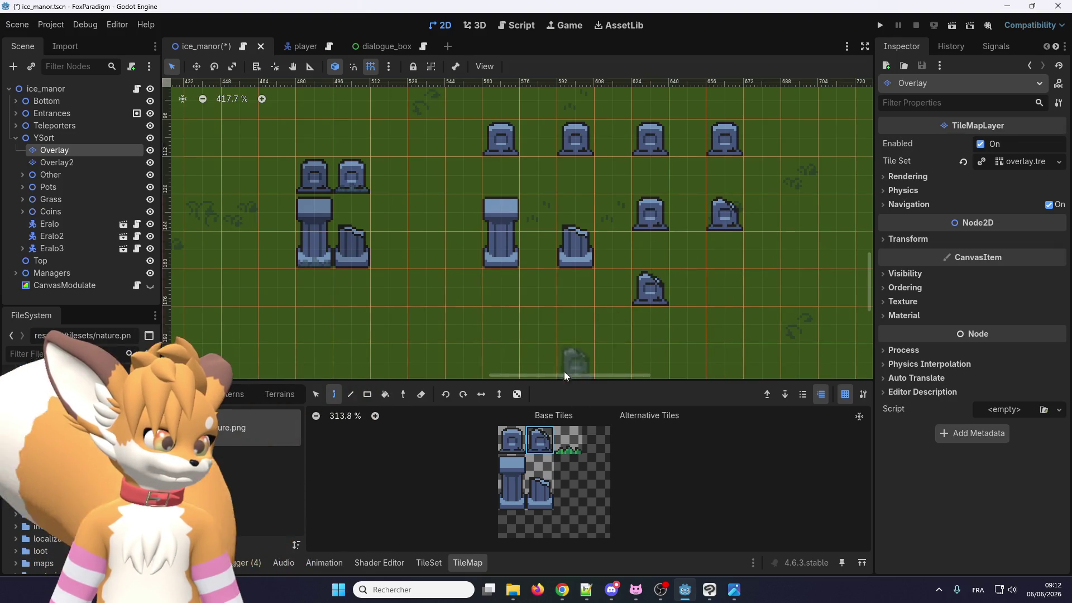
click(509, 435)
click(725, 294)
Repaint the middle pillar and broken pillar one cell lower, then save the scene and run the game
scroll(517, 289, down, 1)
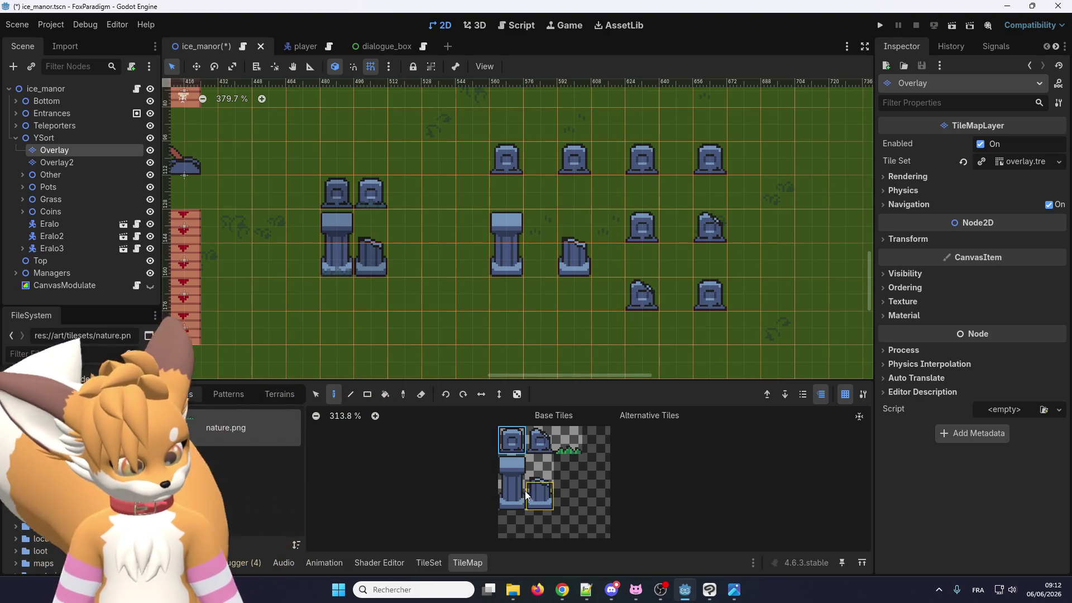
click(515, 271)
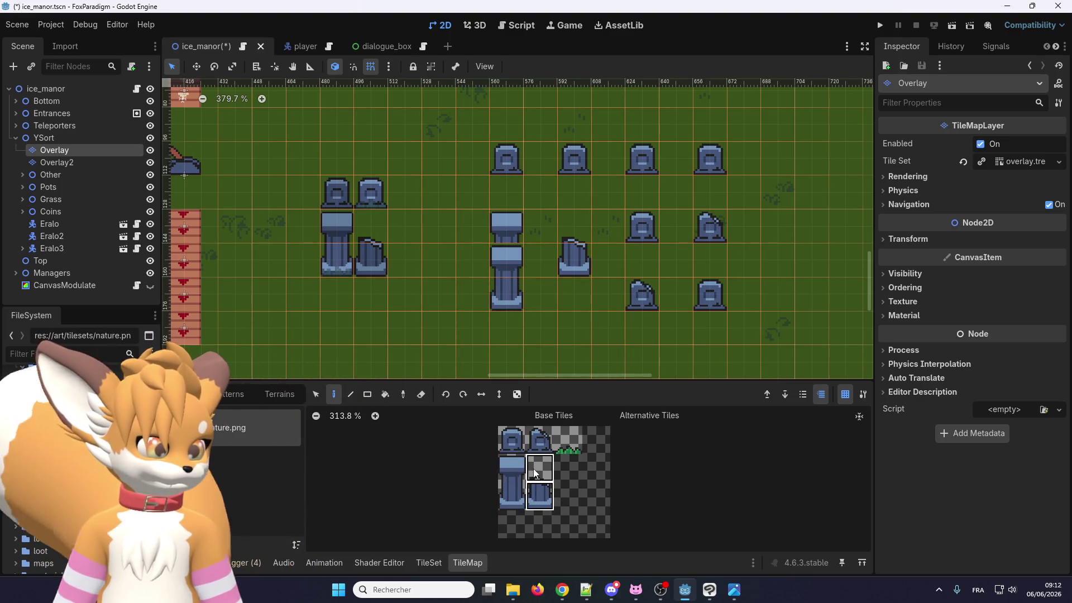
click(581, 272)
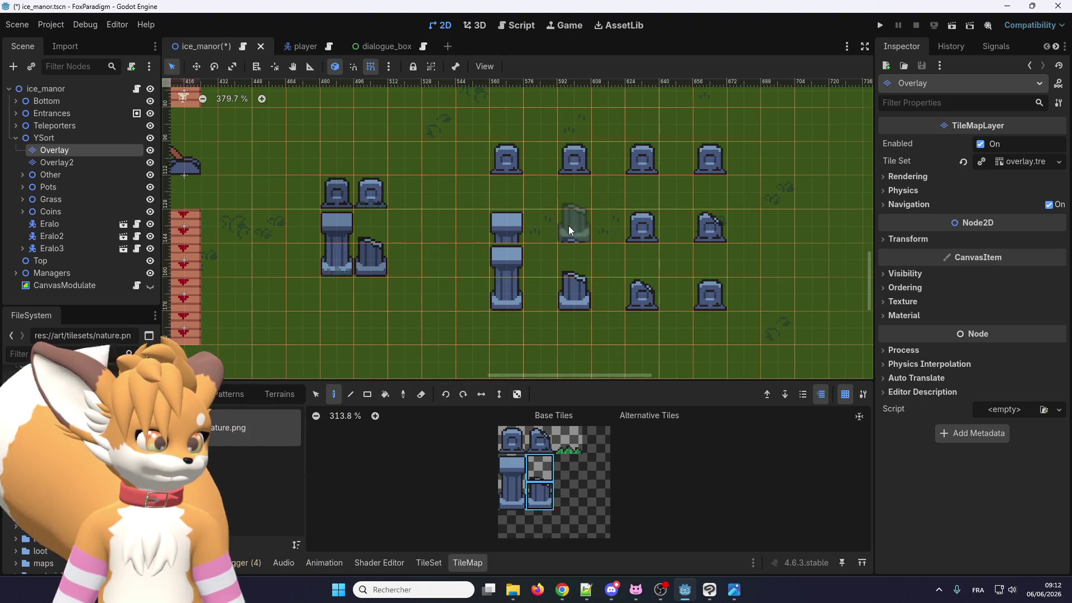
click(423, 394)
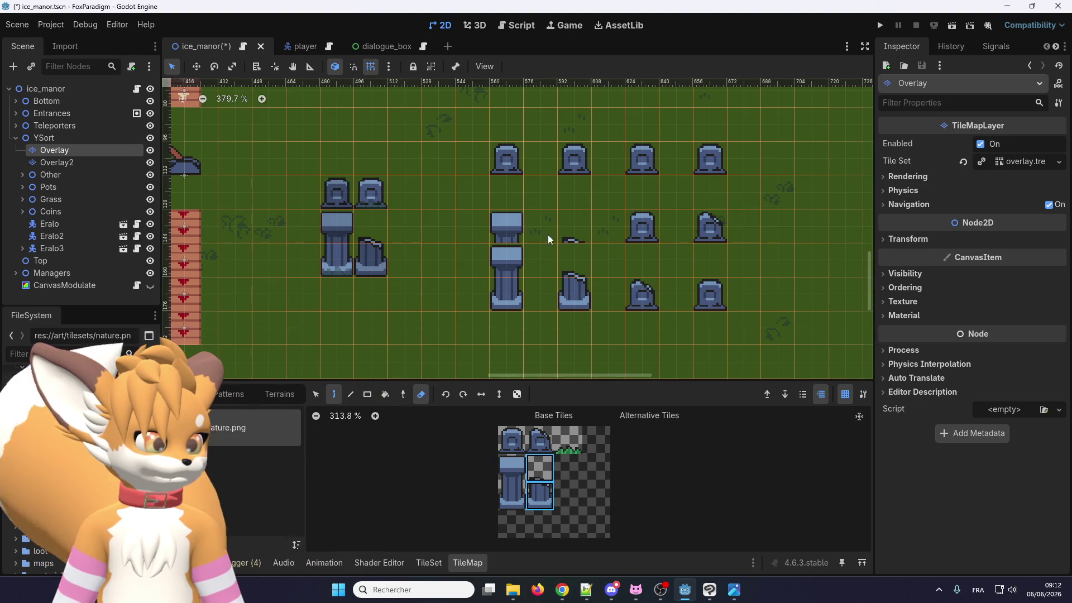
scroll(447, 203, down, 3)
scroll(430, 213, up, 2)
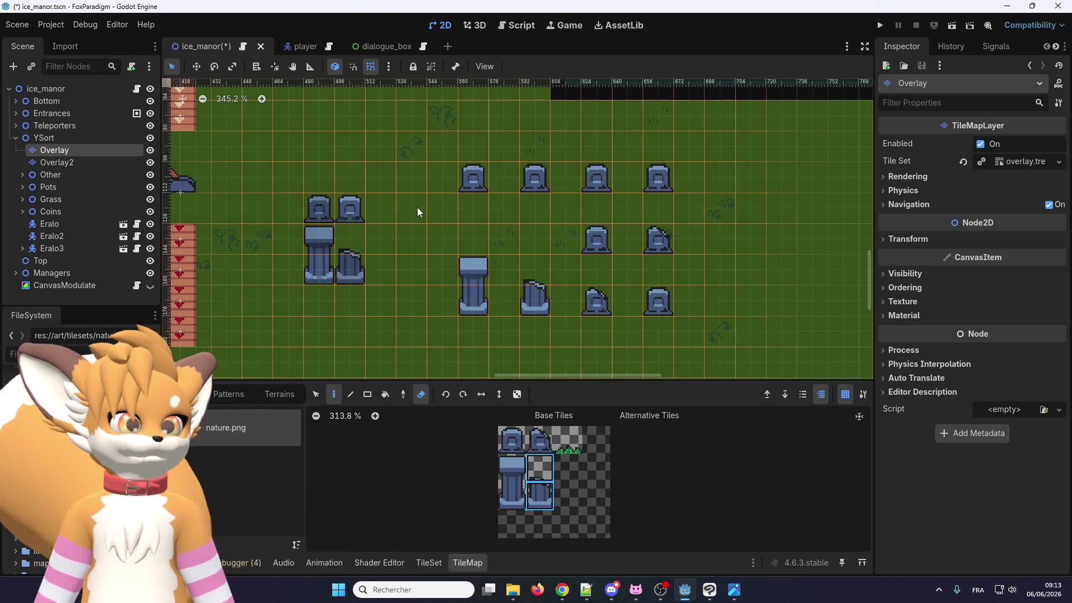
scroll(442, 206, right, 1)
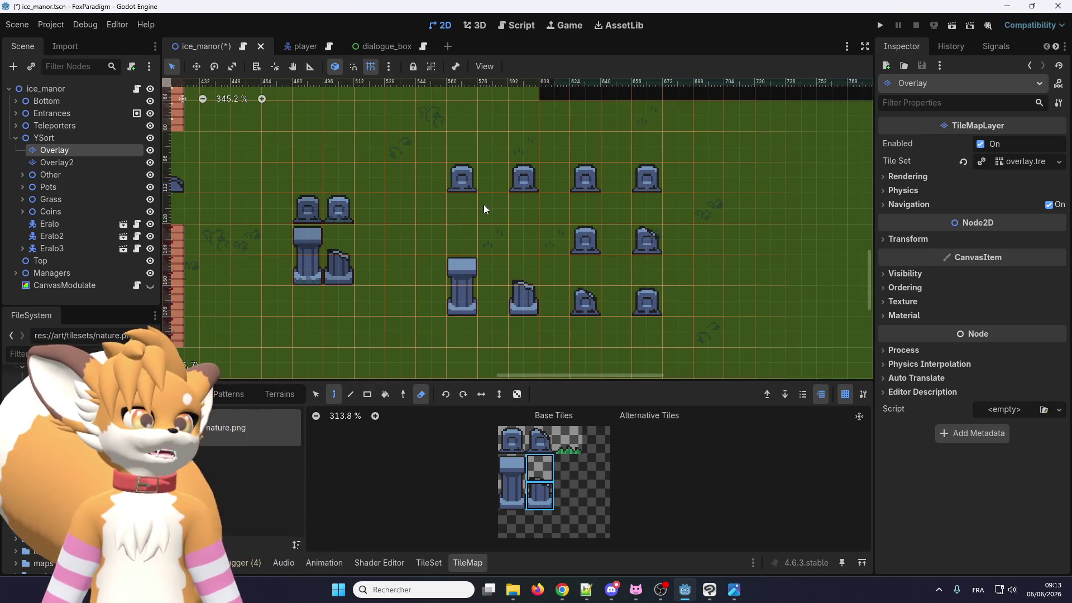
click(878, 29)
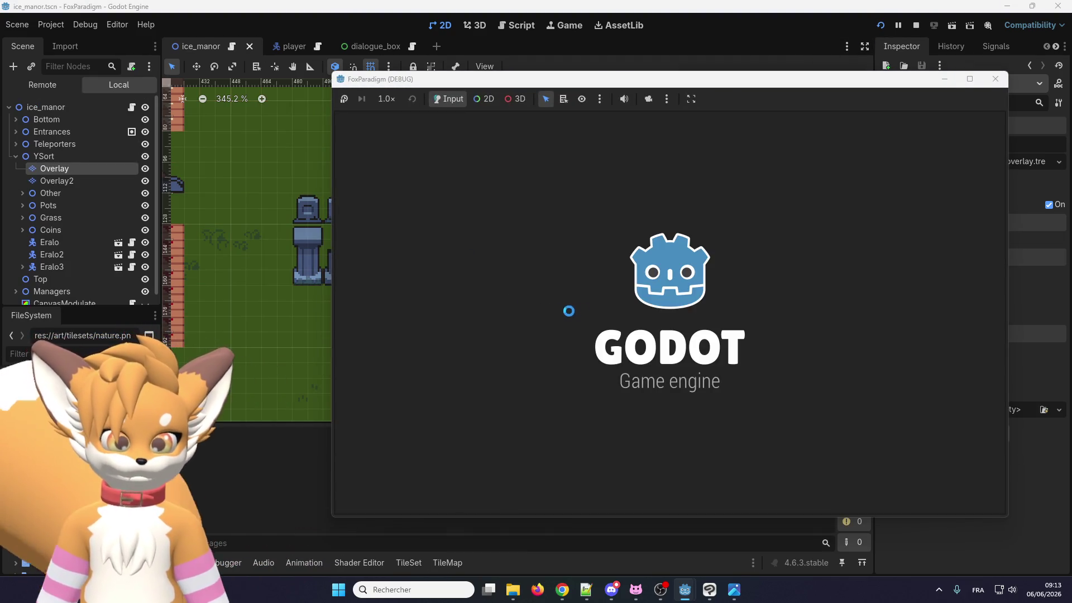
Load the Ice Manor save and walk the fox right across the conveyors to the new gravestones
key(Return)
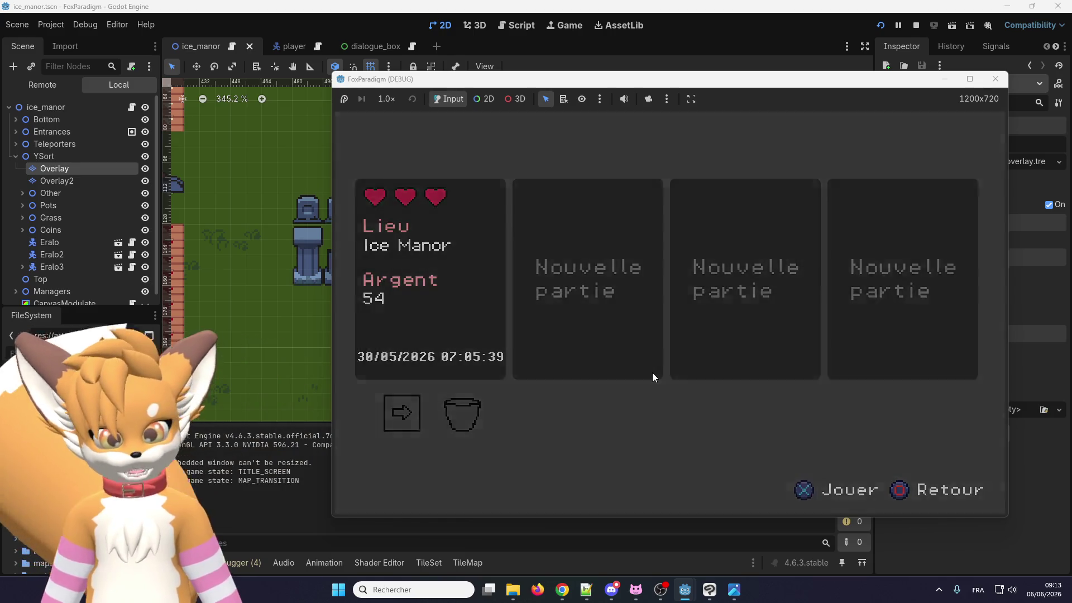
key(Return)
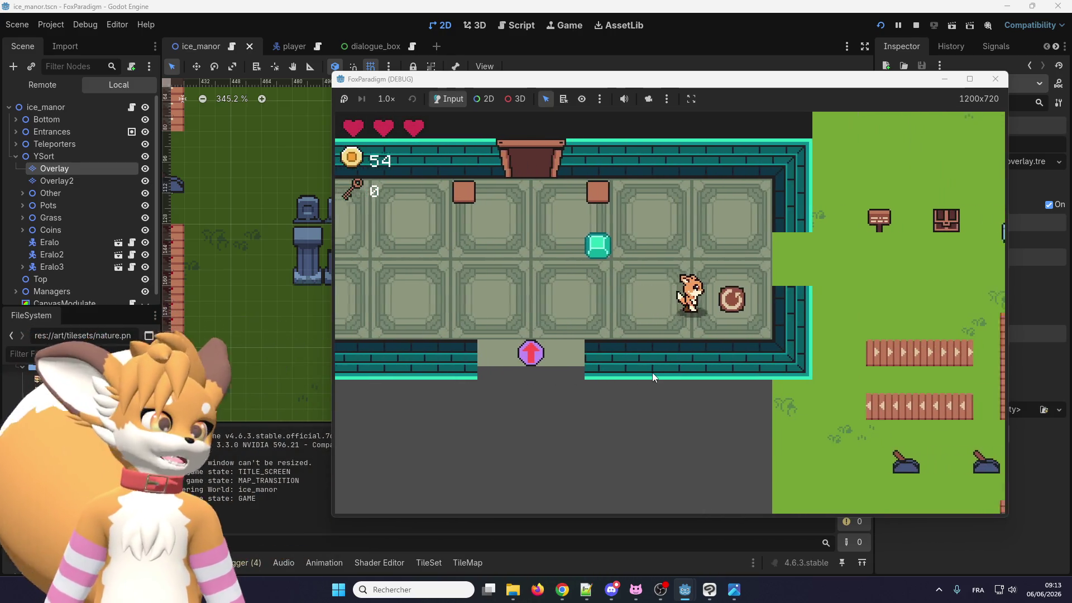
key(Right)
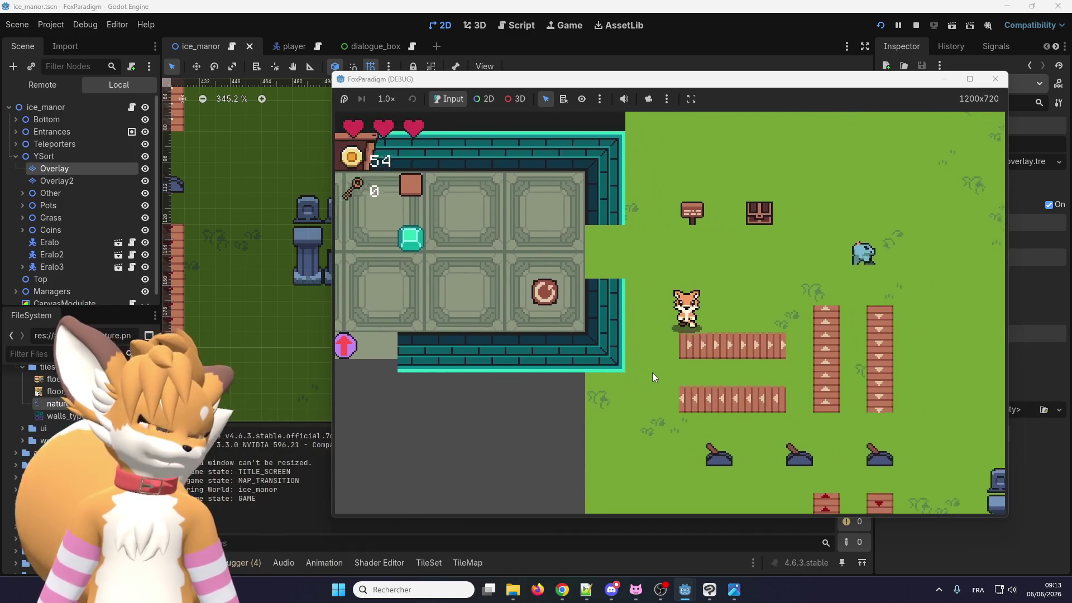
key(Right)
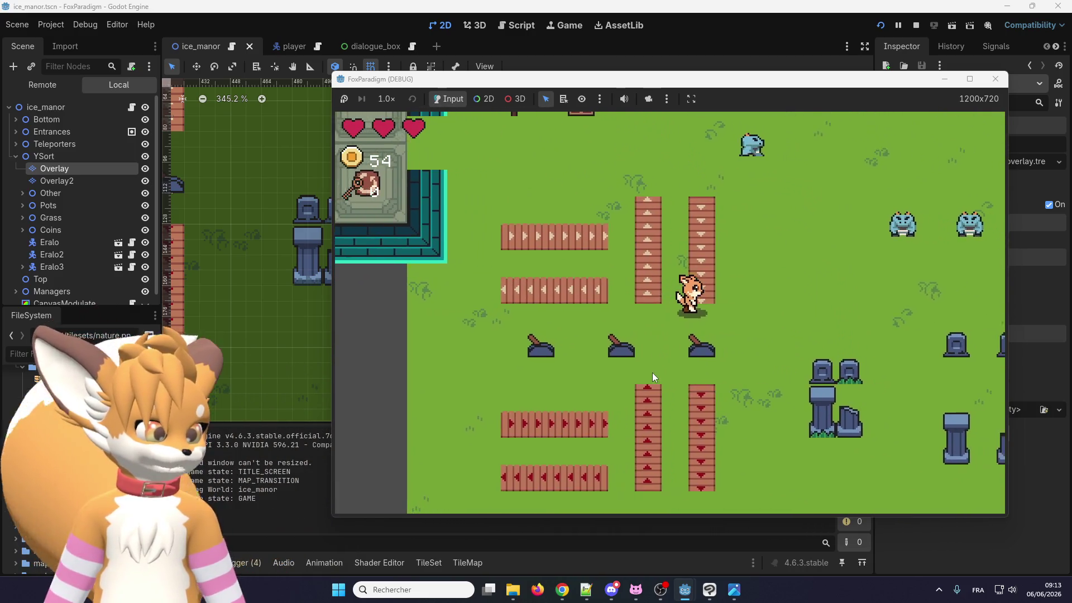
key(Right)
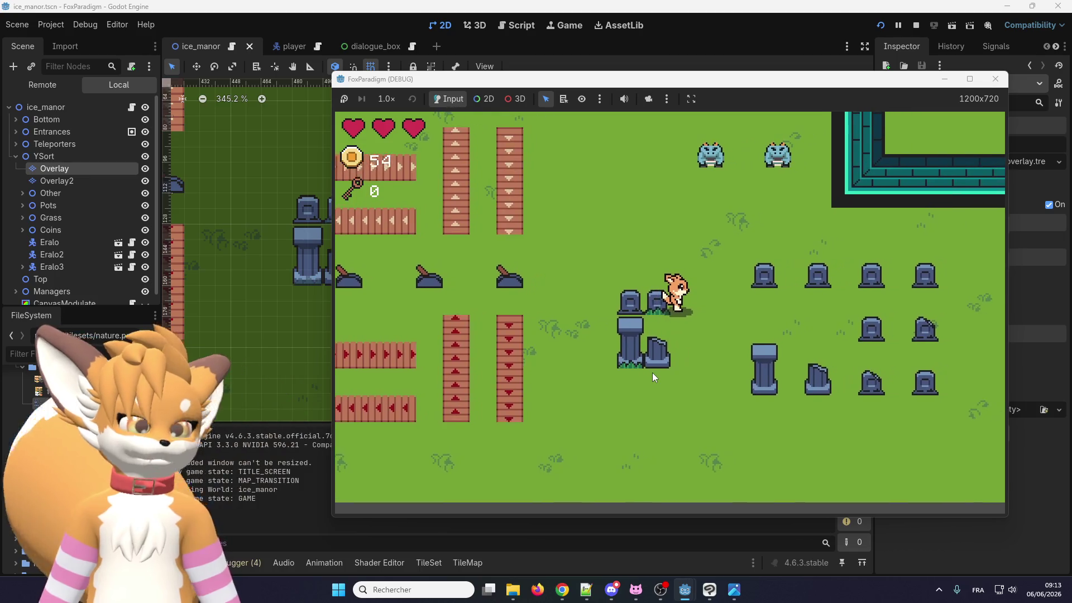
key(Right)
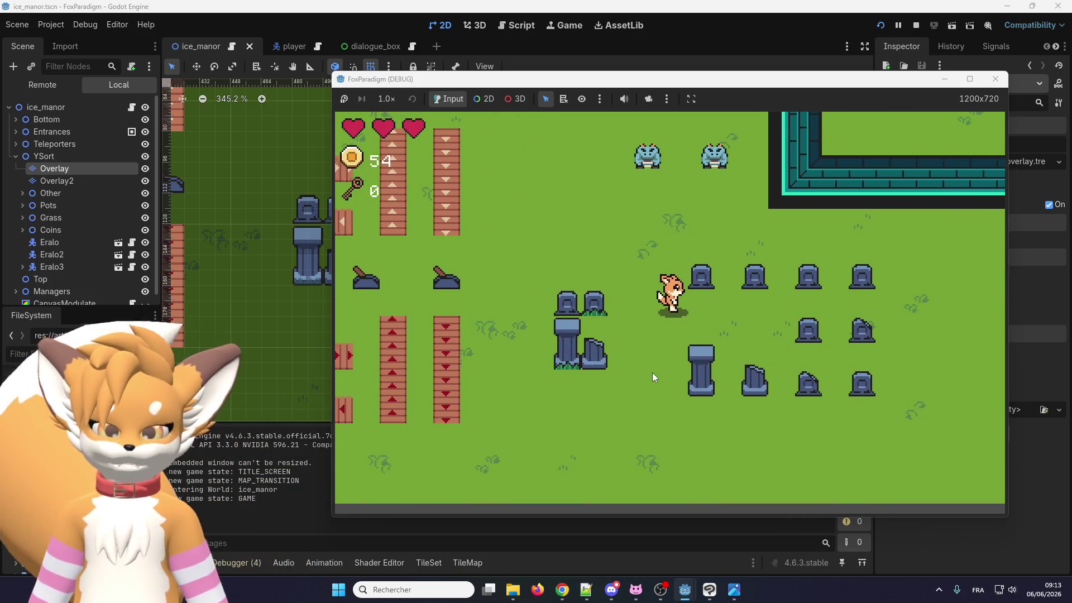
Walk the fox up, down and along the gravestone rows, ending up-left toward the frogs
key(Down)
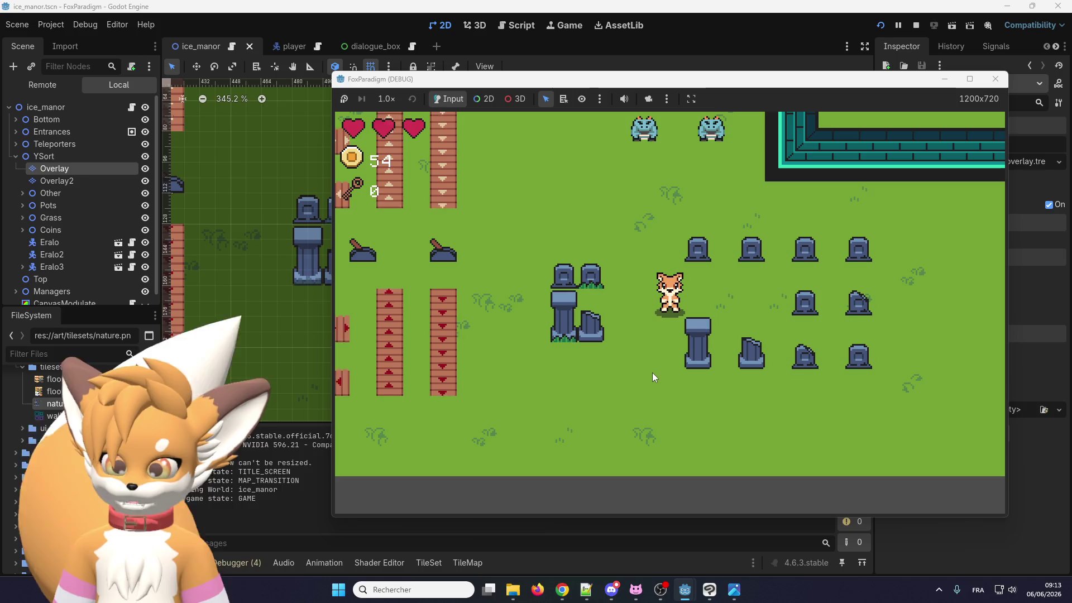
key(Left)
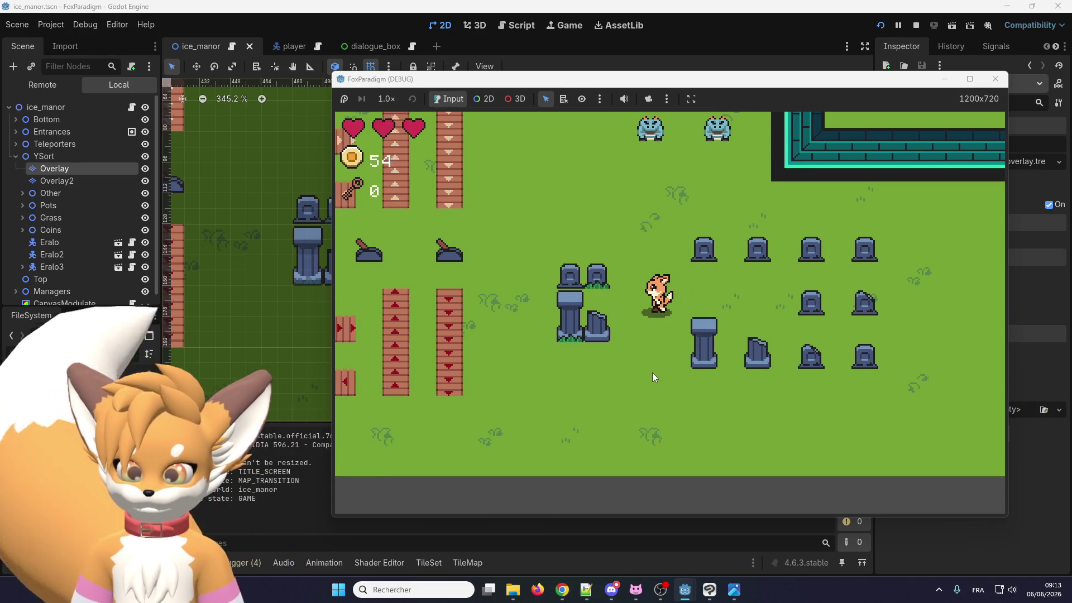
key(Right)
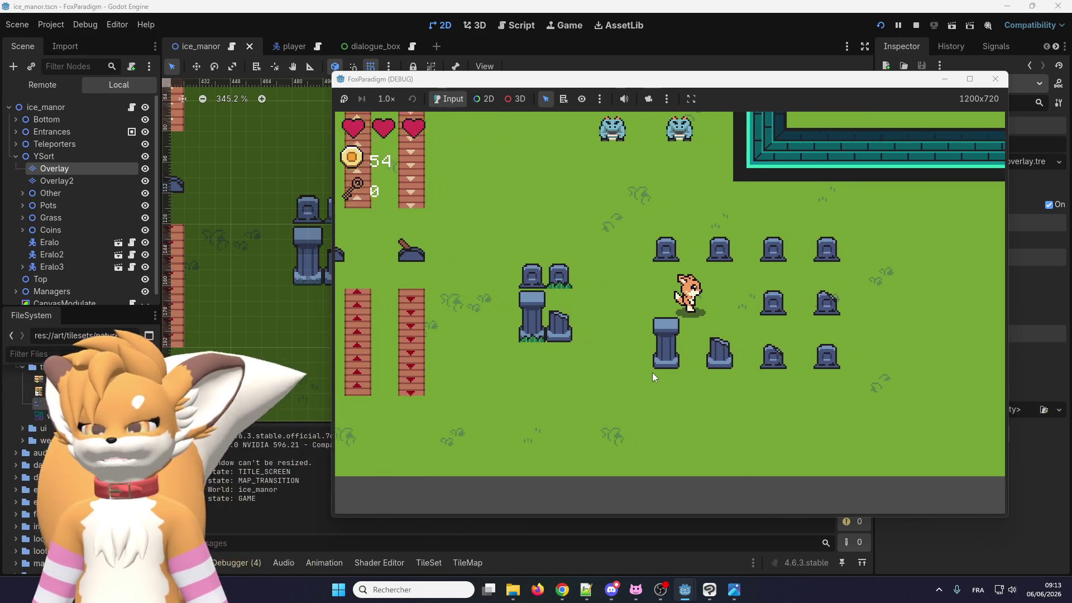
key(Up)
key(Down)
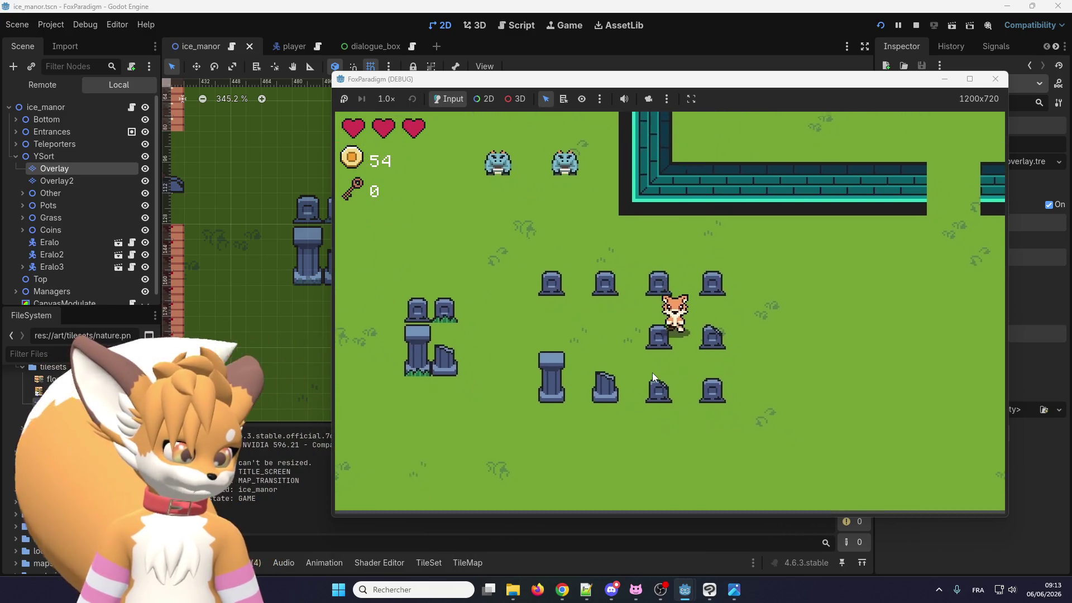
key(Down)
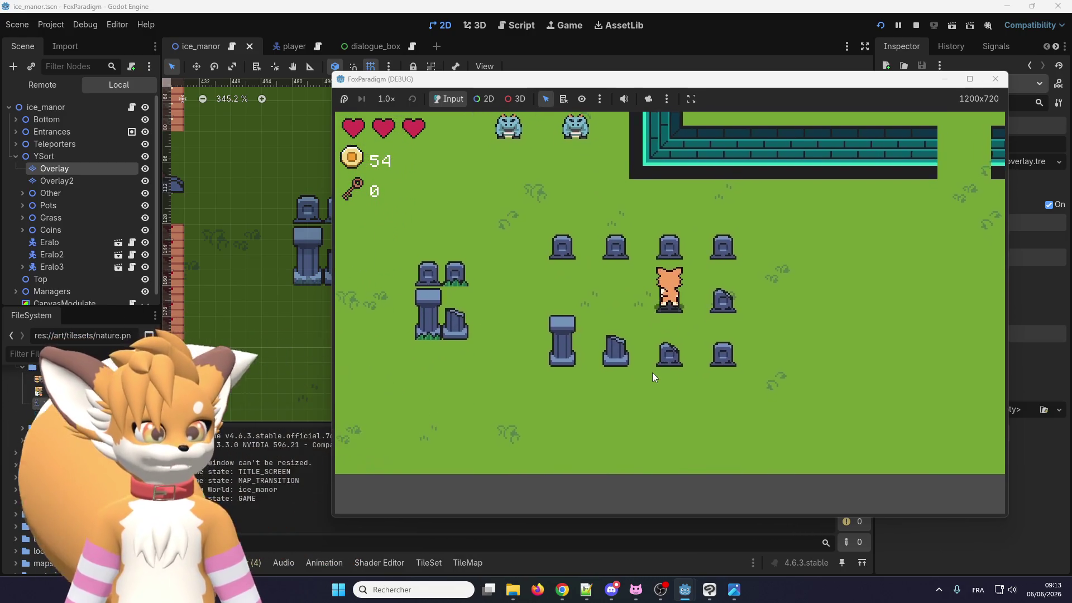
key(Left)
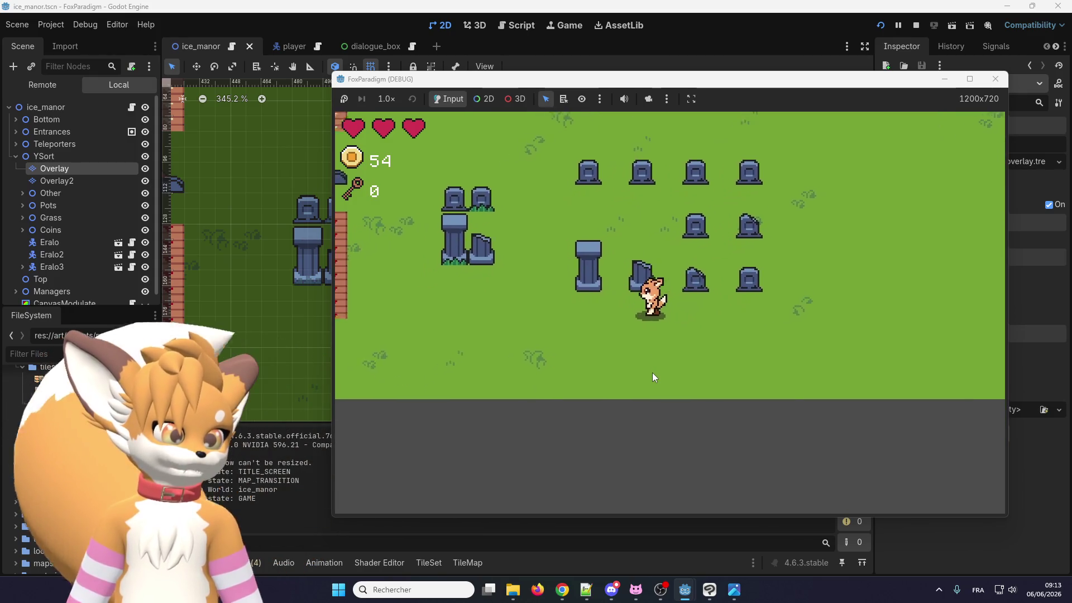
key(Up)
key(Up)
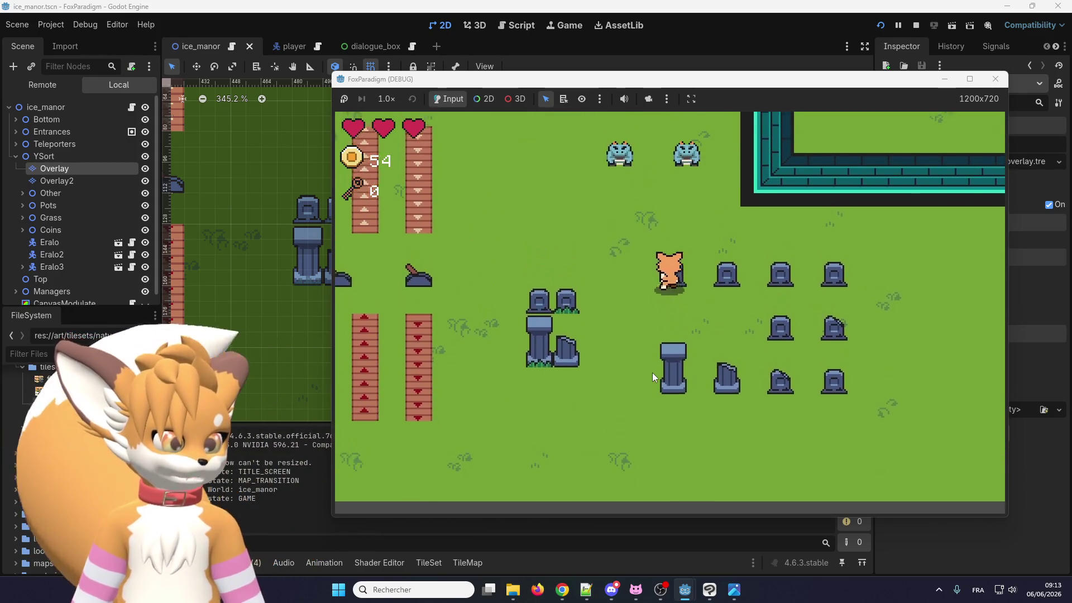
key(Right)
key(Up)
key(Left)
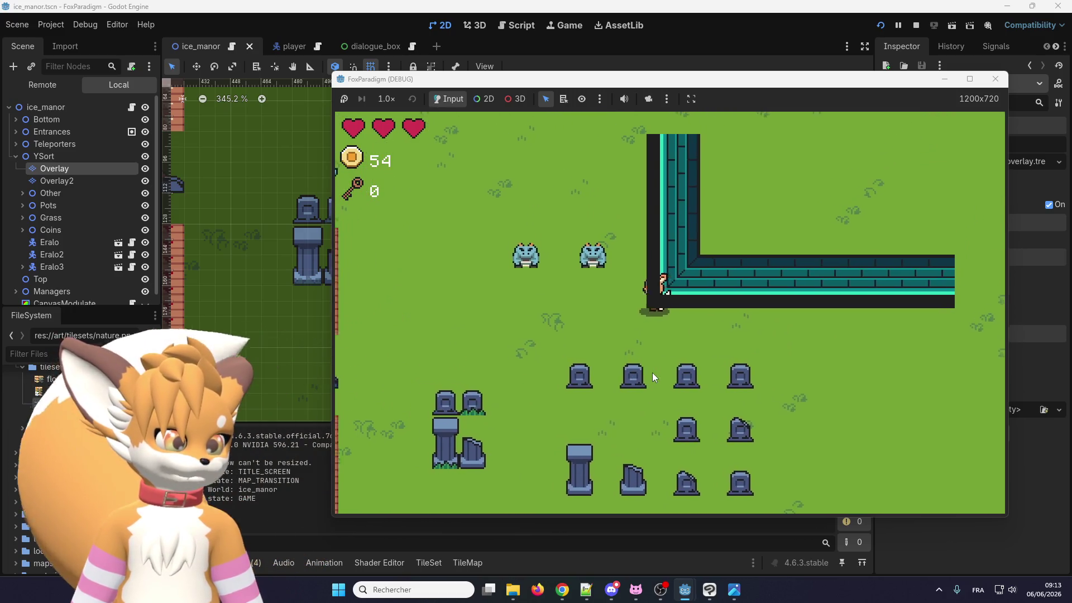
Walk the fox left past the frogs and through the conveyor area
key(Left)
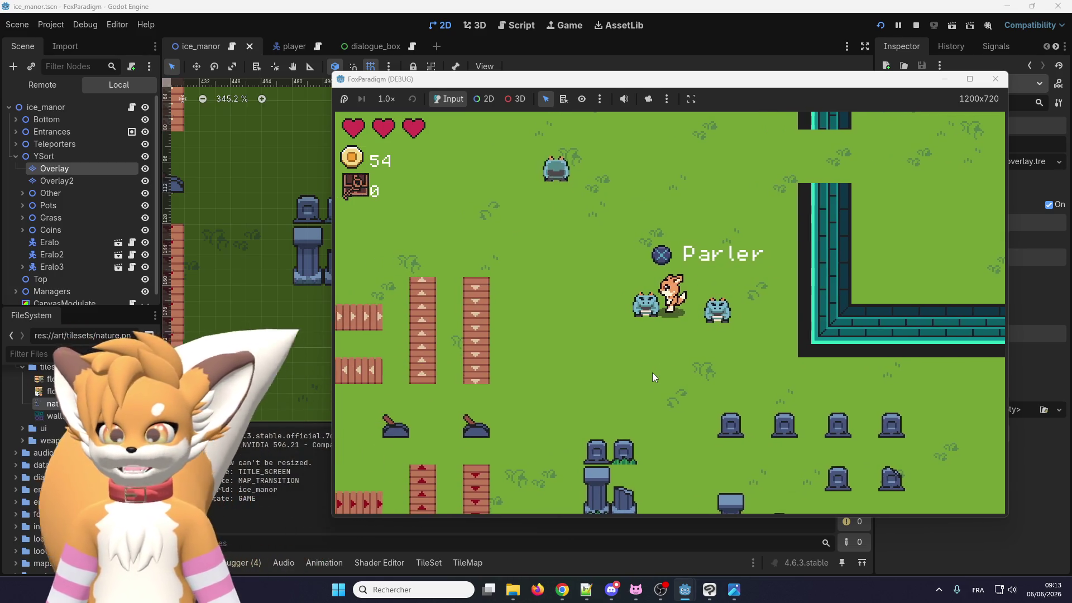
key(Up)
key(Left)
key(Down)
key(Left)
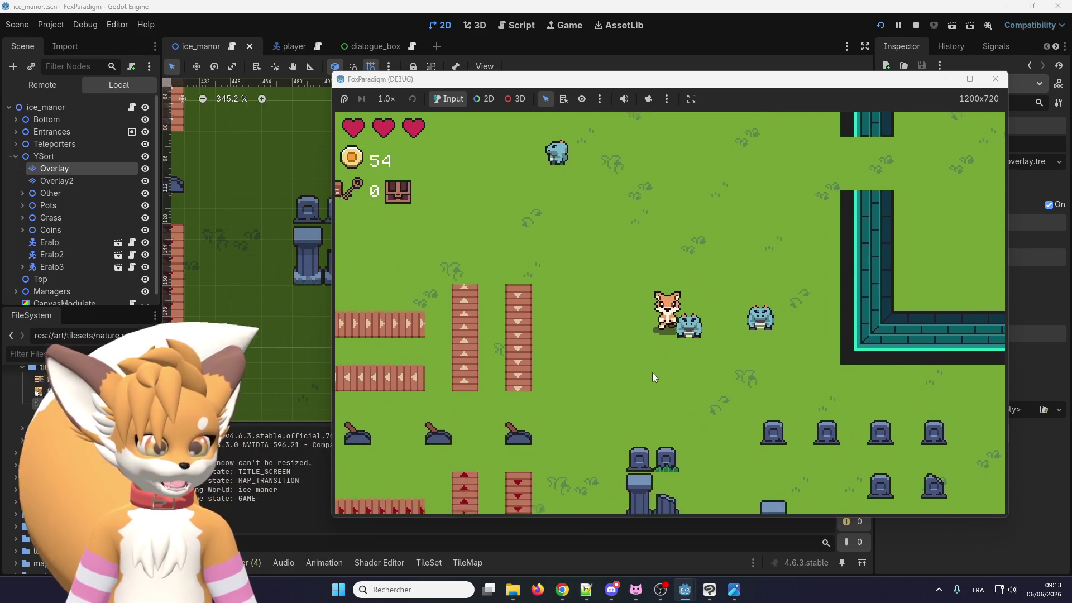
key(Left)
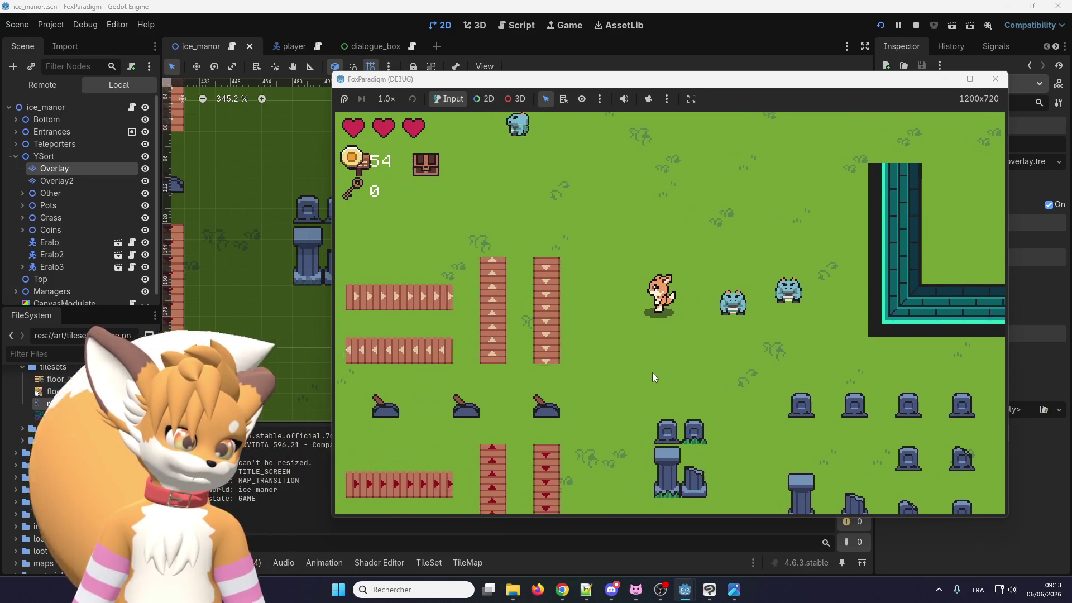
key(Up)
key(Left)
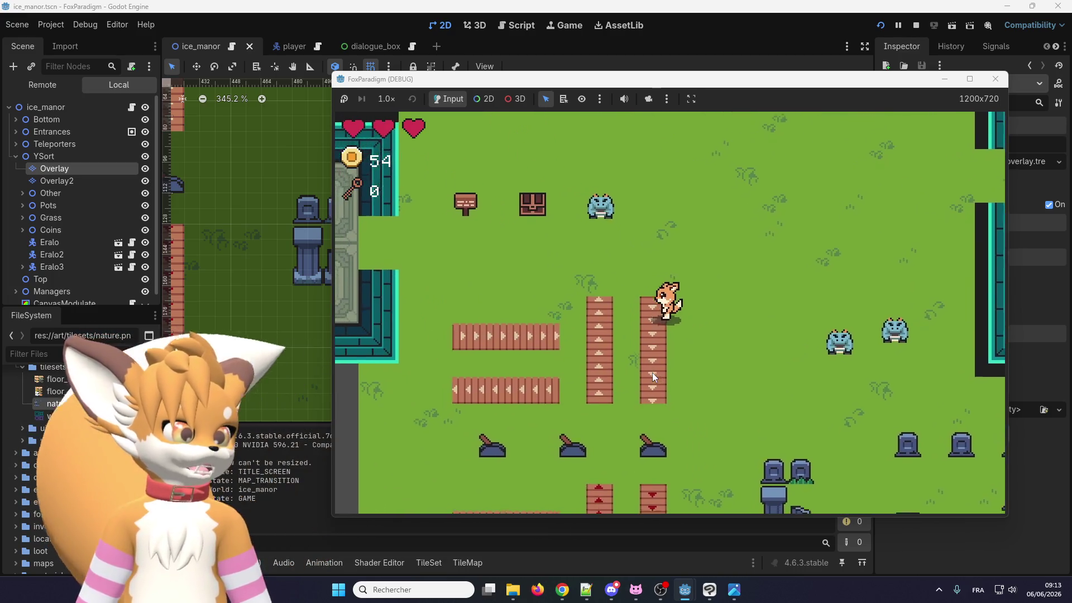
key(Down)
key(Left)
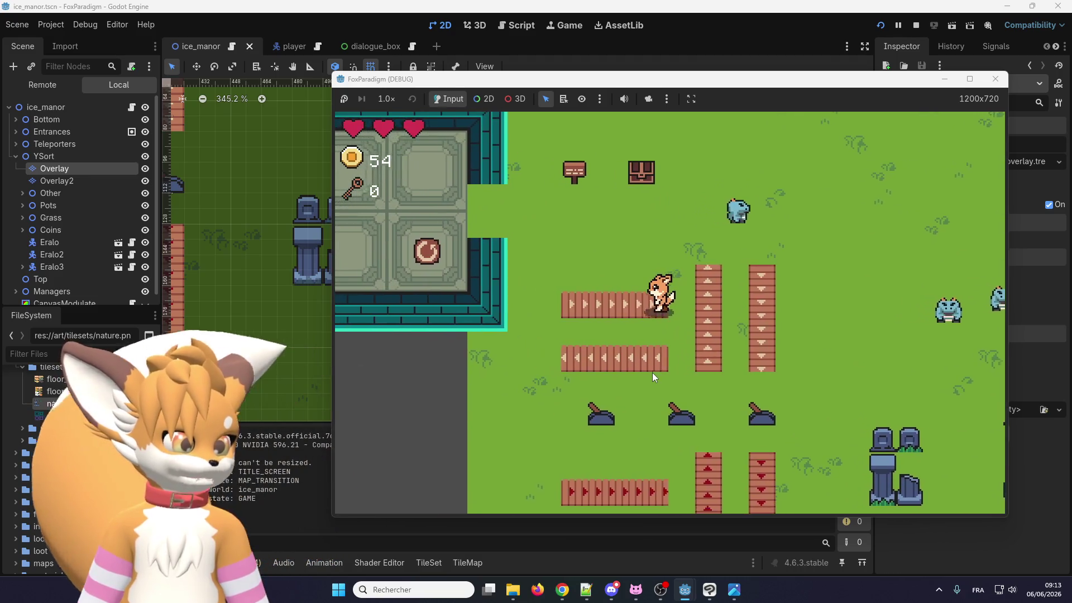
Visit the middle lever, then ride a conveyor up to the chest and face it
key(Down)
key(Up)
key(Left)
key(Up)
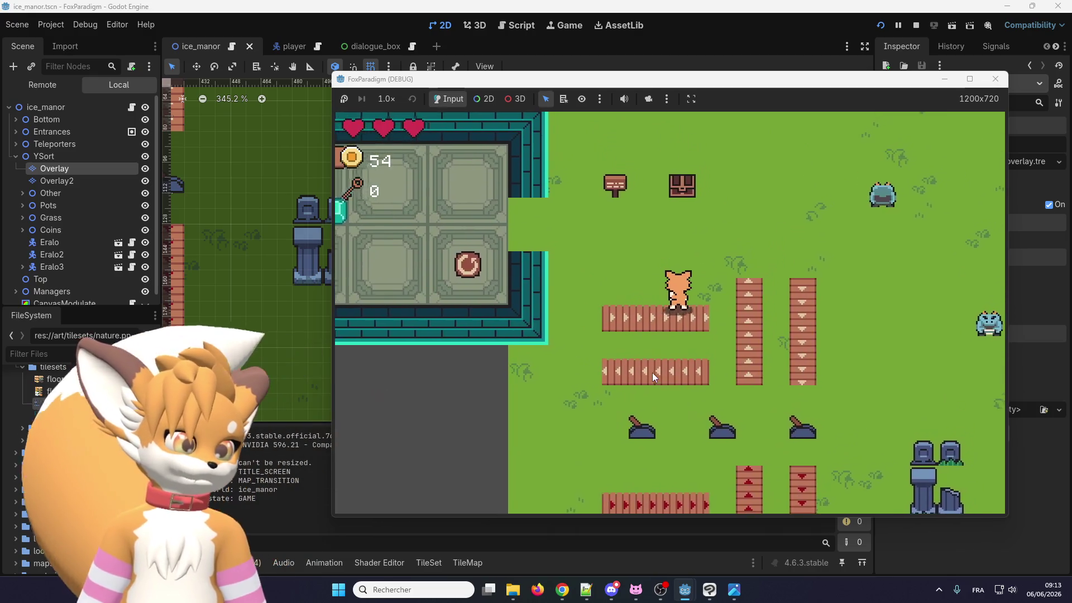
key(Up)
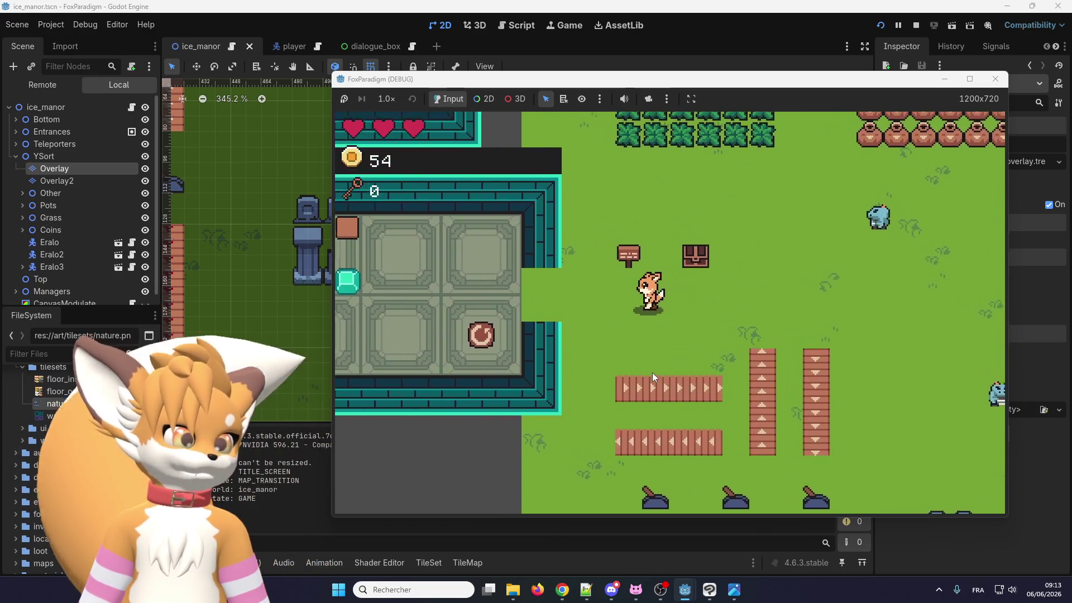
key(Right)
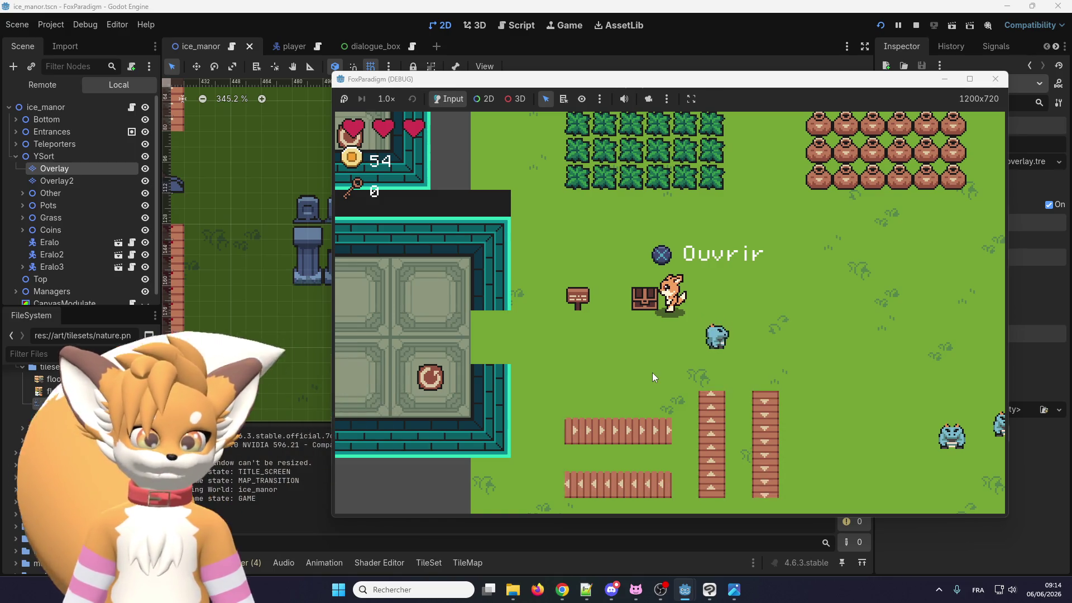
Pass the signpost, then slash through the bushes and break the pots with the sword
key(Left)
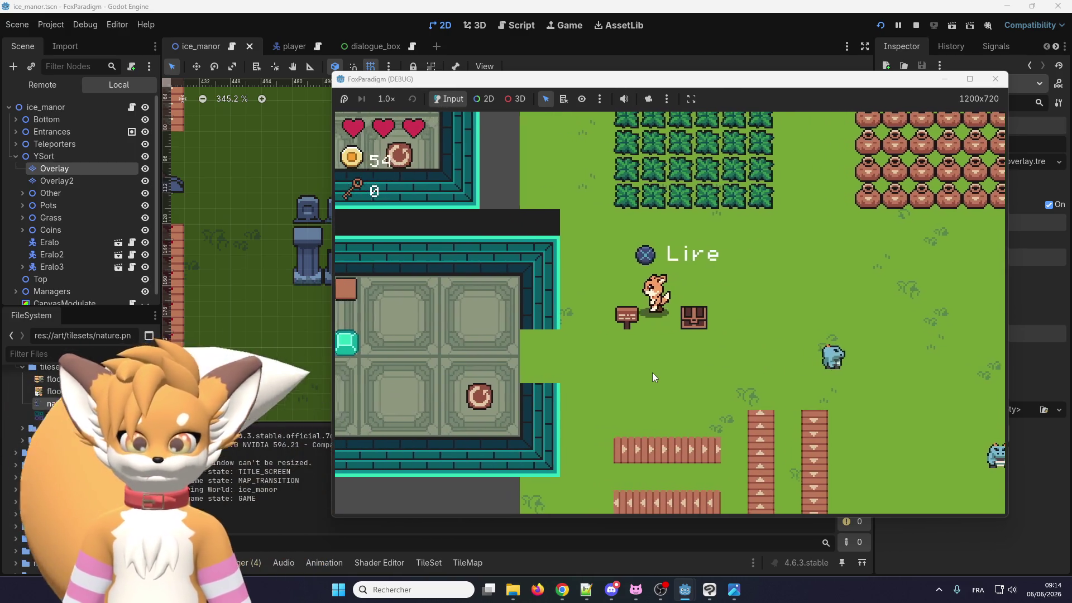
key(Up)
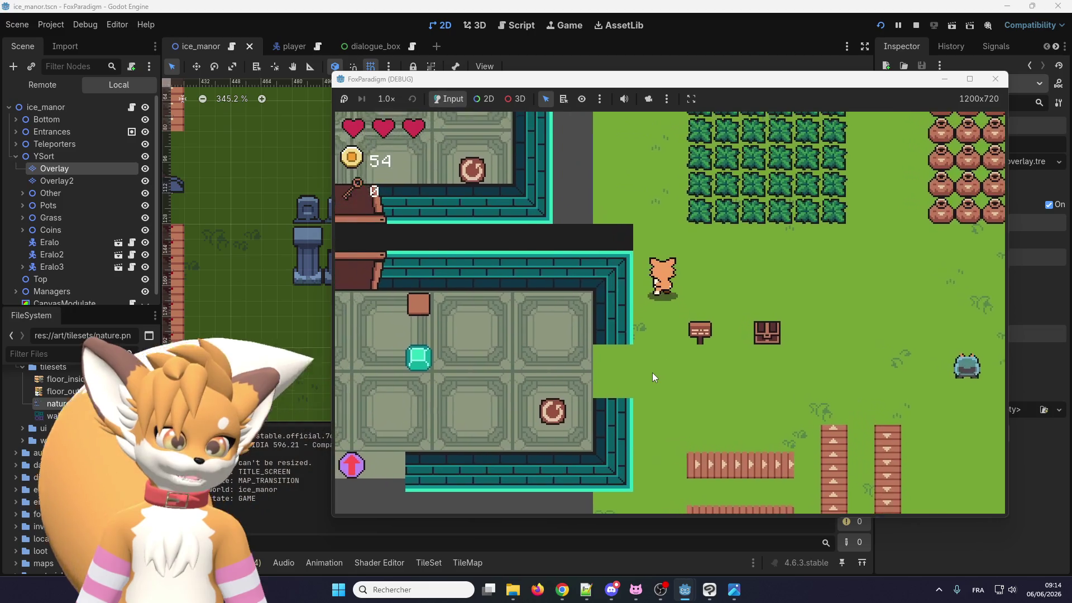
key(Right)
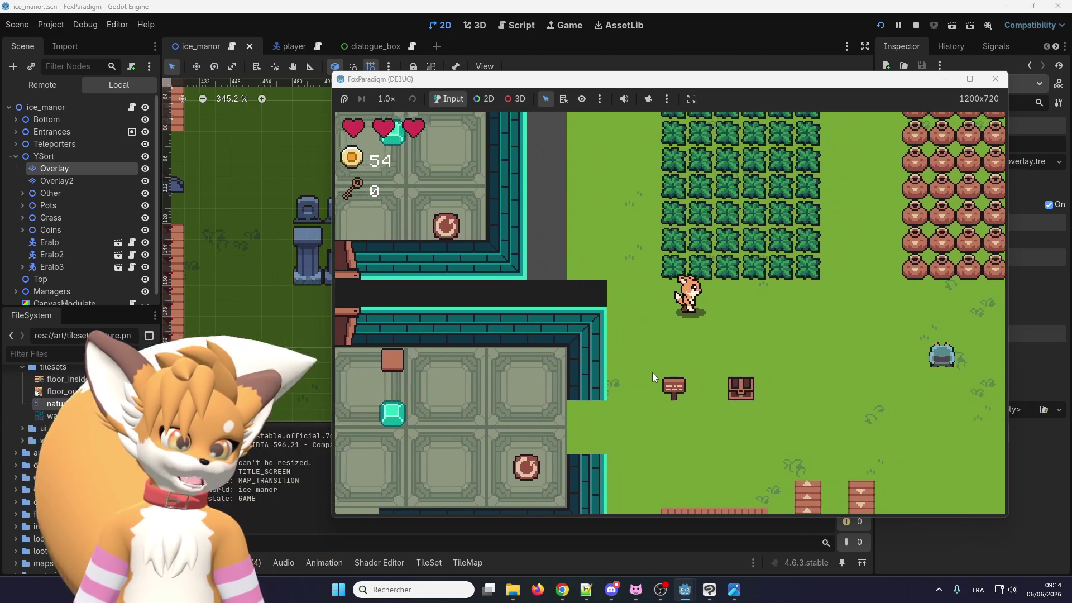
key(space)
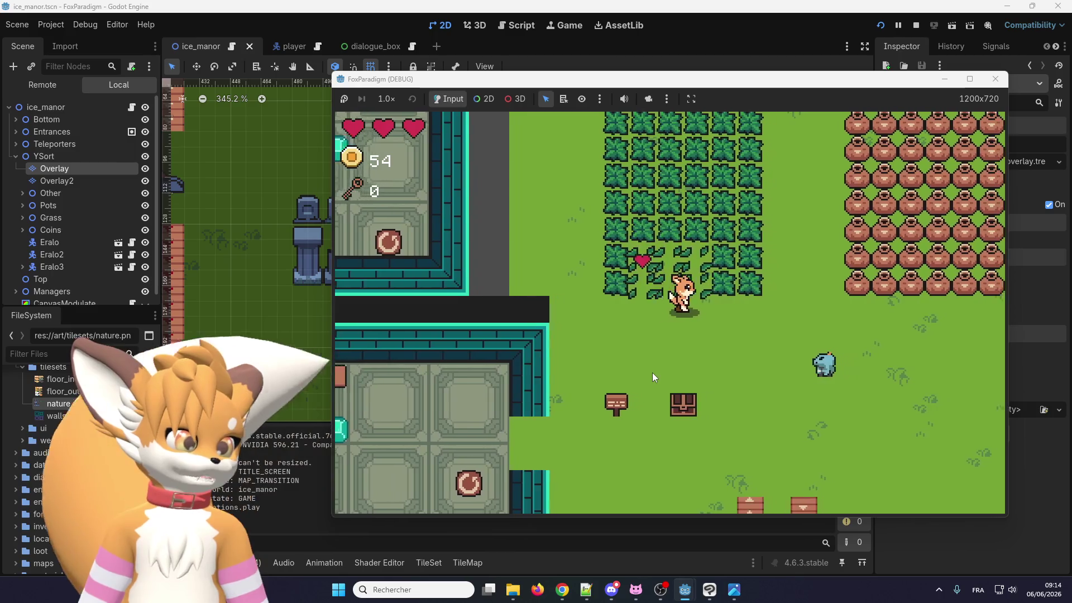
key(Right)
key(space)
key(Right)
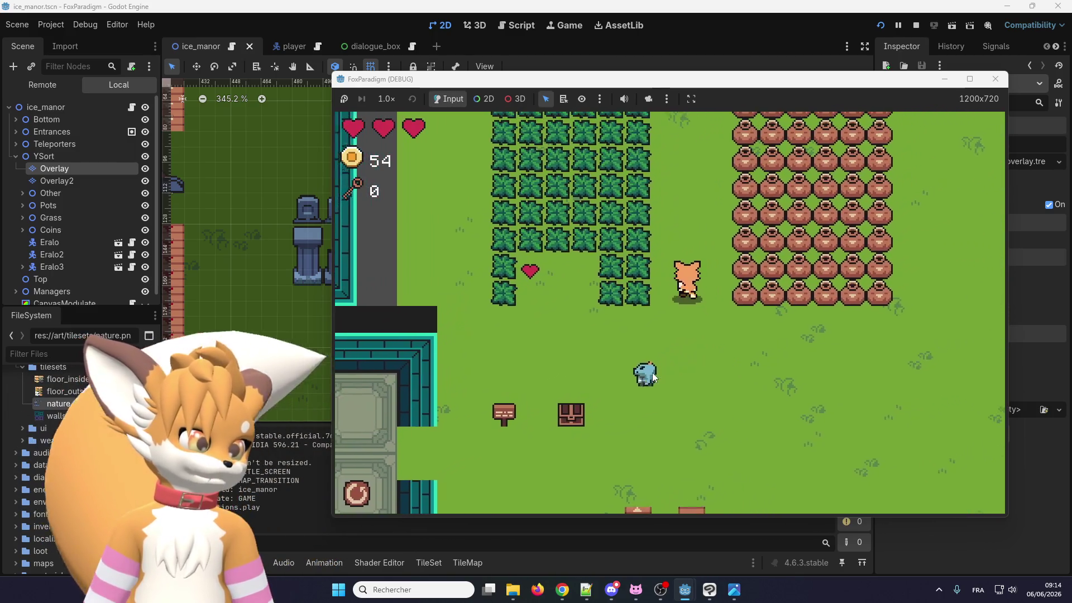
key(space)
Collect a coin to reach 55, then walk back down to the gravestones
key(Right)
key(Down)
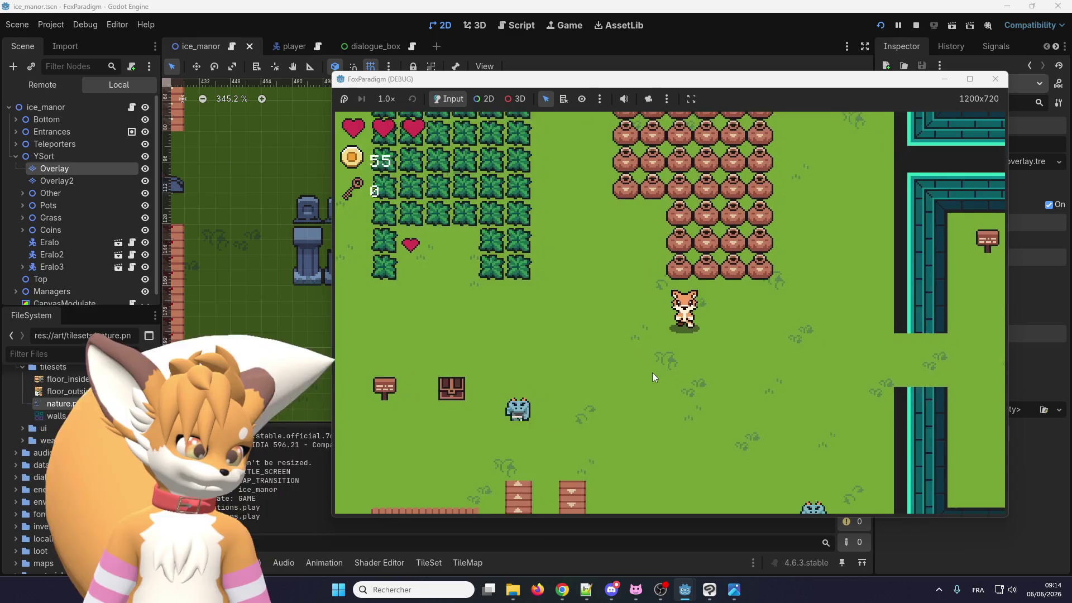
key(Down)
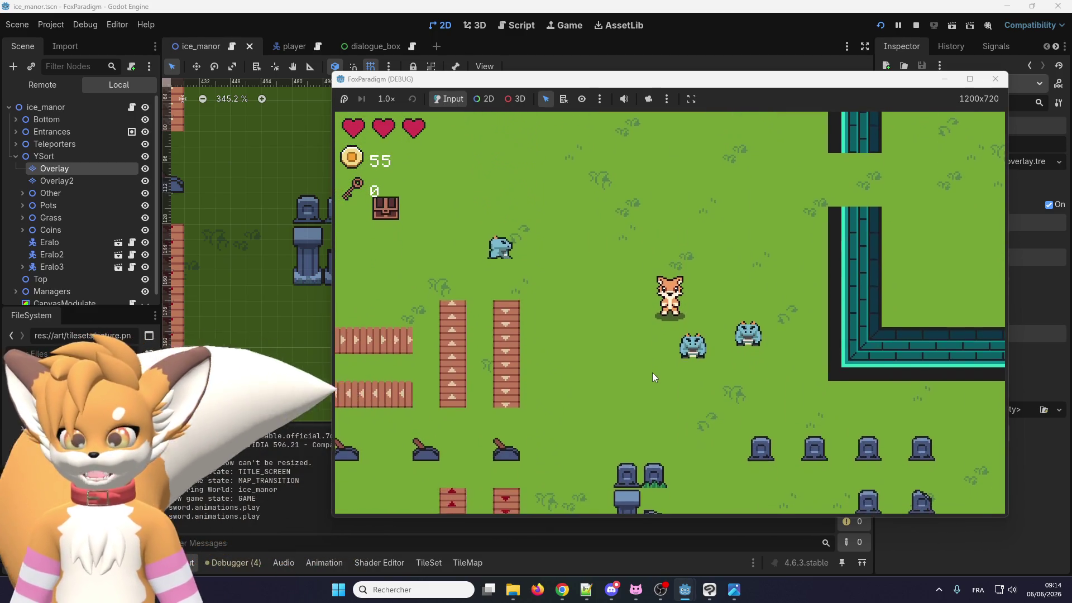
key(Left)
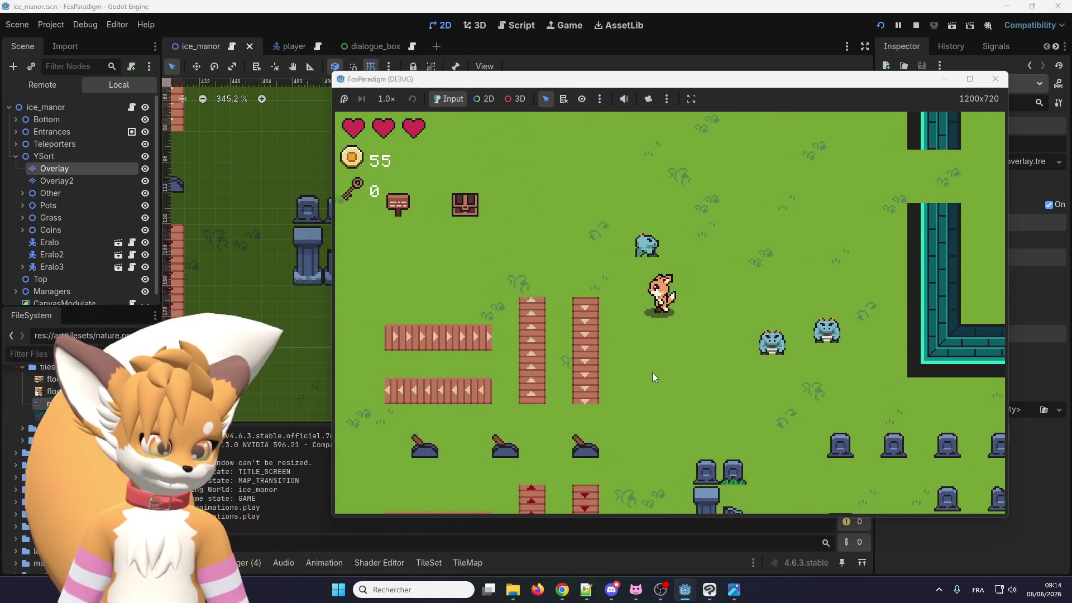
key(Right)
key(Down)
key(Down)
key(Right)
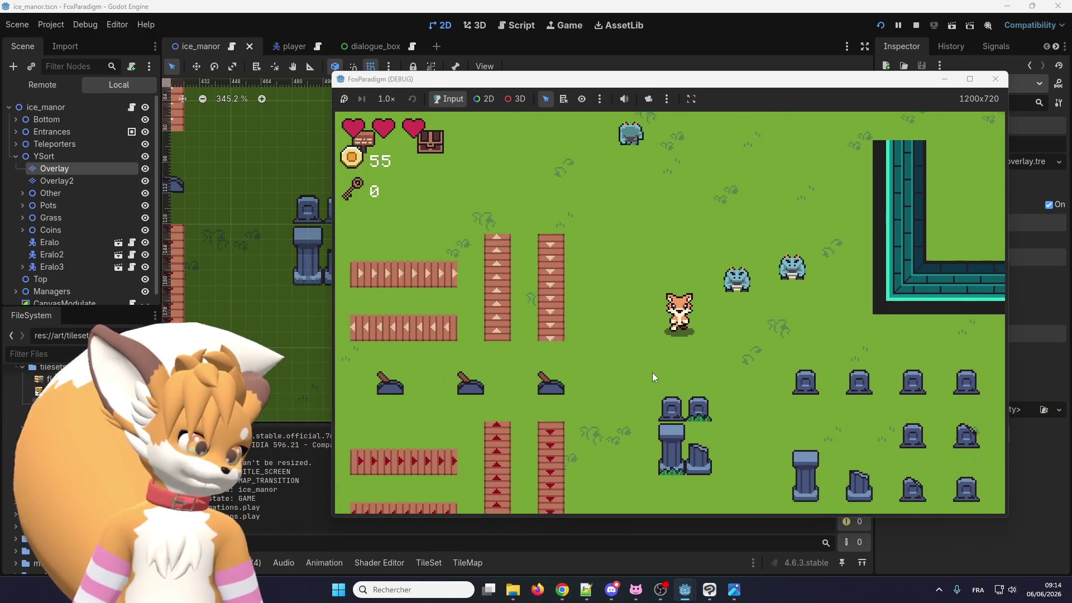
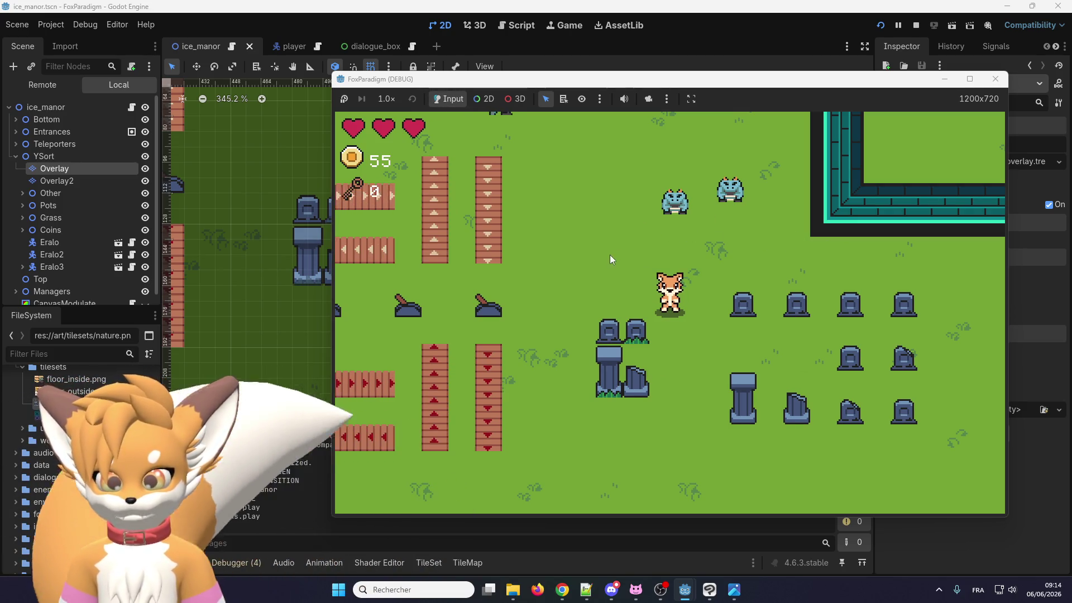
Walk the fox left, up and down into the tombstone rows to test overlap, then stop the game
key(Left)
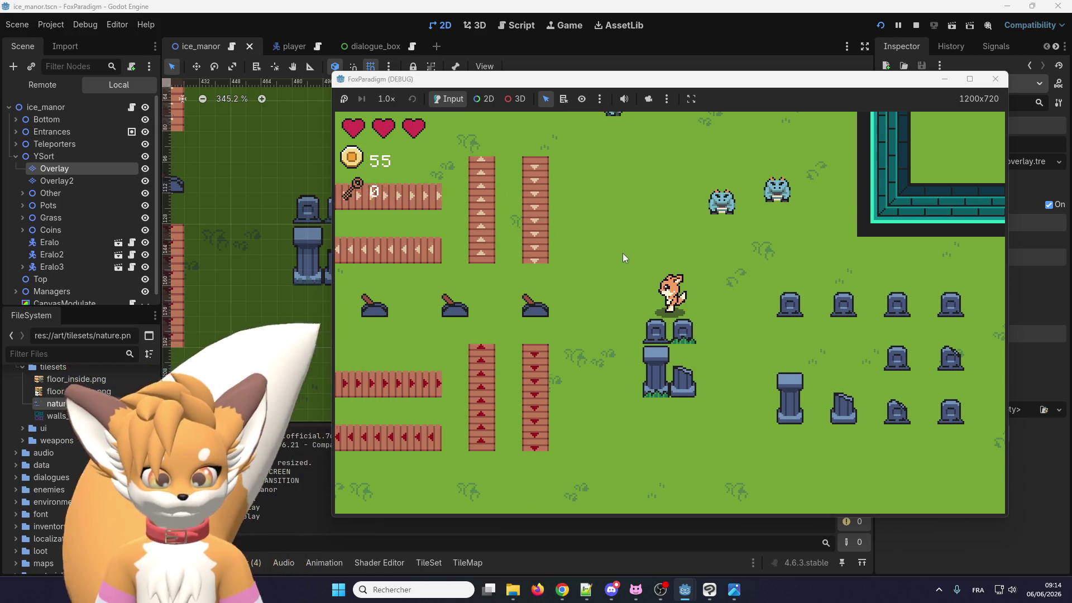
key(Up)
key(Right)
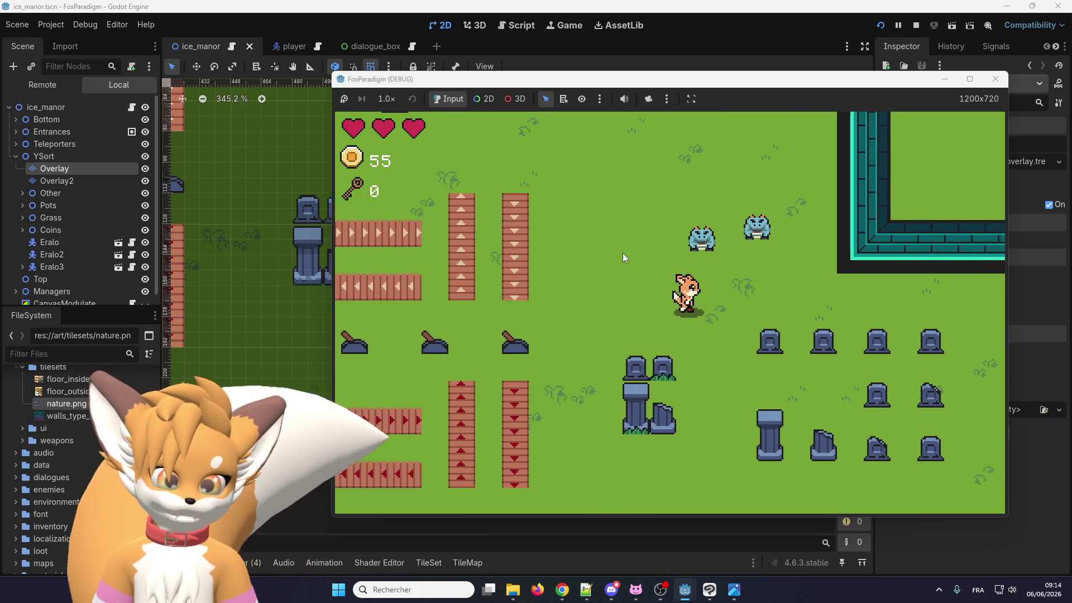
key(Down)
key(Right)
key(Left)
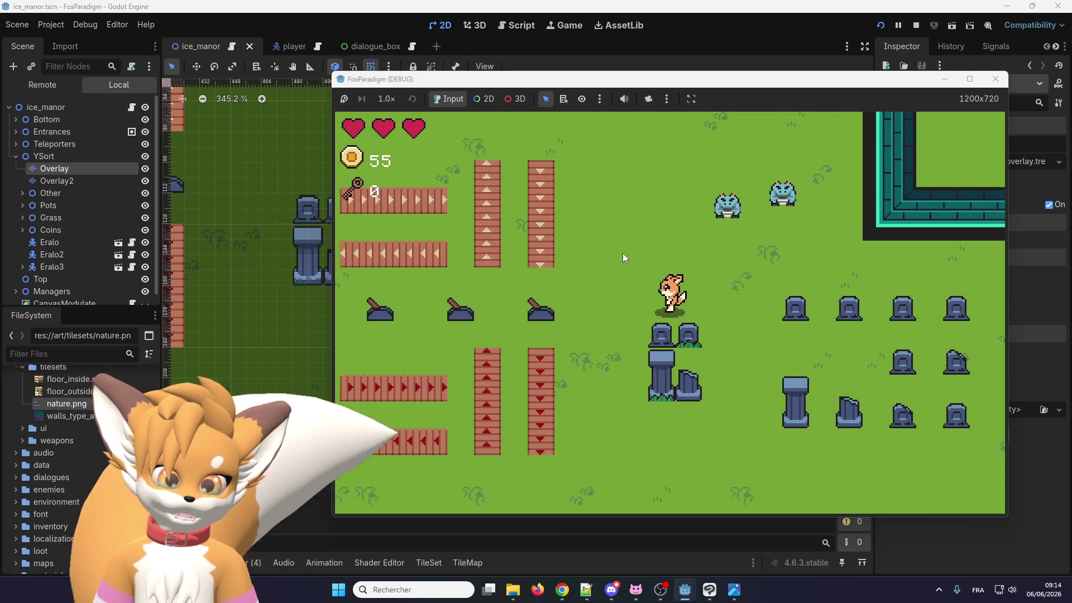
key(Up)
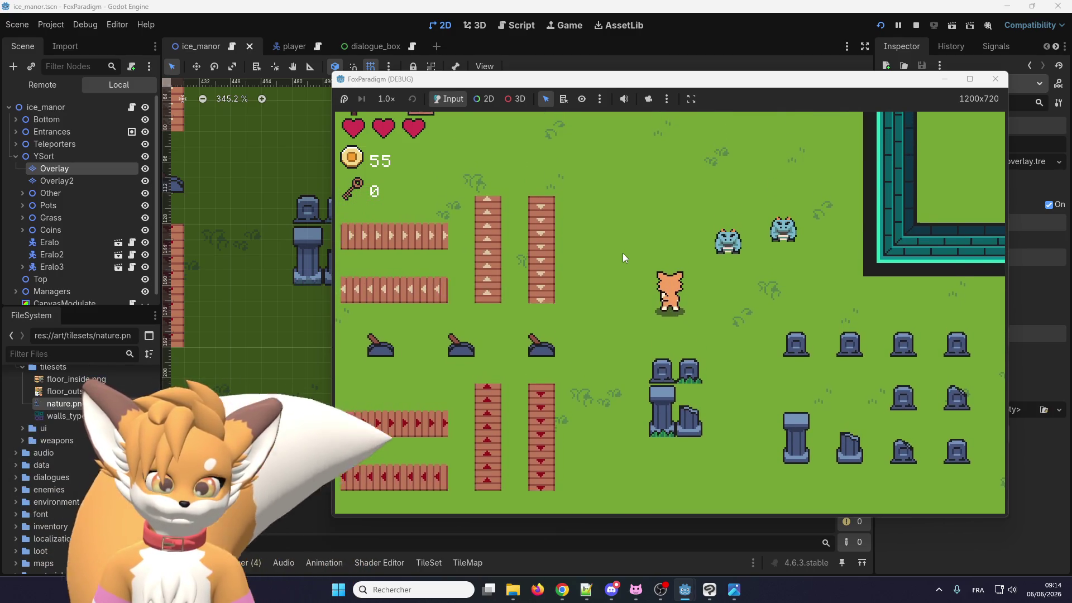
key(Down)
key(Right)
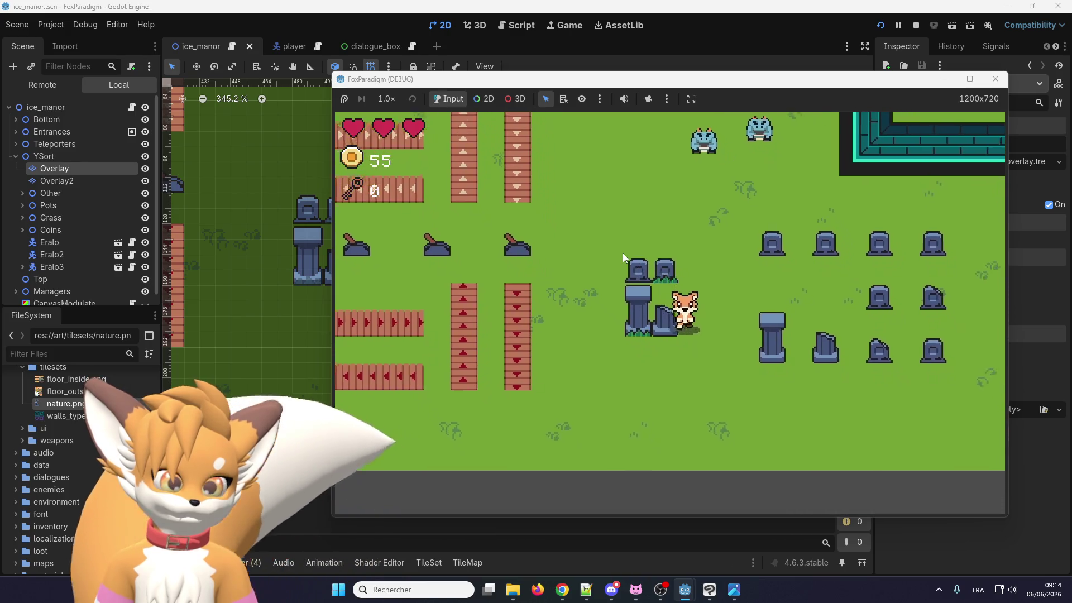
key(Right)
key(Up)
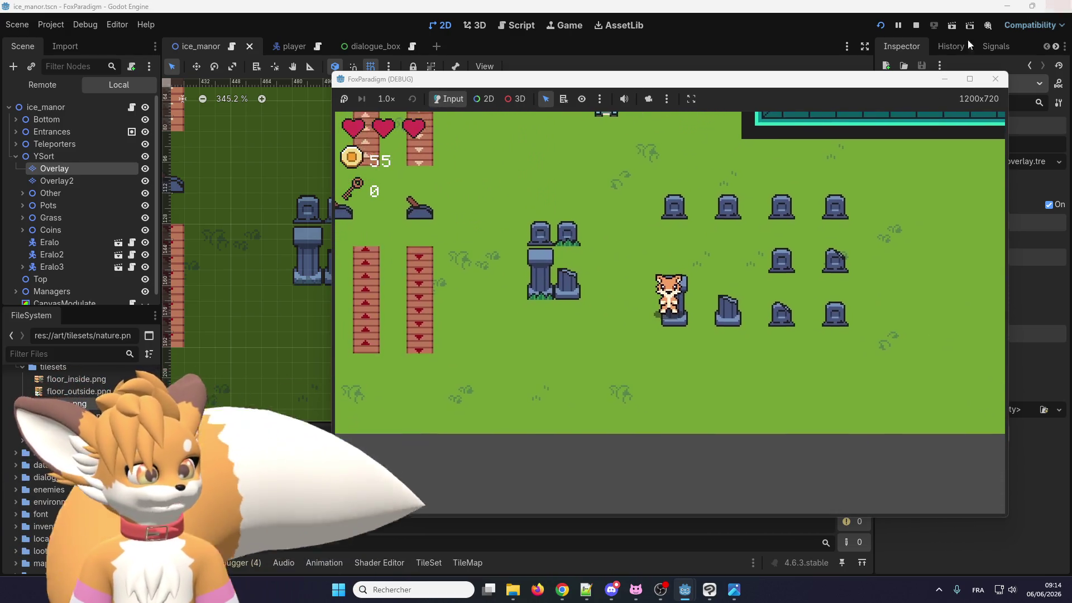
click(994, 79)
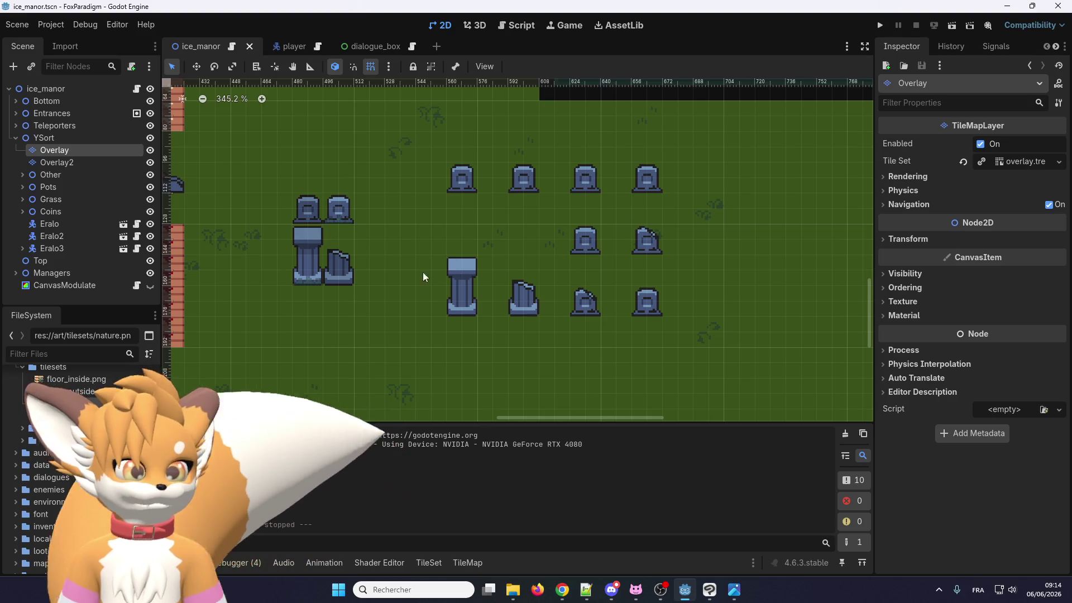
Open the nature.png tileset editor for Overlay in Paint mode with Physics Layer 0 selected
click(95, 153)
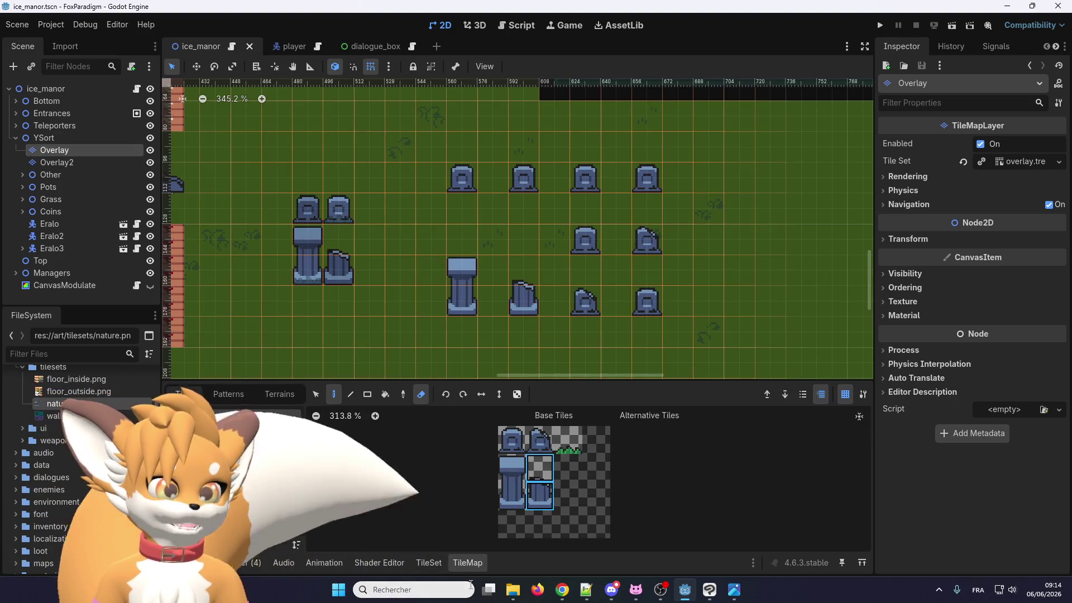
click(427, 563)
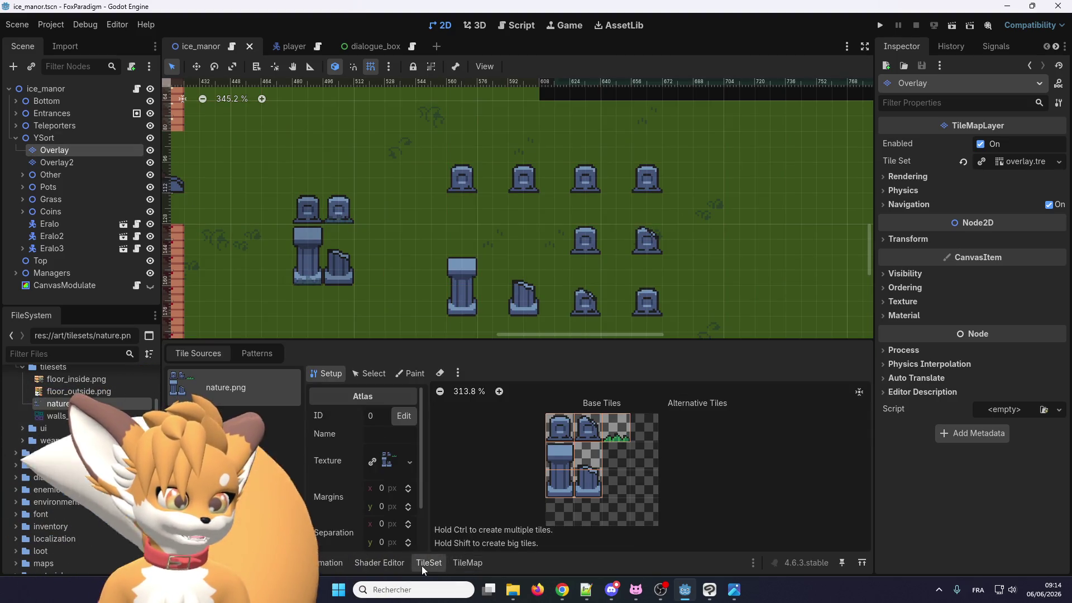
click(421, 374)
click(391, 414)
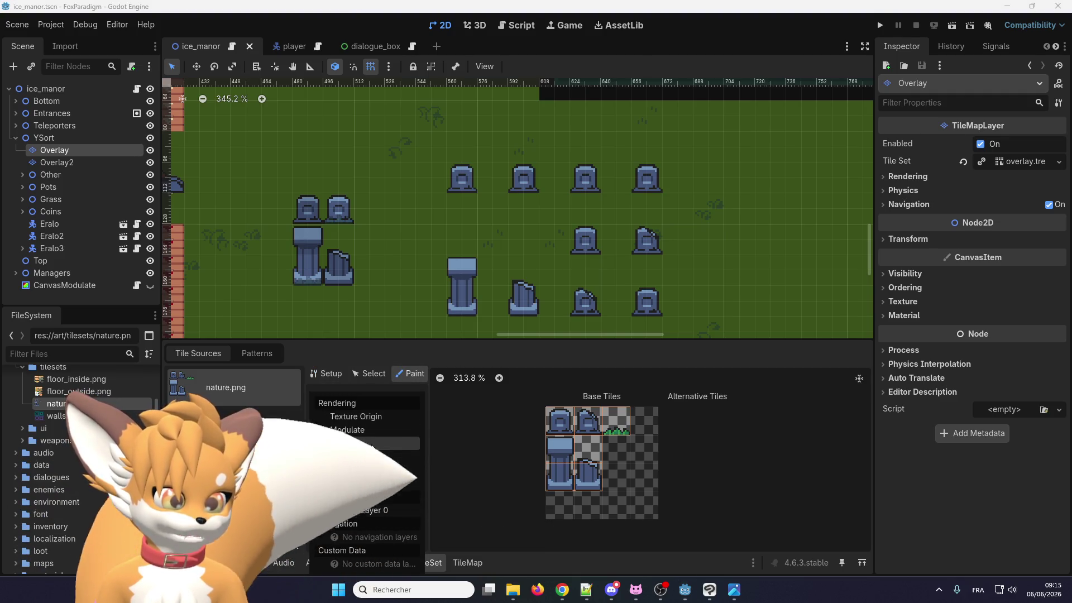
click(374, 511)
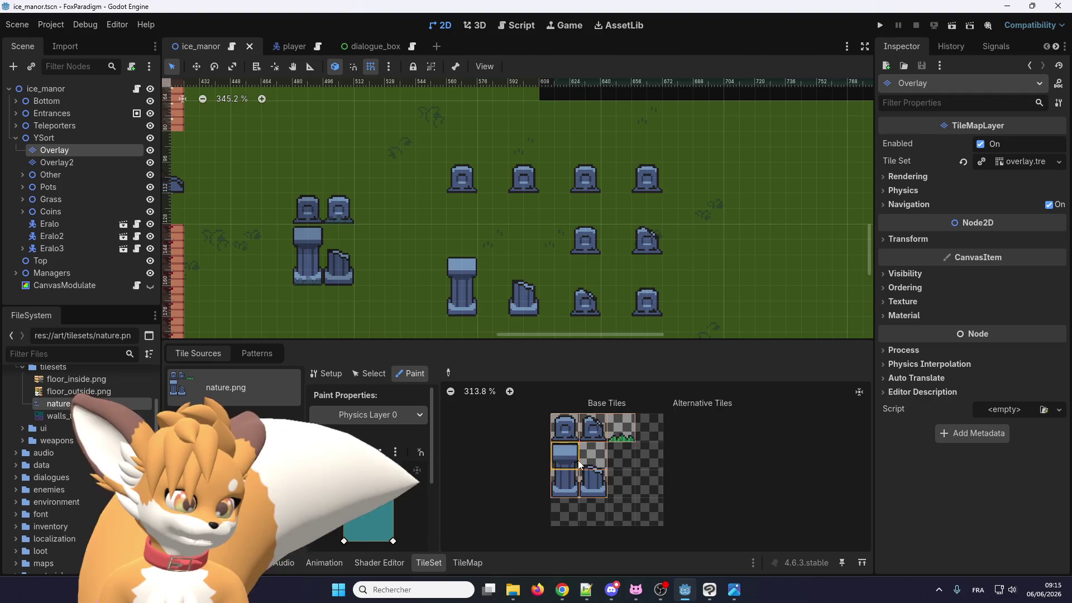
Paint collision shapes onto the pillar base, broken tombstone and two tombstone tiles, then run the project
scroll(579, 464, up, 5)
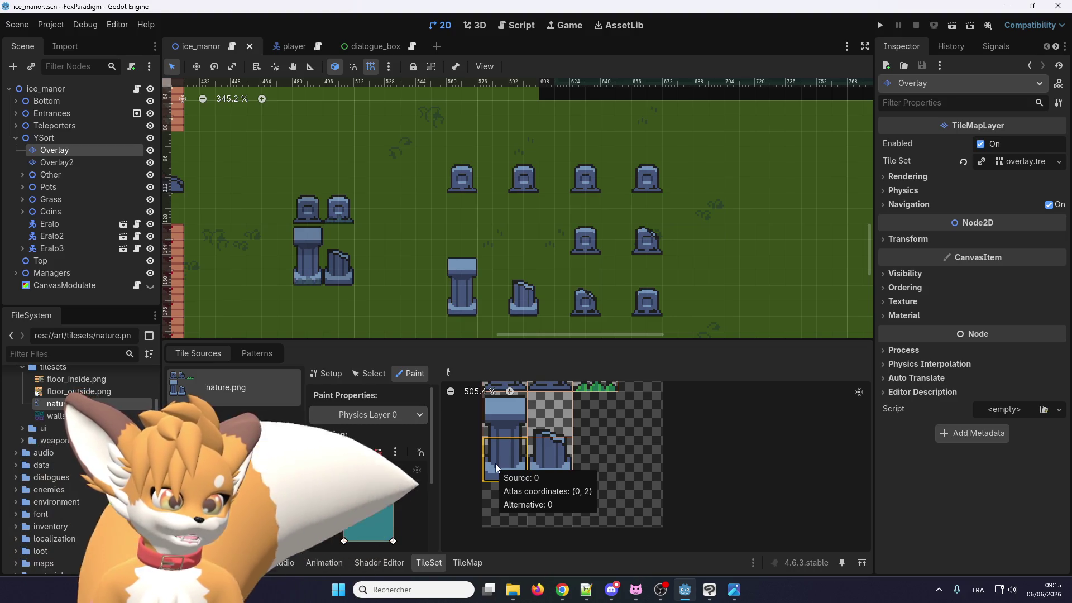
click(495, 464)
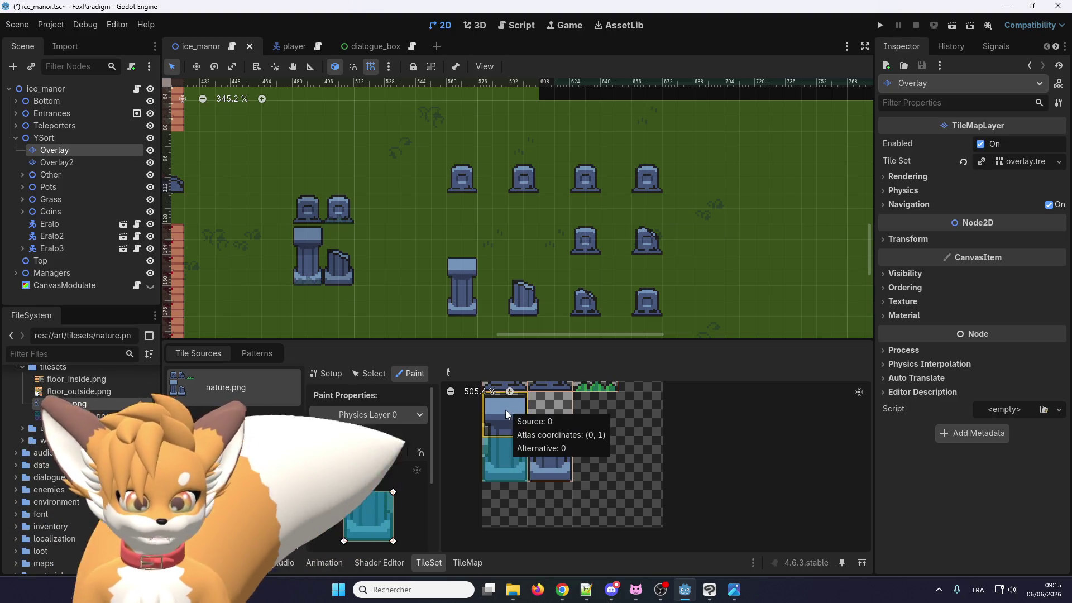
click(551, 462)
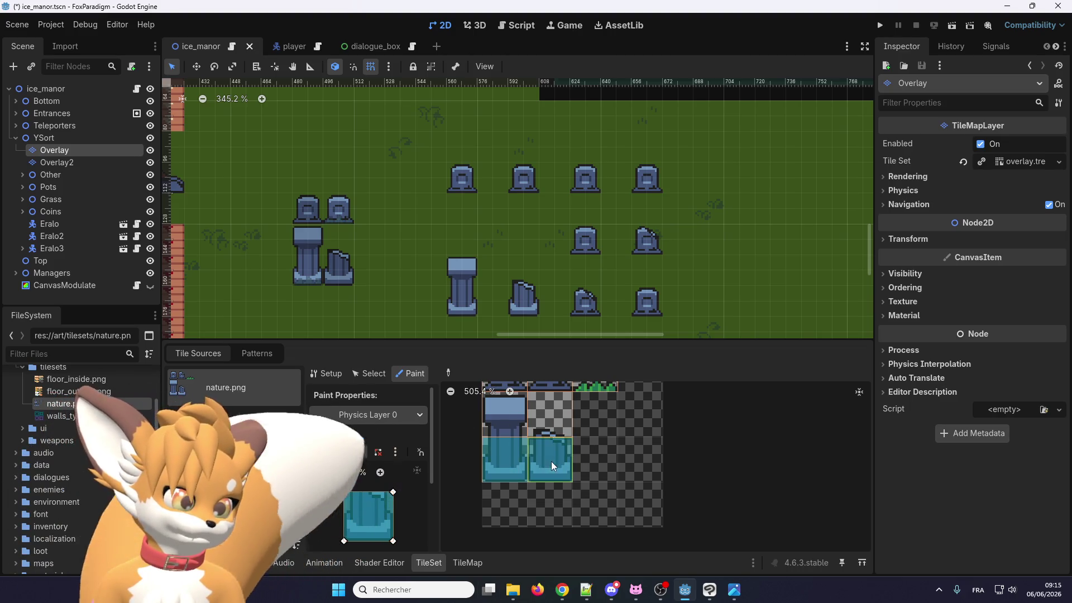
scroll(547, 423, down, 2)
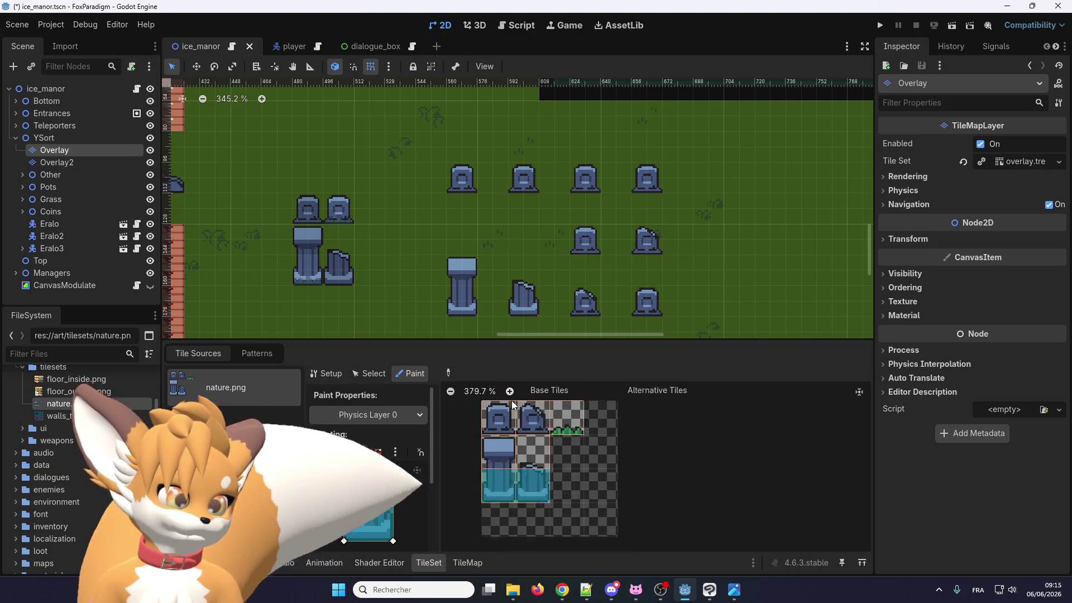
scroll(512, 401, up, 2)
click(501, 421)
click(541, 421)
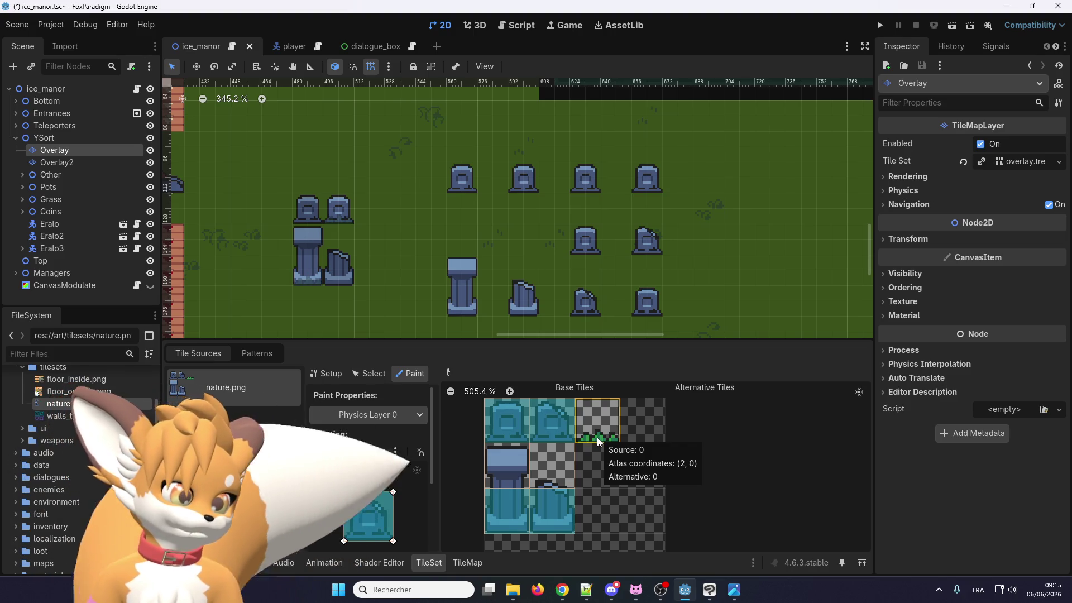
click(543, 433)
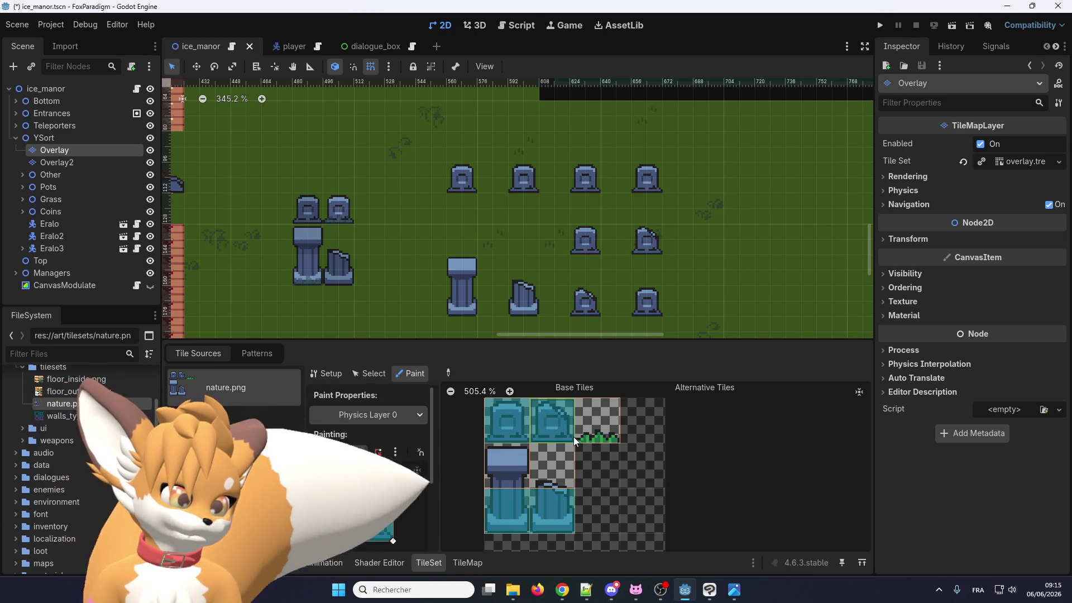
click(880, 26)
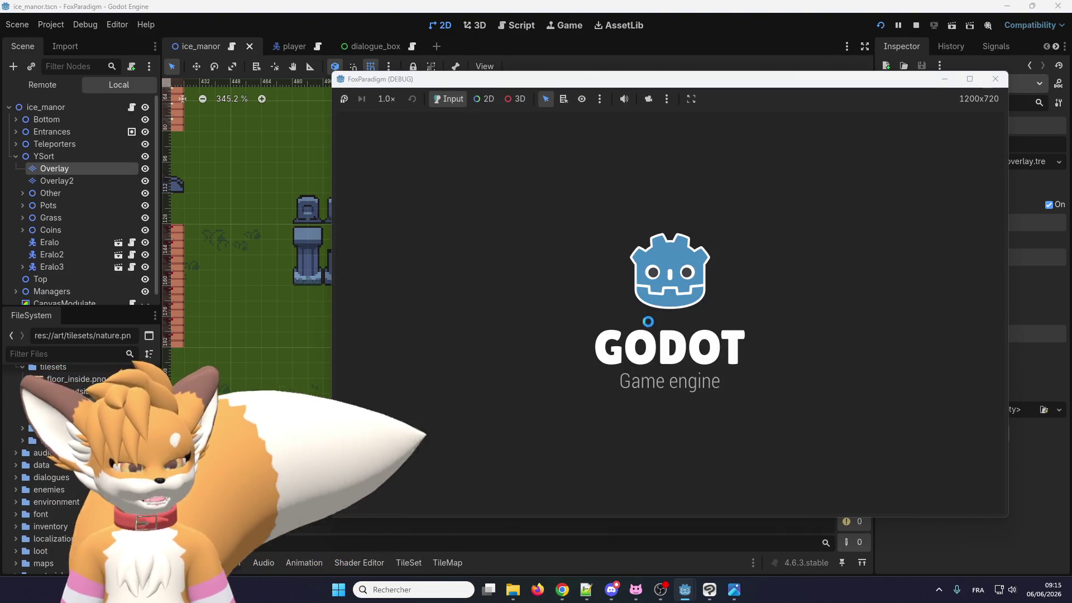
Load the saved game and walk the fox from the ice room across the grass into the tombstone row
key(Return)
key(Return)
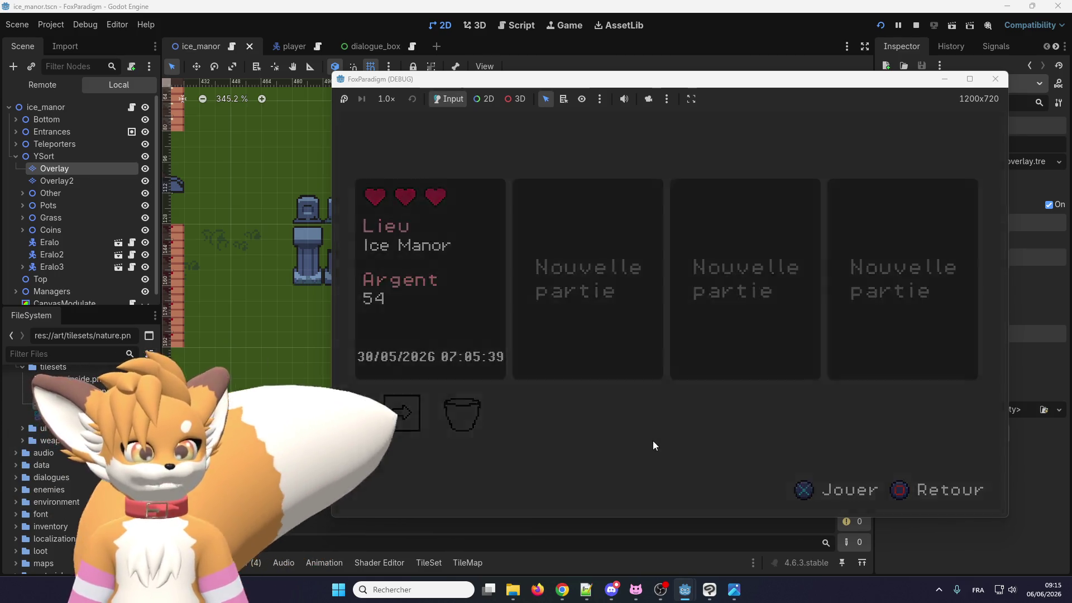
key(Right)
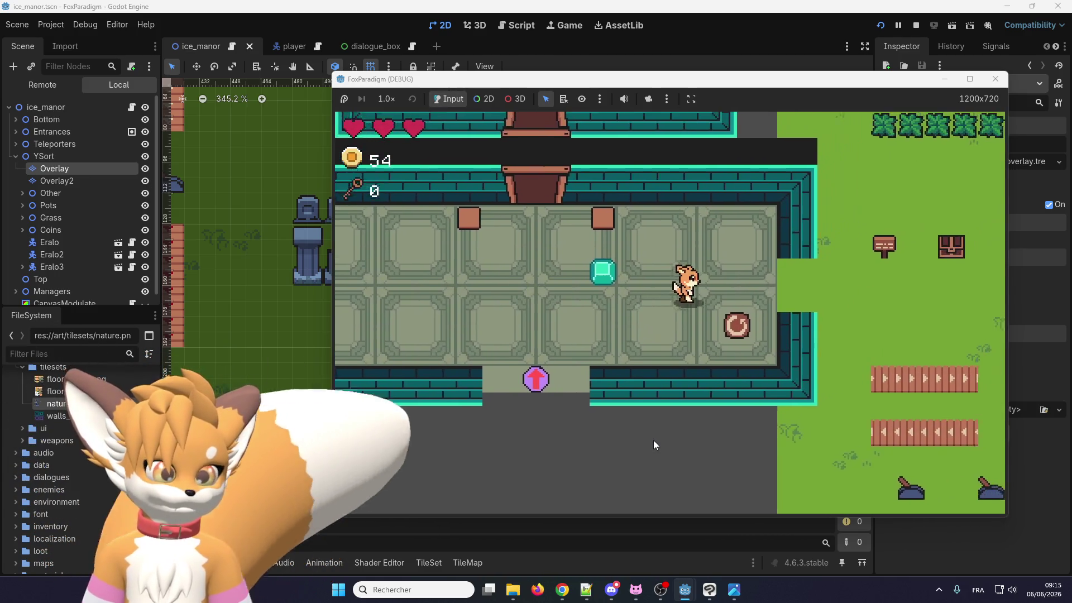
key(Right)
key(Down)
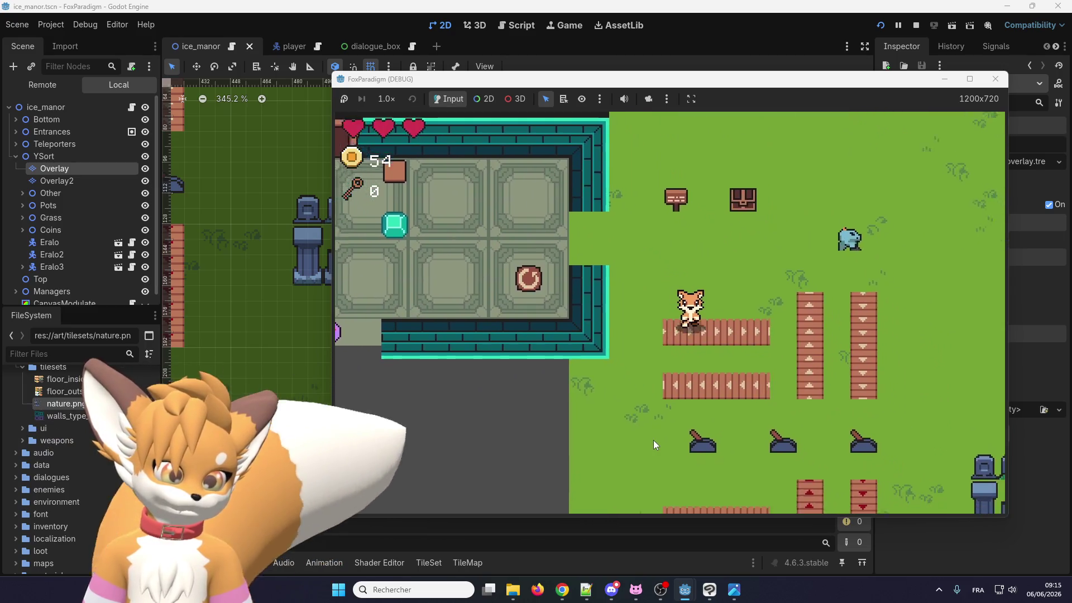
key(Right)
key(Down)
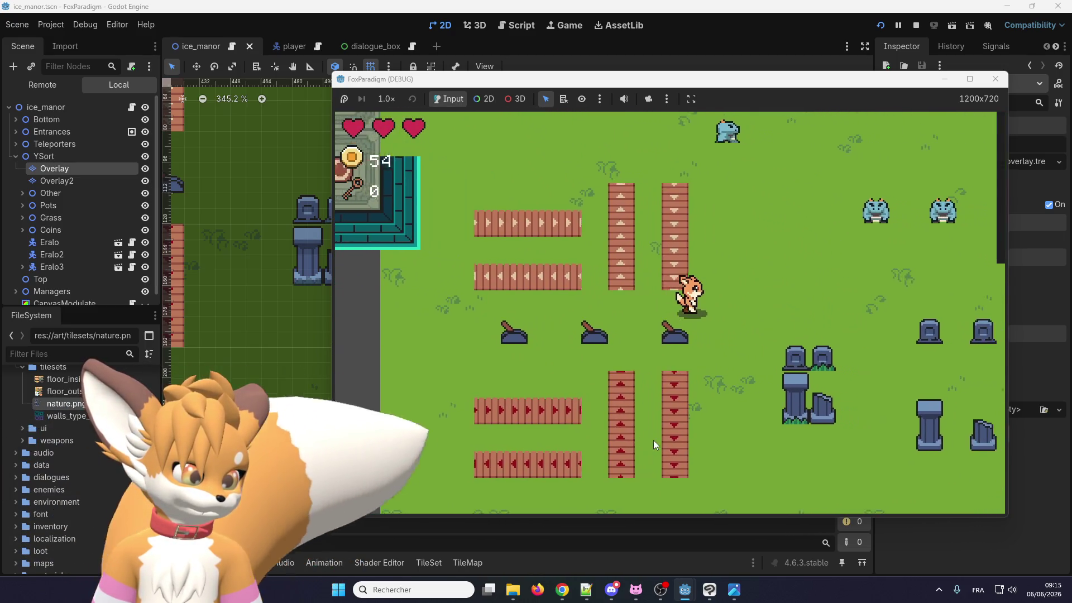
key(Right)
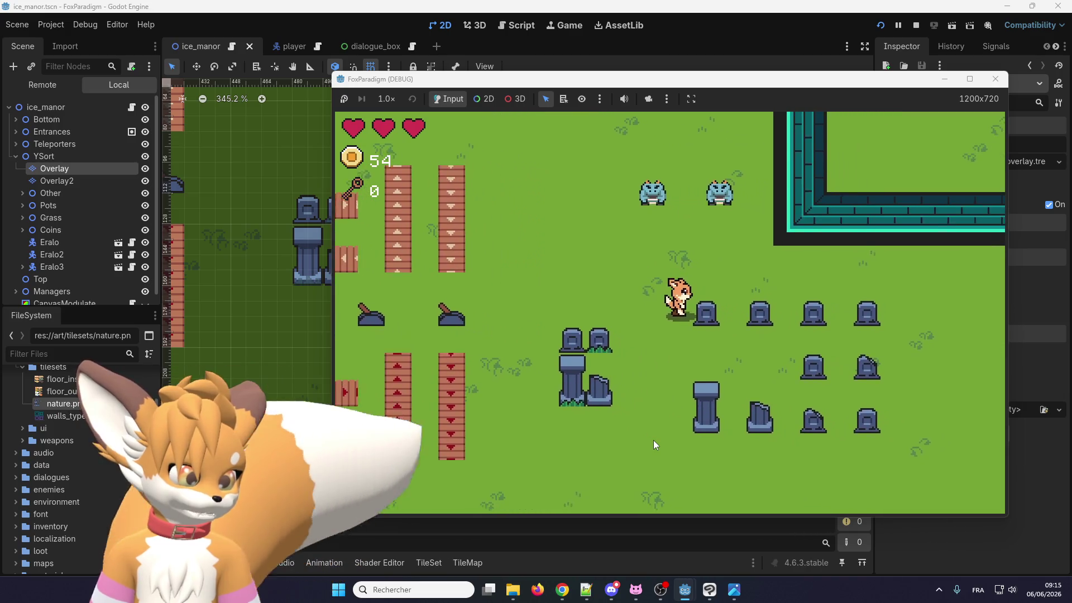
key(Up)
key(Right)
key(Down)
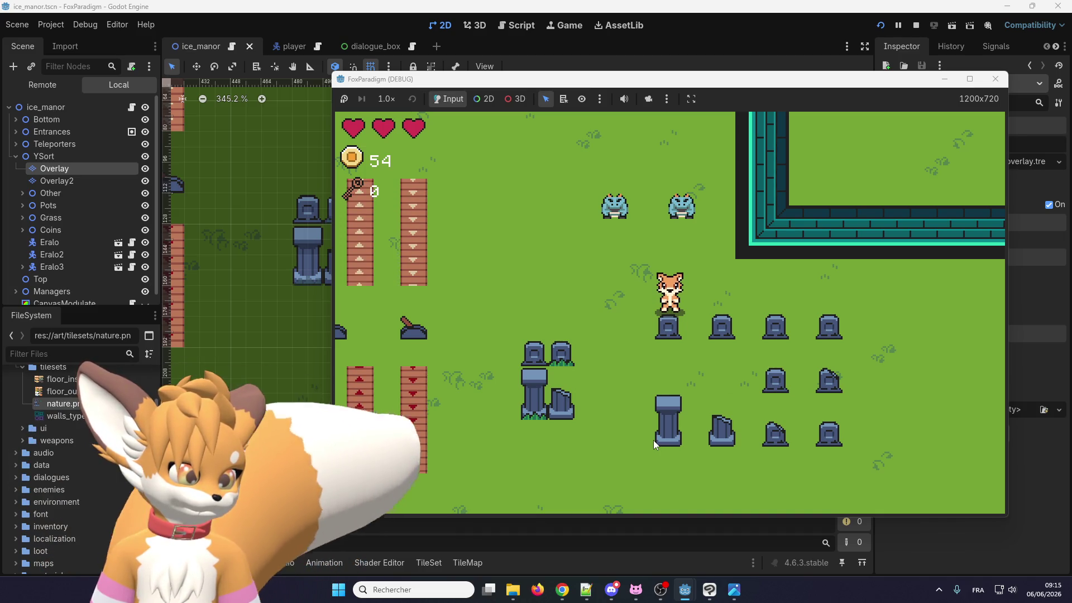
key(Left)
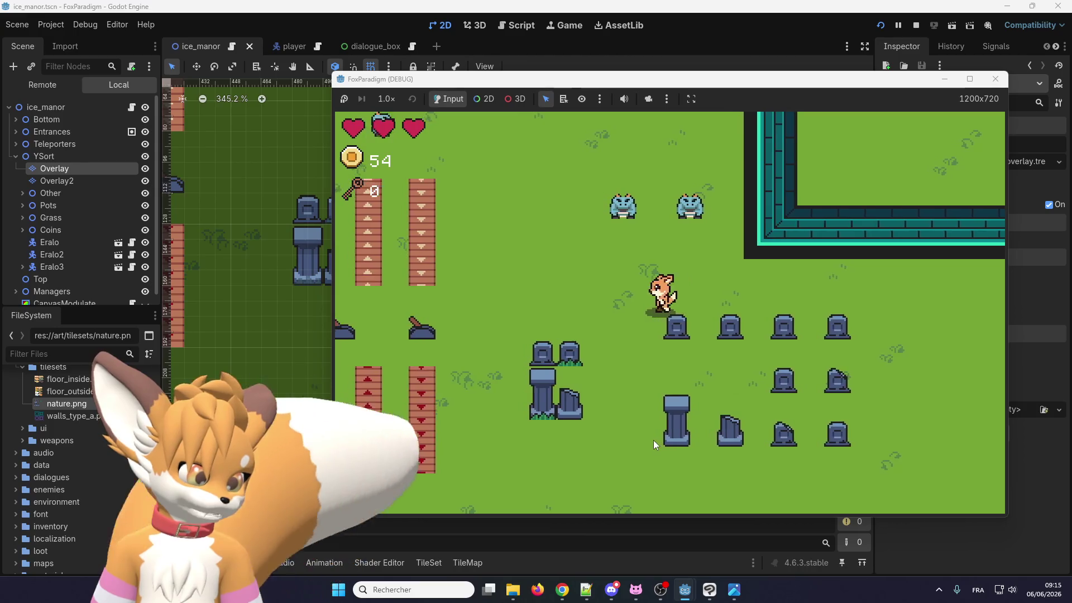
key(Down)
key(Right)
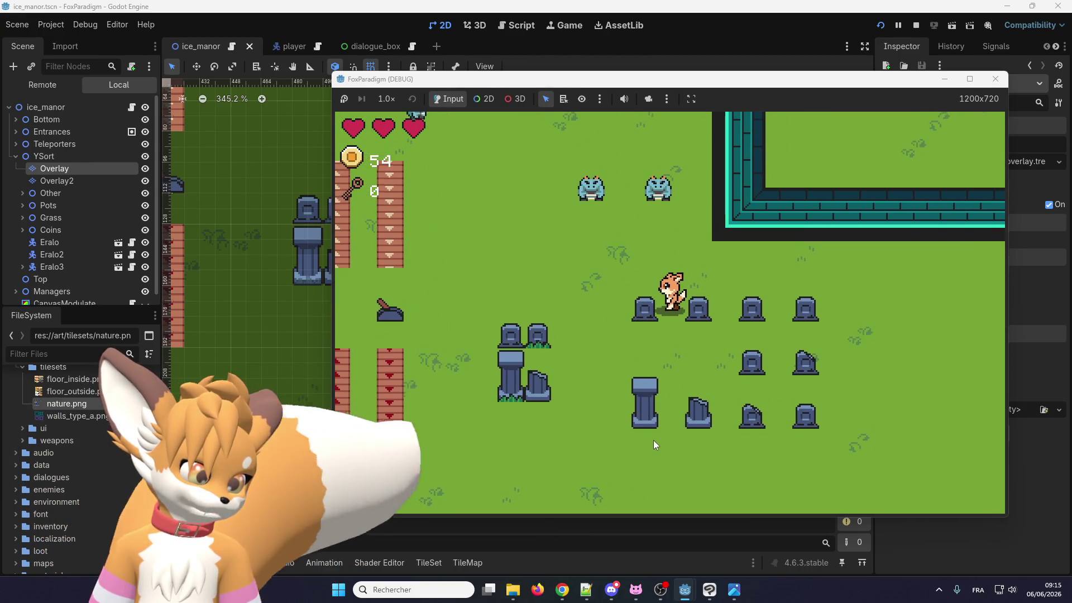
Walk the fox behind and in front of the tombstones to test draw order, then stop the game
key(Up)
key(Right)
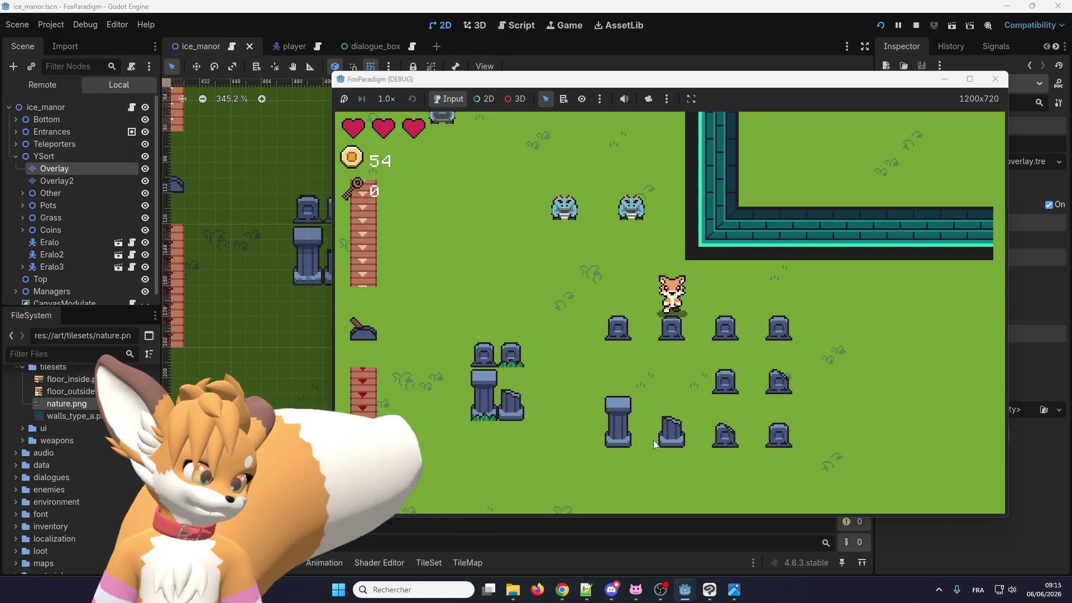
key(Down)
key(Right)
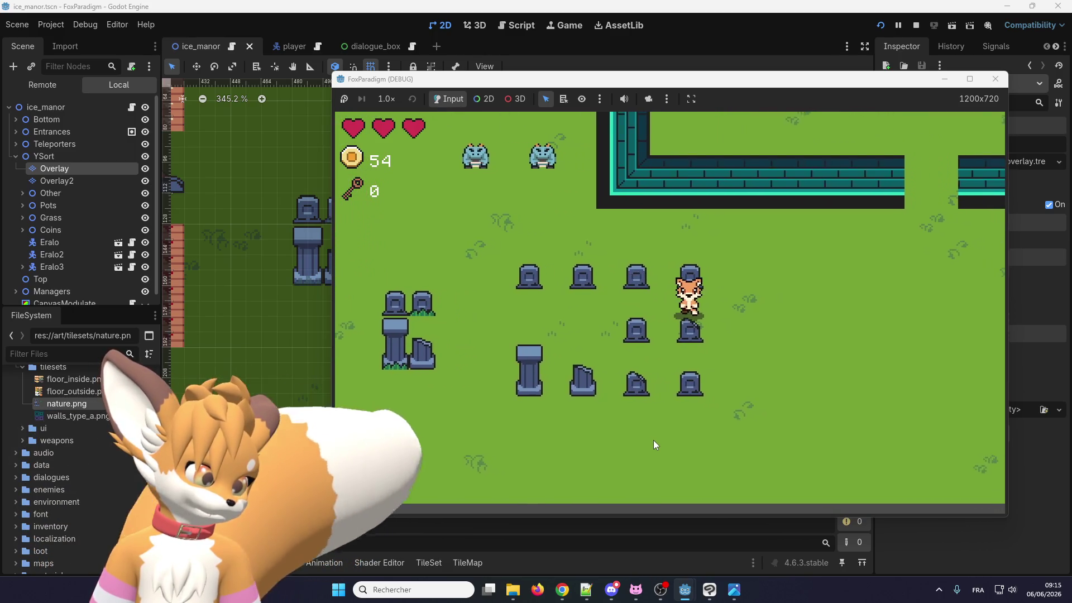
key(Down)
key(Left)
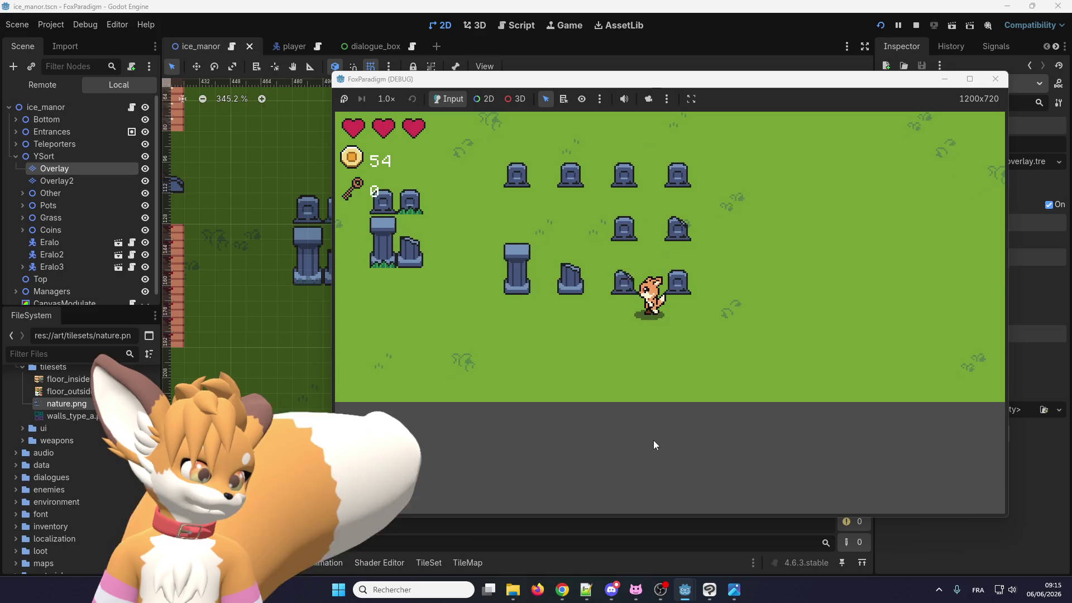
key(Left)
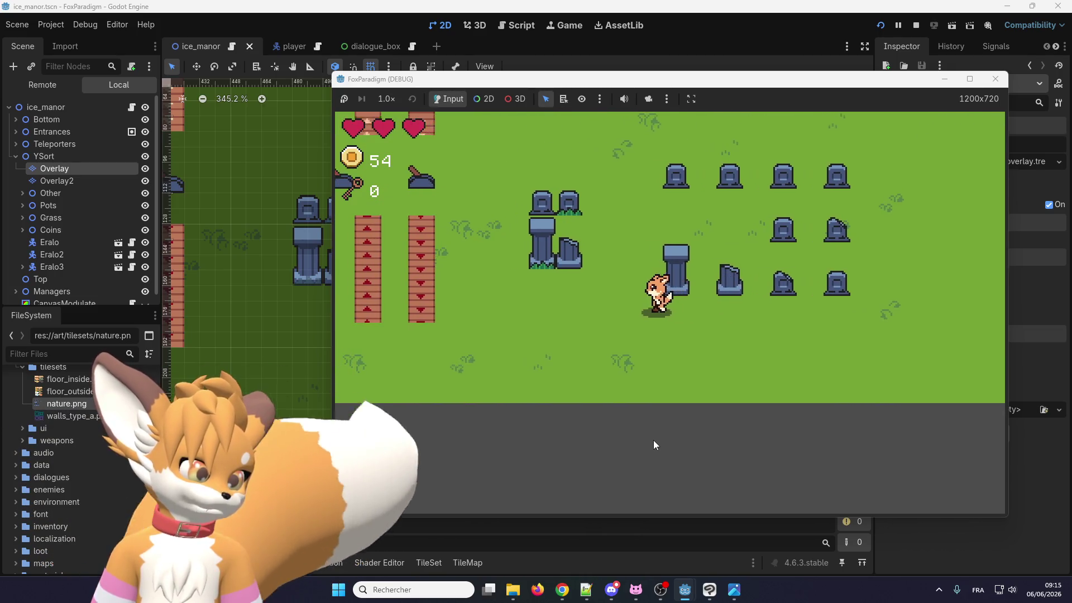
key(Up)
key(Right)
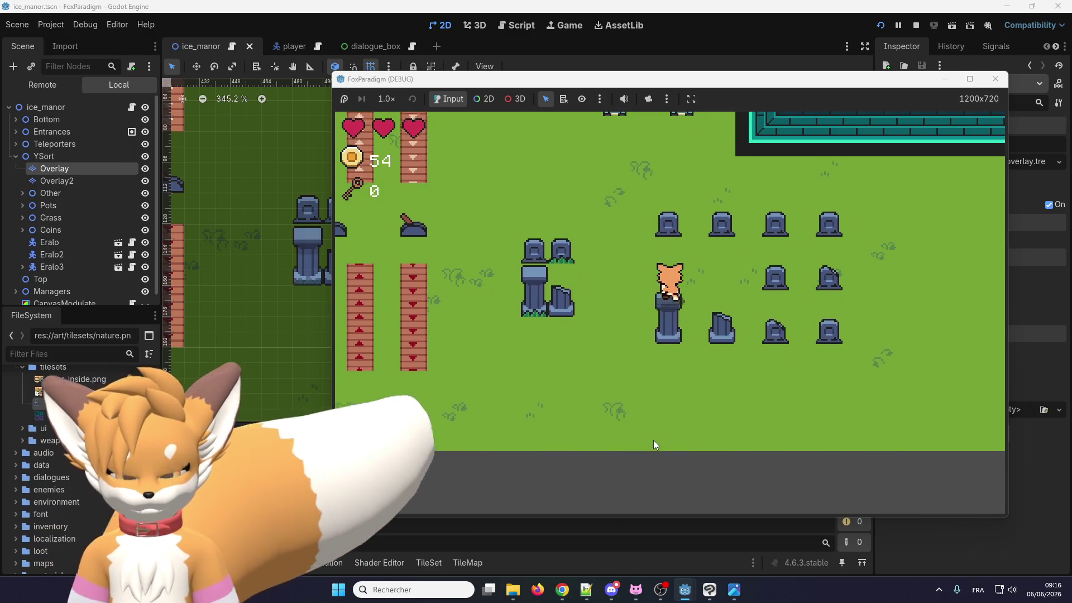
key(Up)
key(Right)
key(Down)
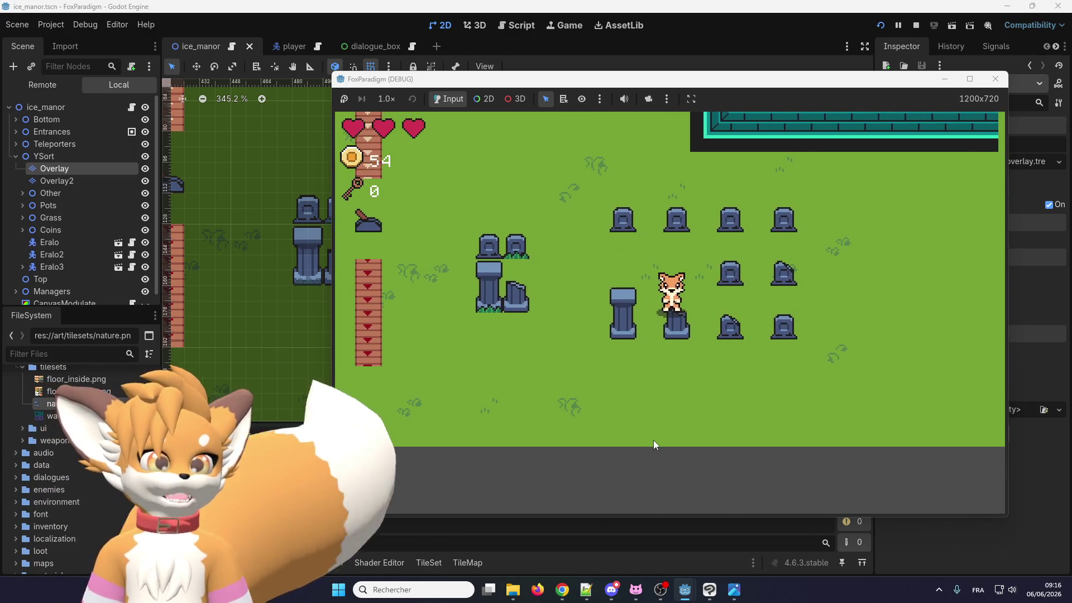
key(Up)
key(Left)
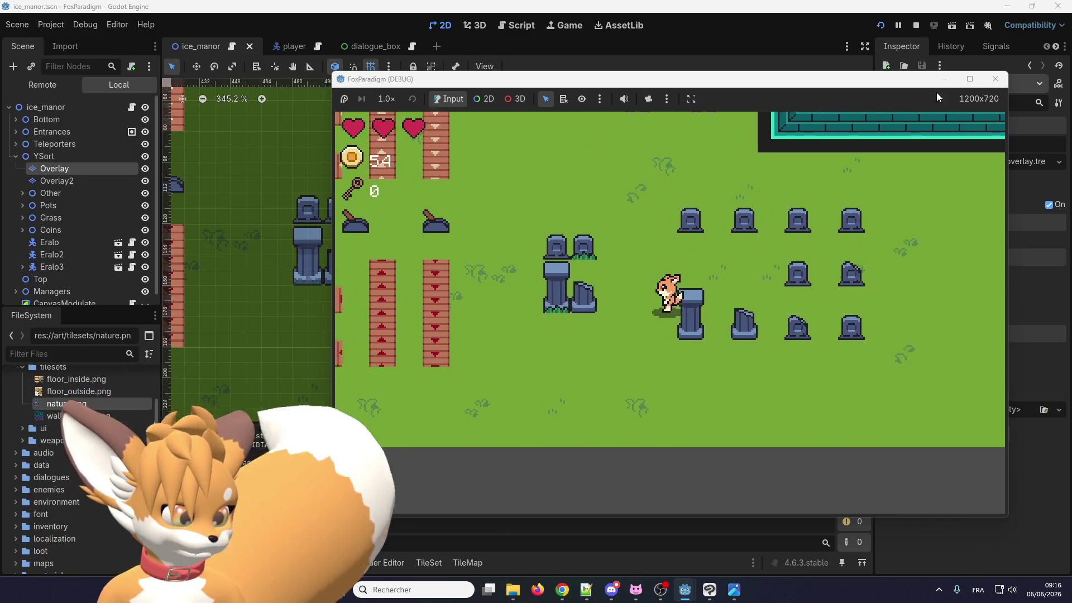
click(997, 80)
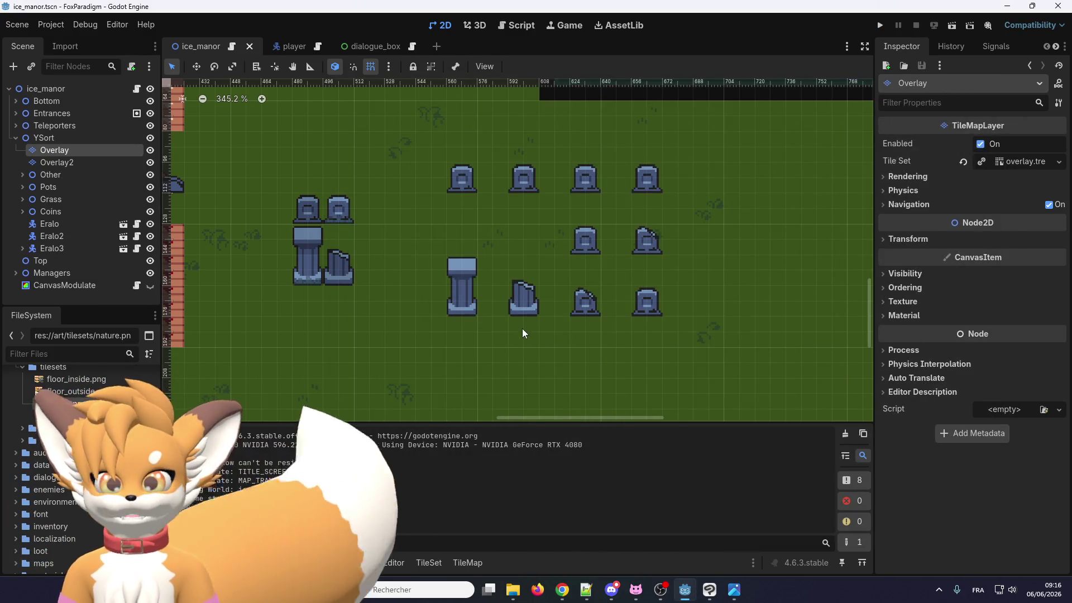
Select the Overlay layer, open its nature.png tileset editor, and choose Y Sort Origin as the paint property
click(96, 162)
click(97, 156)
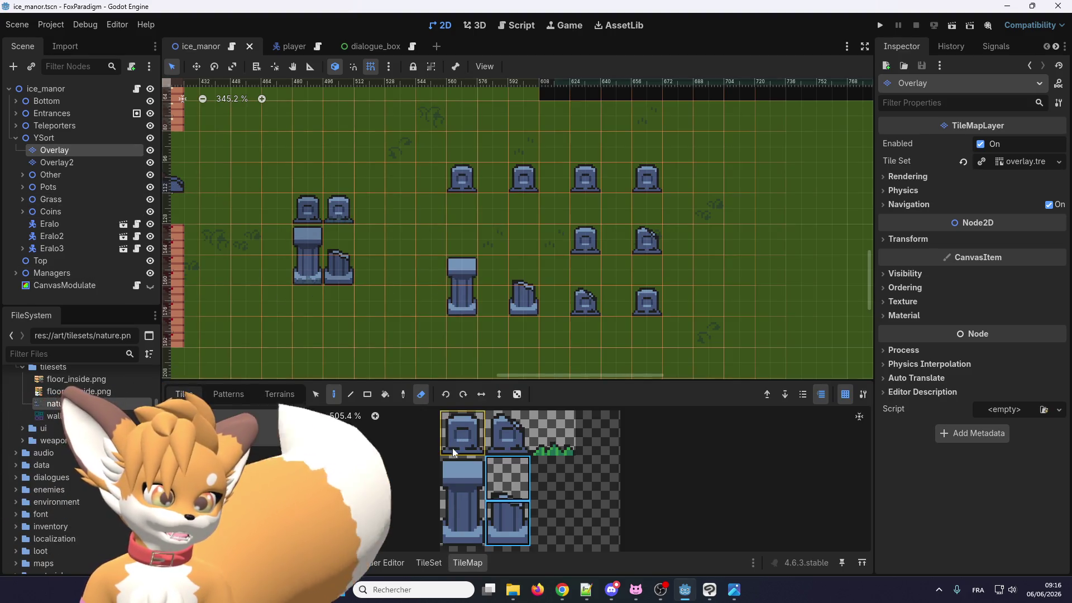
click(429, 562)
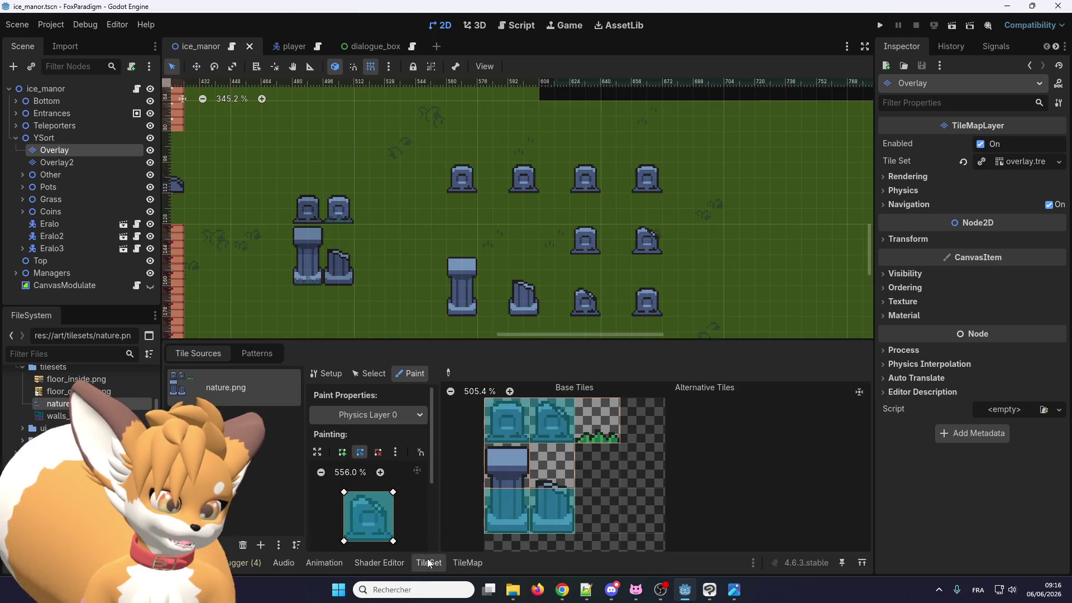
click(393, 416)
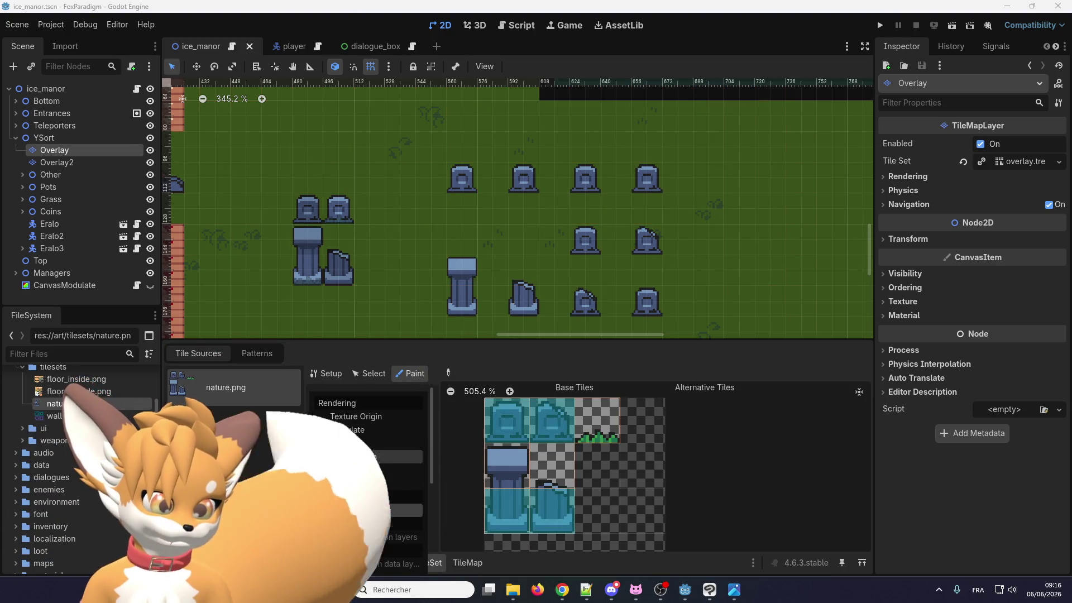
click(376, 457)
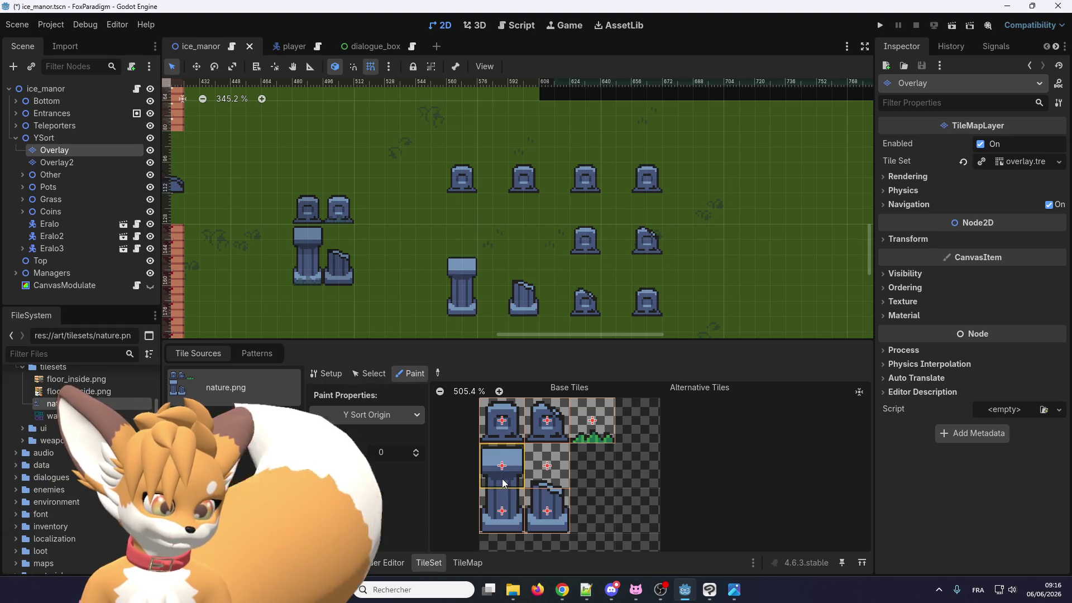
Paint Y Sort Origin 16 onto the tall pillar and broken tombstone tiles
click(417, 450)
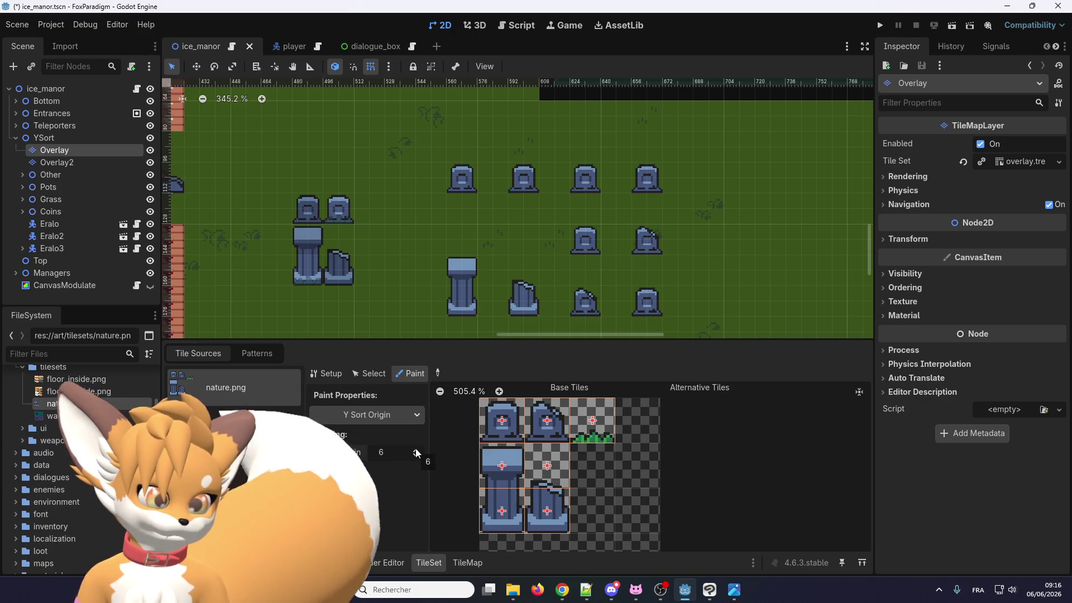
scroll(416, 450, up, 7)
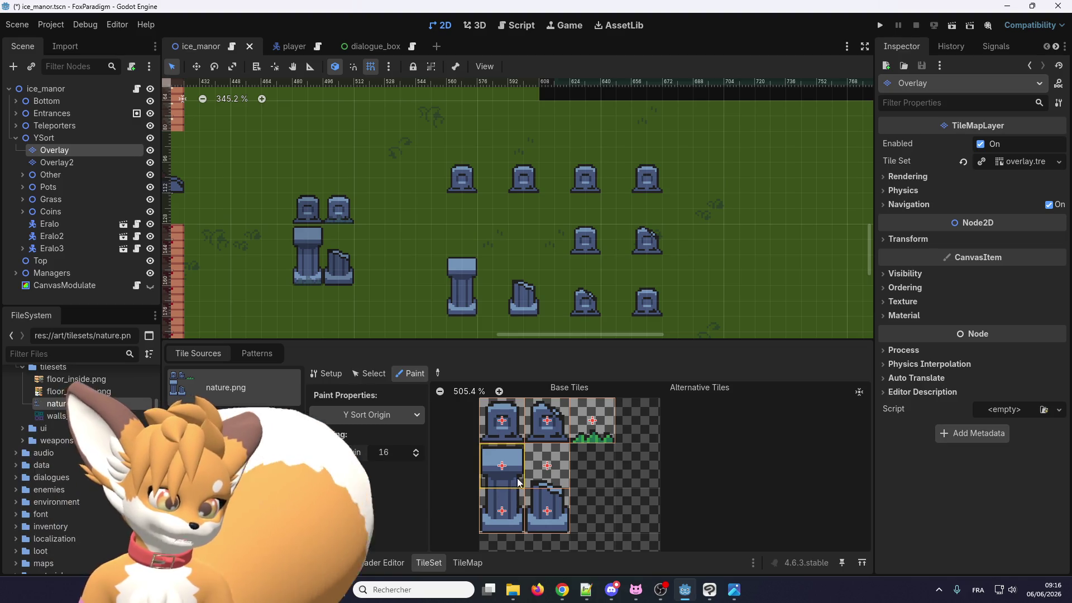
click(502, 466)
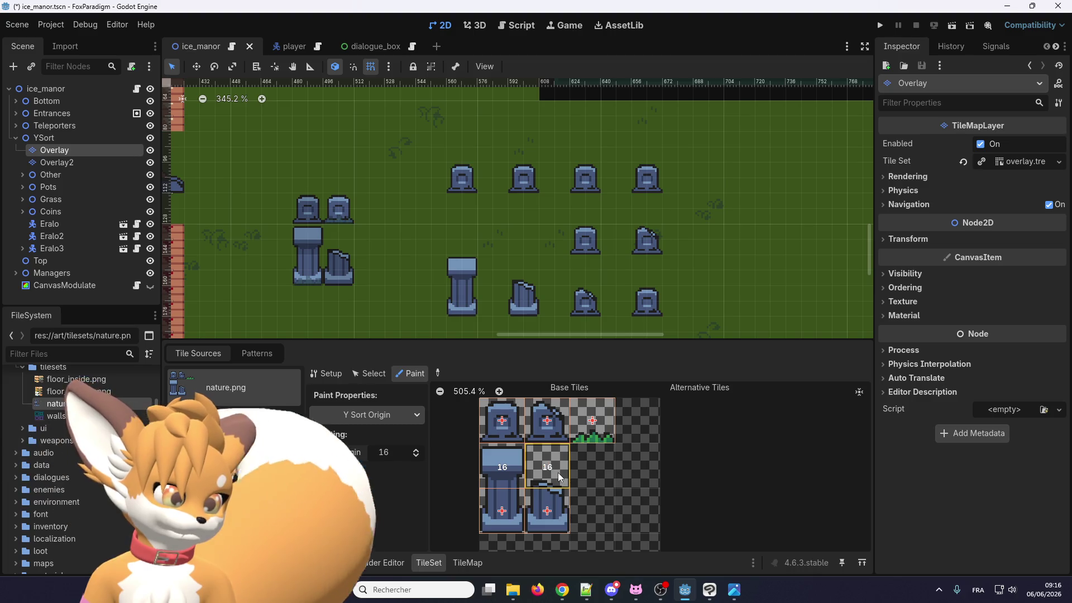
click(558, 472)
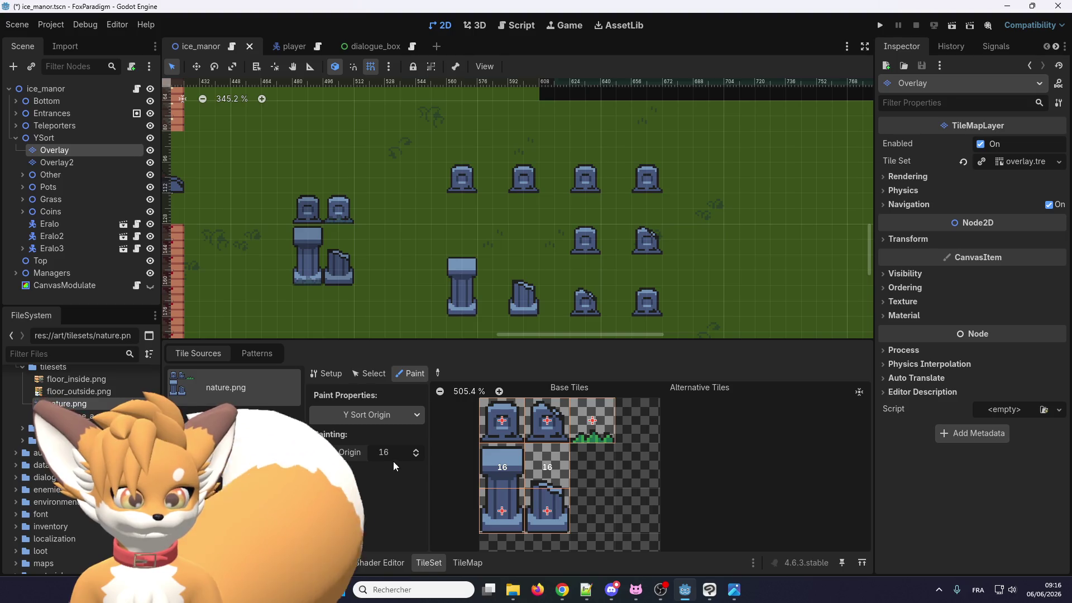
Paint Y Sort Origin 7 onto the grass tuft tile, then save and run the game
scroll(416, 457, down, 5)
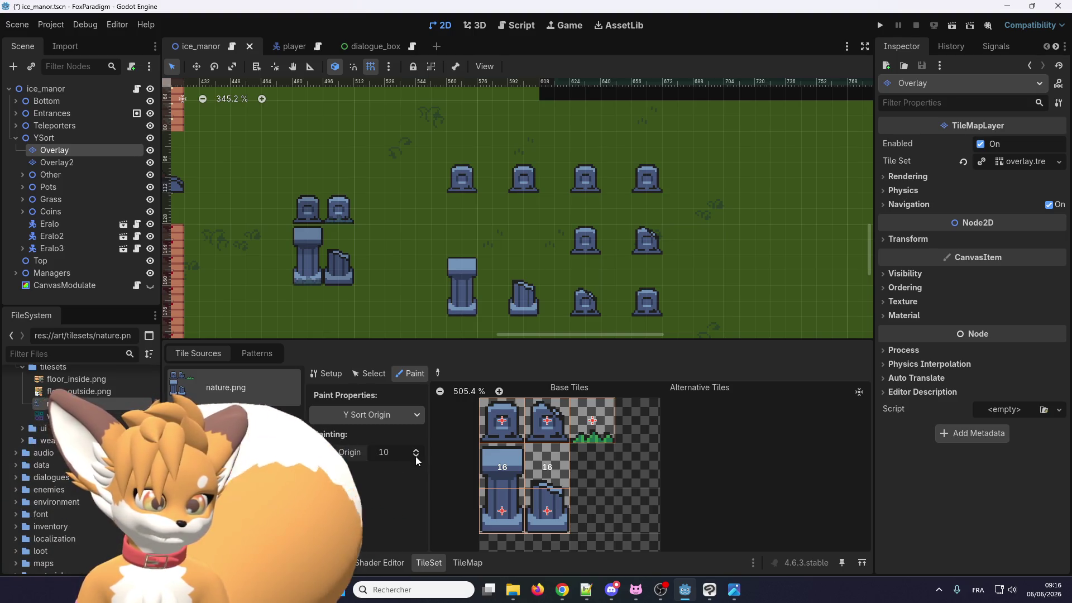
click(591, 434)
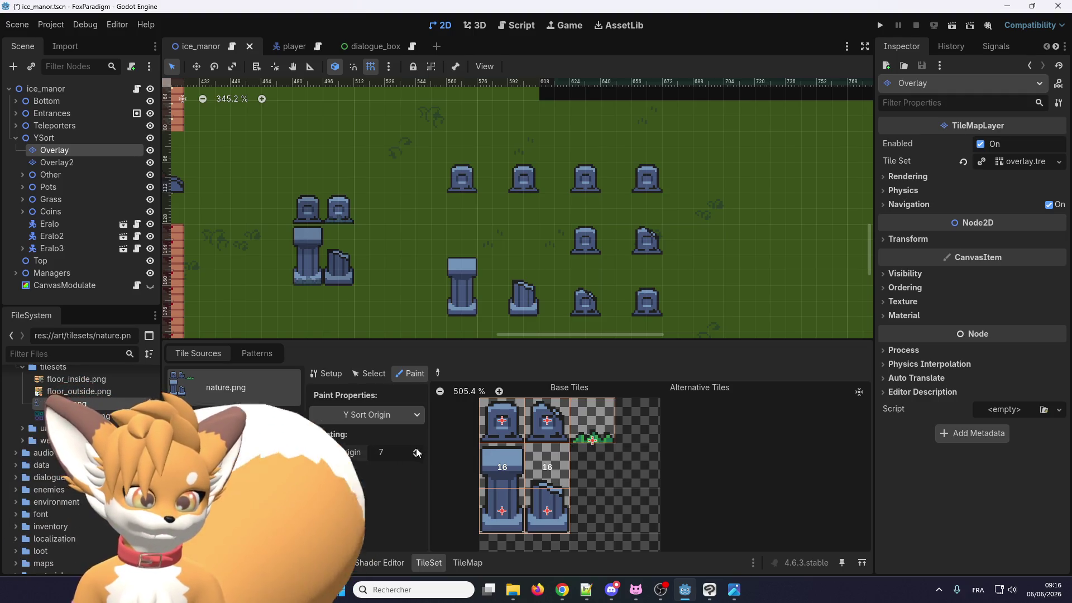
scroll(418, 451, up, 1)
click(592, 427)
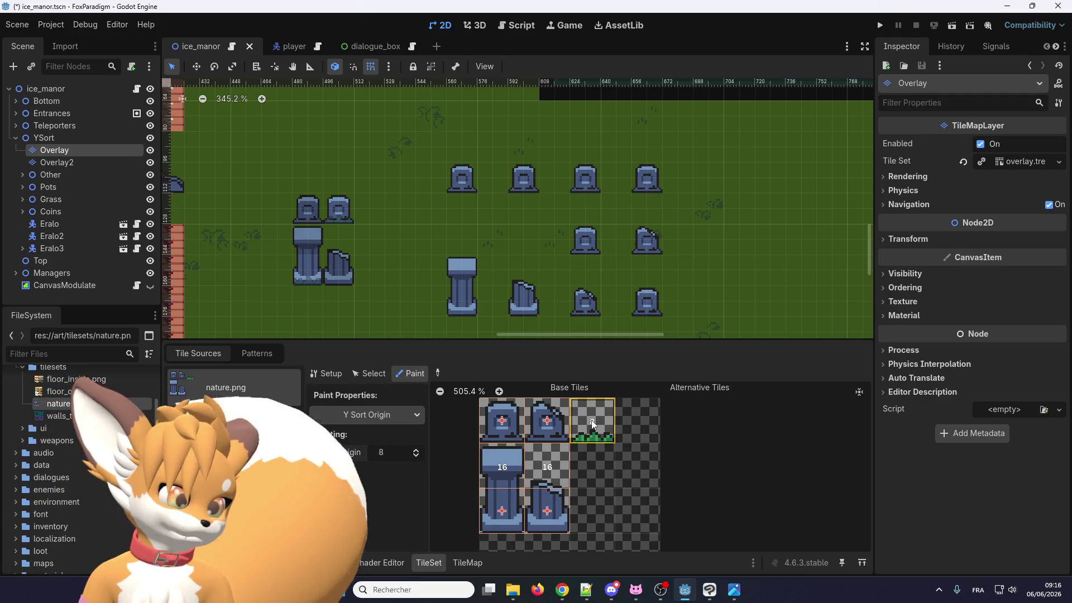
scroll(420, 455, down, 2)
click(588, 427)
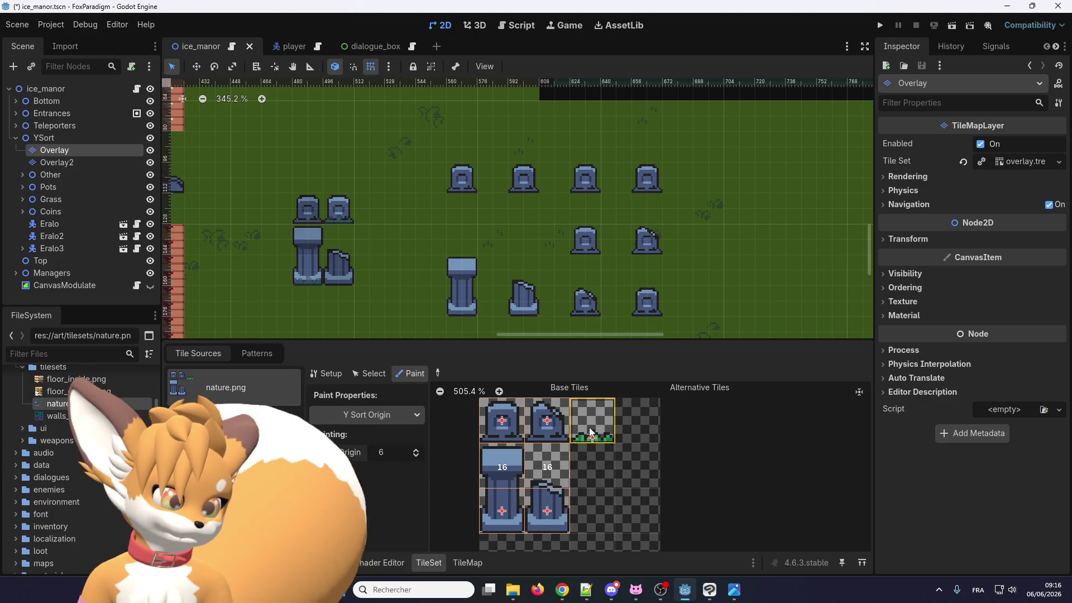
scroll(418, 452, up, 1)
click(591, 429)
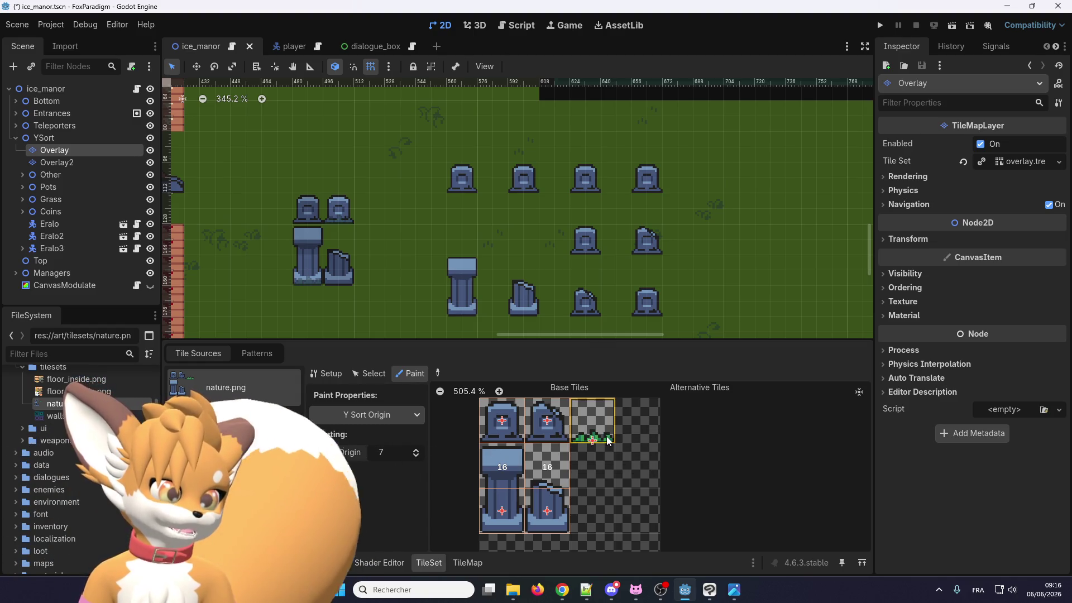
click(872, 28)
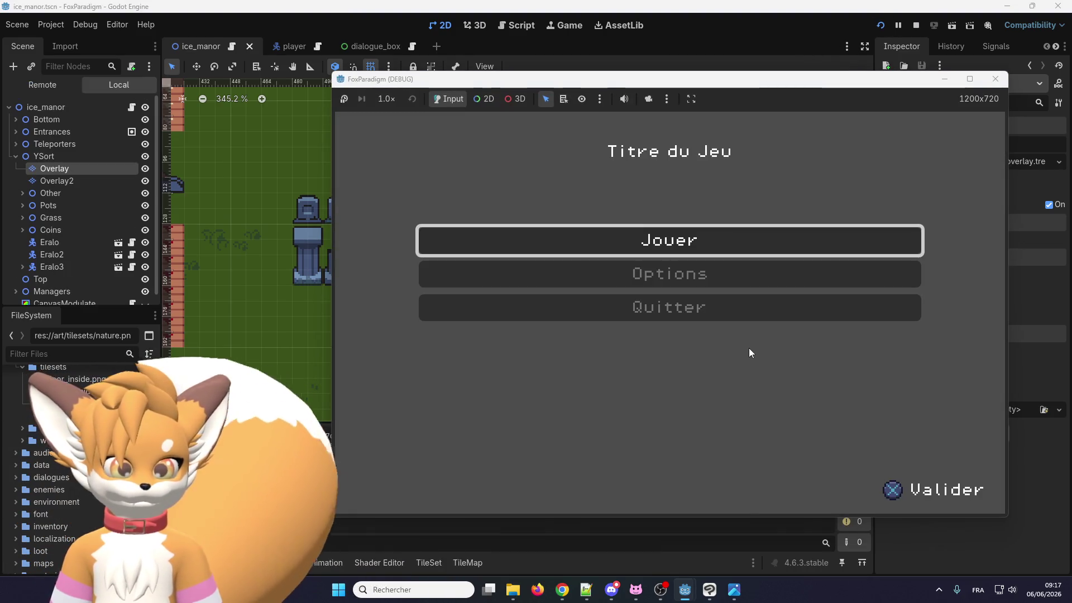
Load the first save slot and walk the fox out of the manor down to the graveyard's bottom edge
key(Return)
key(Return)
key(Right)
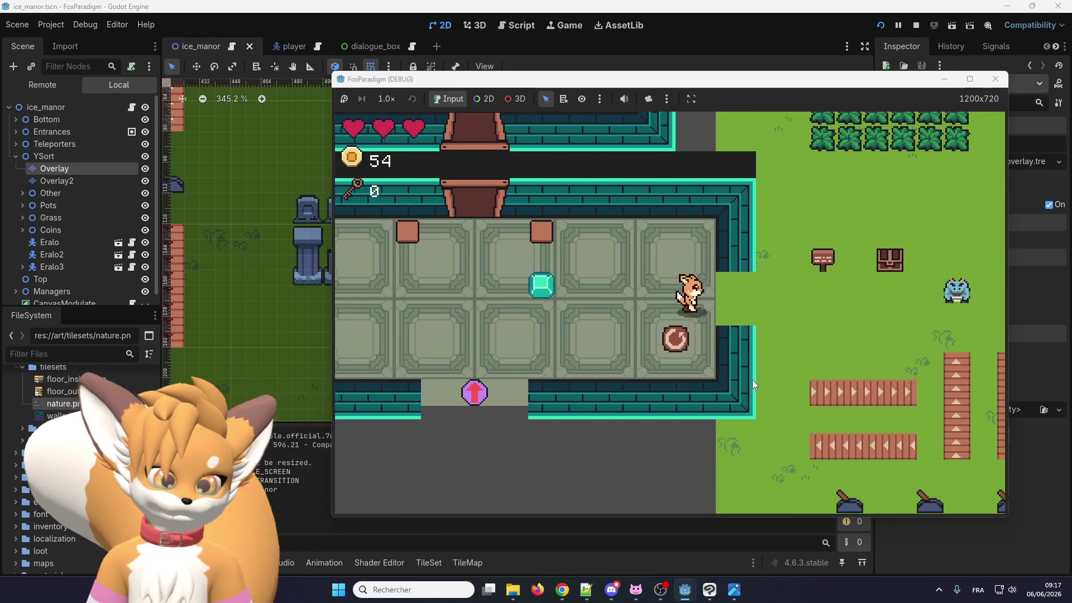
key(Right)
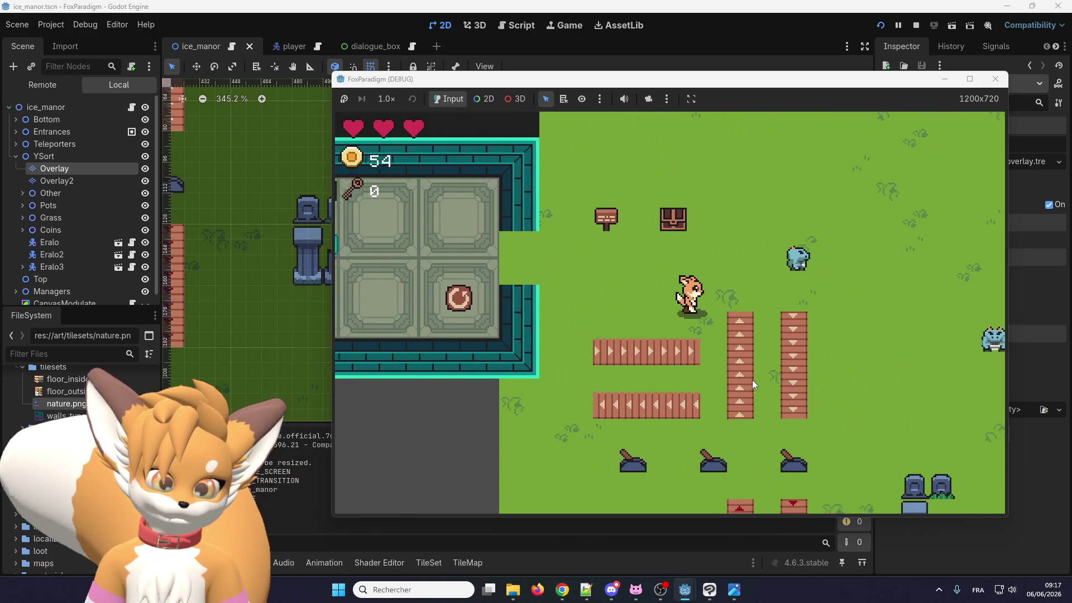
key(Right)
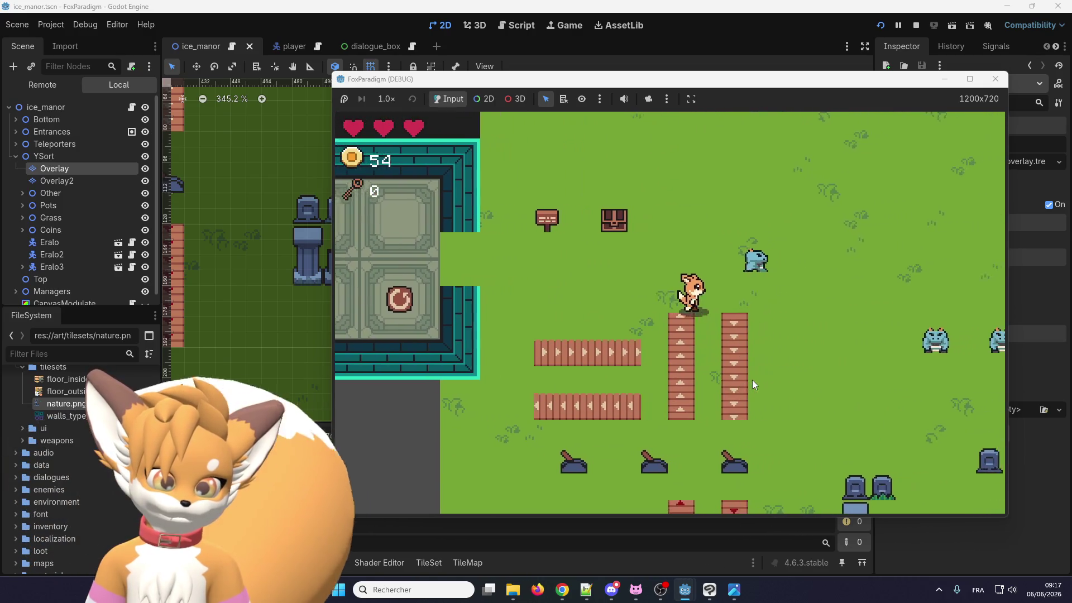
key(Down)
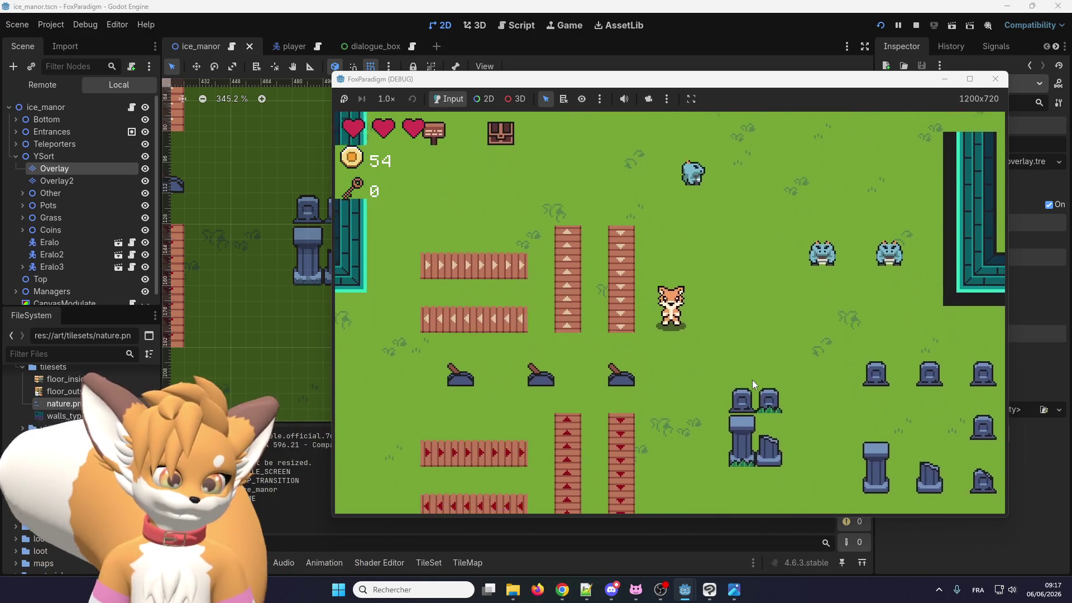
key(Right)
key(Down)
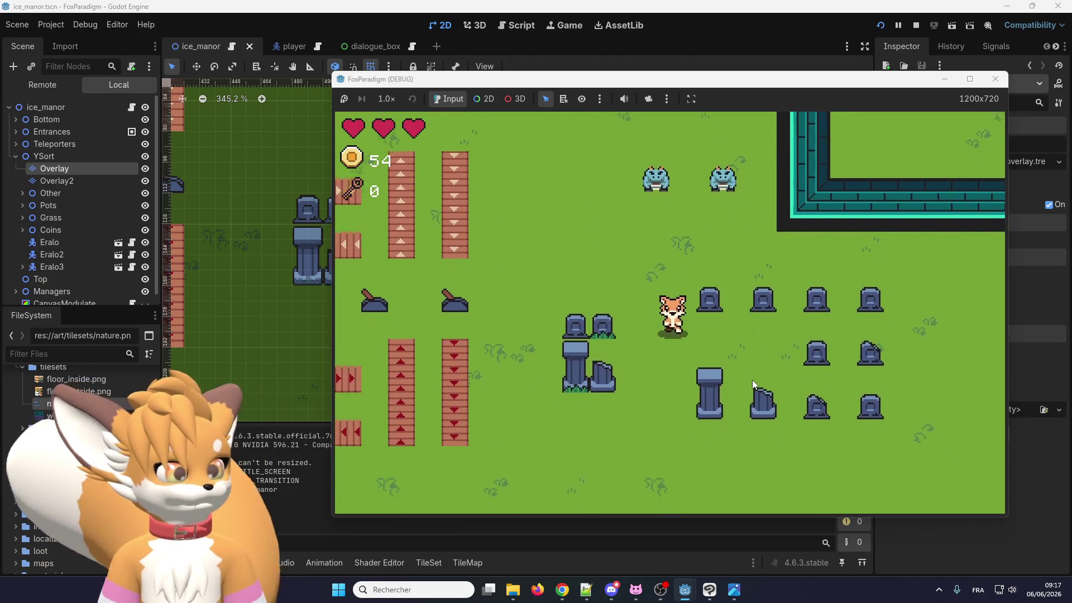
key(Right)
key(Down)
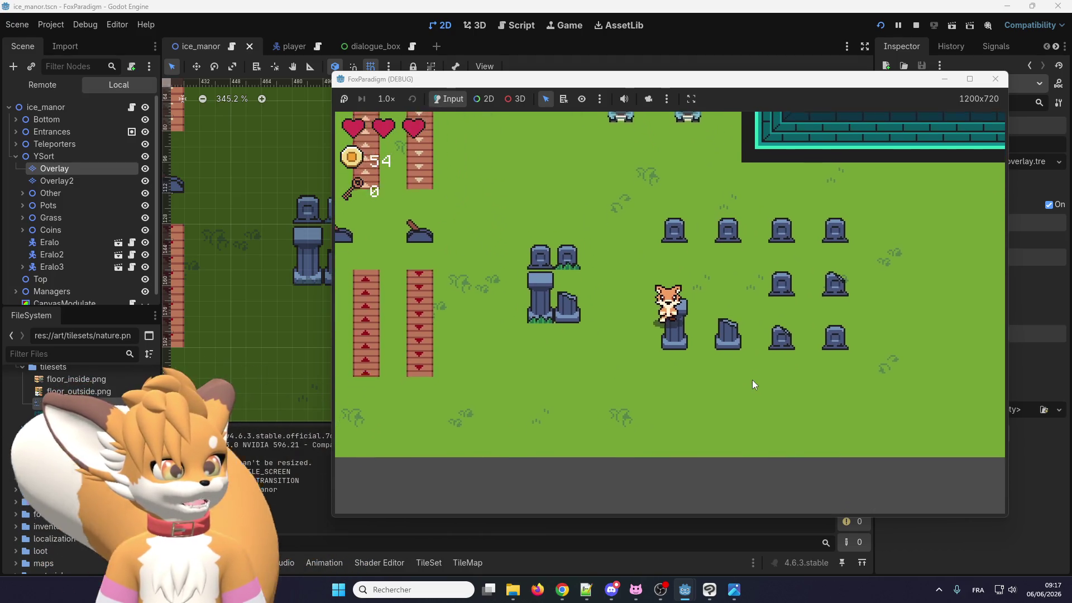
Walk the fox up behind and among the tombstones to check Y-sorting, then stop the game
key(Right)
key(Up)
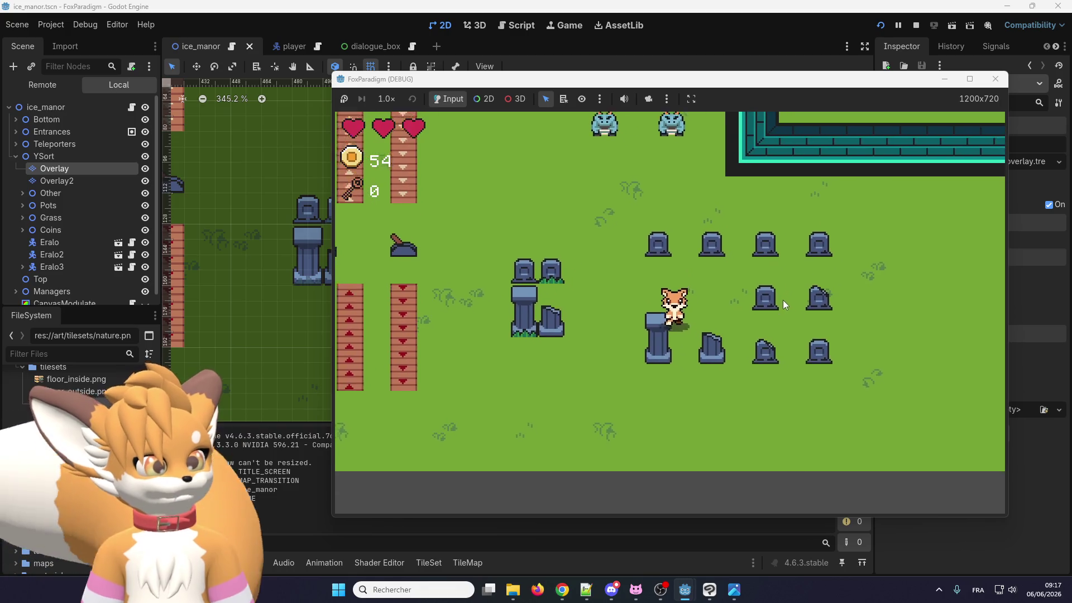
key(Down)
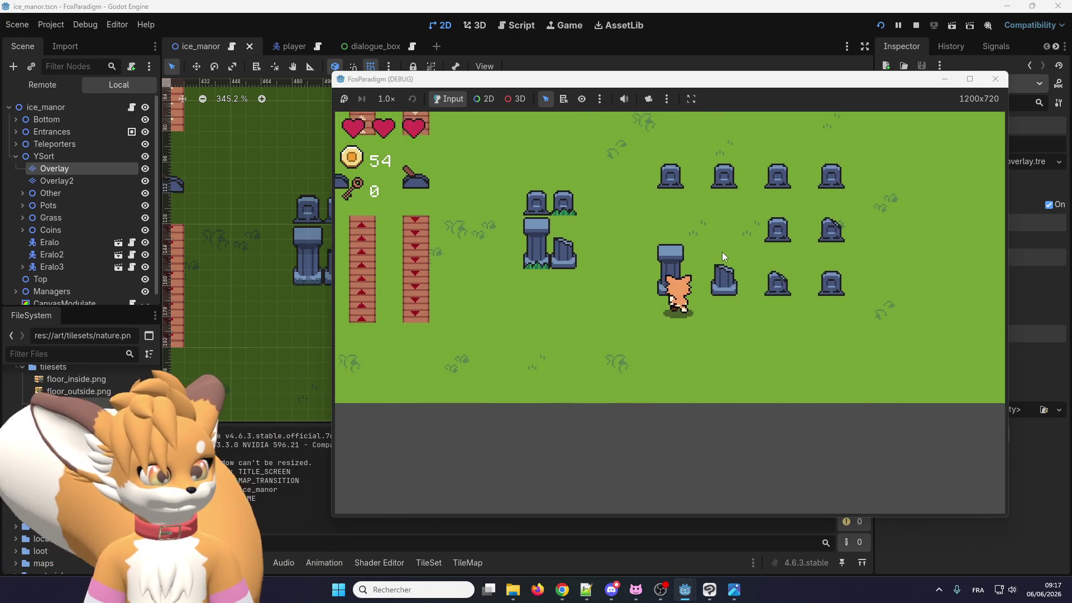
key(Up)
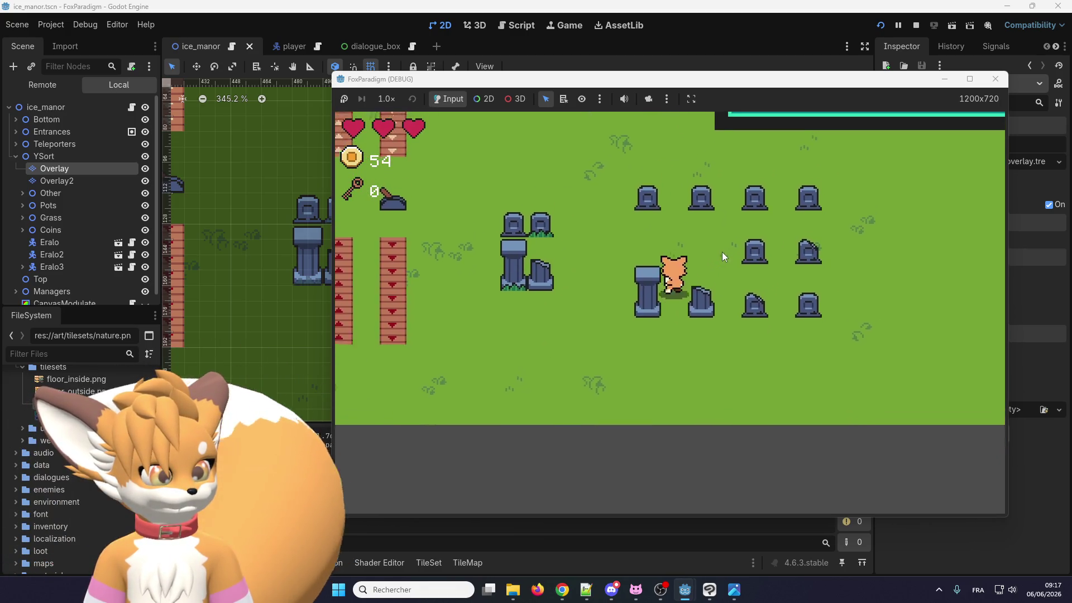
key(Right)
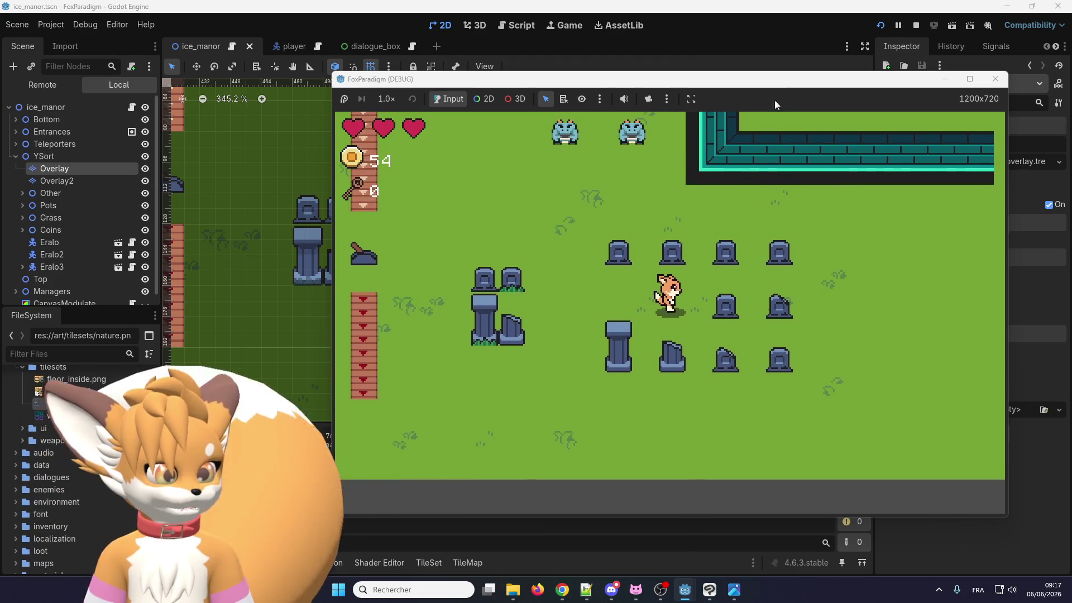
mouse_move(775, 78)
mouse_down()
mouse_move(953, 79)
mouse_move(766, 79)
mouse_up()
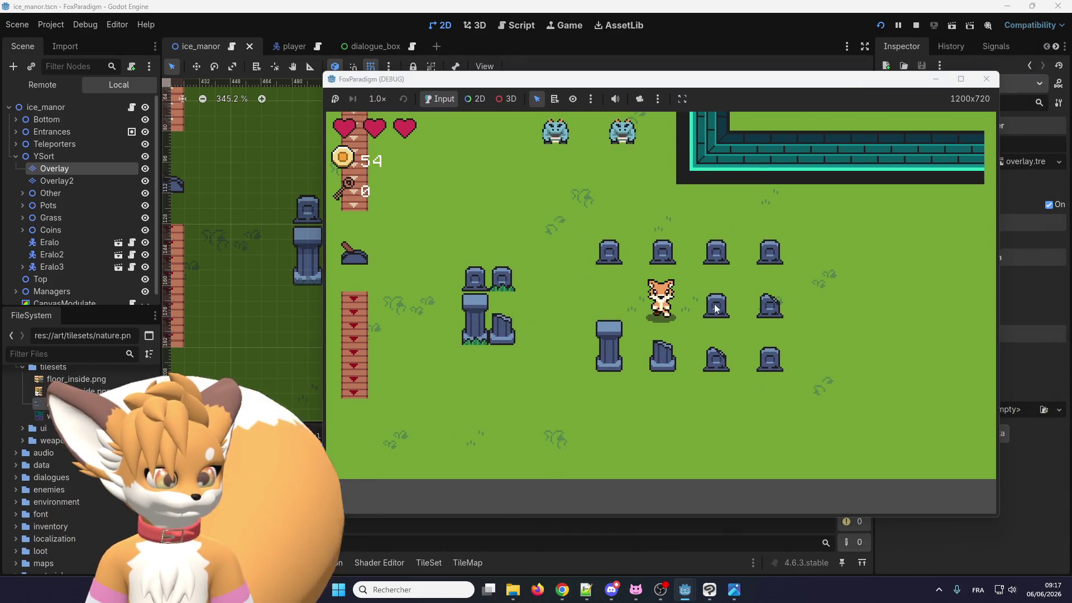
key(Down)
key(Up)
key(Right)
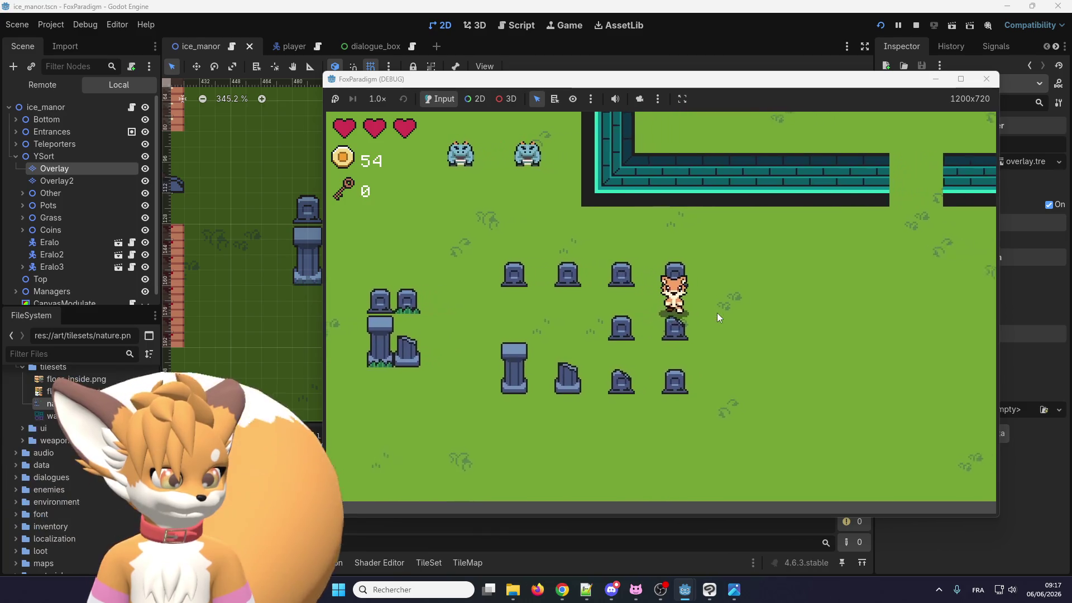
key(Left)
key(Left)
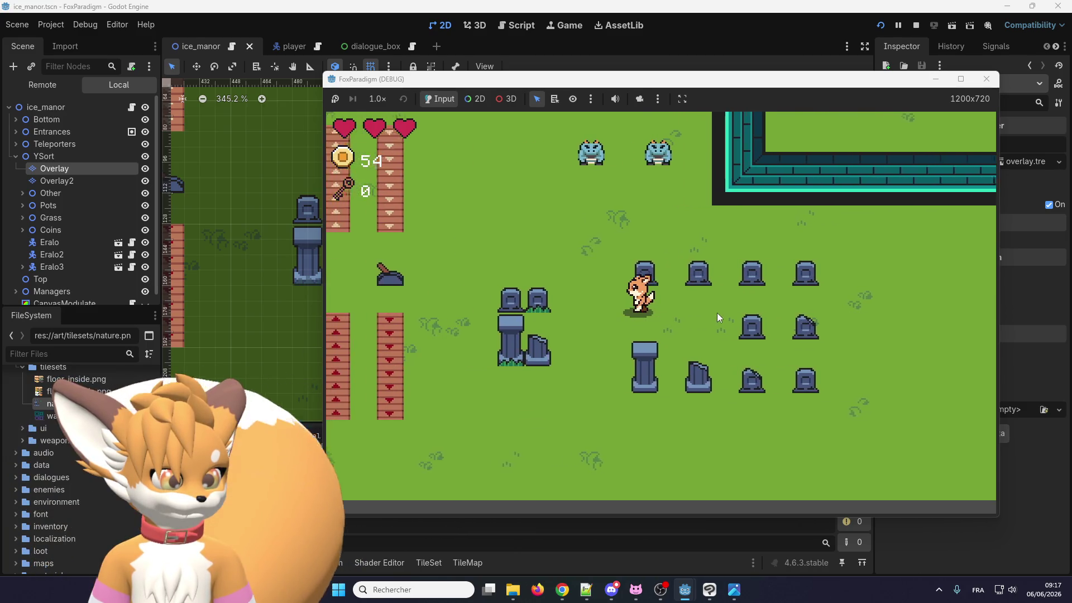
click(992, 80)
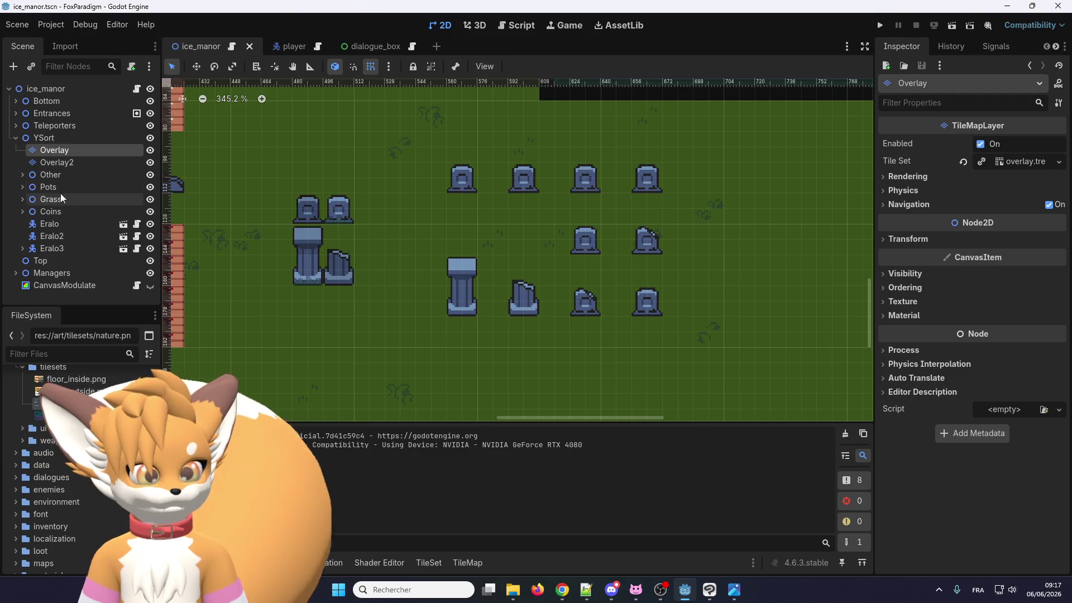
Paint Y Sort Origin 7 onto the grass tuft in the Overlay tileset, then select the Overlay2 layer
click(58, 150)
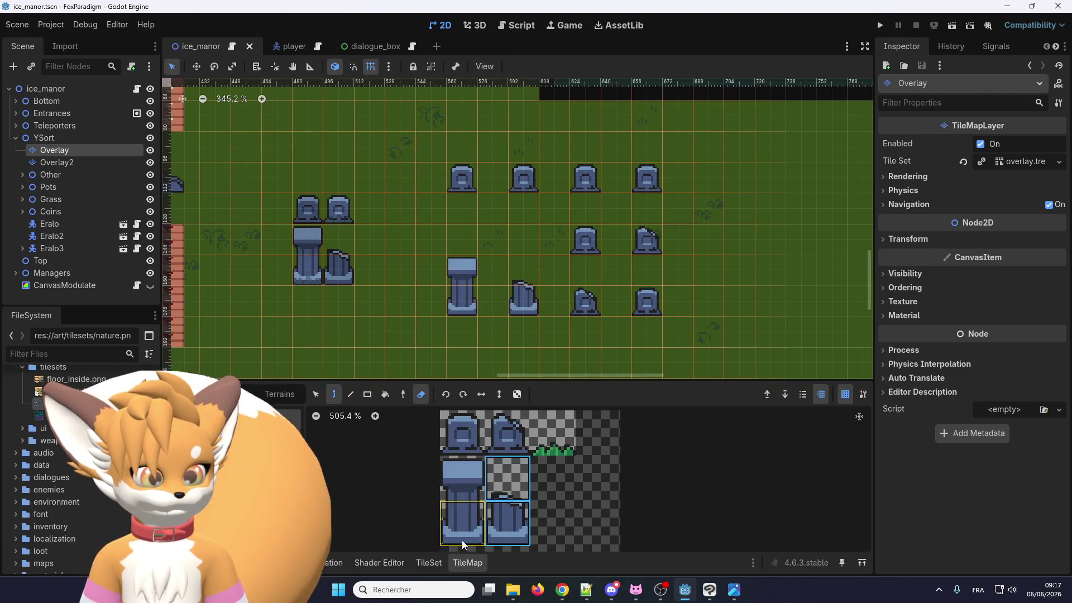
click(428, 562)
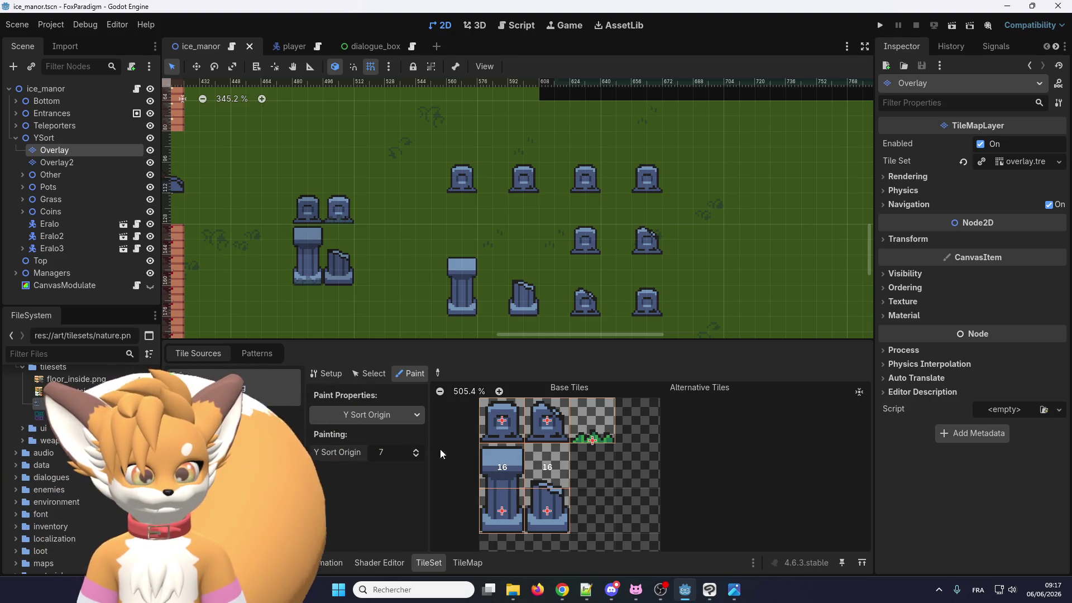
click(592, 430)
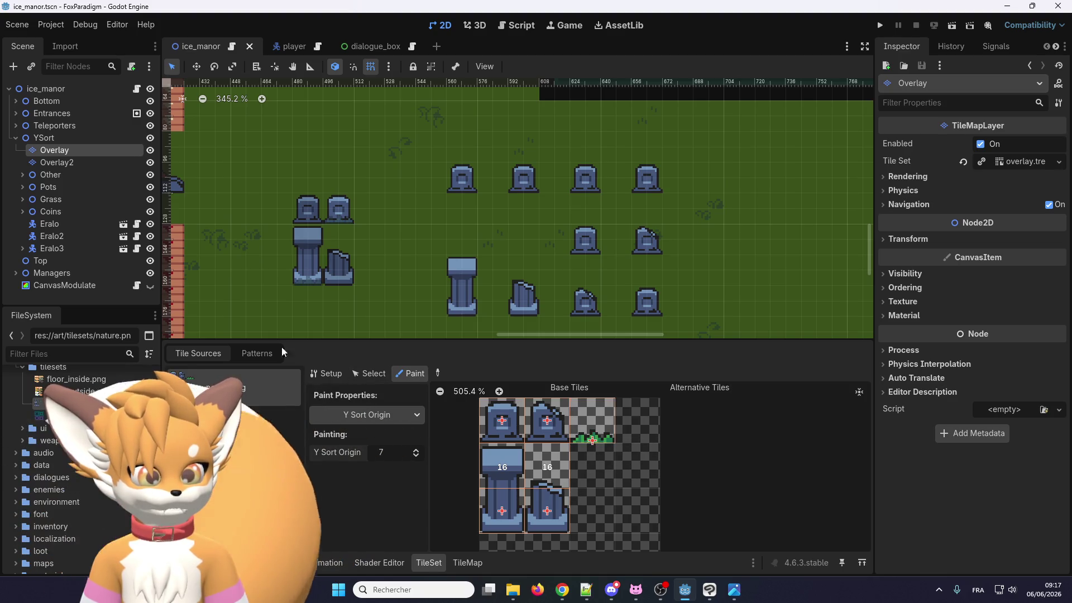
click(70, 162)
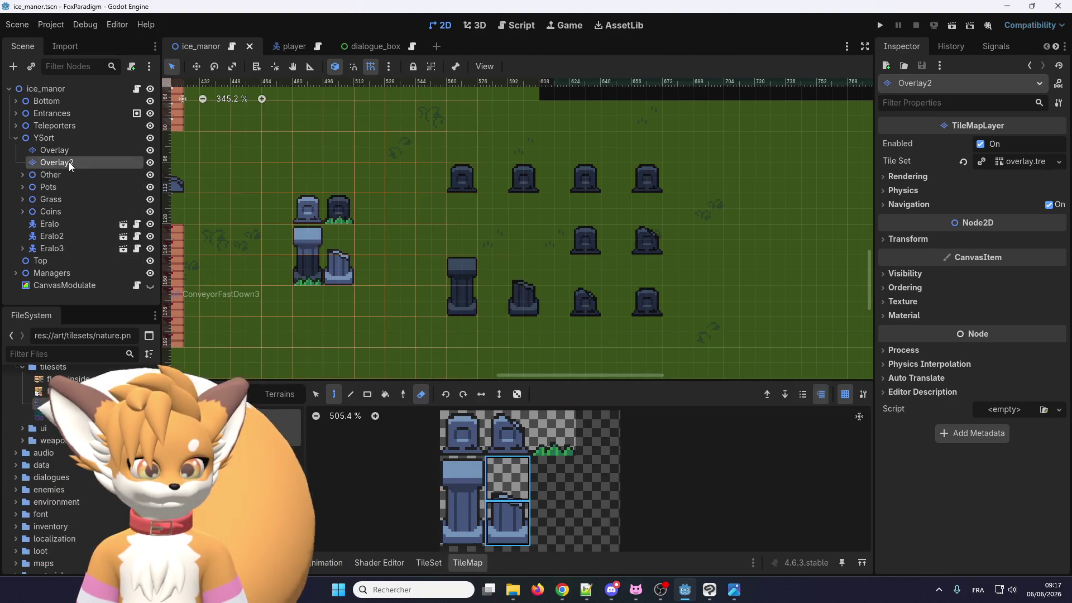
Pick the grass tuft tile and paint two tufts on Overlay2 right of the tombstone rows
click(537, 435)
scroll(587, 272, down, 1)
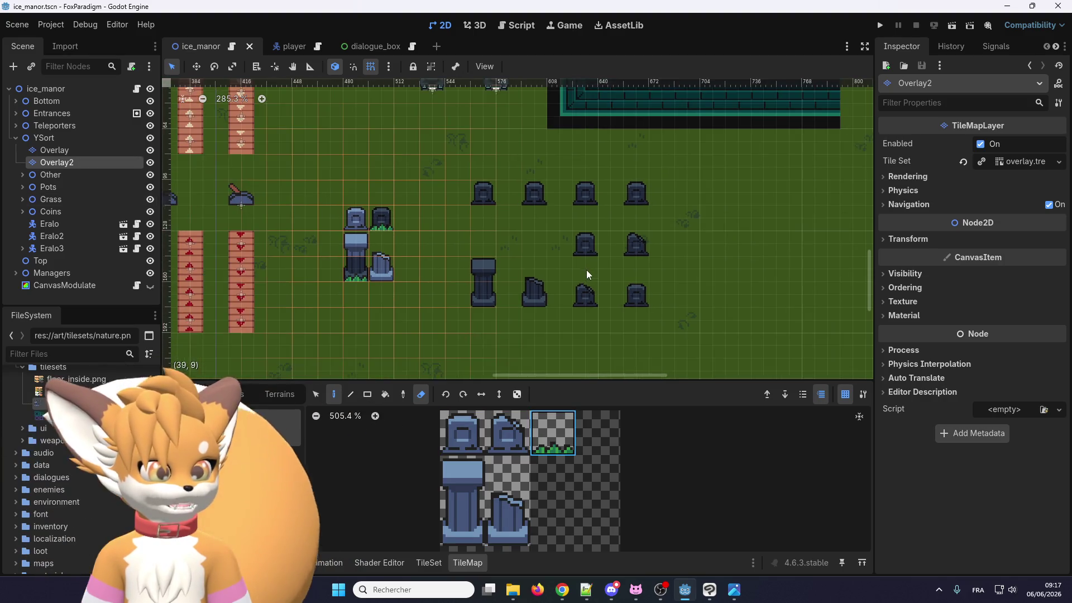
scroll(676, 292, up, 1)
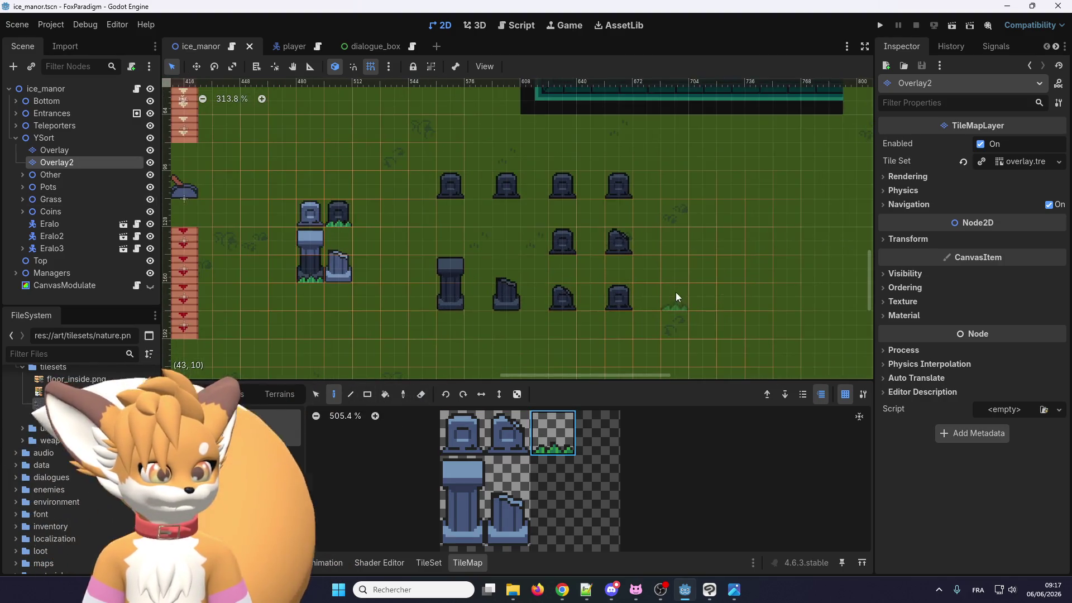
click(676, 299)
click(681, 238)
scroll(670, 284, down, 9)
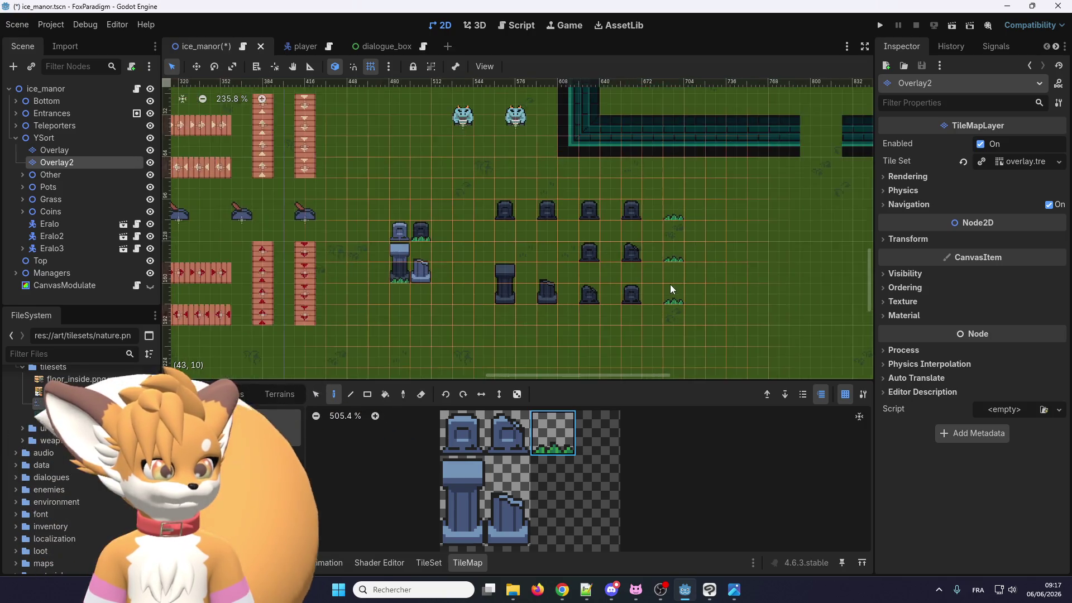
scroll(328, 189, up, 3)
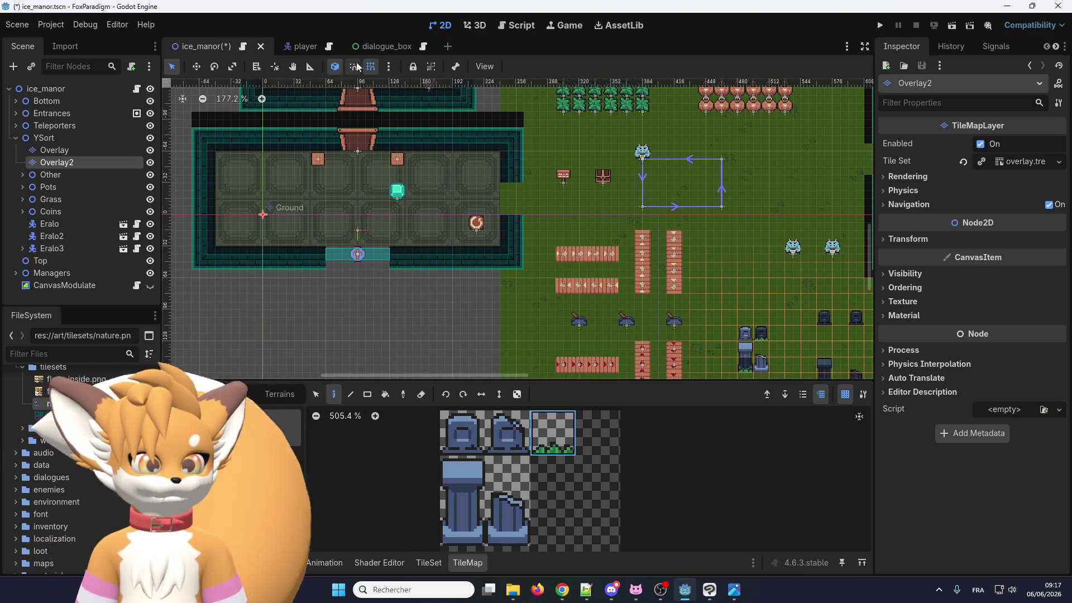
click(48, 89)
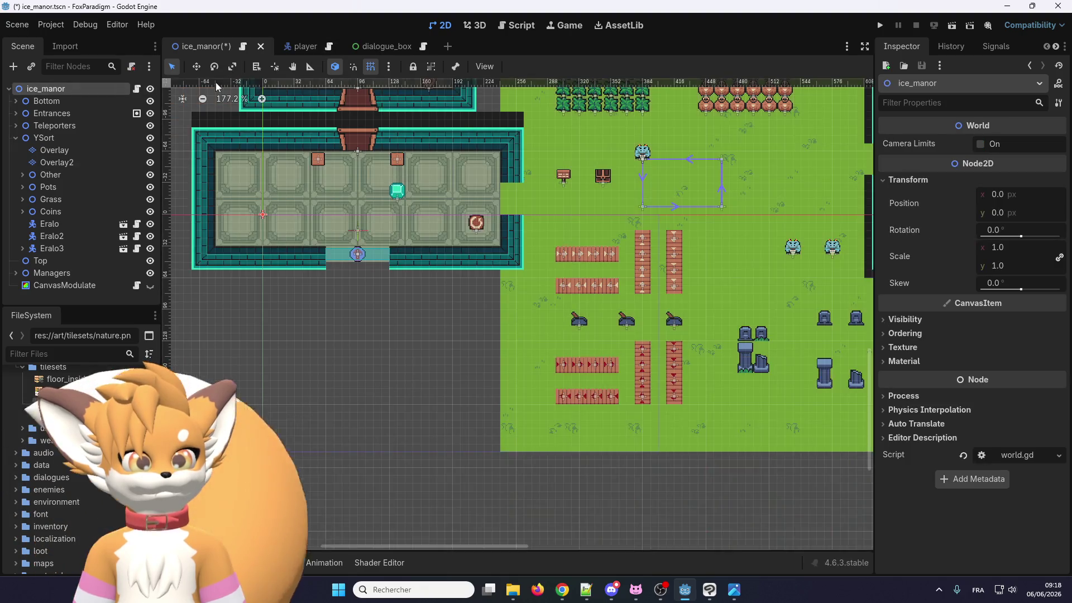
Move the dest_main entrance marker to 528, 208 below the graveyard and run the project
scroll(359, 226, up, 1)
click(360, 225)
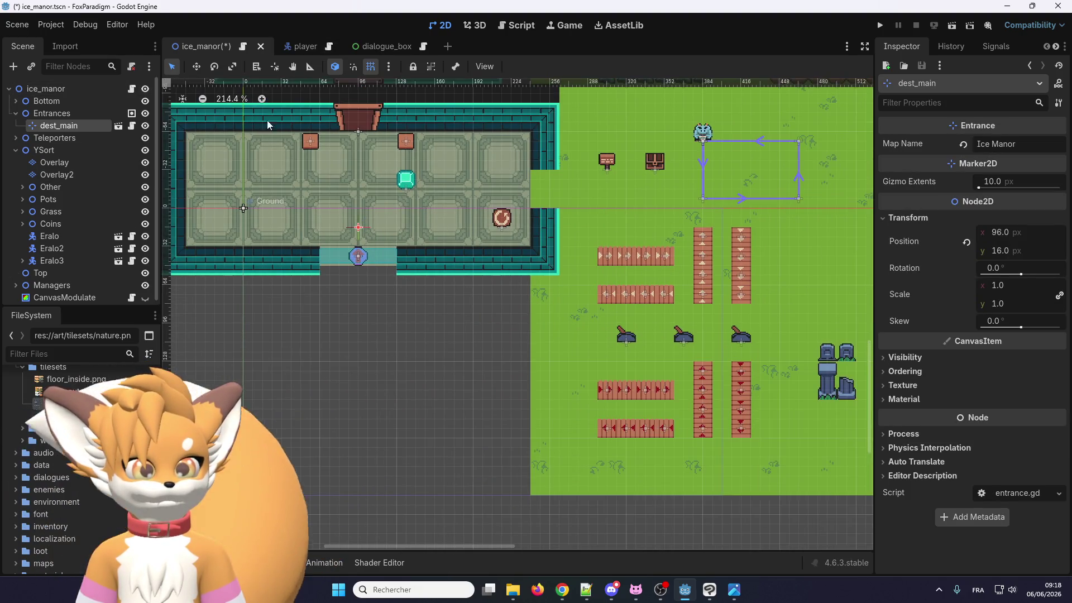
click(197, 66)
scroll(327, 201, down, 5)
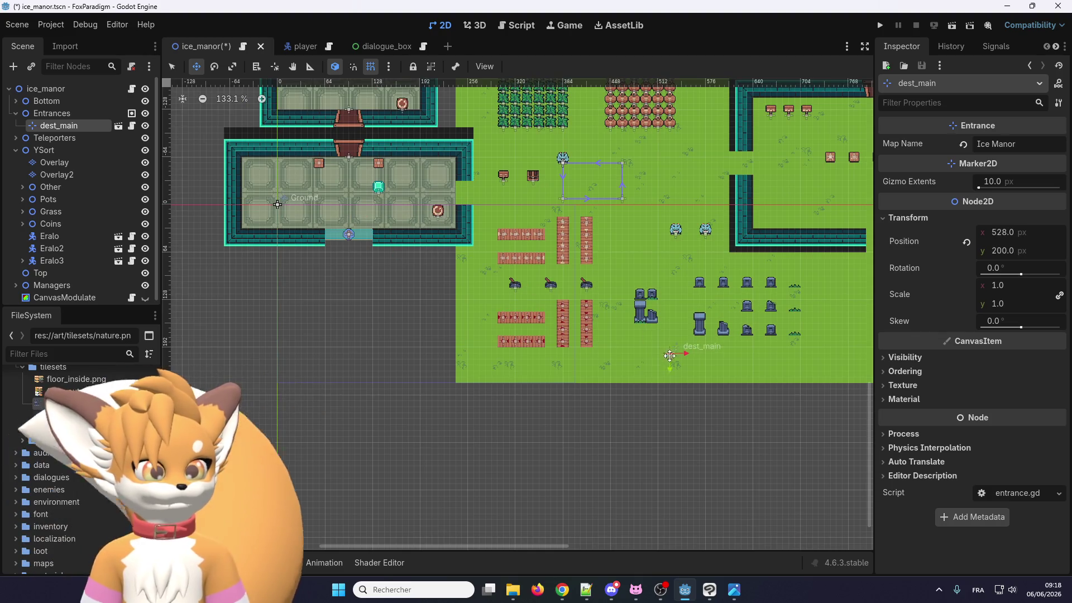
scroll(752, 305, up, 4)
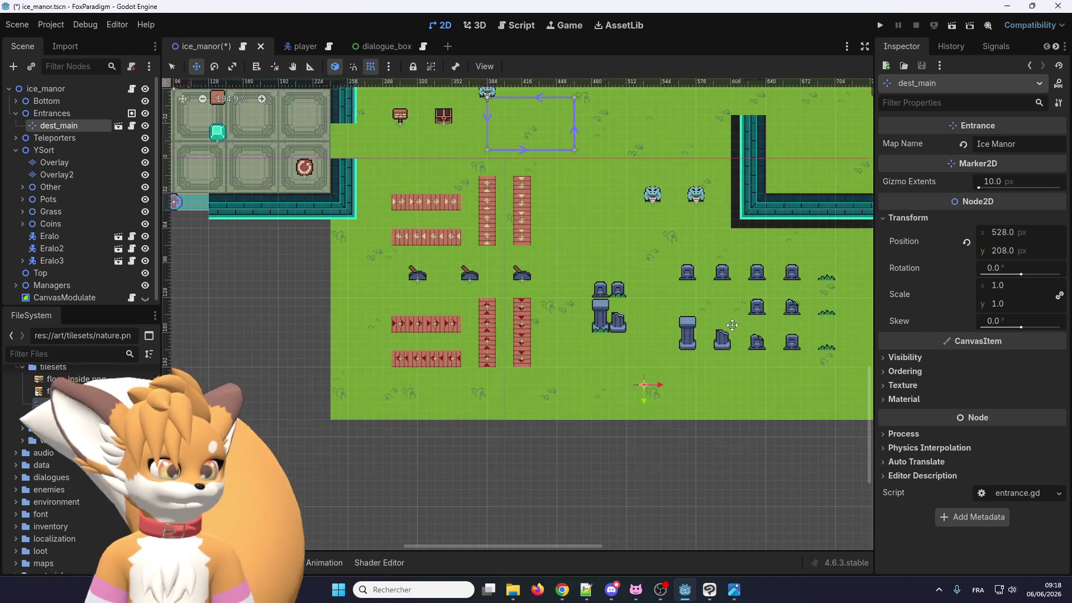
scroll(836, 250, right, 3)
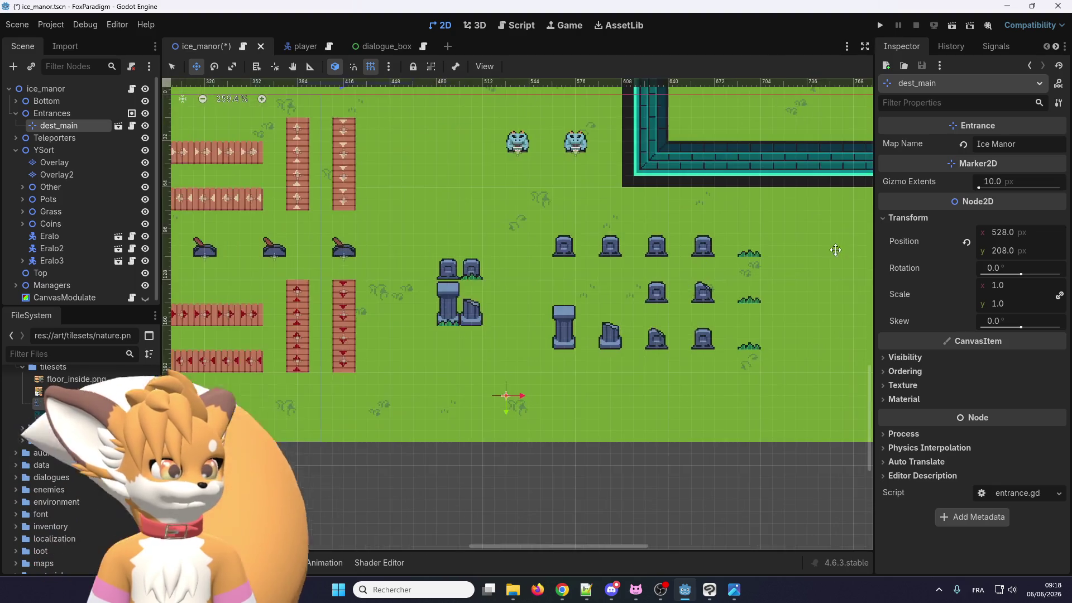
click(881, 26)
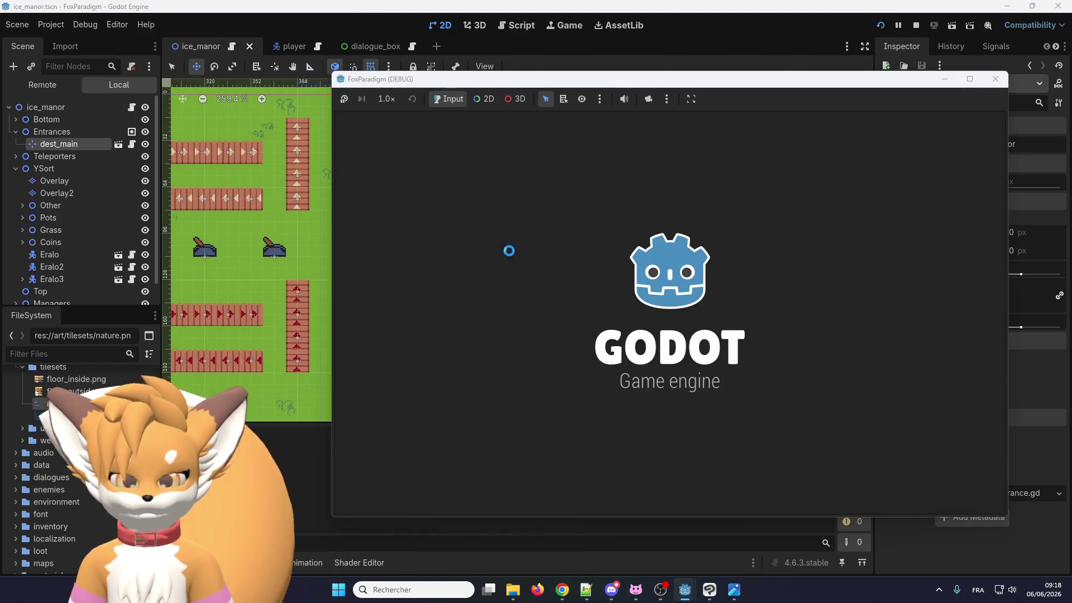
Load the Ice Manor save, walk the player right, down and up behind the tombstones, then close the game
key(Return)
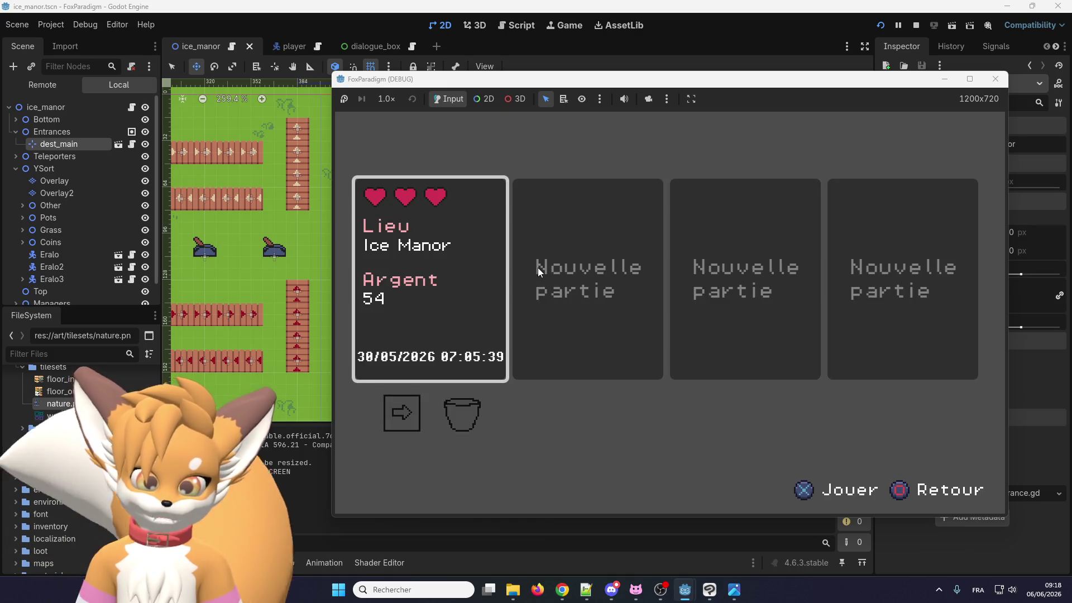
key(Return)
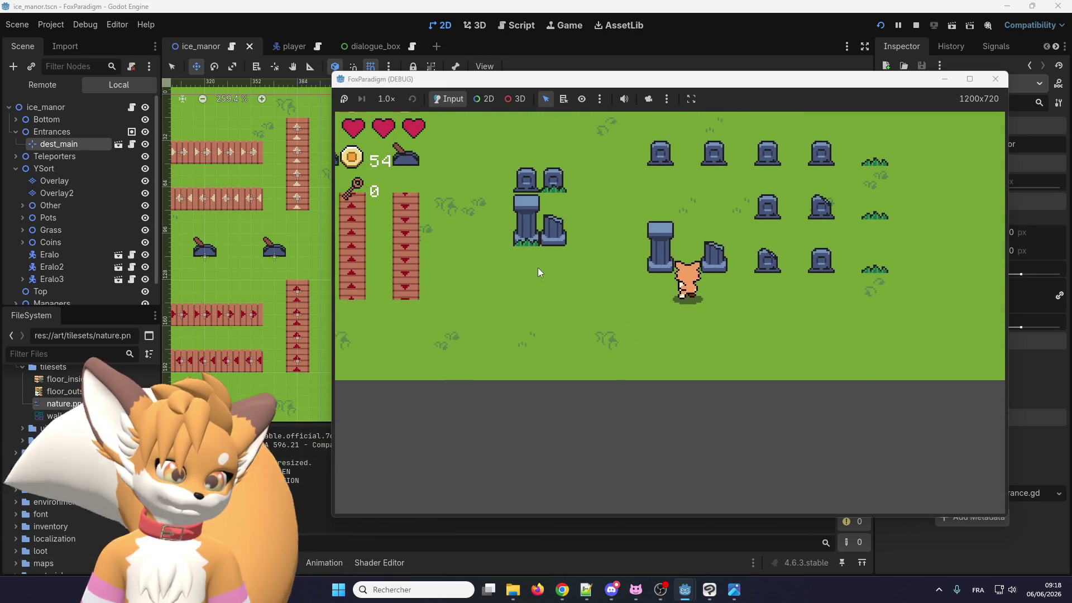
key(Right)
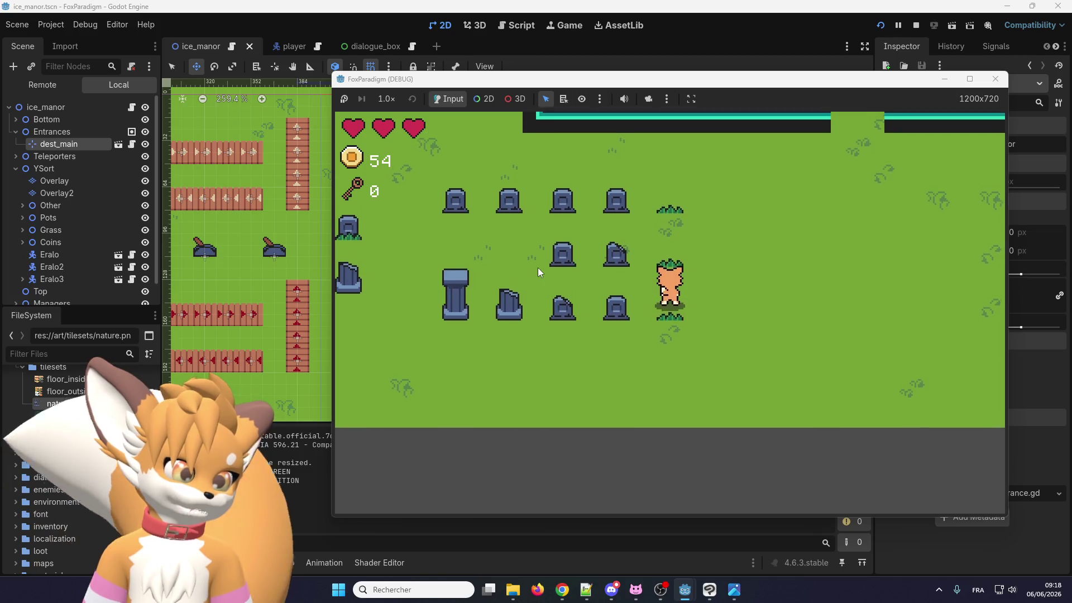
key(Up)
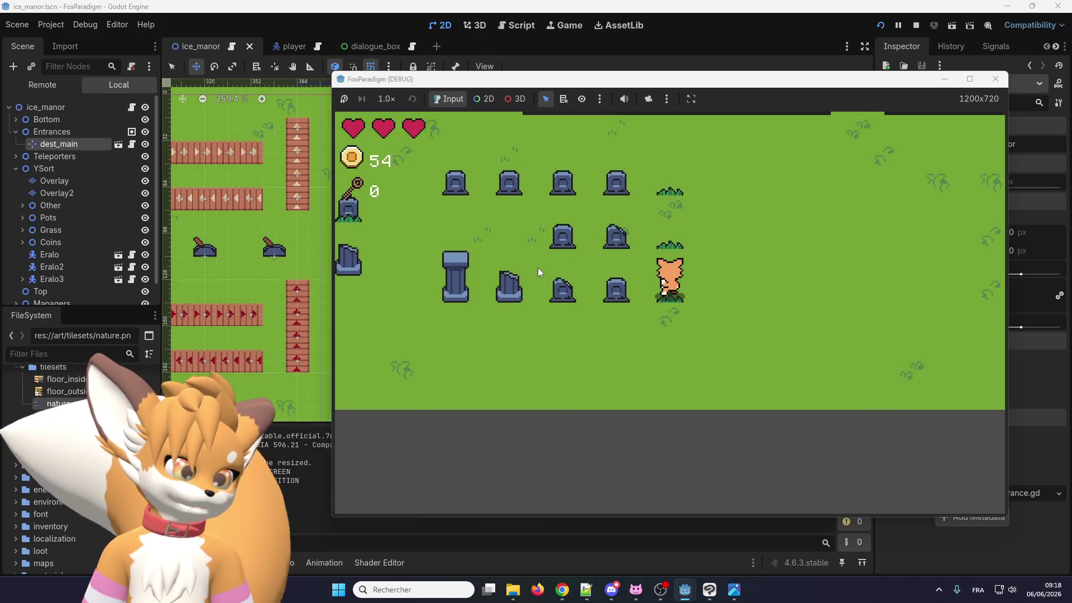
key(Down)
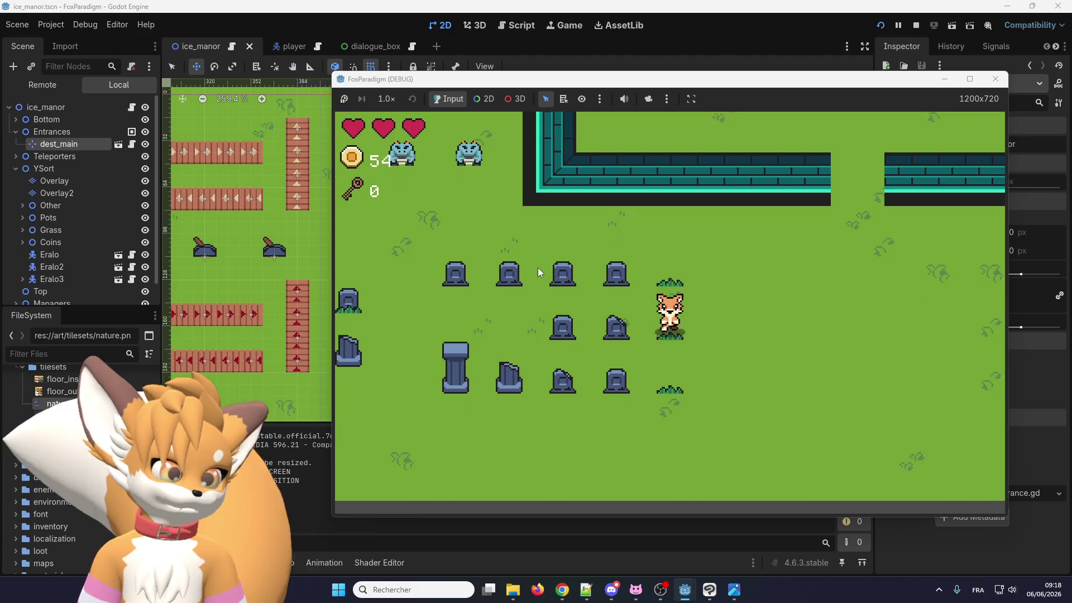
key(Down)
key(Left)
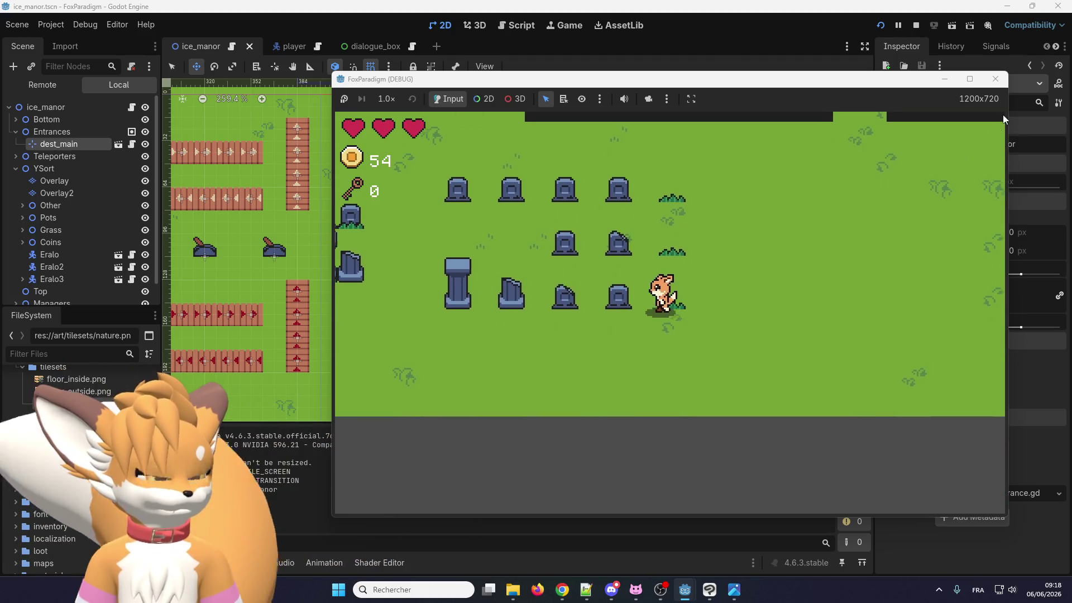
key(Left)
key(Up)
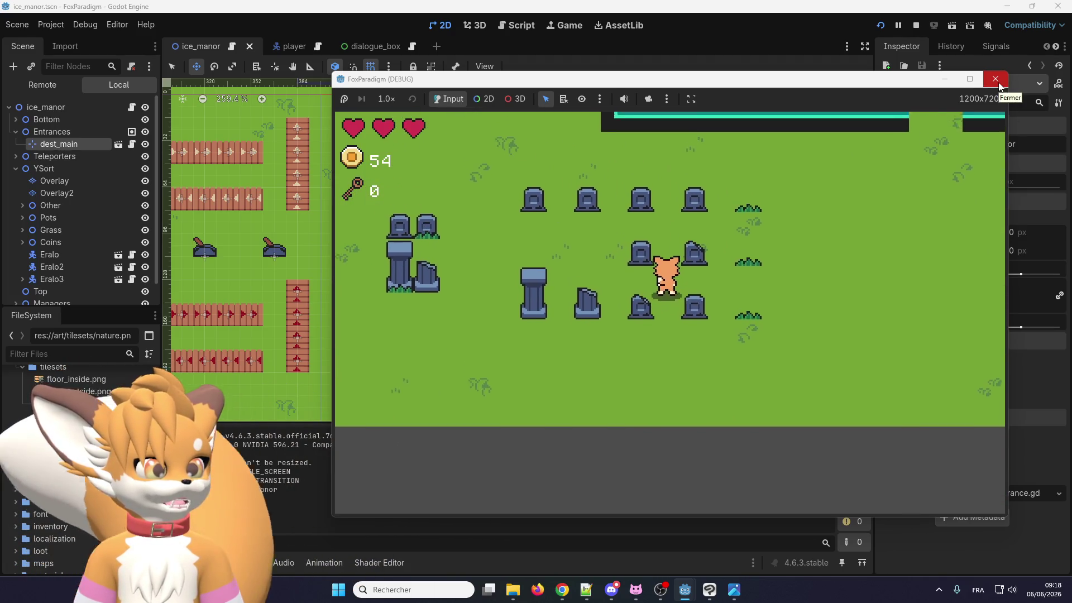
click(995, 79)
Close the running game, confirm Y Sort Enabled on the YSort node, and reselect the Overlay layer
click(56, 163)
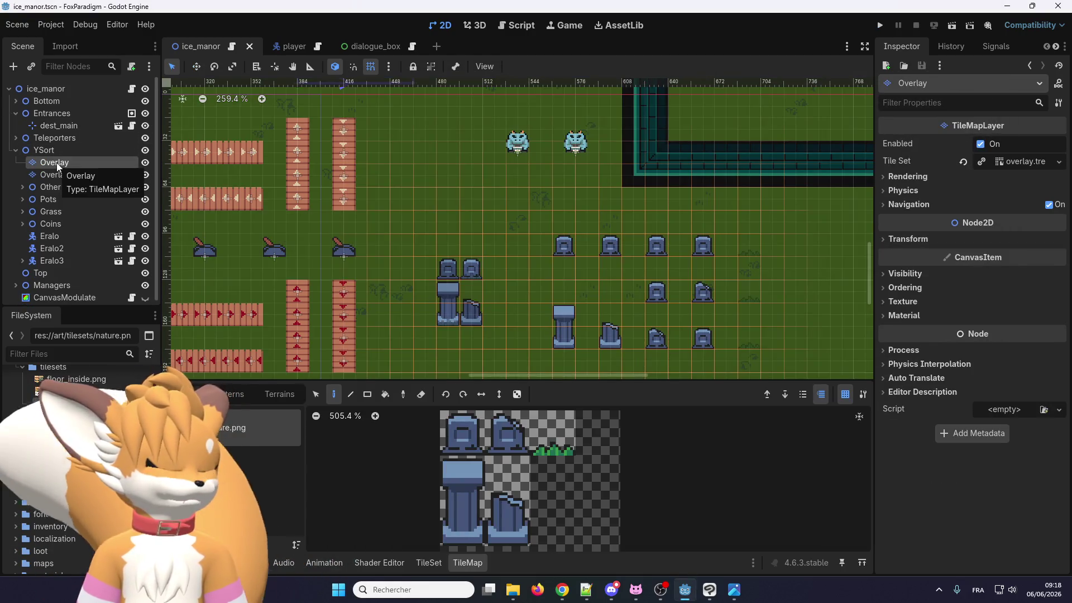
click(60, 152)
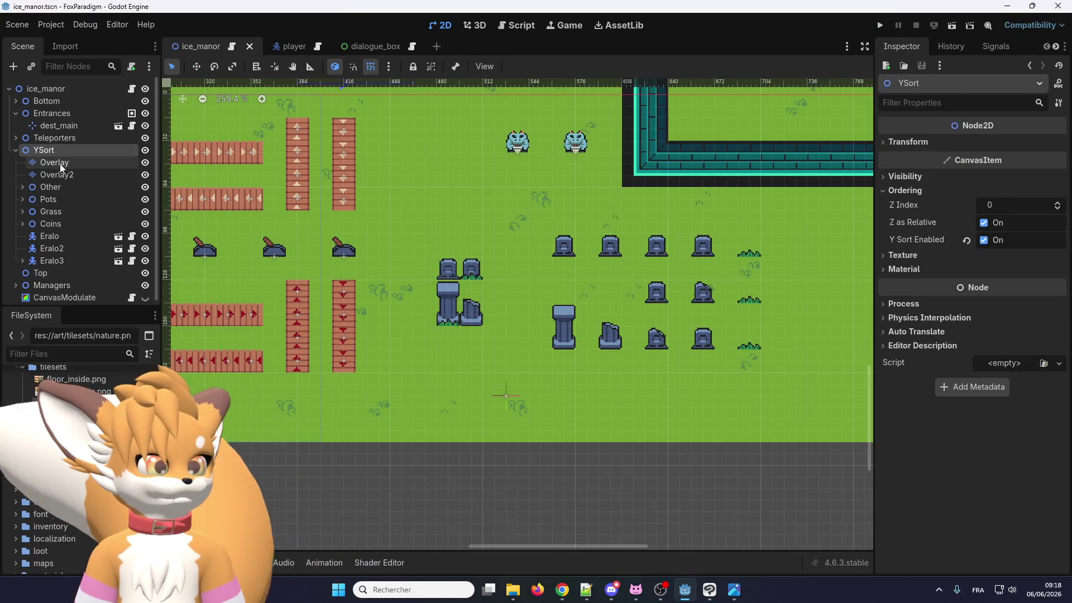
click(60, 164)
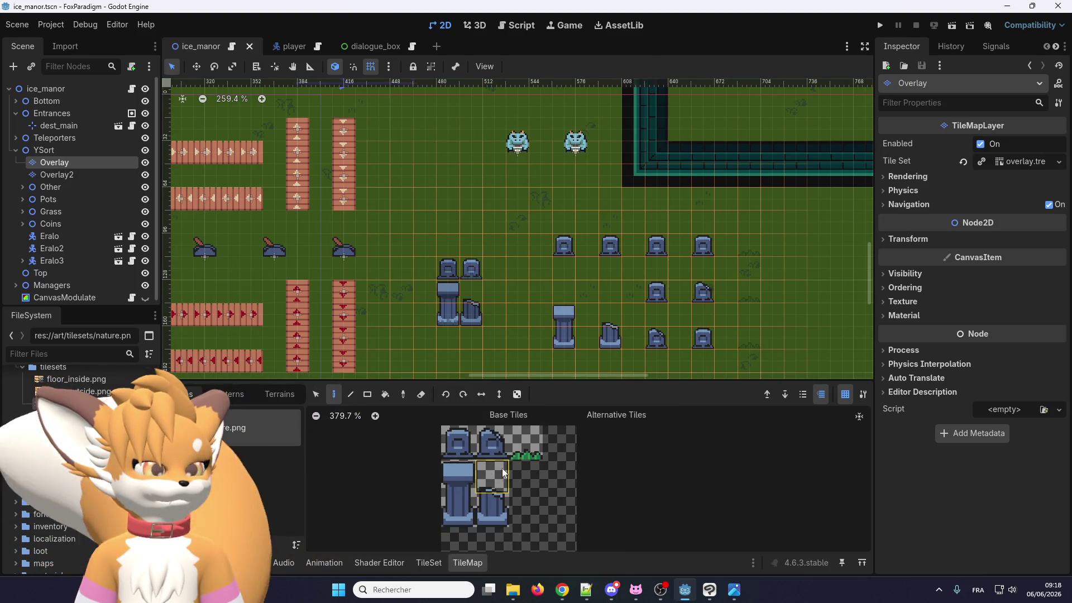